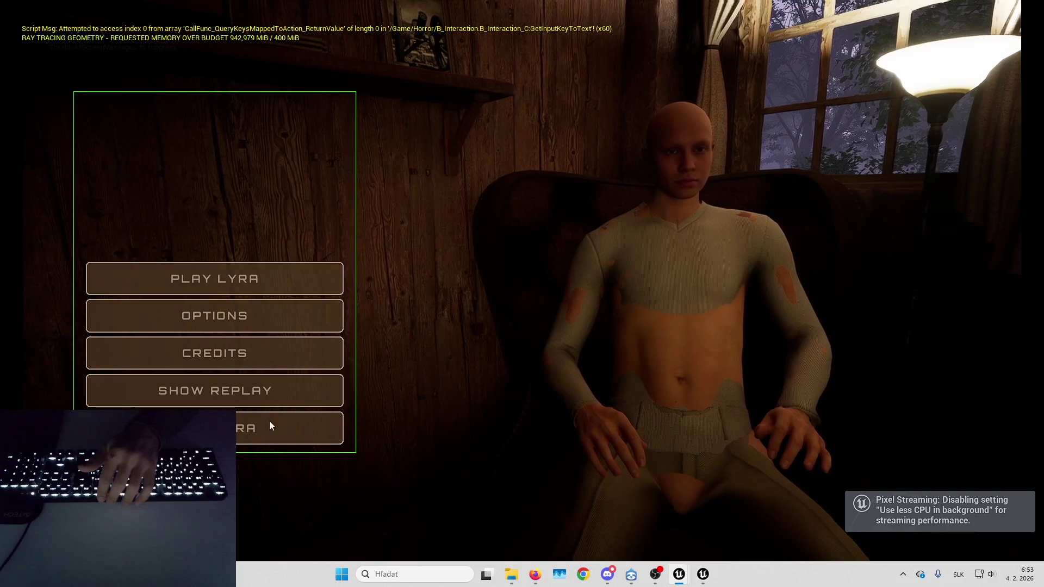
Stop the play session, return to W_LyraFrontEnd, and select the MenuSZ safe zone.
key("Escape")
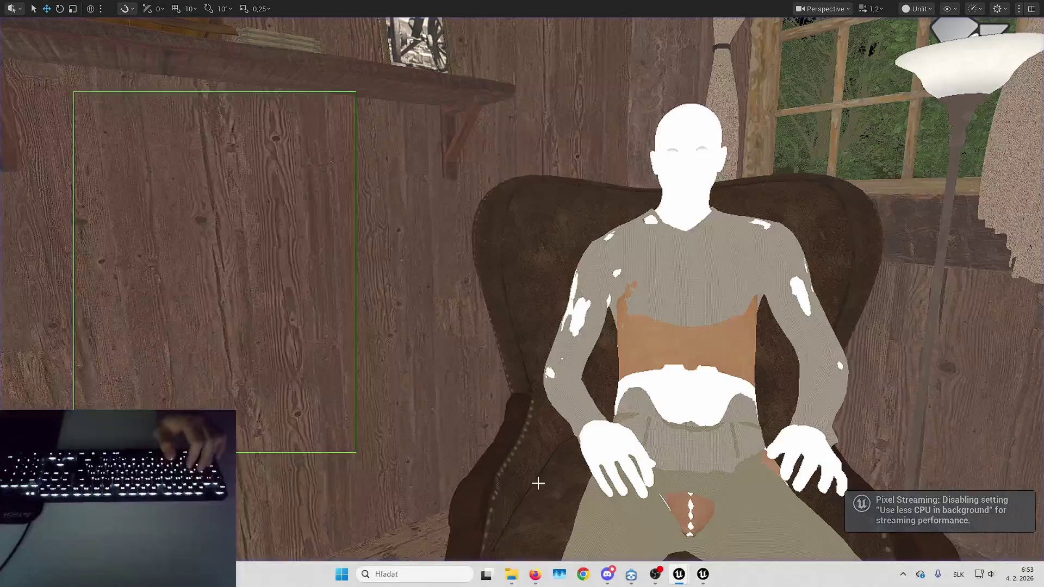
key("alt+Tab")
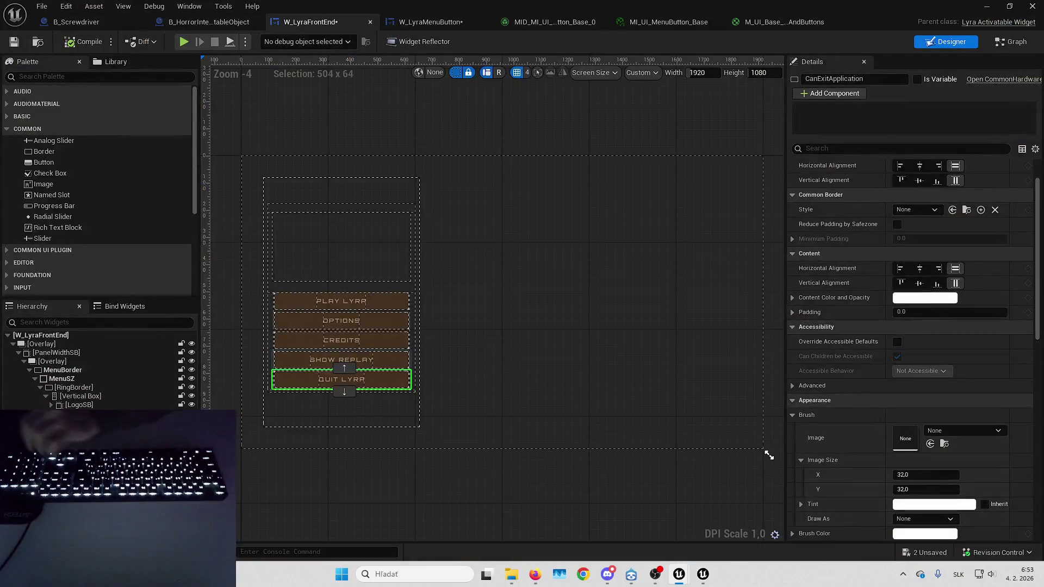
left_click(410, 411)
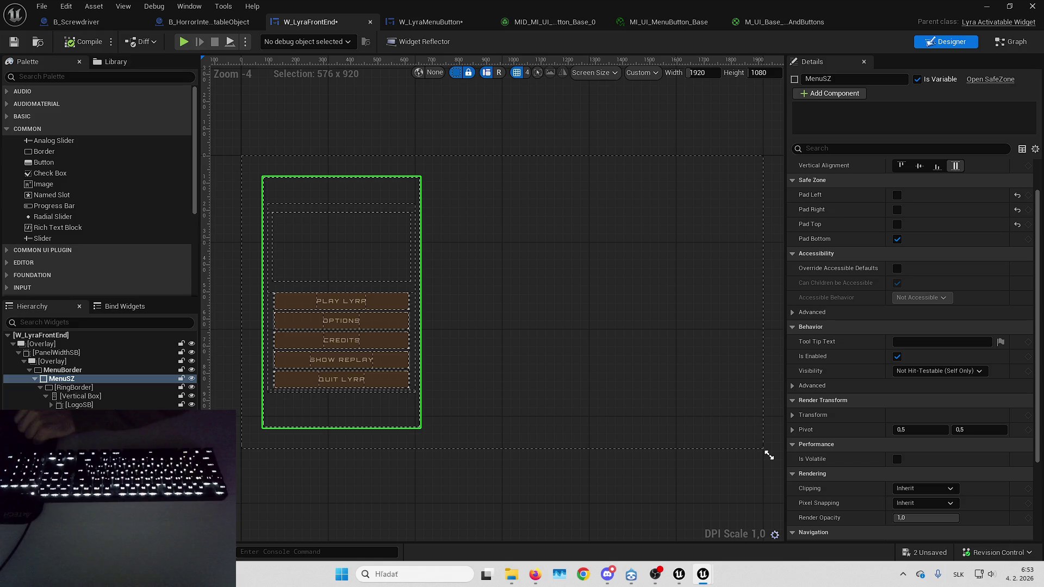
Review MenuSZ's Details with Pad Bottom enabled, then select the RingBorder container.
scroll(979, 196, "down", 3)
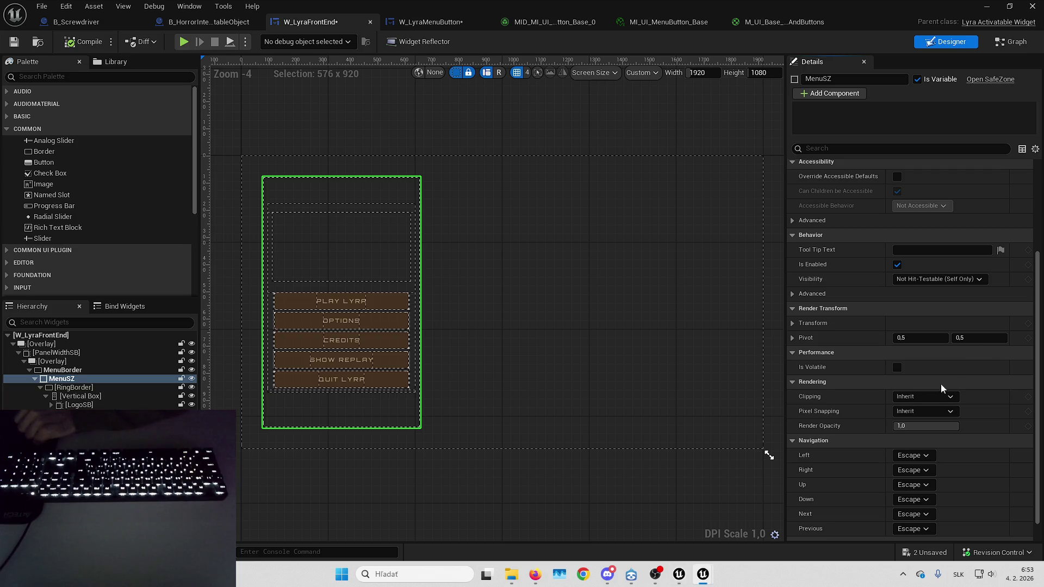
scroll(897, 296, "down", 2)
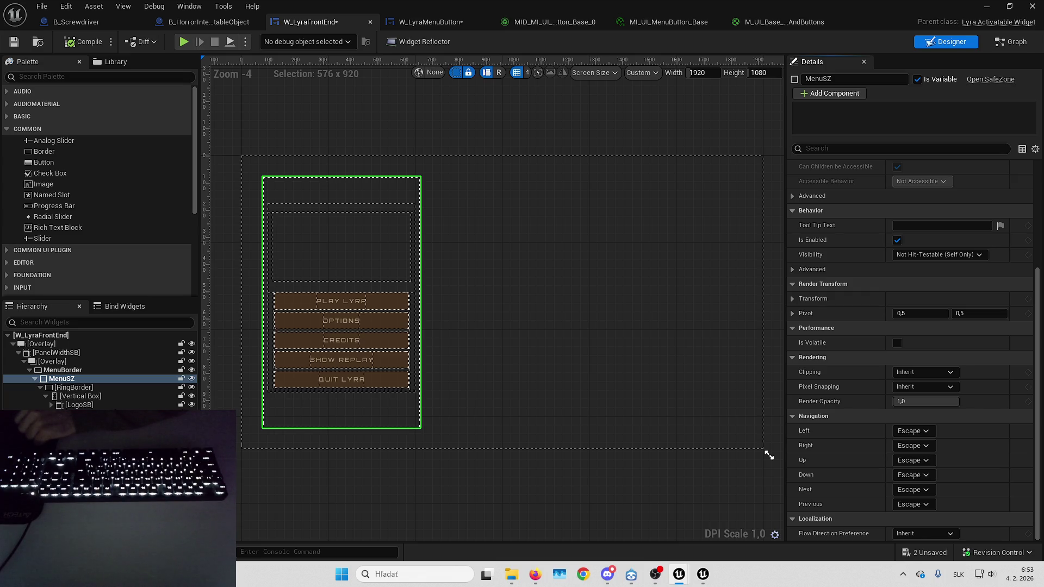
left_click(104, 386)
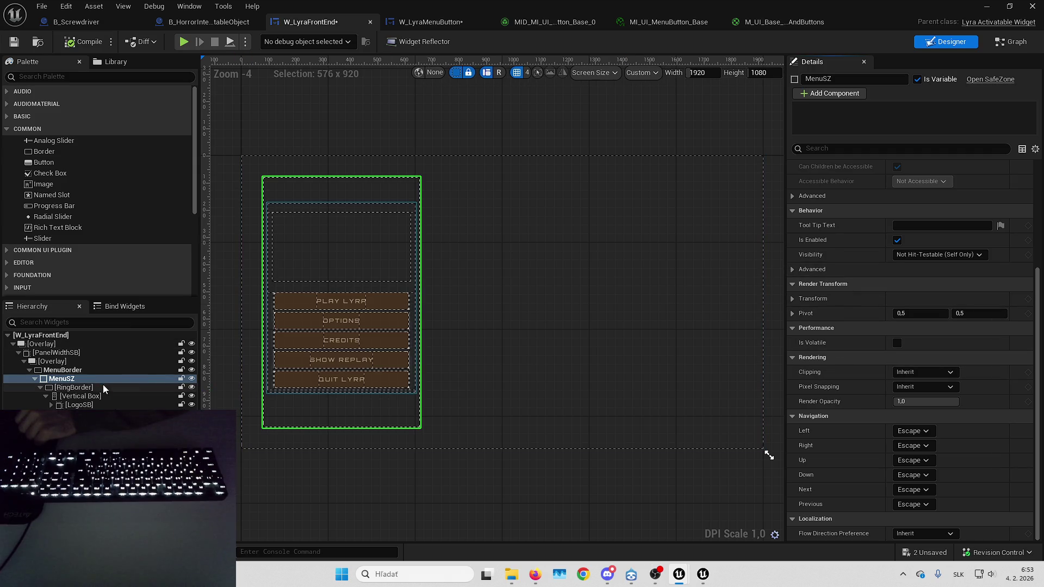
left_click(116, 398)
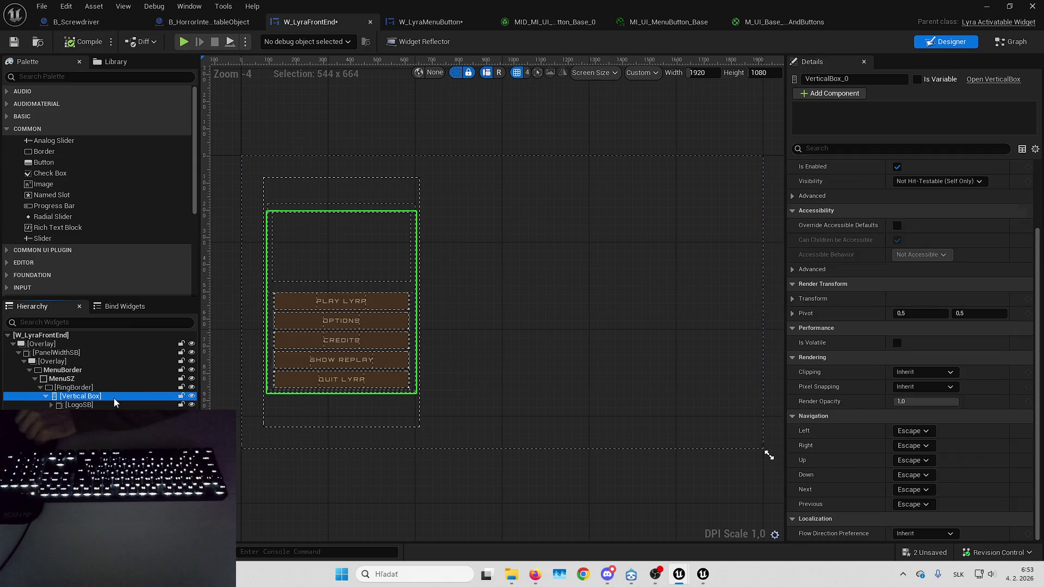
left_click(116, 406)
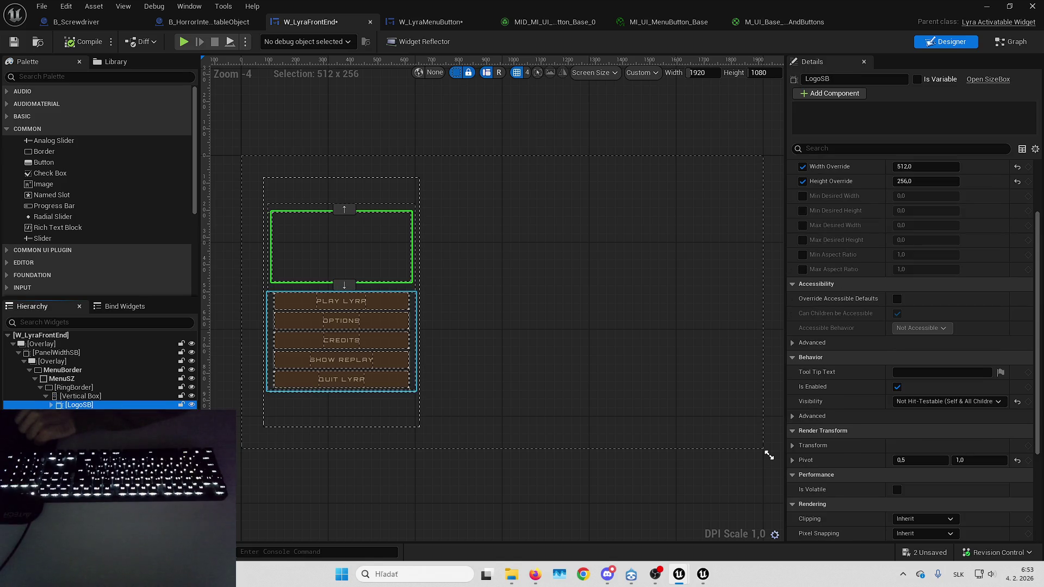
left_click(116, 414)
scroll(813, 193, "down", 6)
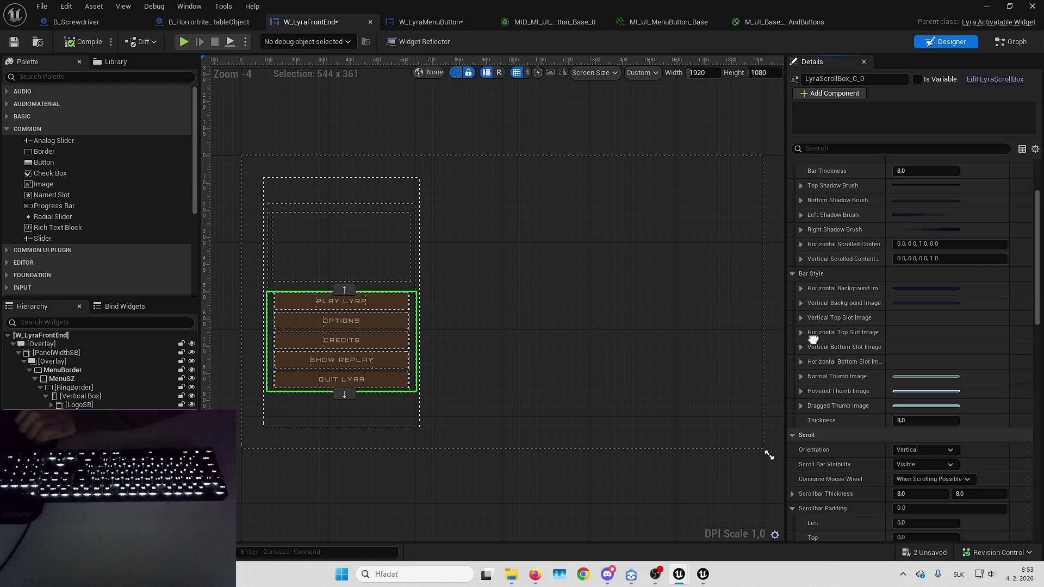
scroll(813, 193, "up", 4)
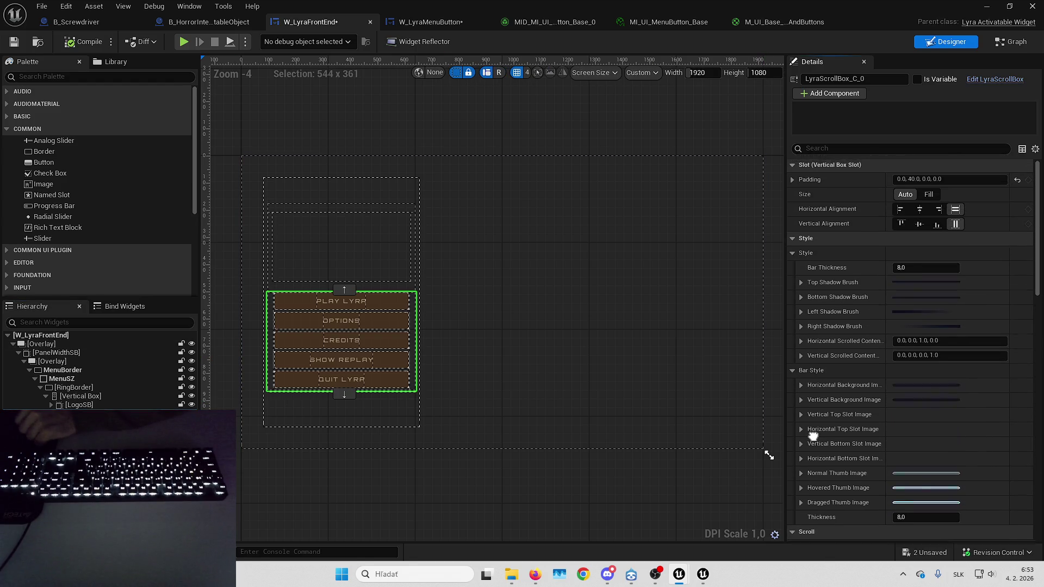
left_click_drag(813, 295, 813, 171)
scroll(855, 328, "down", 14)
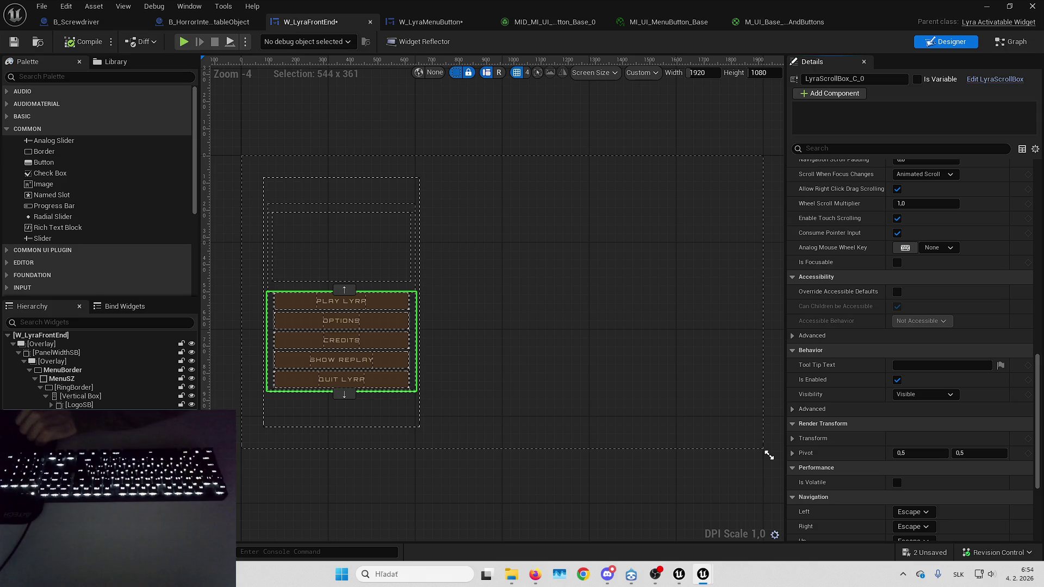
Select the five menu buttons and their parent box, undoing a stray change.
left_click(277, 377)
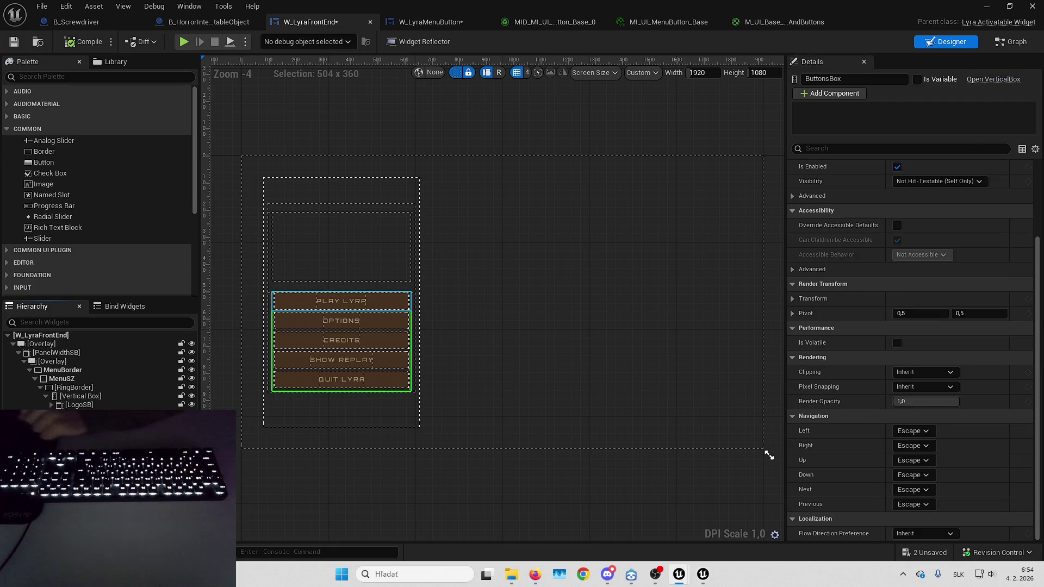
left_click(342, 300)
left_click(341, 379, "shift")
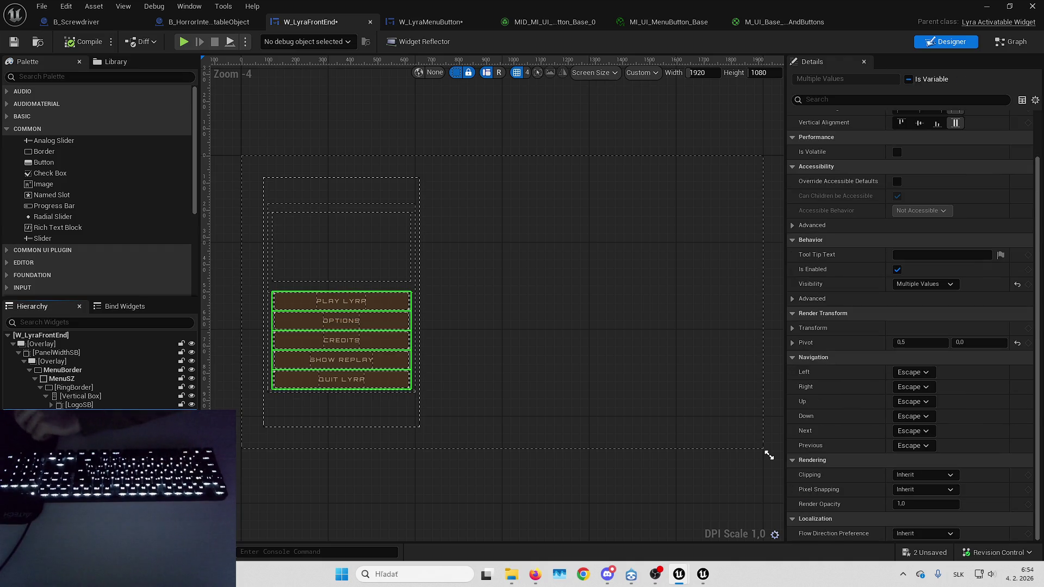
left_click(399, 306)
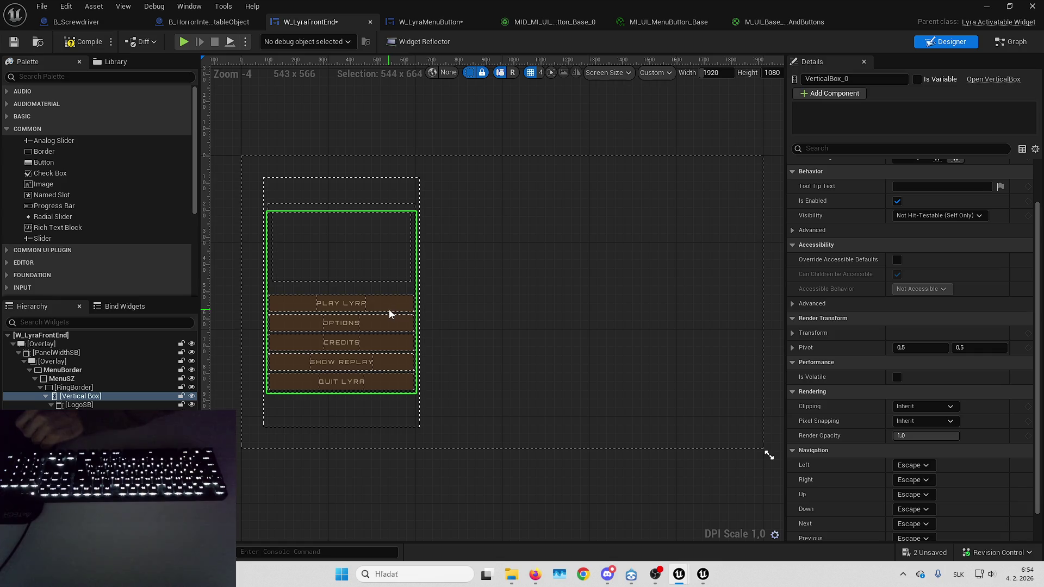
left_click(381, 304)
left_click(342, 382, "shift")
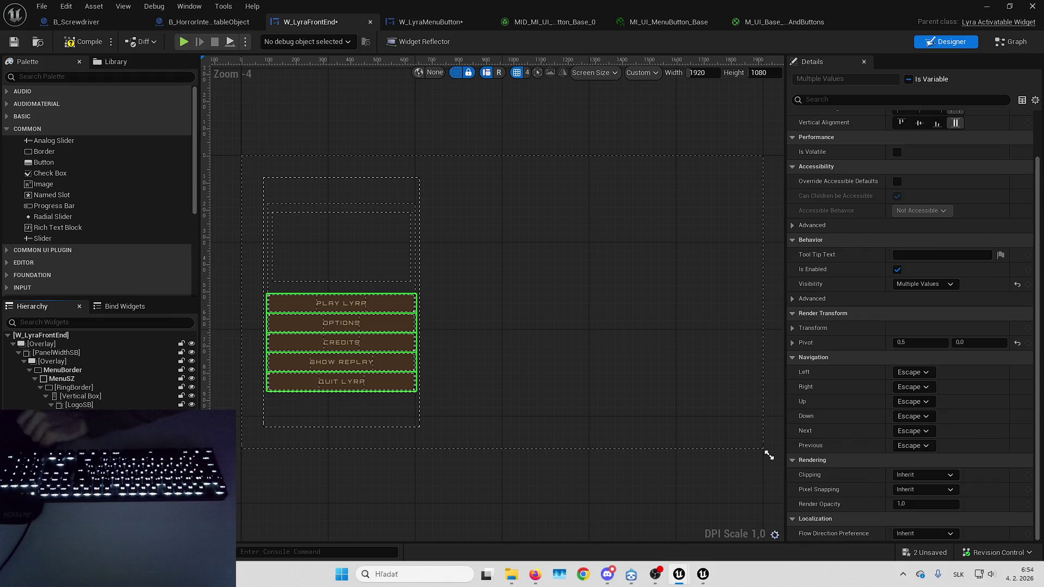
key("ctrl+z")
Set the vertical box holding the logo and buttons to Center vertical alignment.
left_click(380, 303)
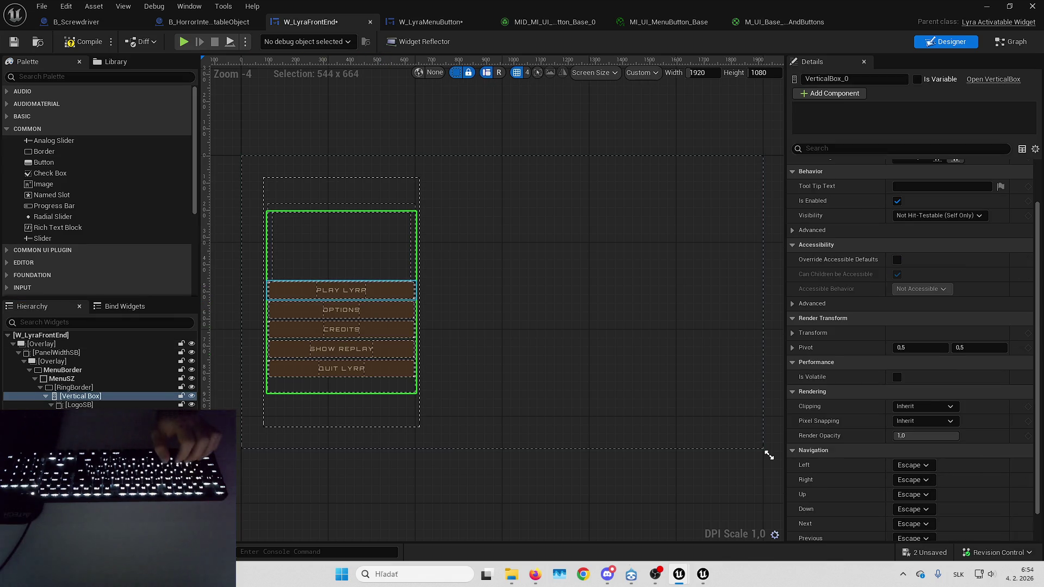
scroll(807, 493, "up", 2)
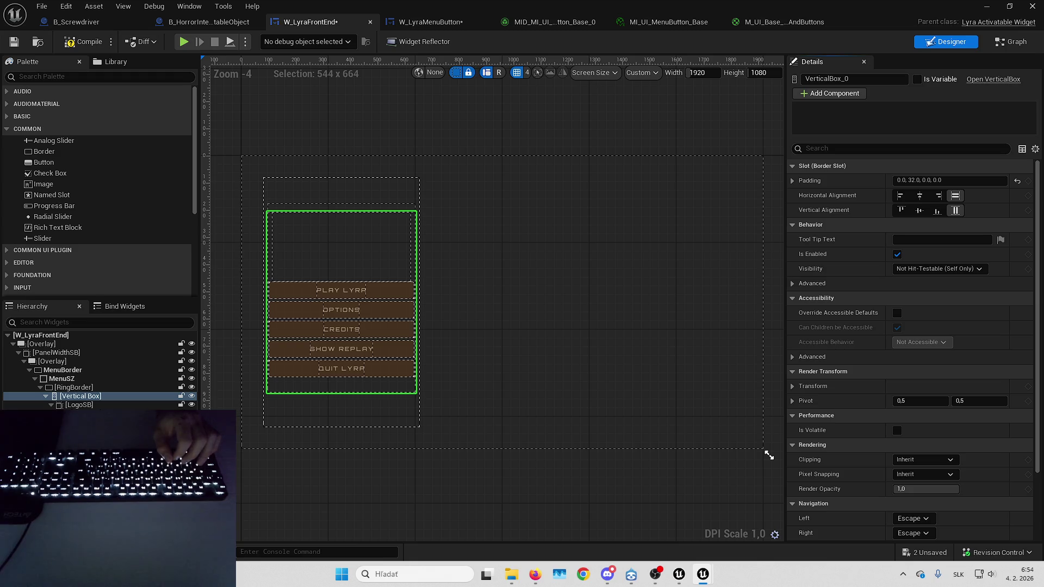
left_click(920, 211)
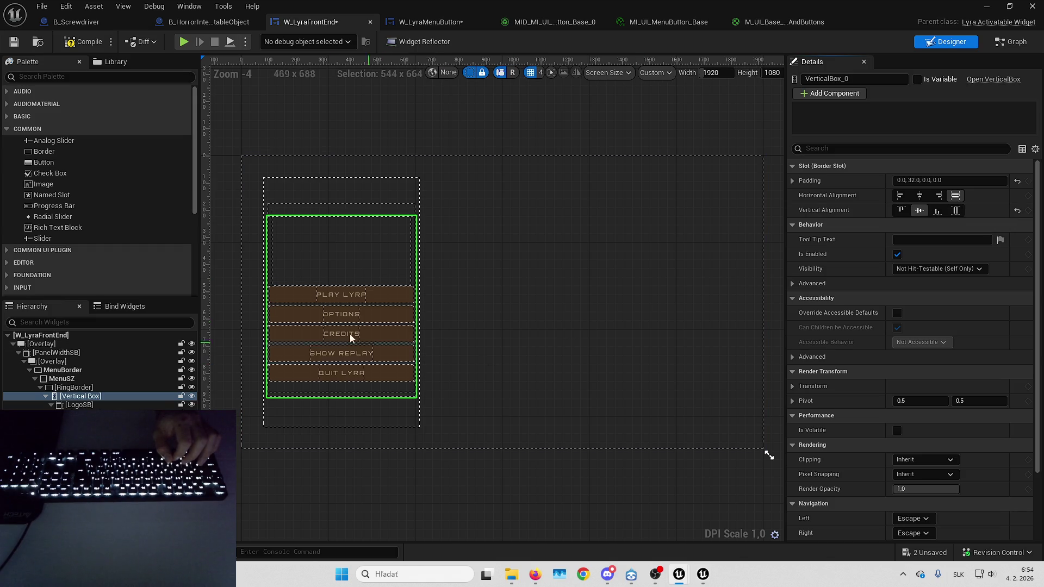
Select all five menu buttons and preview the centered menu in the running game.
left_click(364, 296)
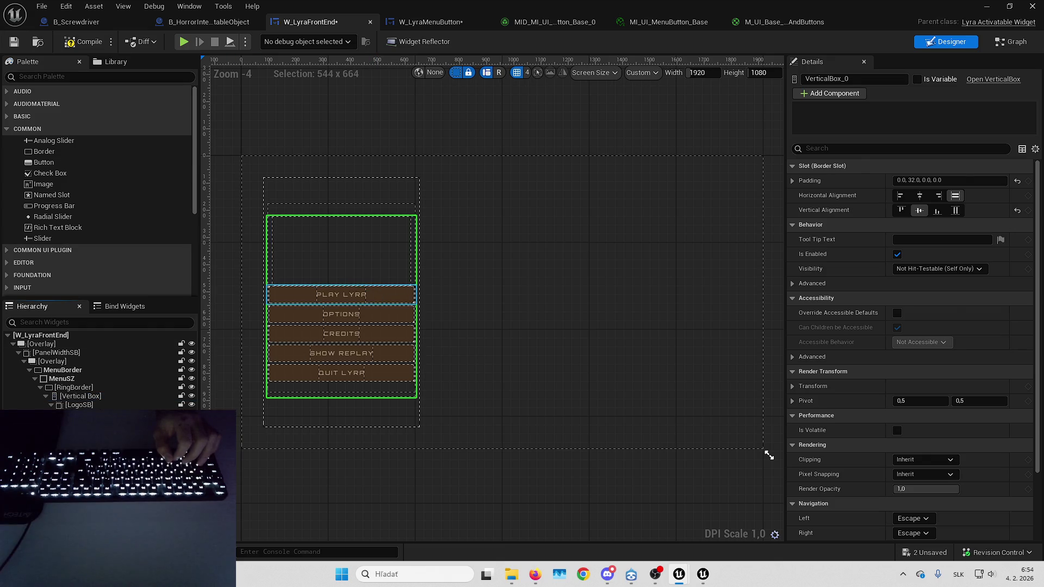
left_click(342, 373, "shift")
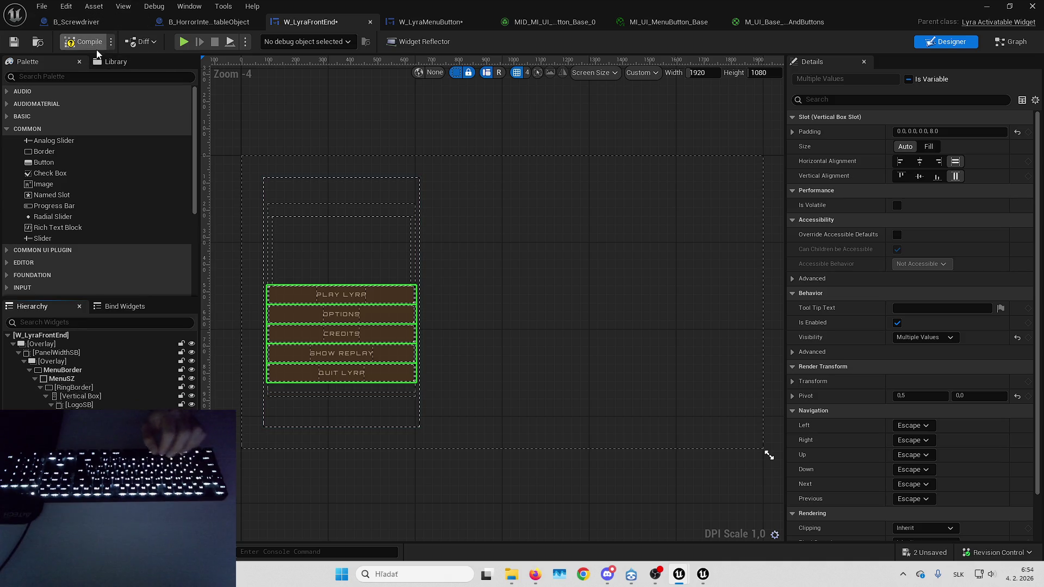
left_click(987, 6)
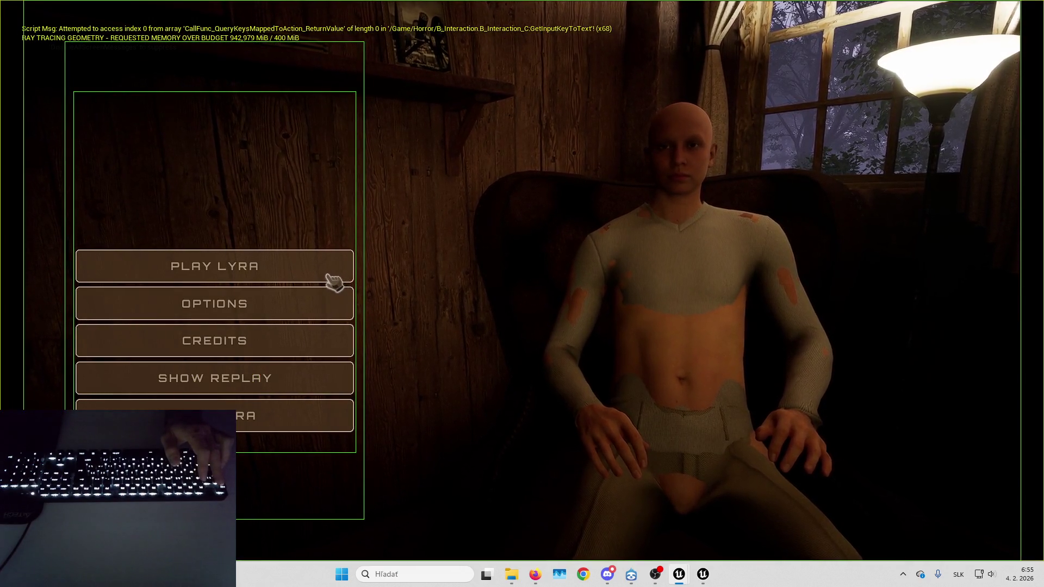
Stop the game, return to W_LyraFrontEnd, and move the five menu buttons into the Overlay.
key("Escape")
mouse_move(679, 573)
left_click(693, 536)
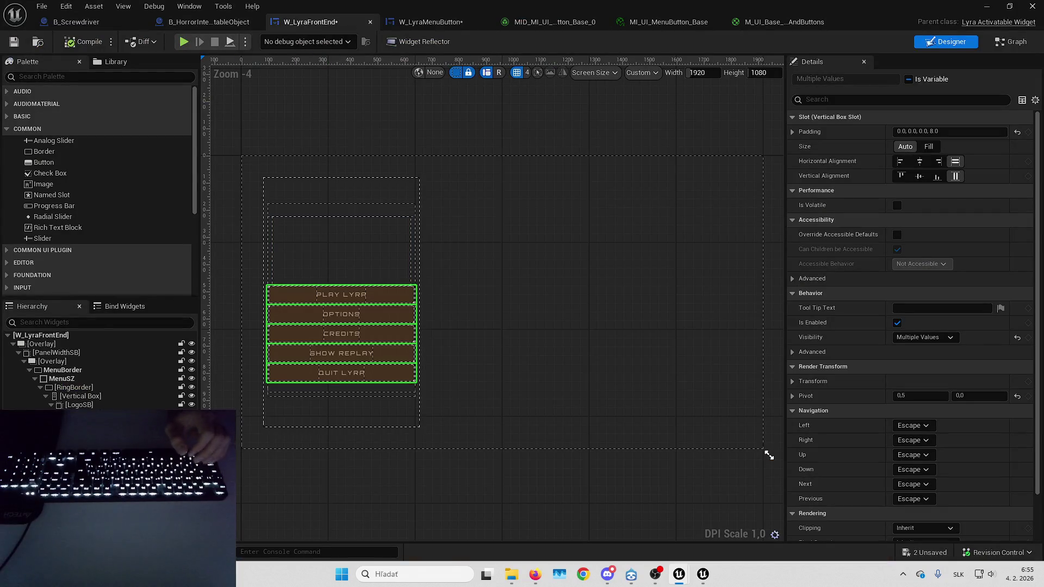
mouse_move(342, 333)
left_mouse_down()
mouse_move(492, 275)
mouse_move(70, 387)
mouse_move(70, 361)
left_mouse_up()
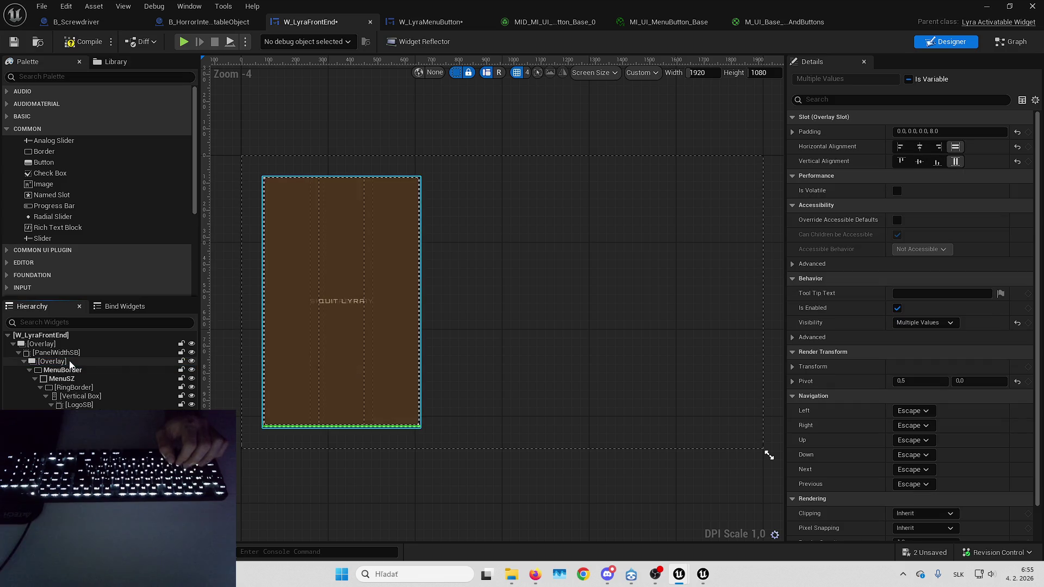
left_click(986, 7)
key("alt+p")
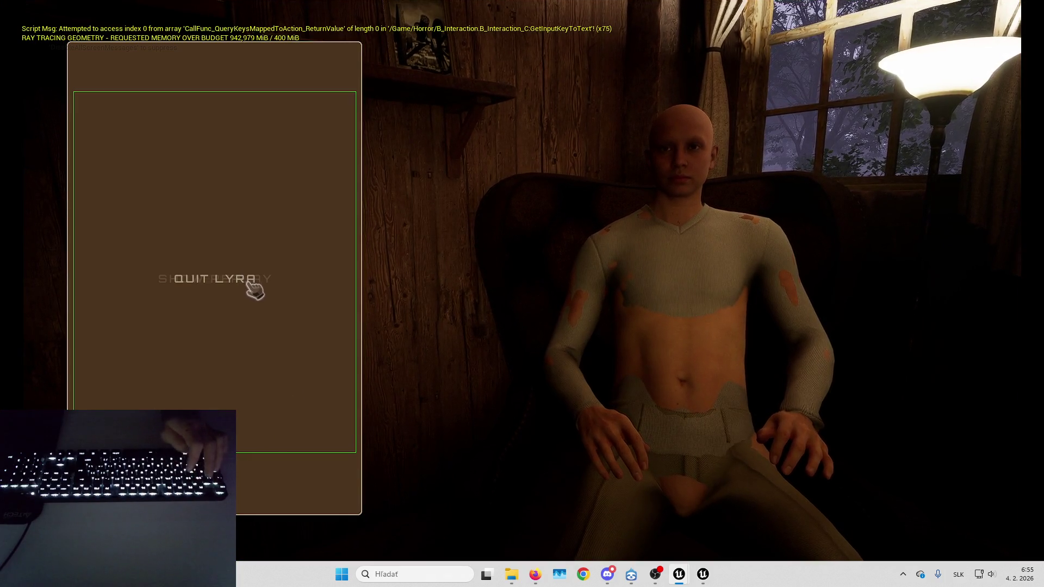
key("Escape")
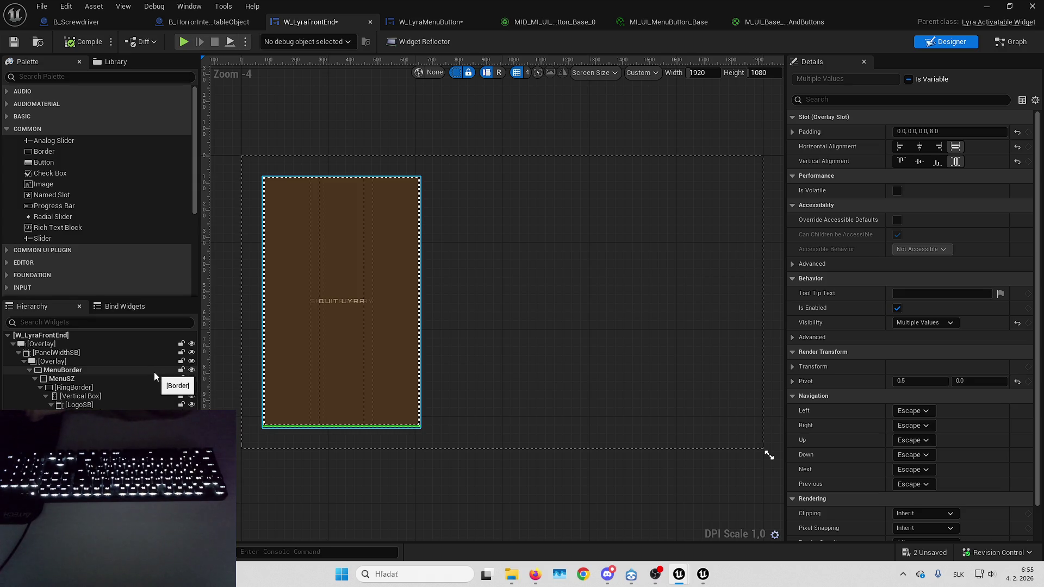
left_click(155, 371)
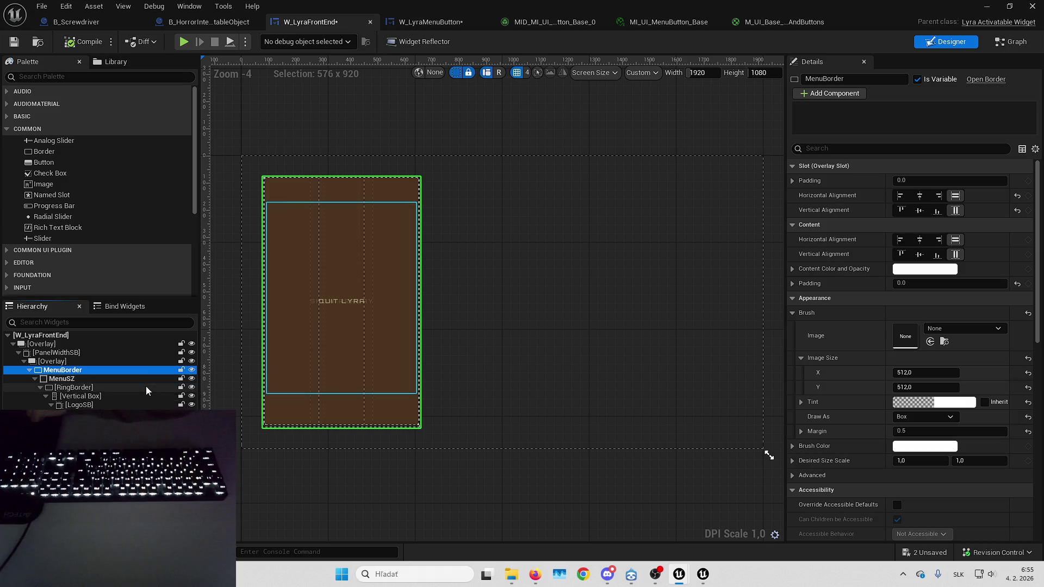
left_click(143, 387)
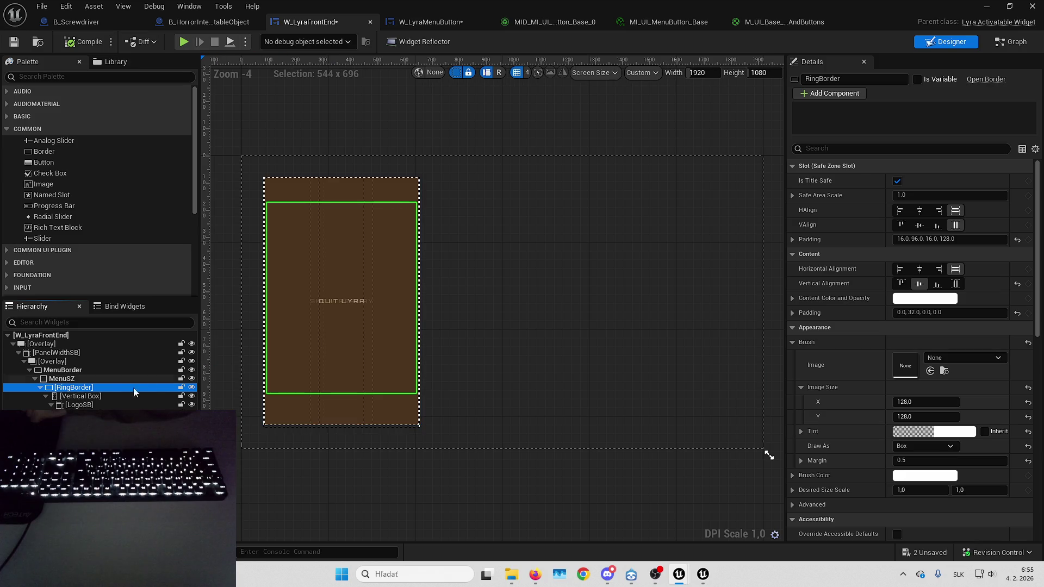
key("Down")
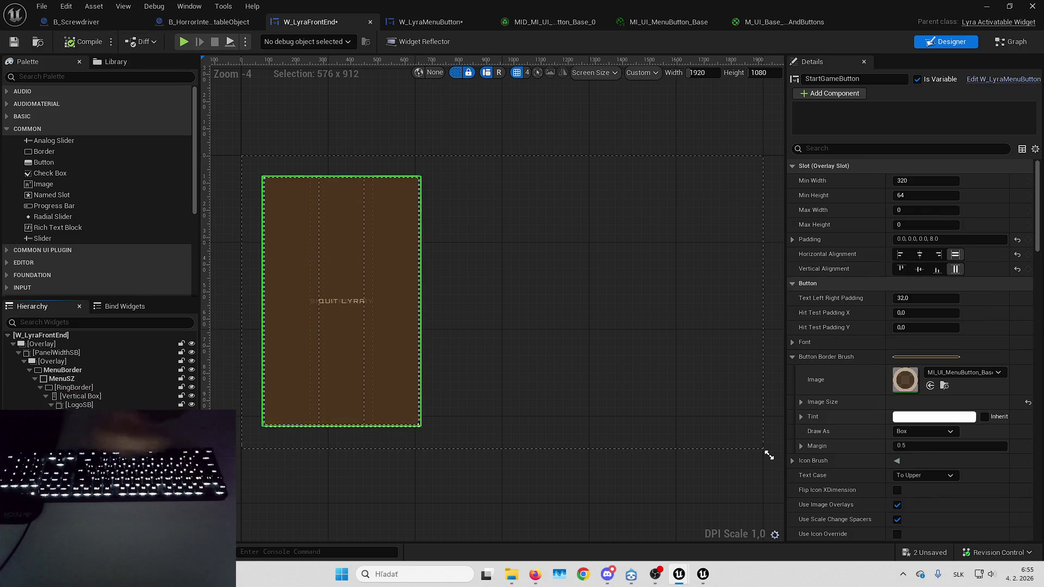
key("shift+Down")
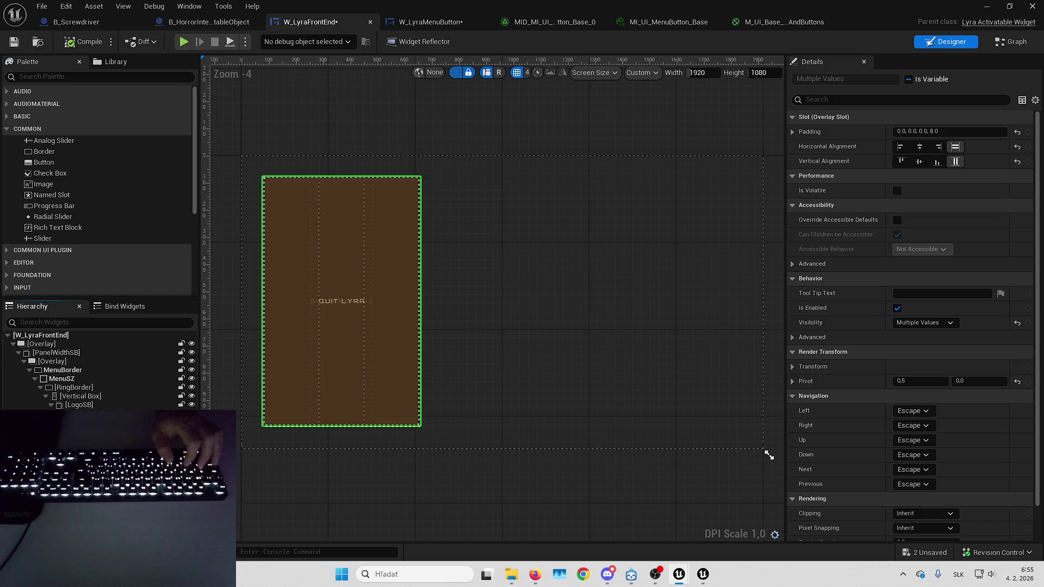
key("Down")
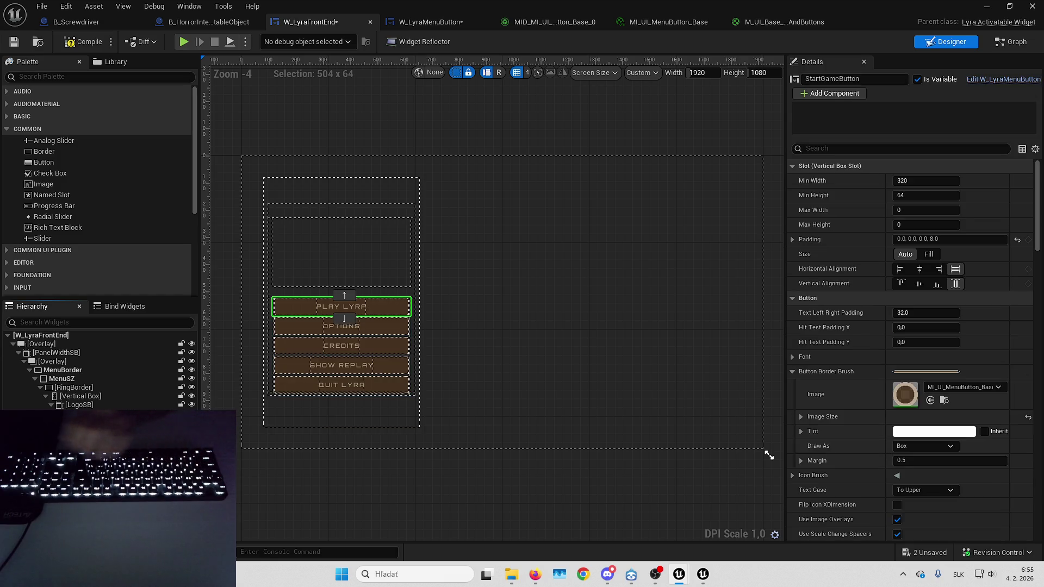
Inspect the border's rendering settings and expand its image size values.
left_click(847, 149)
type("ren")
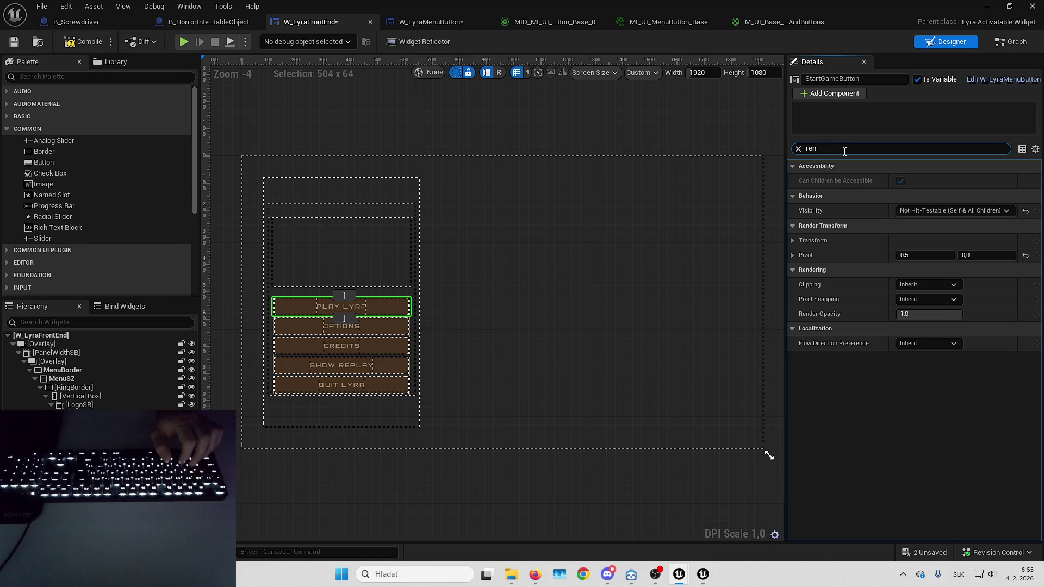
key("BackSpace")
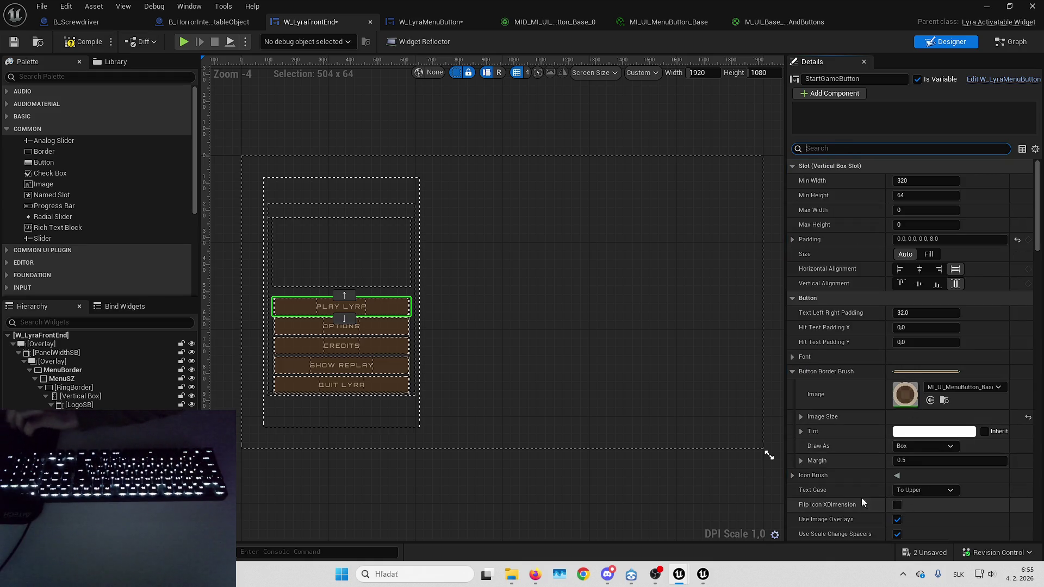
scroll(820, 454, "down", 1)
left_click(845, 393)
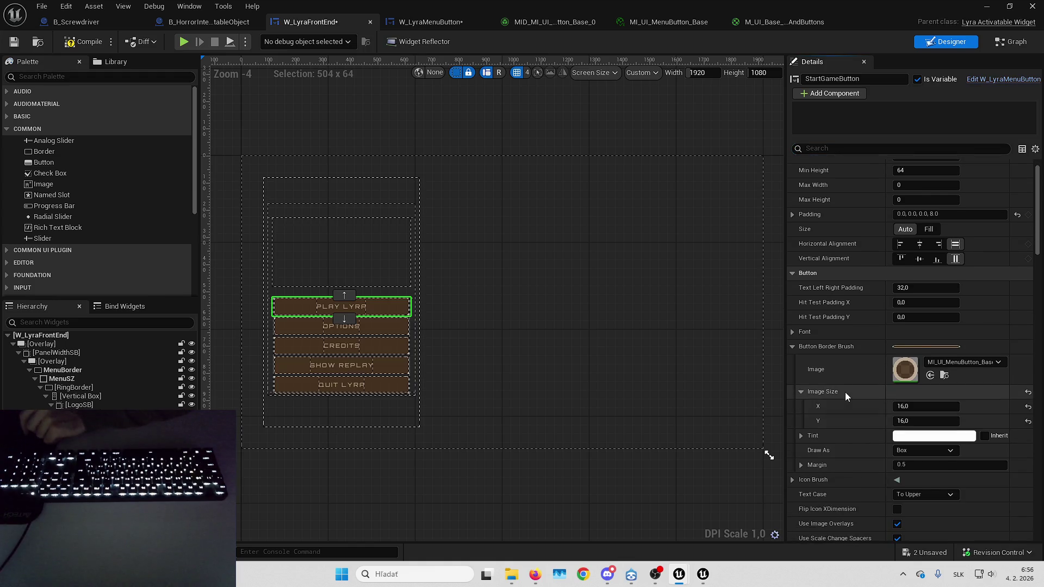
Compile W_LyraFrontEnd and test-play the restyled menu in the level.
left_click(91, 47)
left_click(407, 329)
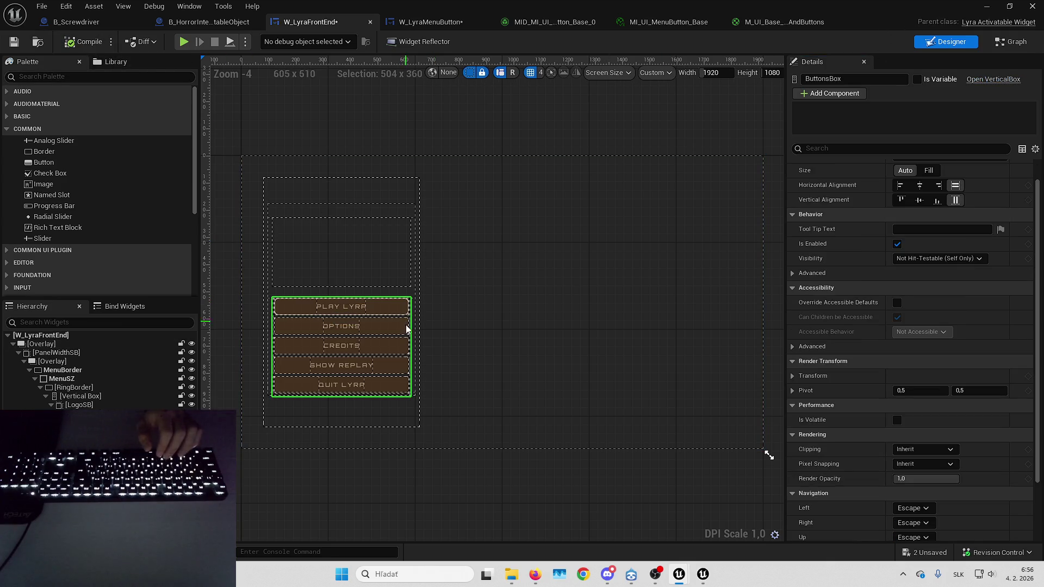
left_click(396, 313)
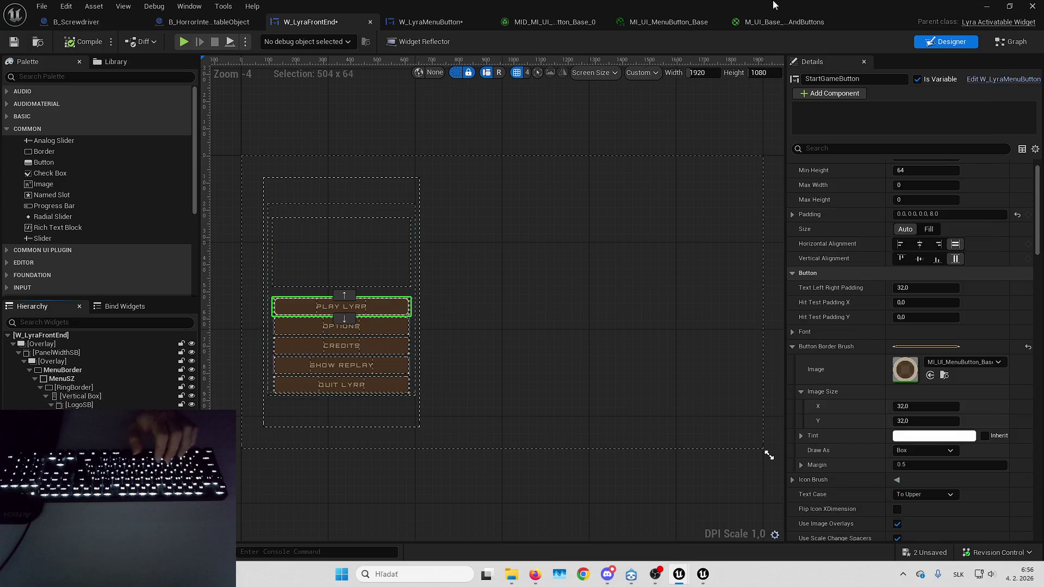
key("alt+Tab")
key("alt+p")
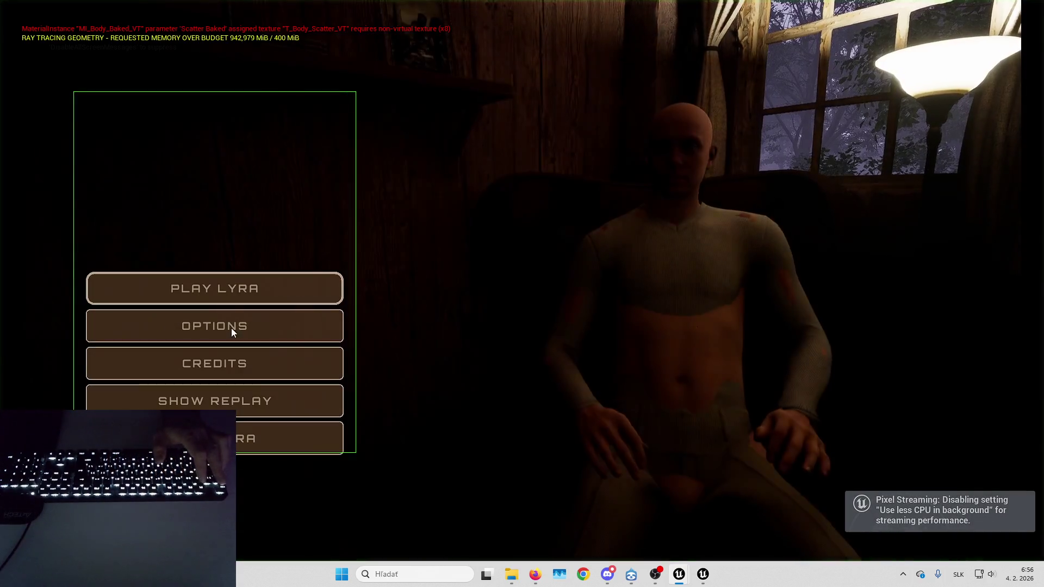
key("Escape")
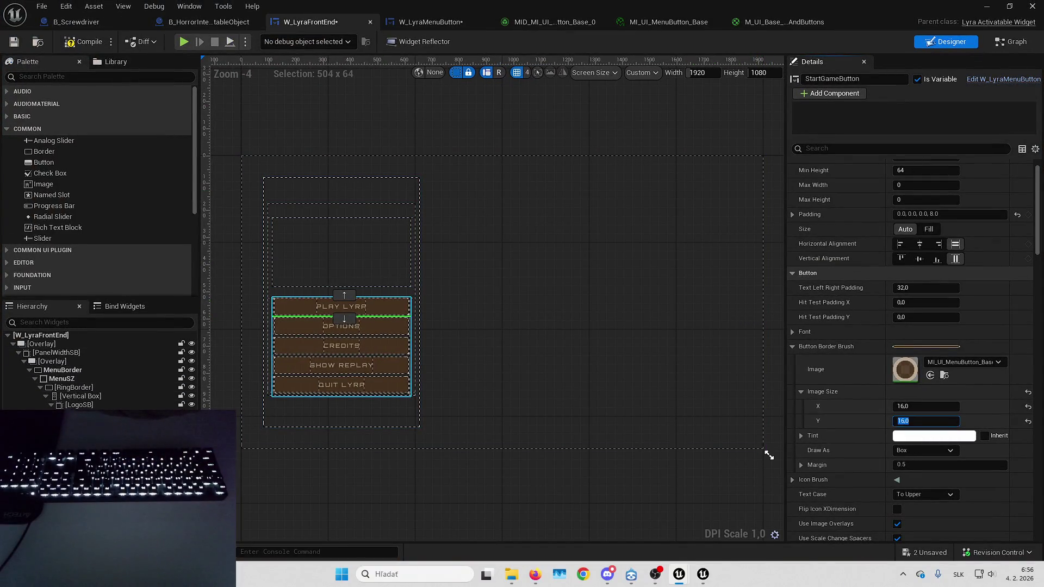
Select the PLAY LYRA button and bring up the W_LyraMenuButton widget.
left_click(77, 422)
key("Down")
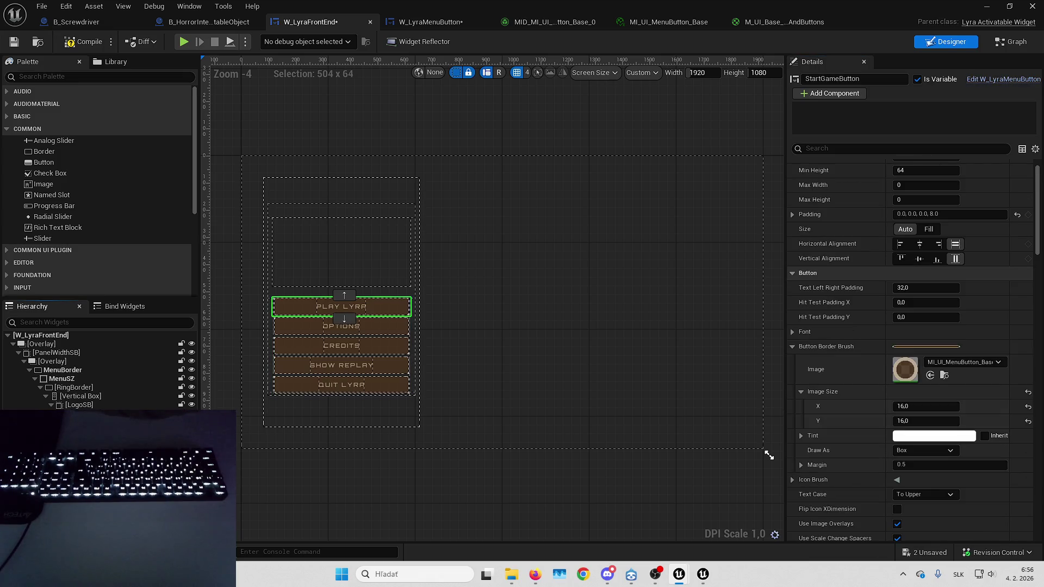
left_click(983, 80)
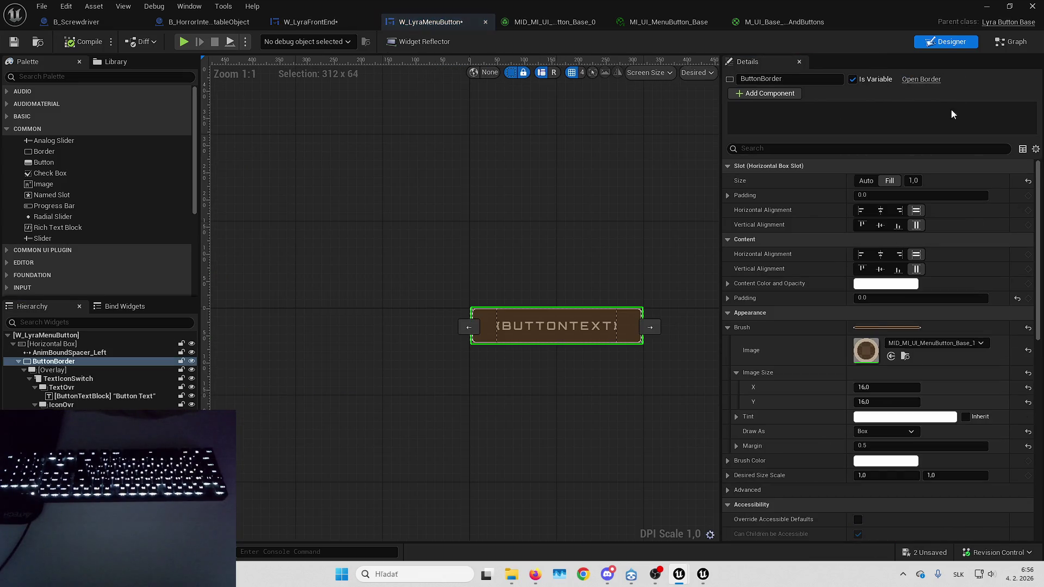
Save the W_LyraMenuButton widget, confirming the changes.
scroll(761, 413, "down", 3)
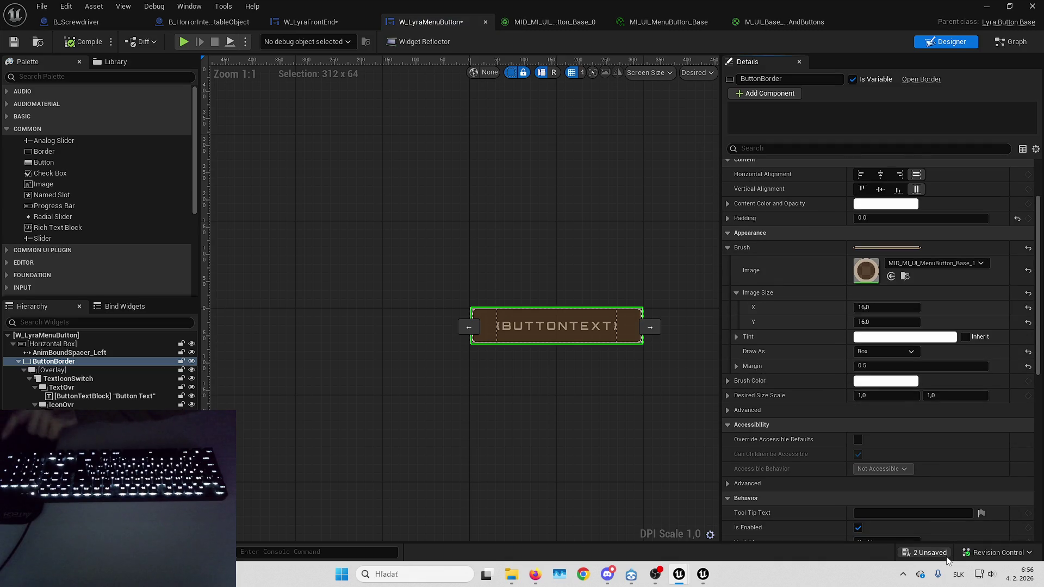
left_click(925, 553)
key("Return")
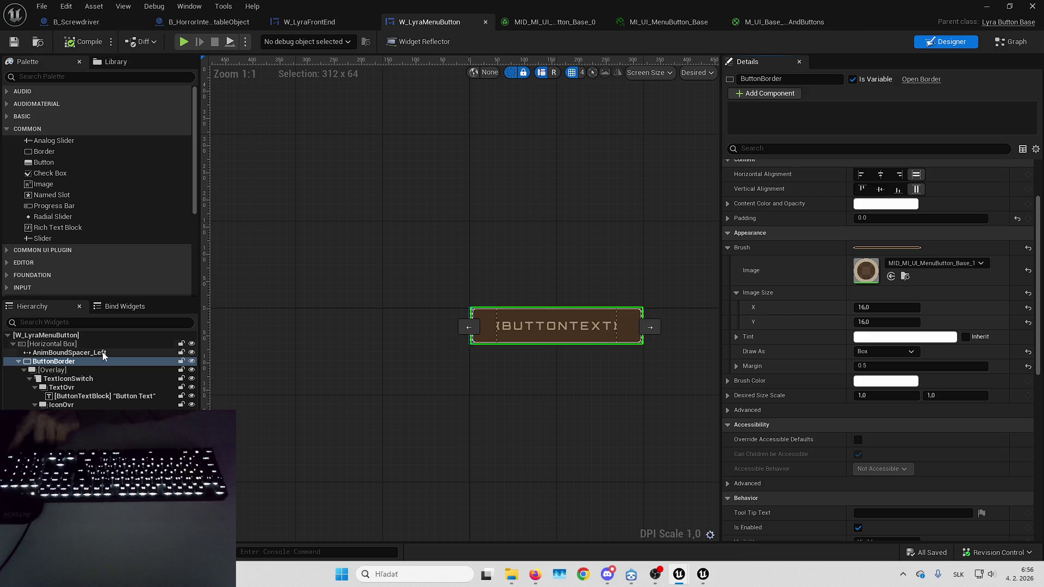
Tick Is Disabled on the W_LyraMenuButton root so the button starts disabled.
left_click(106, 336)
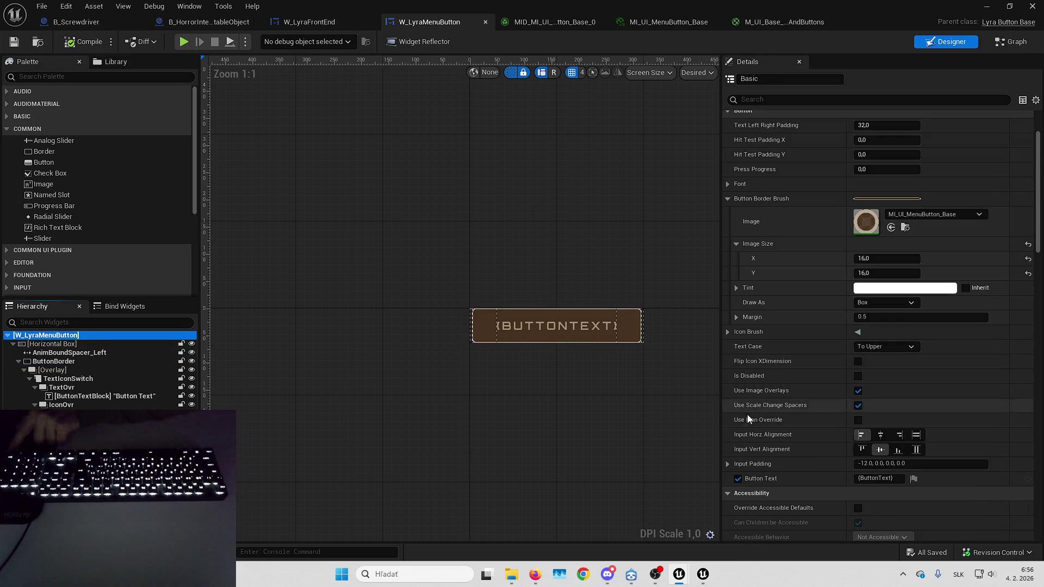
scroll(750, 391, "down", 1)
scroll(772, 386, "down", 2)
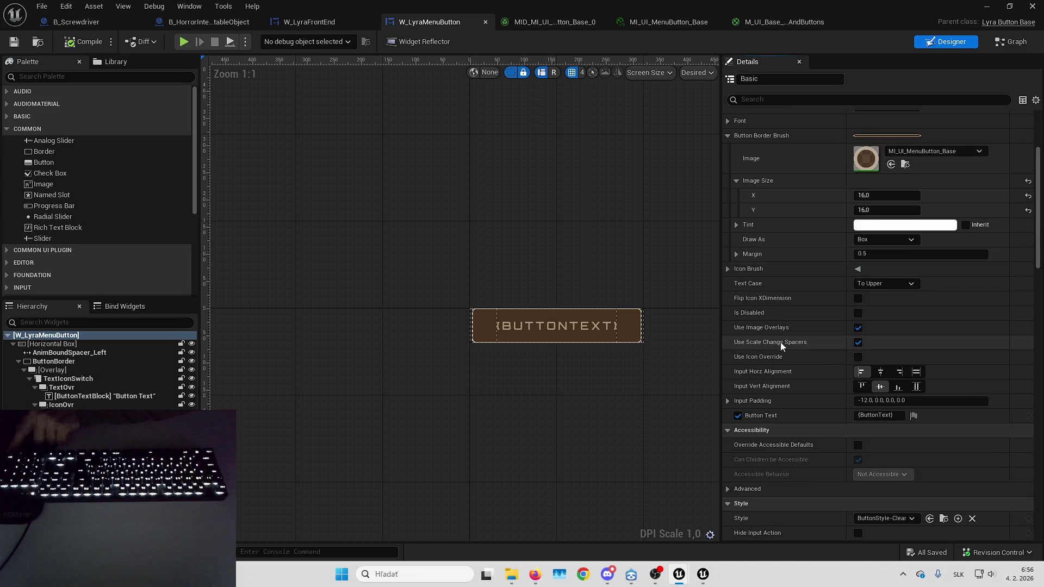
left_click(859, 314)
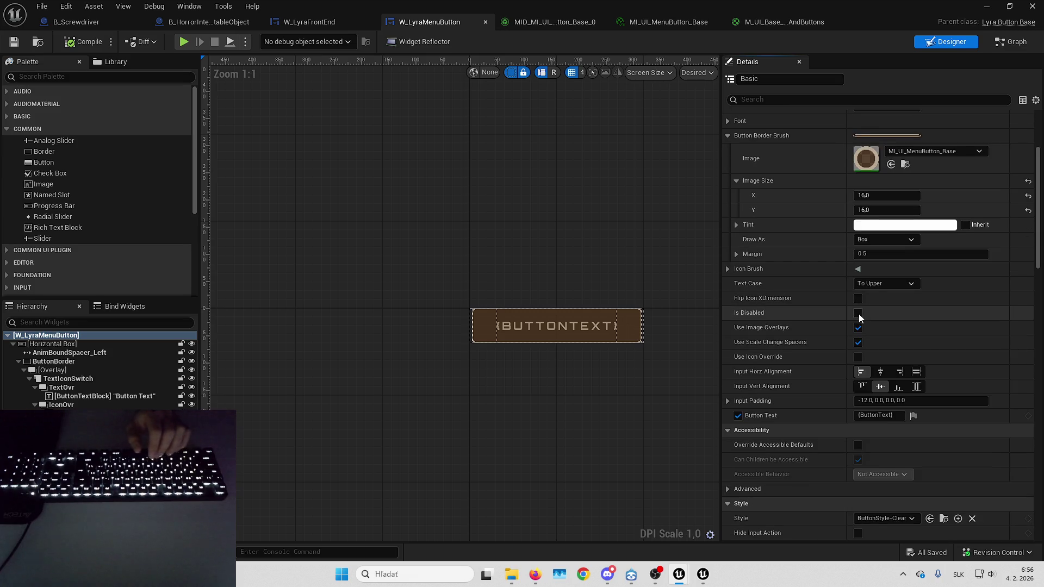
key("alt+Tab")
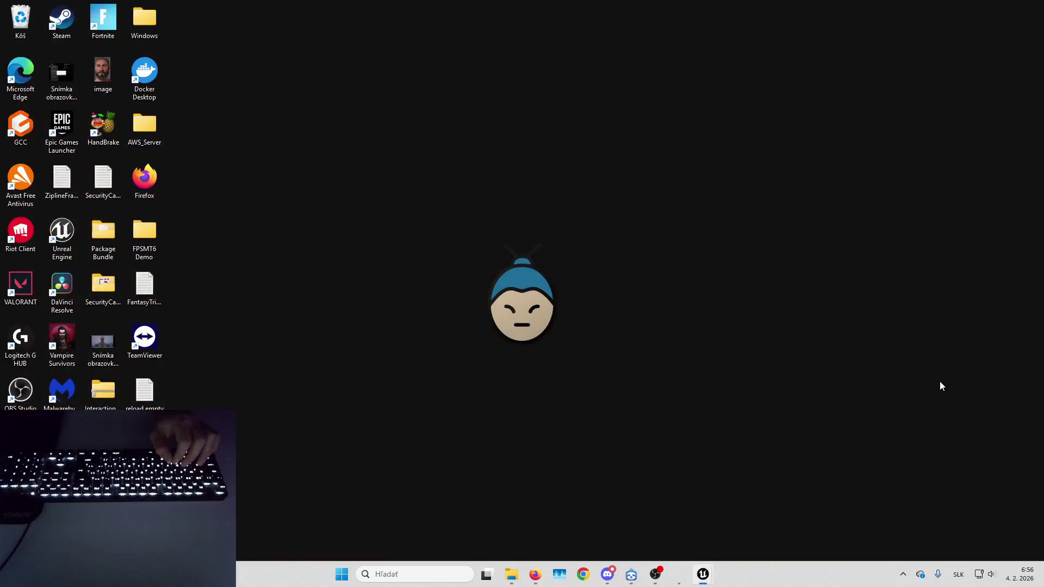
Send the crash report and restart the Unreal editor.
left_click(691, 431)
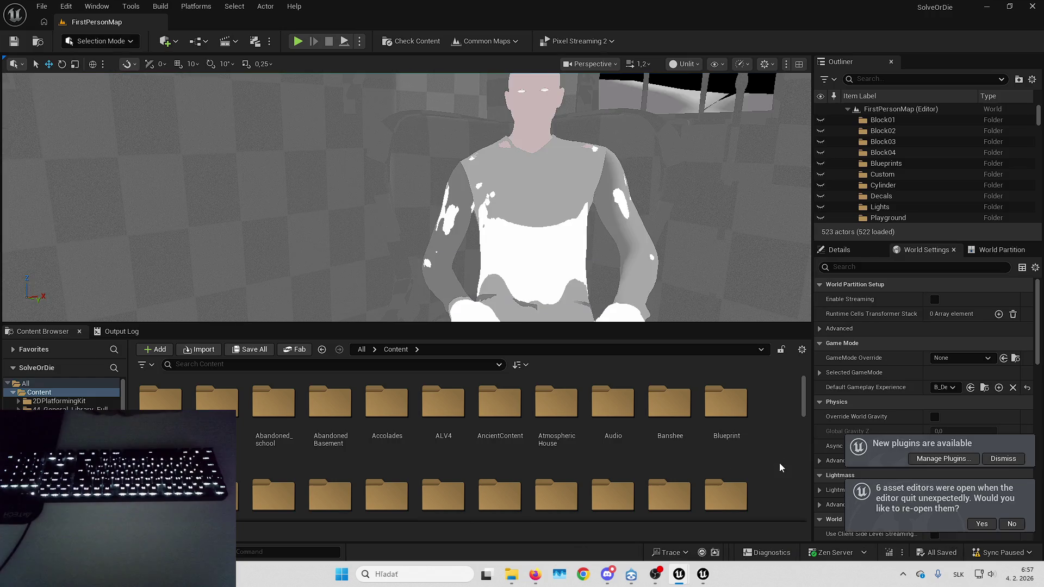
left_click(983, 525)
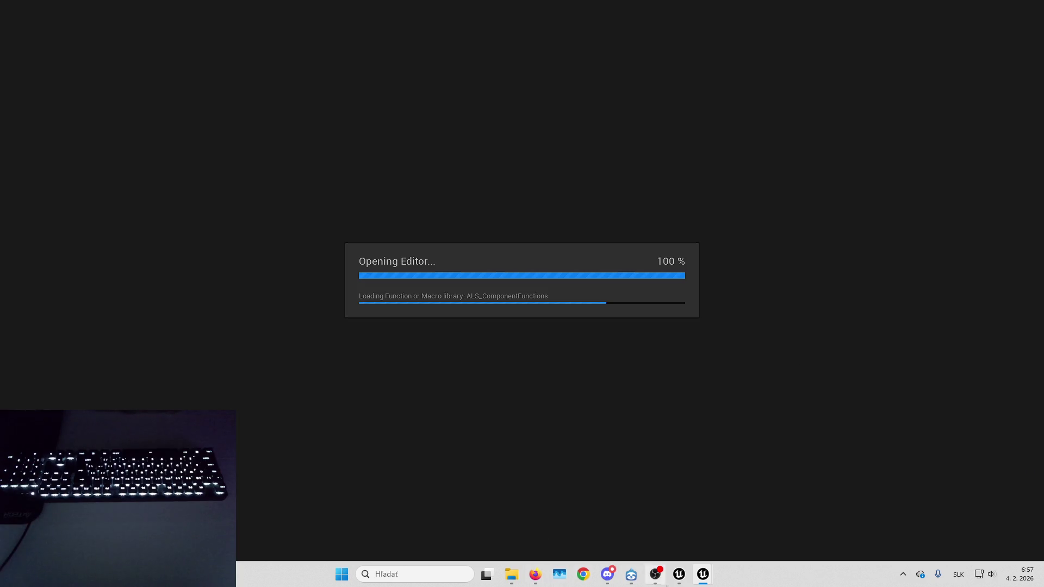
left_click(507, 575)
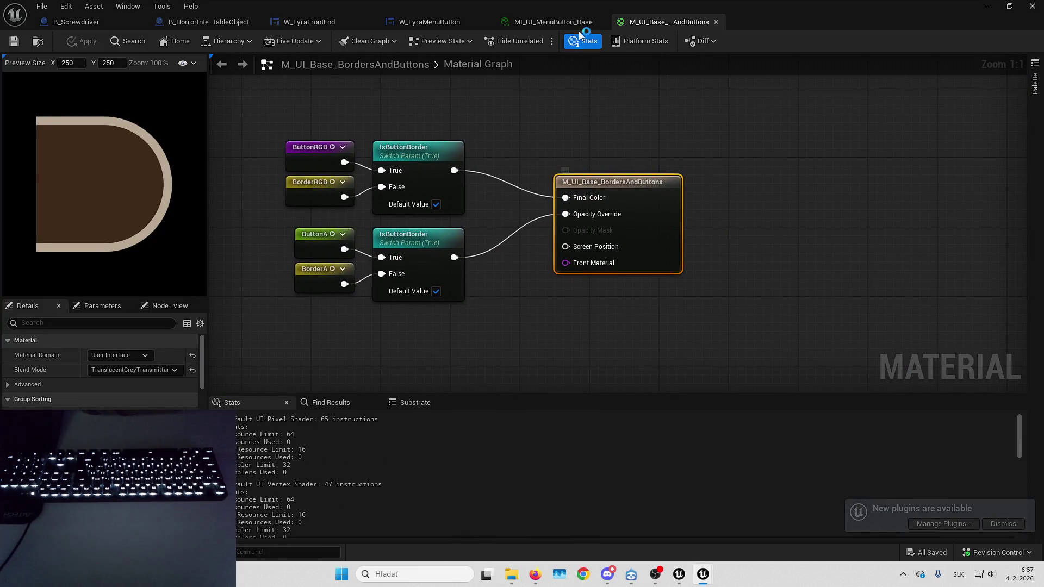
Close the base material and menu button material instance tabs, then select the W_LyraMenuButton root.
left_click(716, 21)
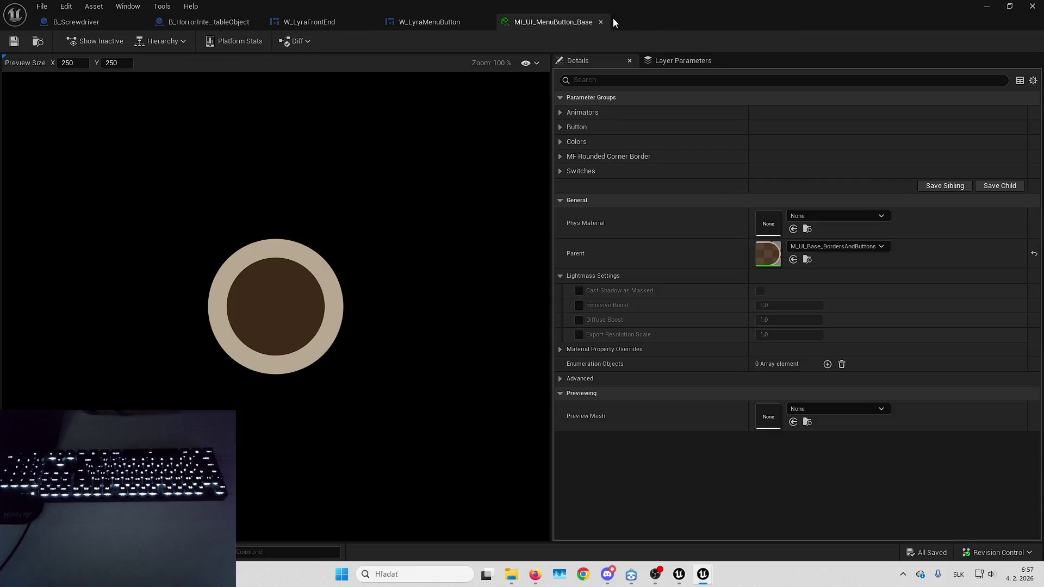
left_click(601, 22)
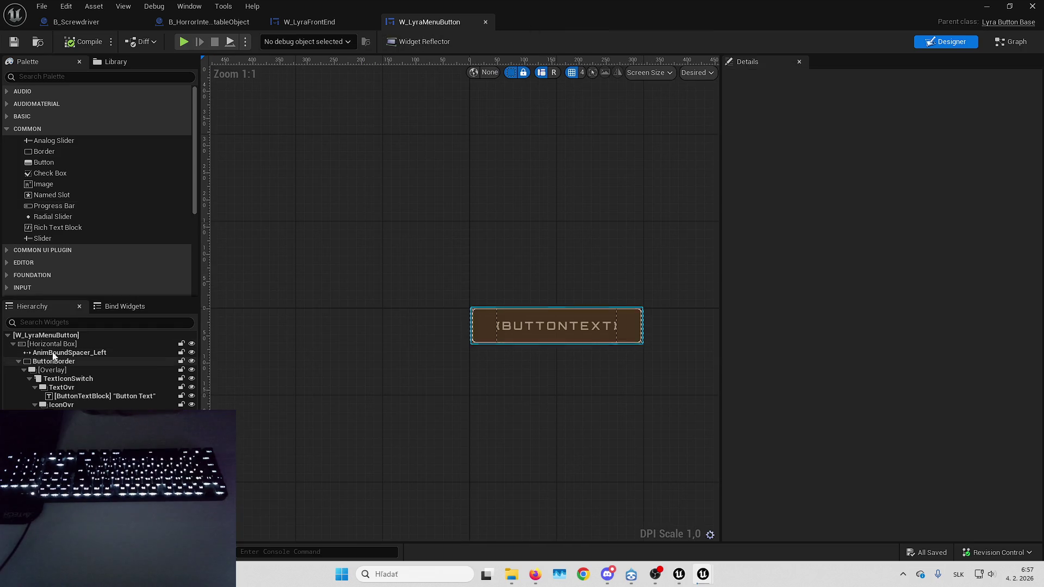
left_click(46, 336)
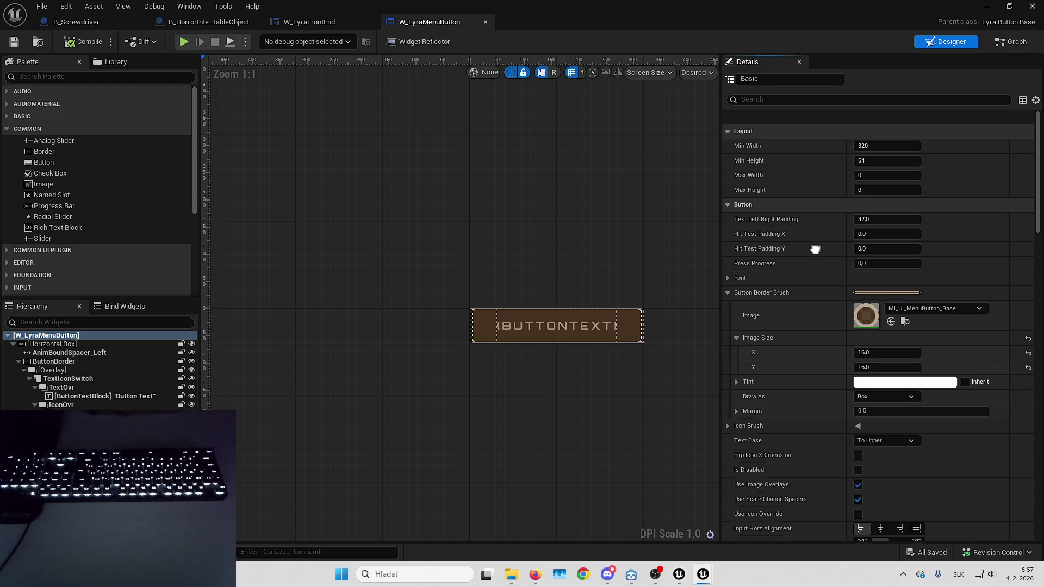
Set the menu button's left Input Padding to -12 and compile.
scroll(838, 234, "down", 2)
scroll(821, 234, "down", 5)
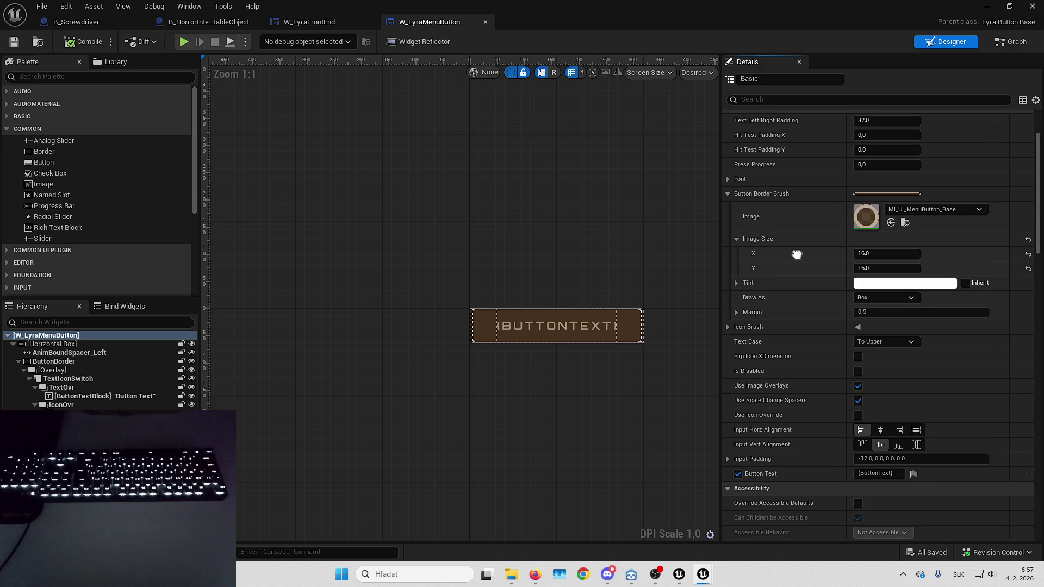
scroll(797, 185, "down", 1)
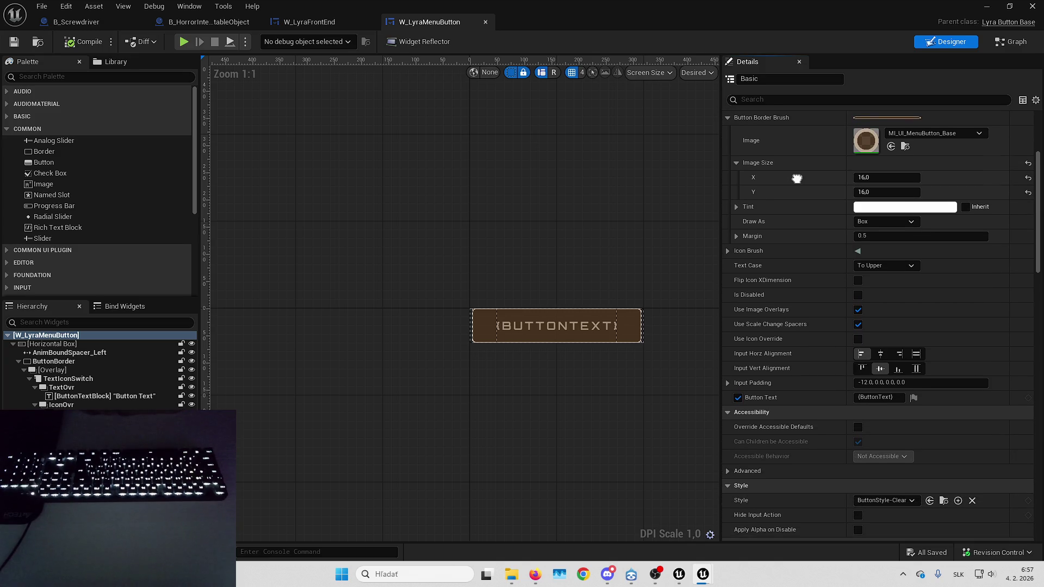
scroll(797, 179, "down", 2)
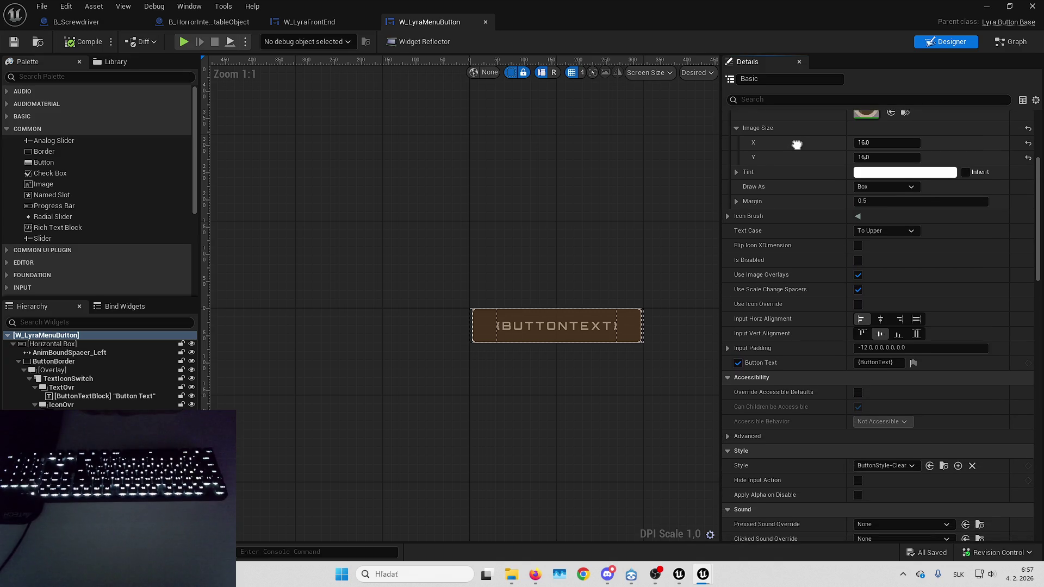
left_click(790, 345)
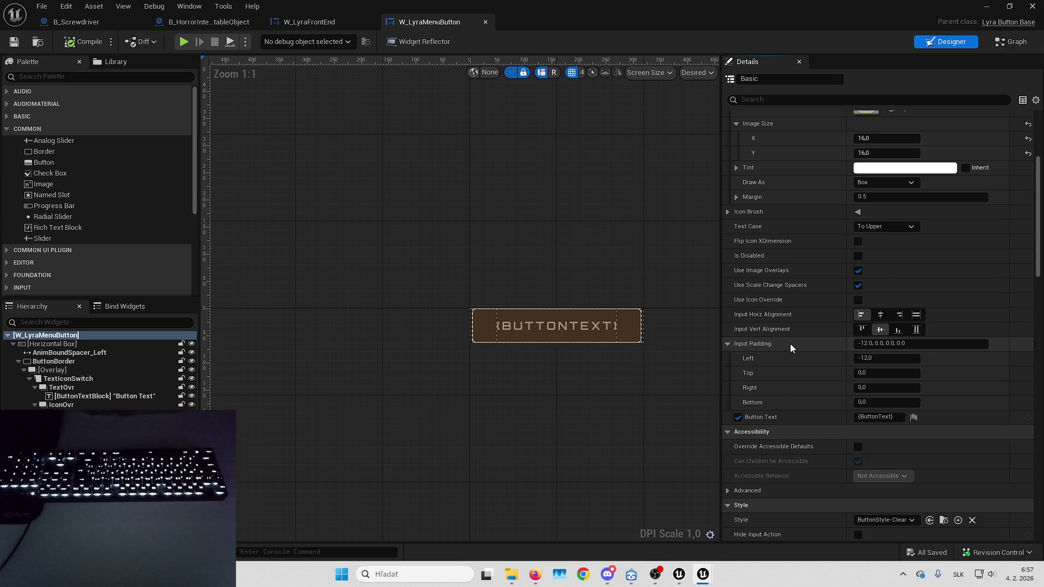
left_click(873, 358)
type("0")
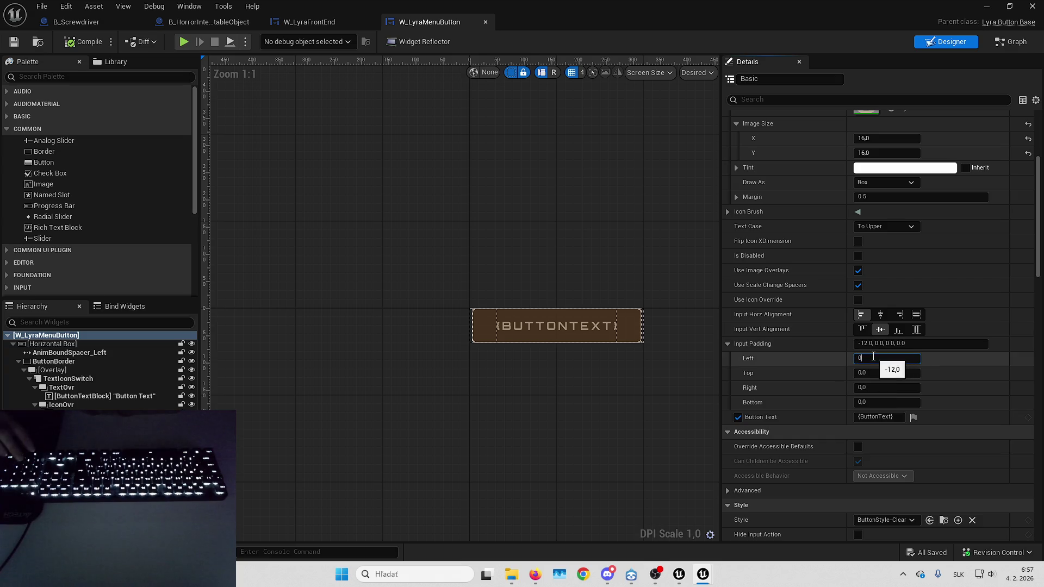
key("Return")
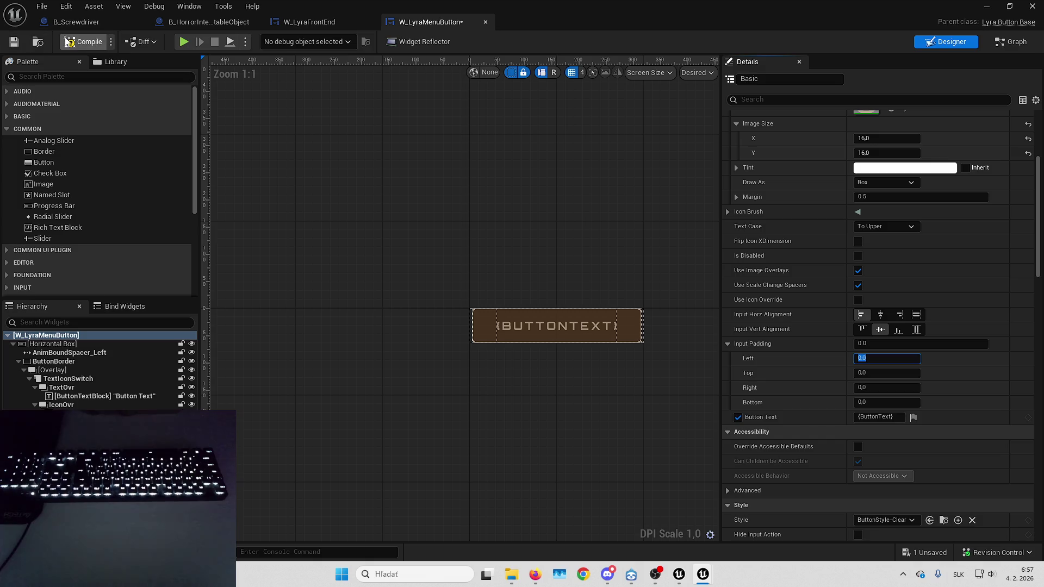
left_click(87, 46)
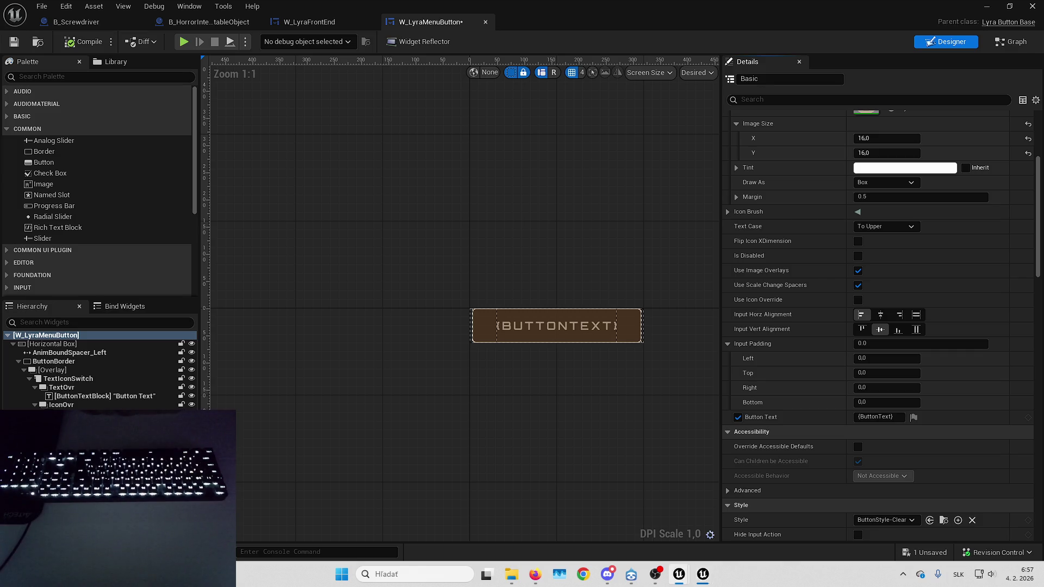
scroll(825, 329, "down", 1)
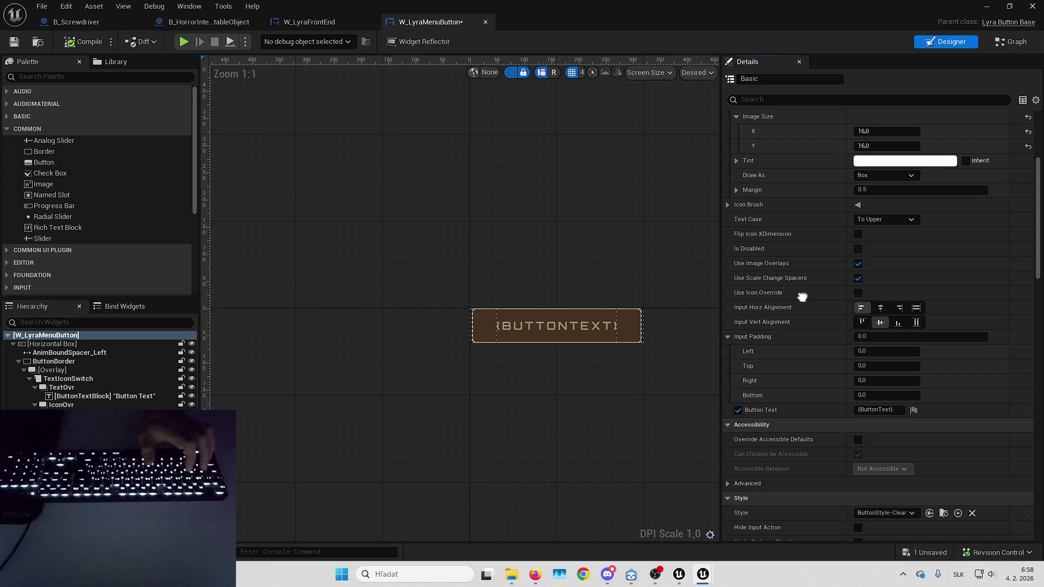
key("ctrl+z")
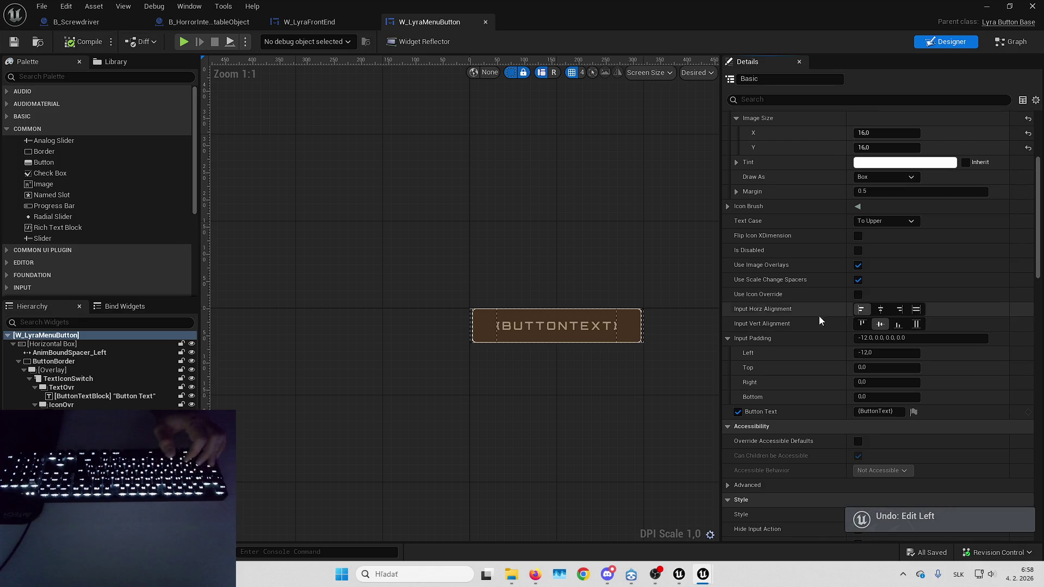
Set the Layout Max Width to 320 and Max Height to 64.
scroll(794, 339, "up", 1)
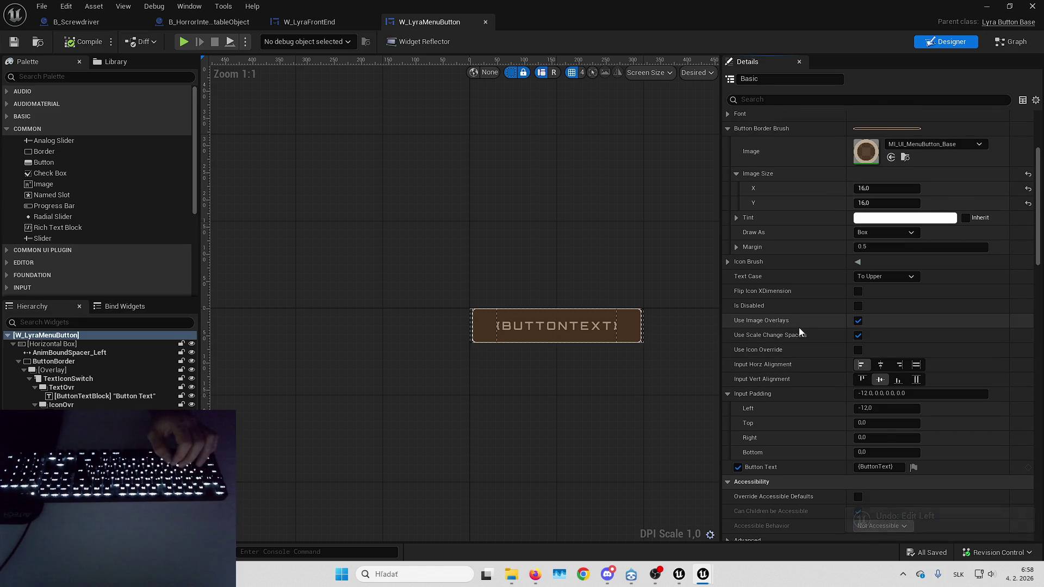
scroll(788, 329, "up", 3)
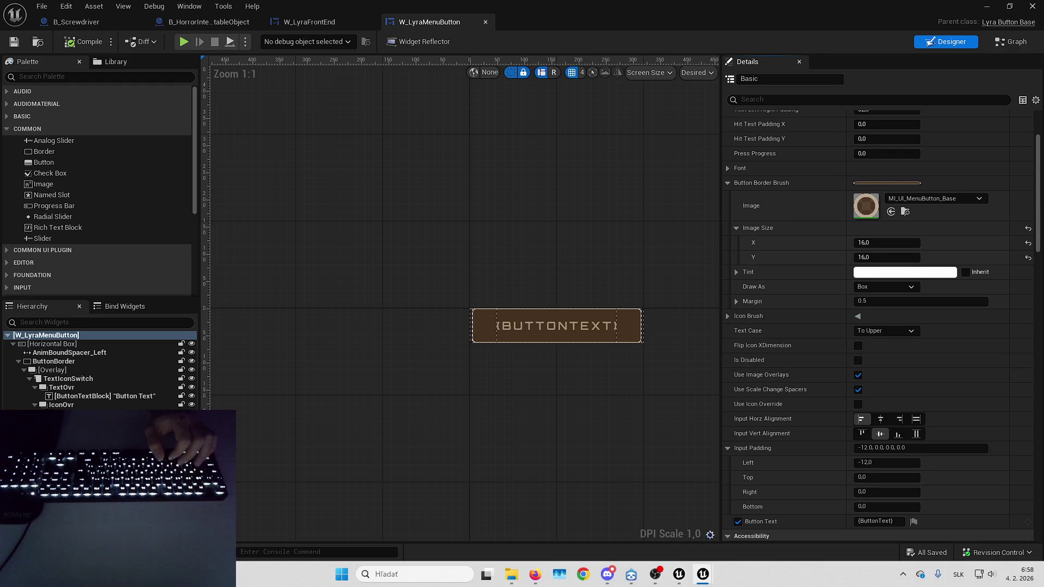
scroll(828, 401, "up", 6)
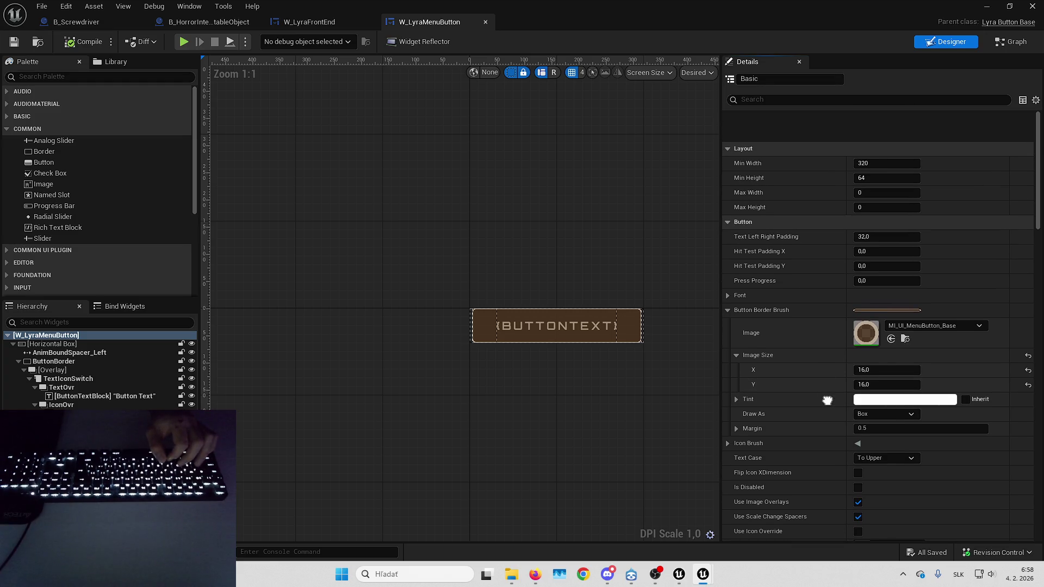
scroll(828, 401, "down", 2)
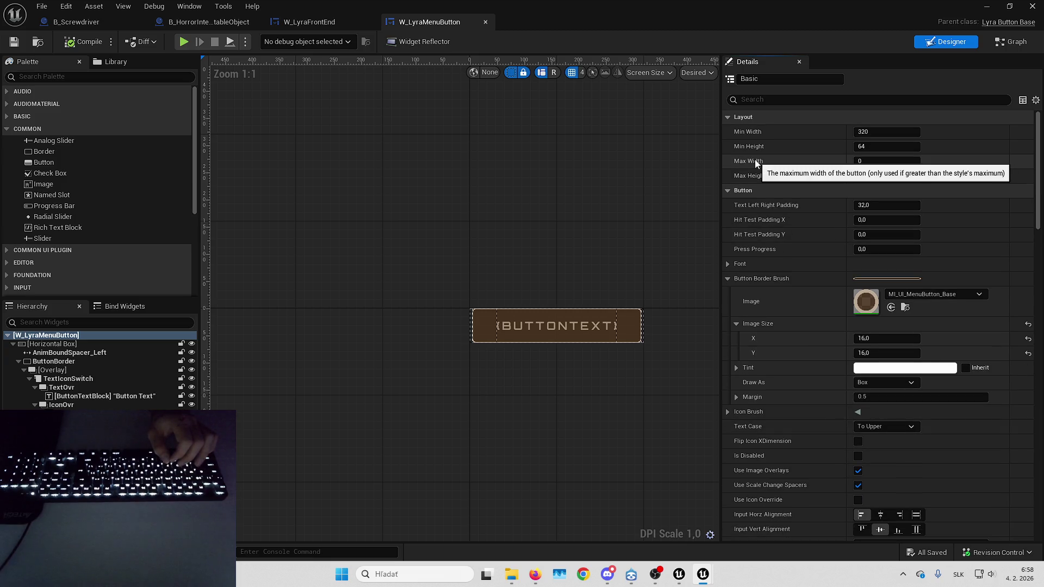
type("320")
key("Tab")
type("64")
key("Return")
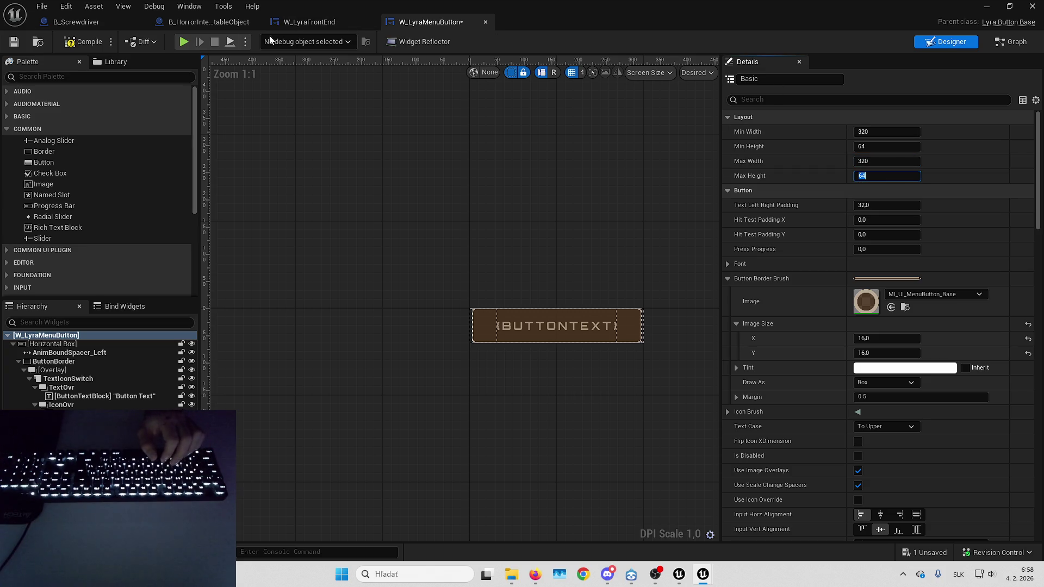
left_click(984, 7)
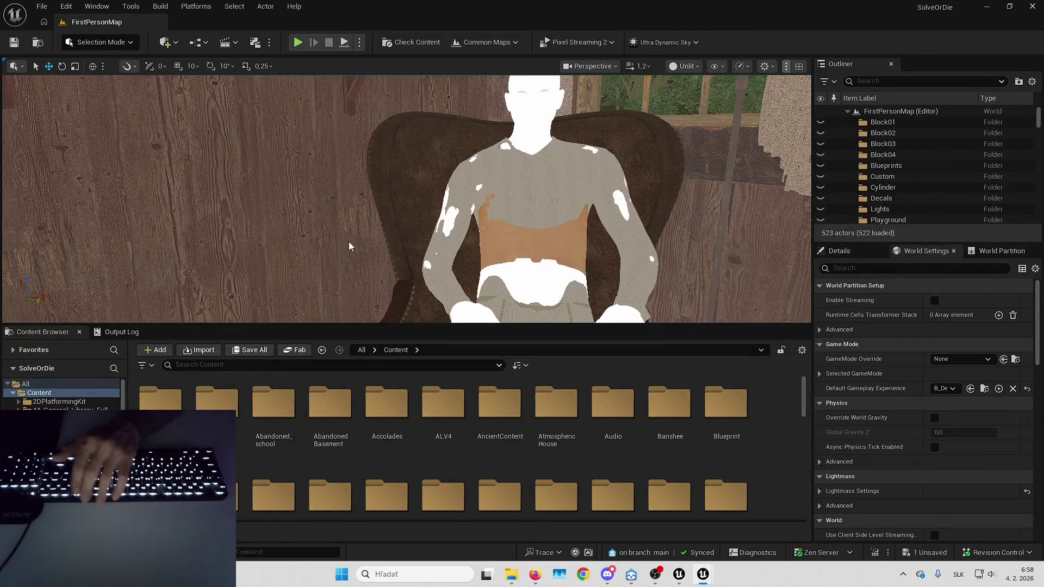
left_click(298, 42)
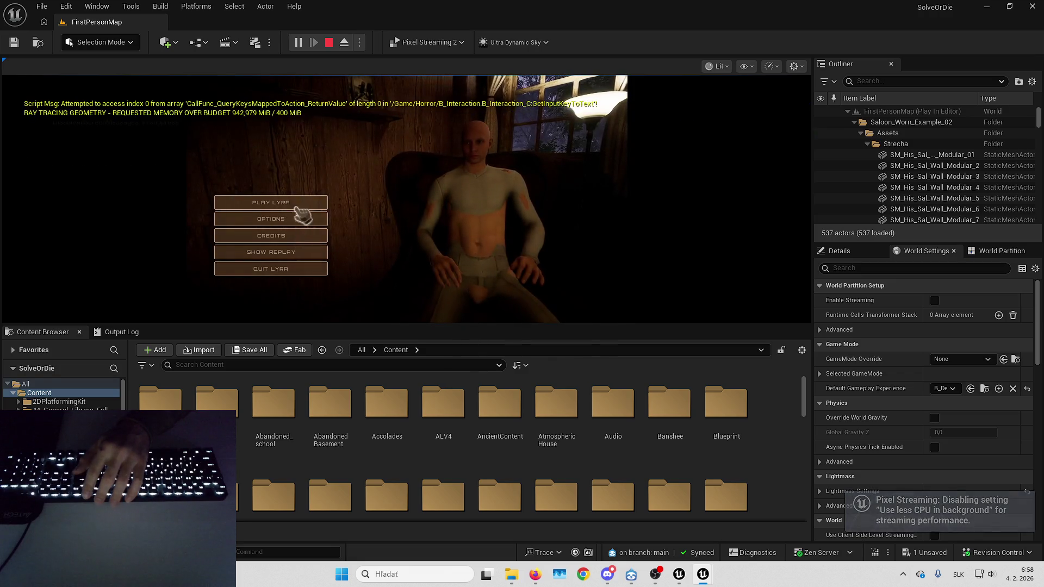
key("alt+Tab")
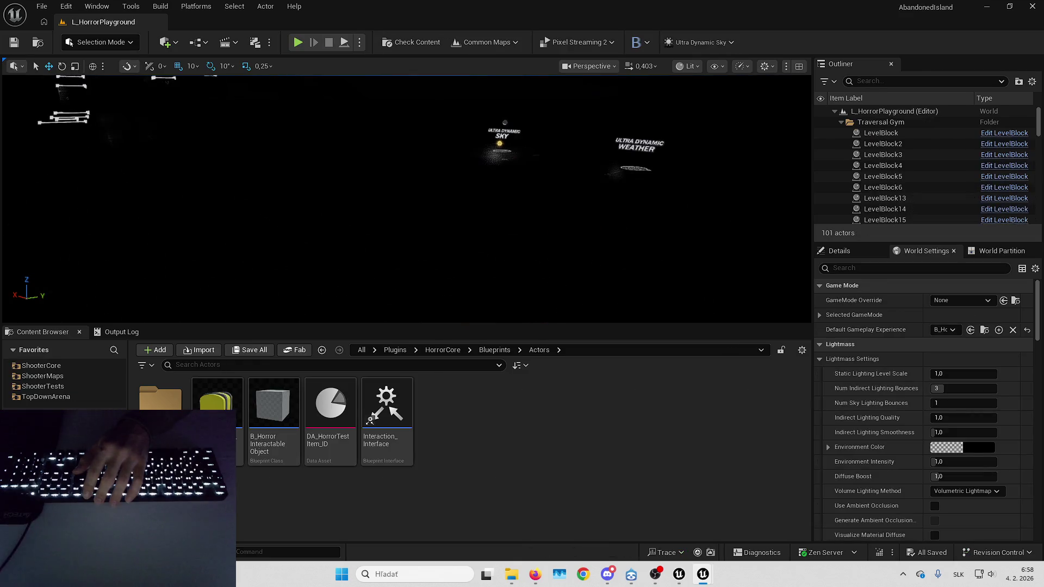
right_click(484, 237)
key("alt+Tab")
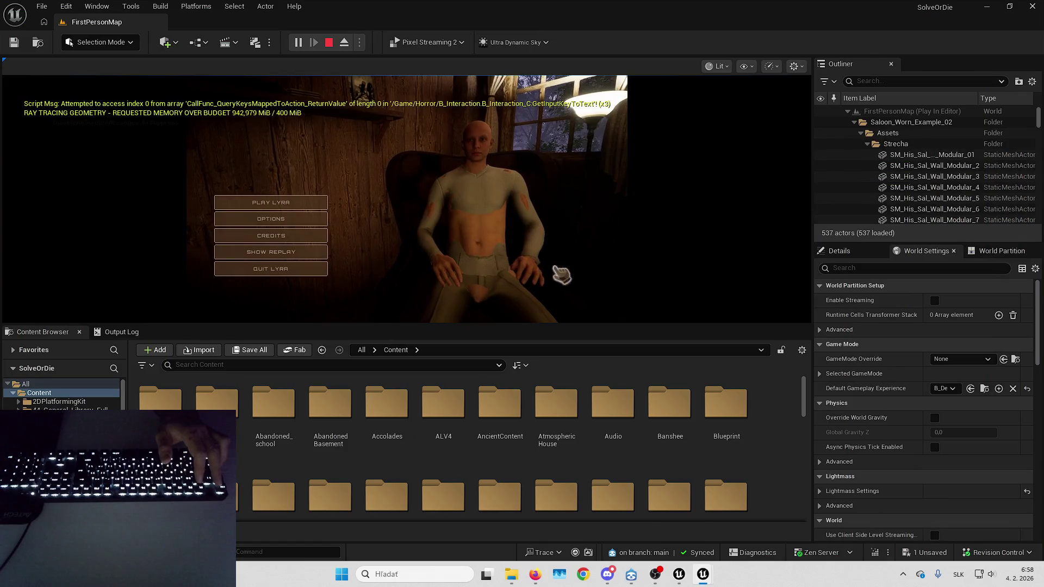
key("Escape")
mouse_move(703, 575)
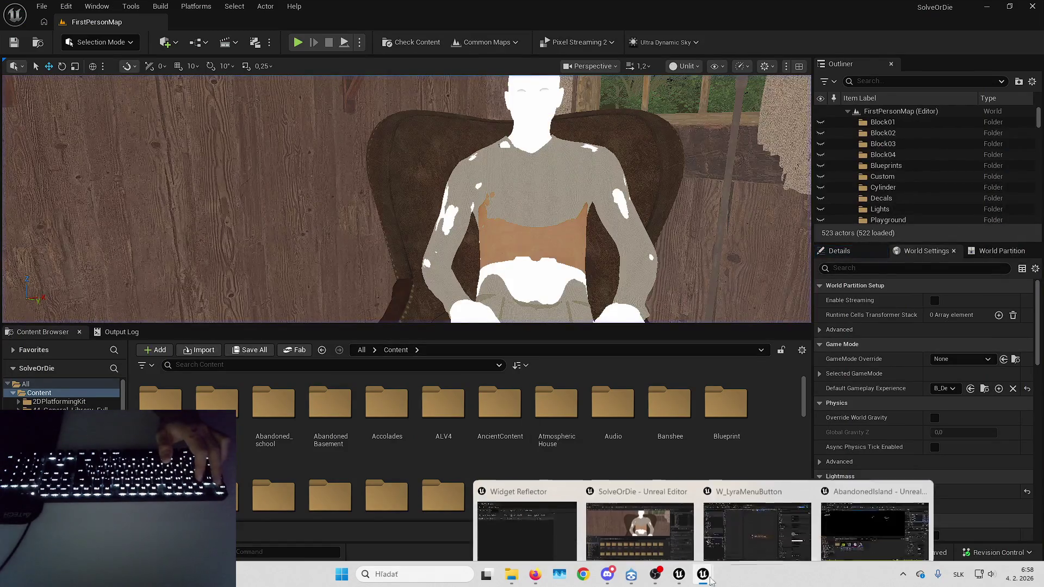
left_click(849, 495)
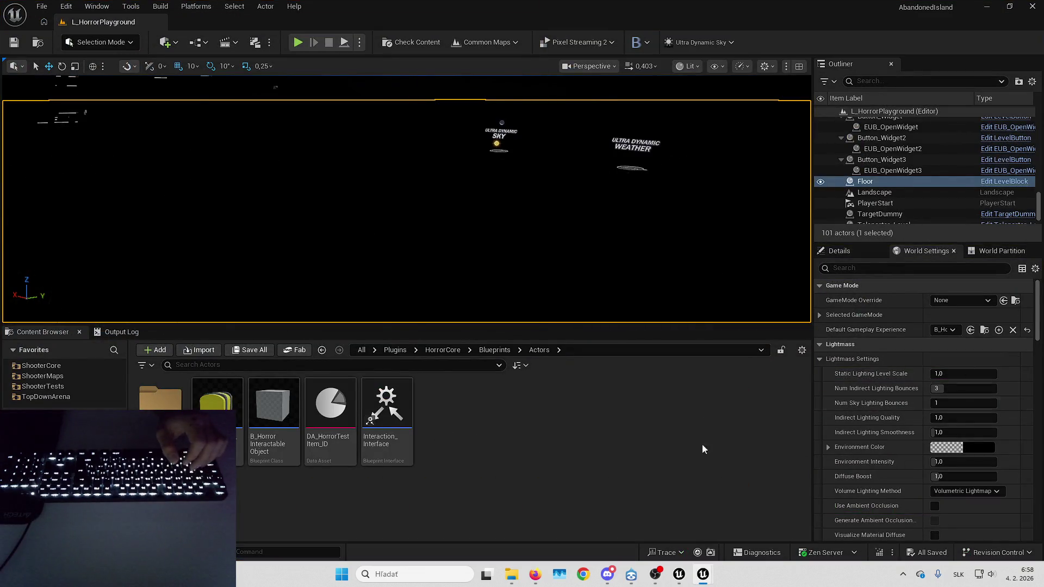
mouse_move(704, 575)
mouse_move(716, 511)
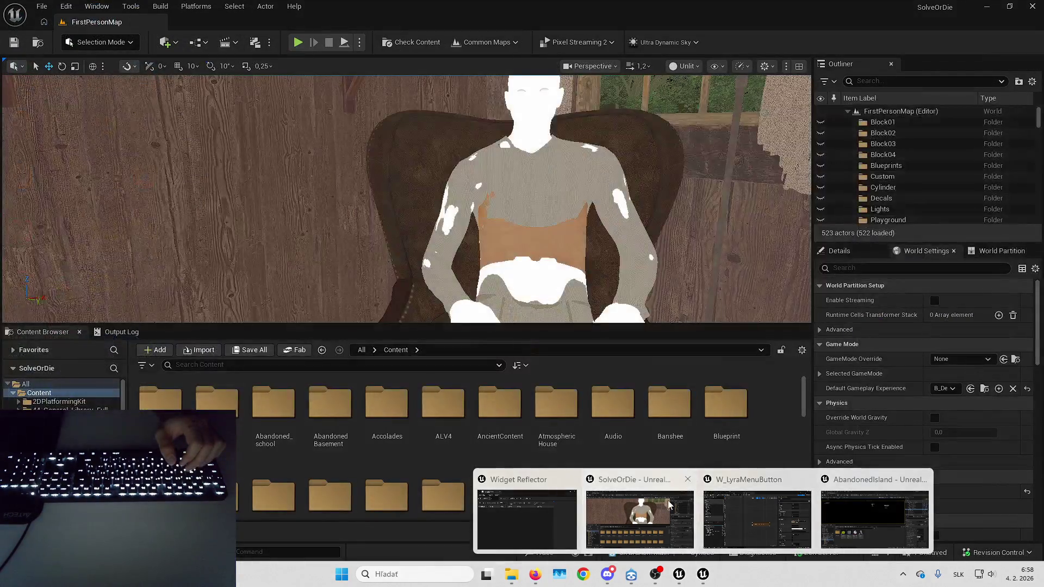
left_click(640, 520)
key("alt+Tab")
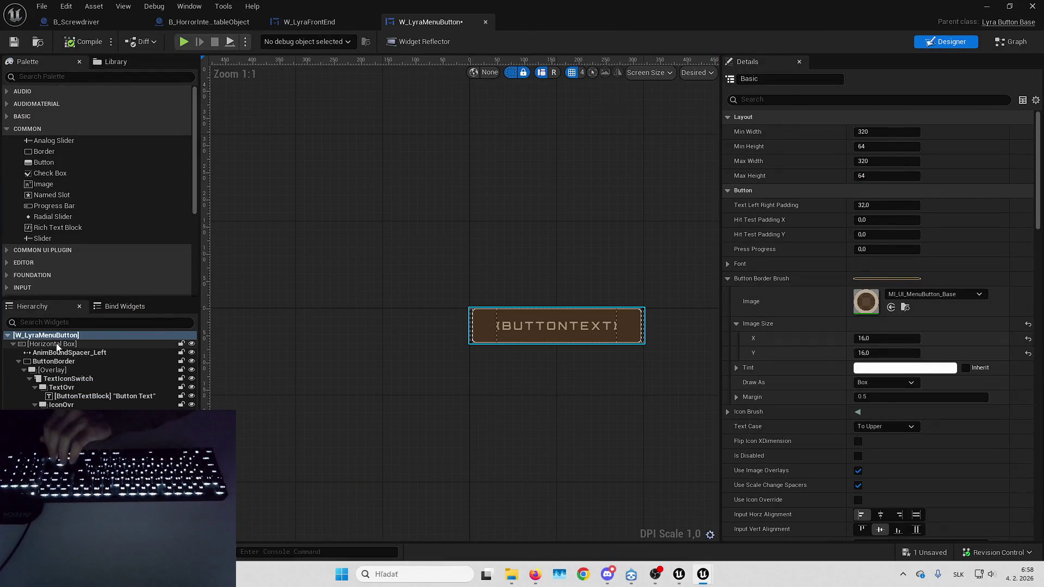
Review W_LyraMenuButton's Details, leaving Click Method as Down and Up.
scroll(799, 327, "down", 4)
scroll(781, 194, "down", 3)
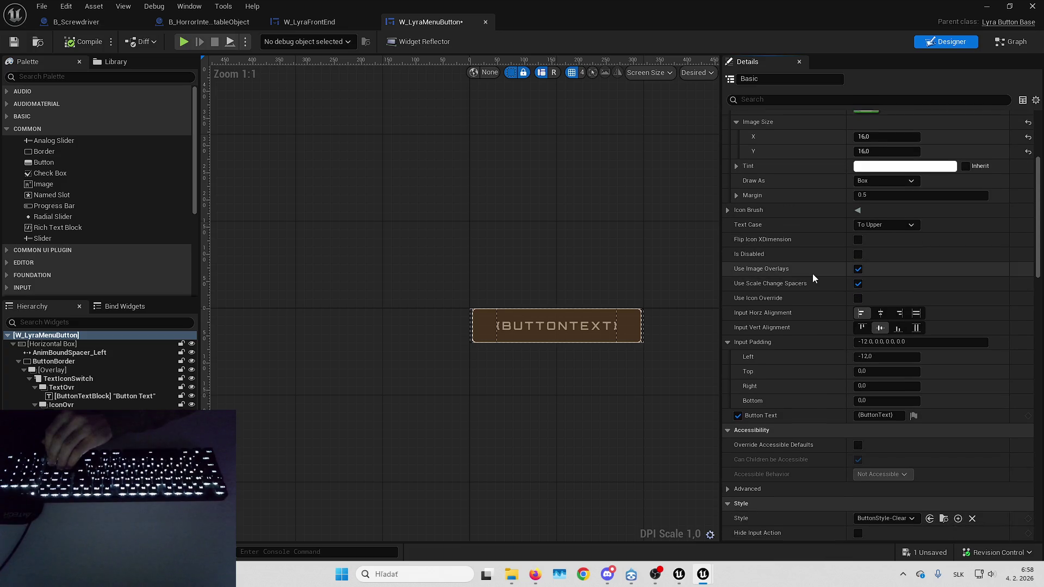
scroll(805, 326, "down", 8)
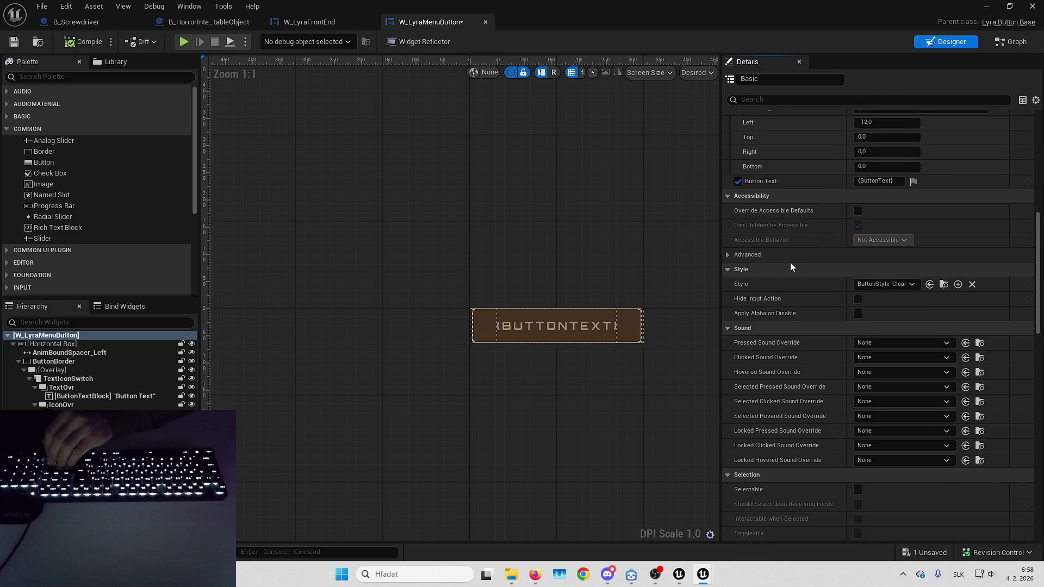
scroll(775, 261, "down", 2)
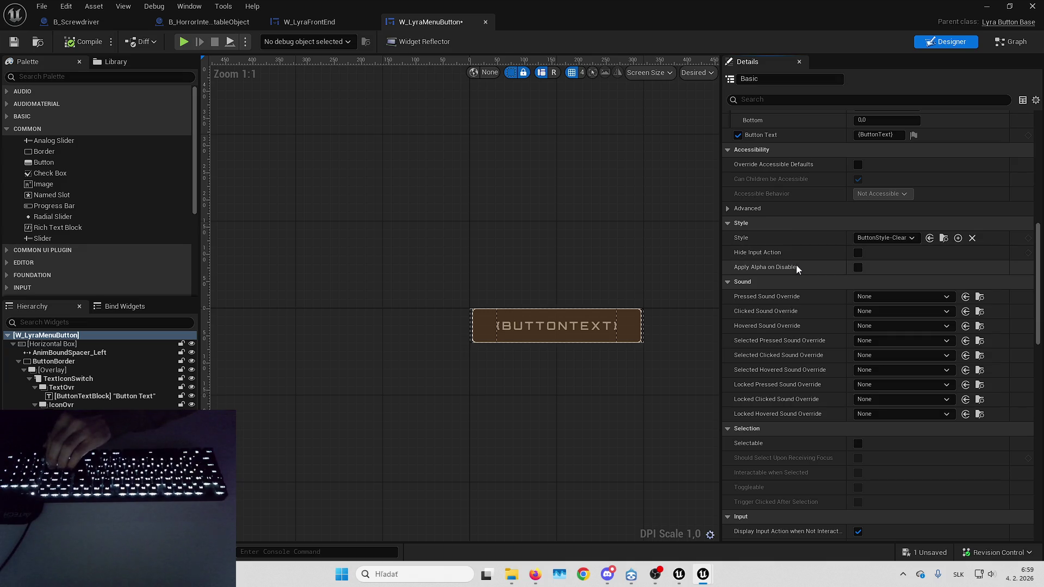
scroll(771, 222, "down", 2)
scroll(772, 221, "down", 8)
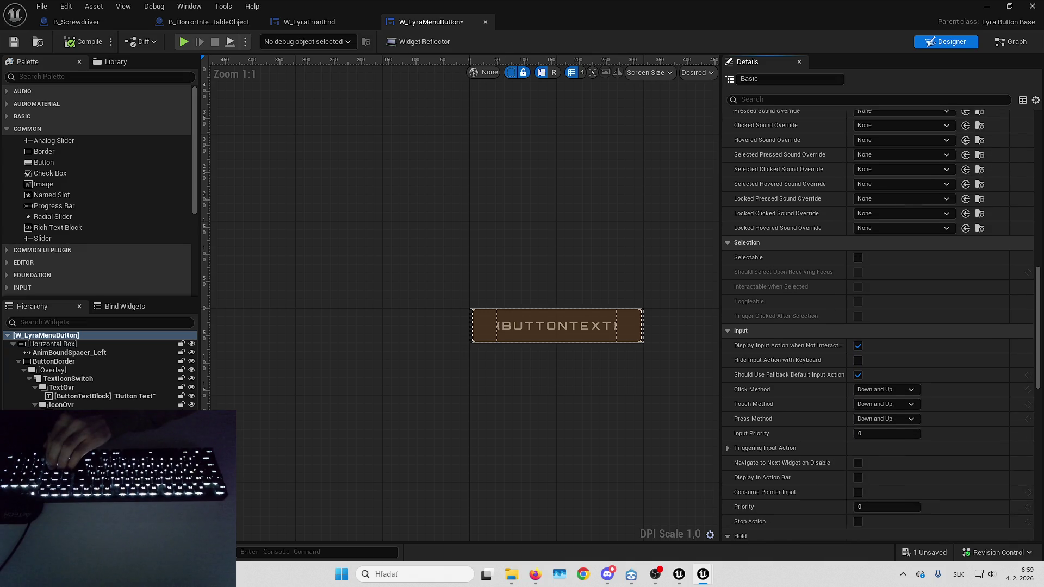
left_click(882, 303)
left_click(881, 303)
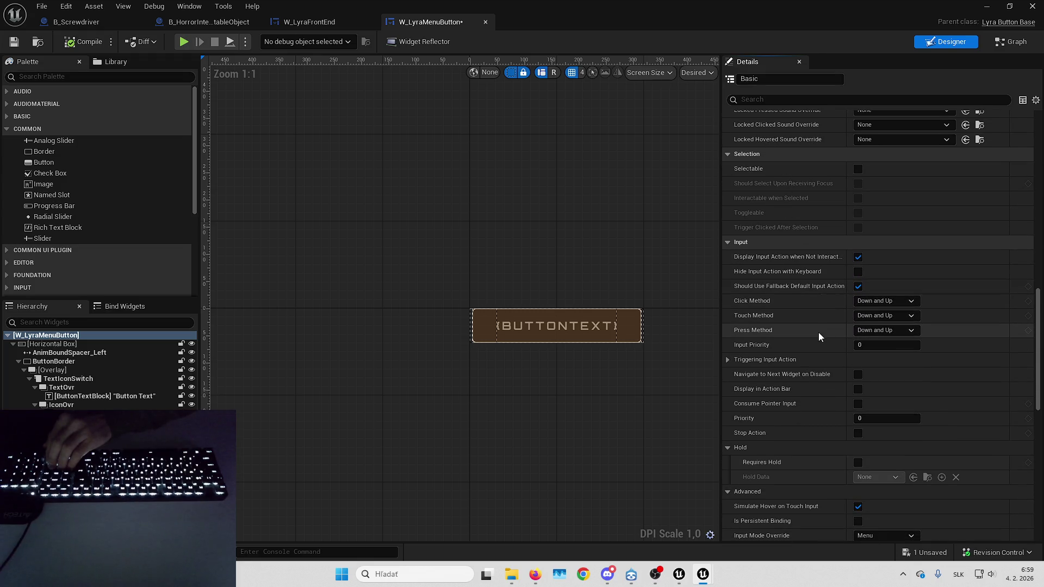
Return to W_LyraFrontEnd and select the scroll box holding the menu buttons.
mouse_move(764, 348)
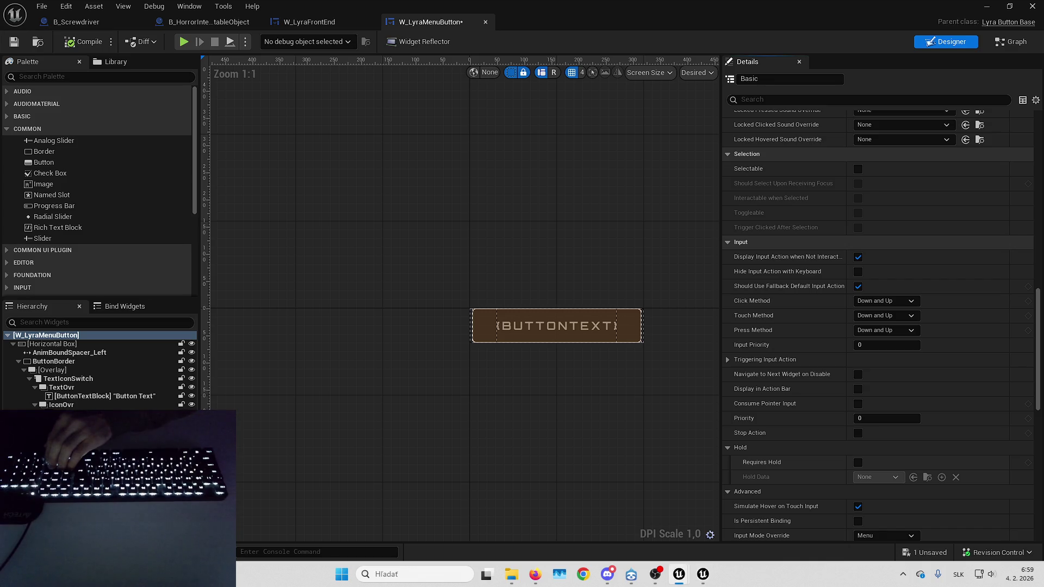
scroll(805, 331, "down", 3)
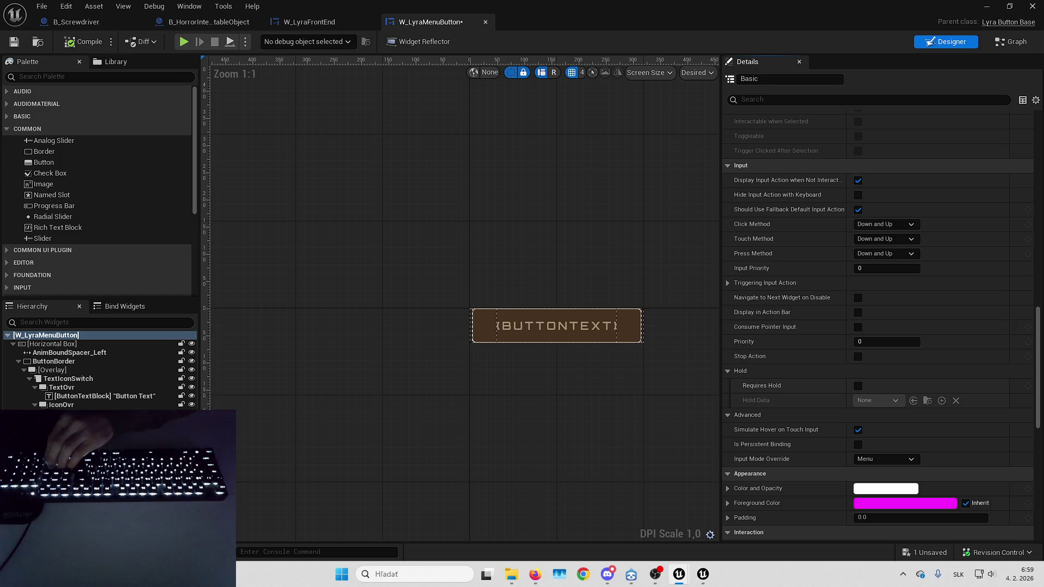
scroll(818, 381, "down", 5)
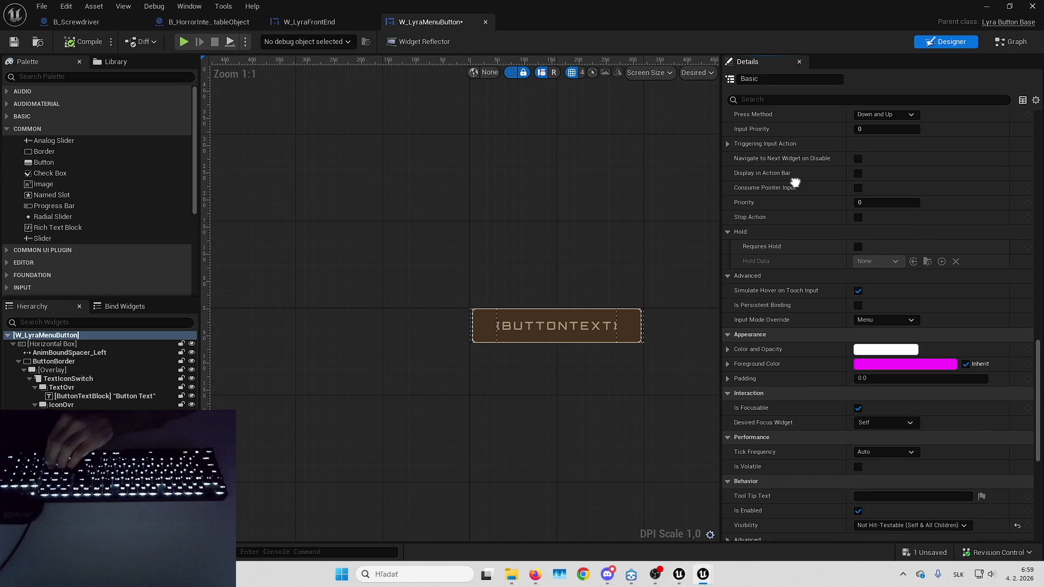
scroll(795, 183, "down", 12)
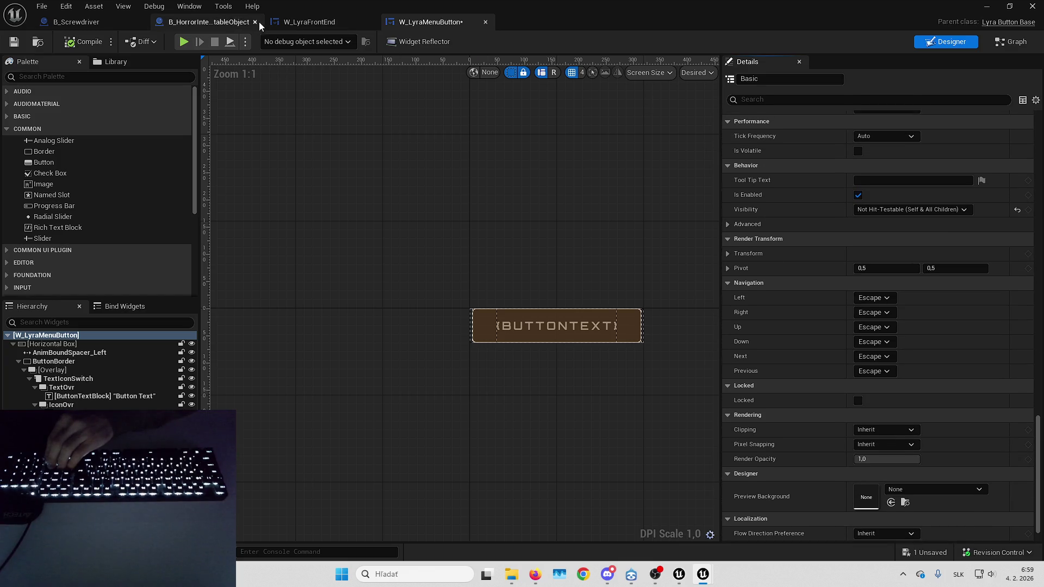
left_click(307, 21)
left_click(349, 342)
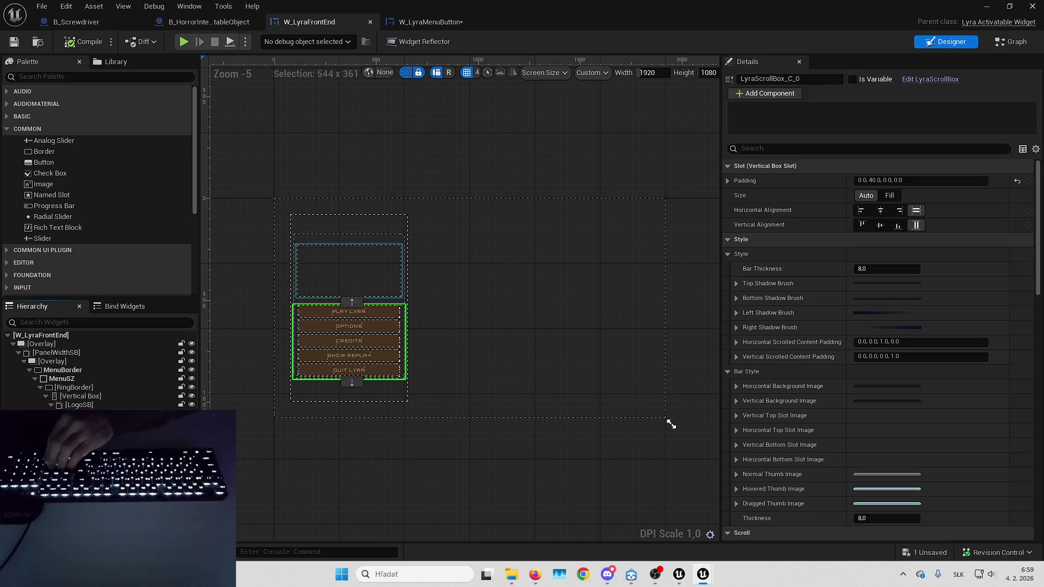
Tick Is Focusable on LyraScrollBox_C_0 via a 'foc' filter, then select the PLAY LYRA button.
left_click(838, 147)
type("foc")
left_click(862, 197)
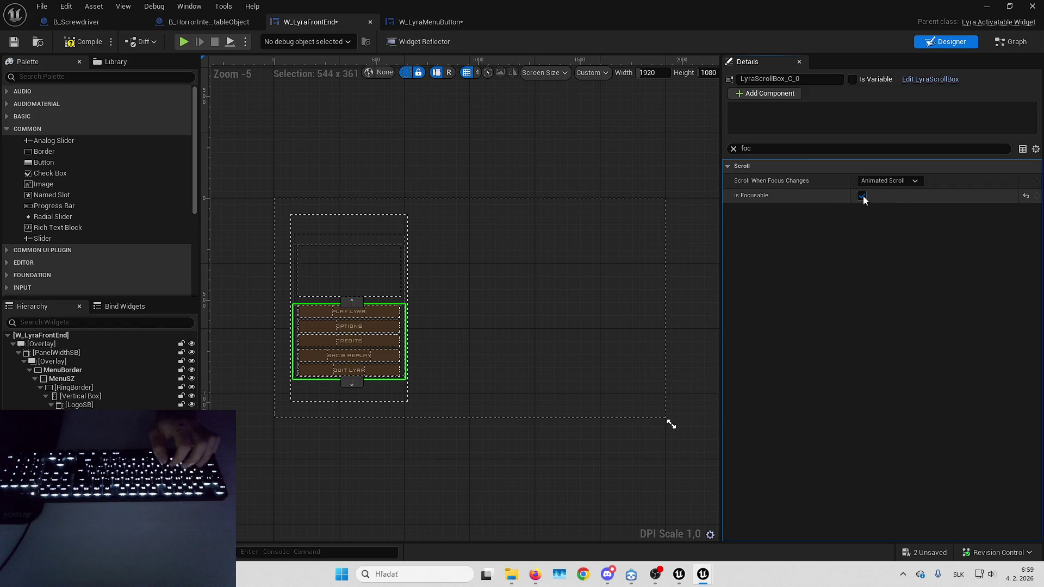
left_click(396, 334)
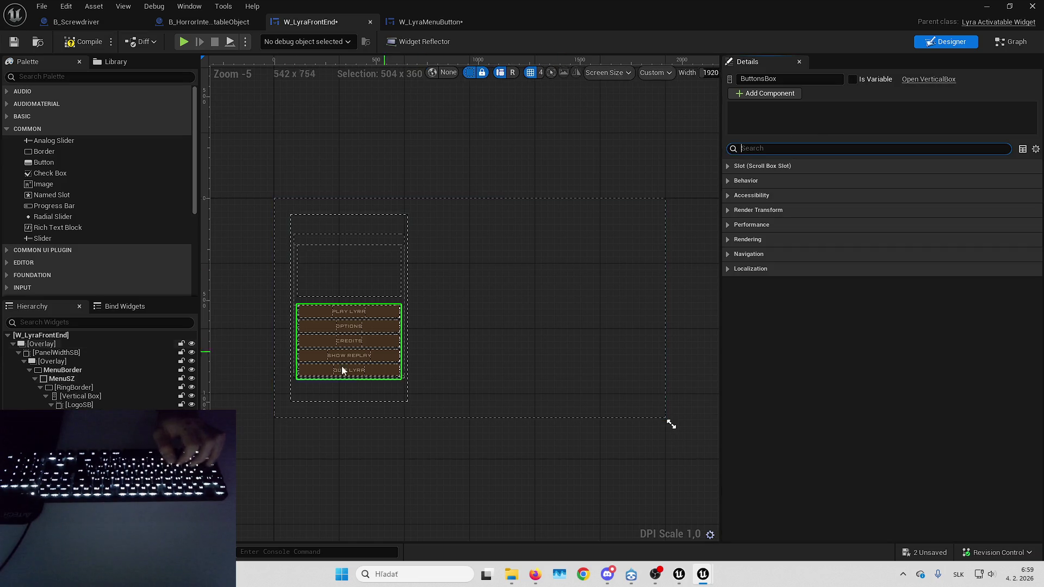
left_click(349, 311)
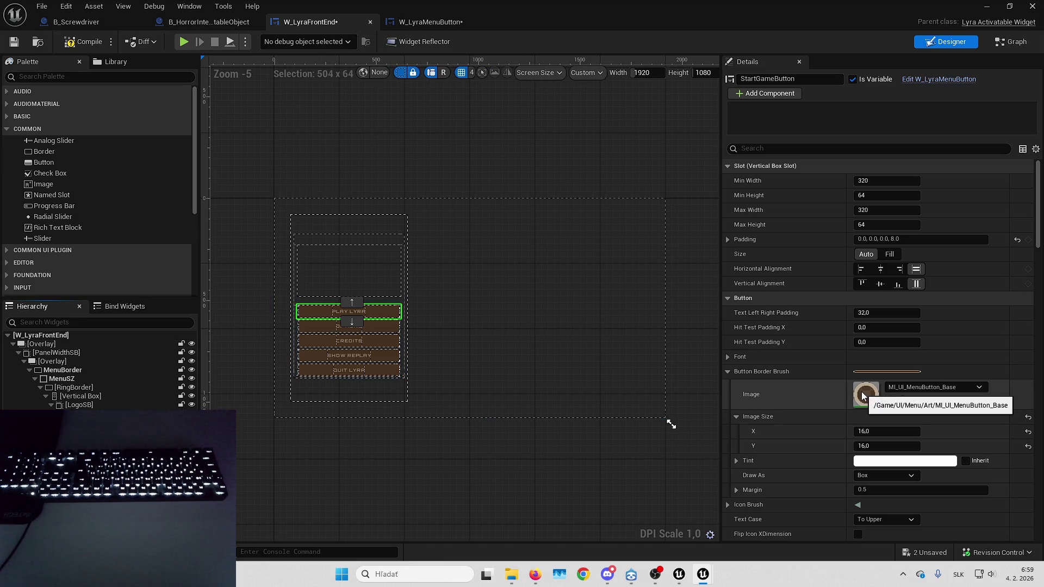
Try a pasted tint on the button border, then undo it.
left_click(875, 462)
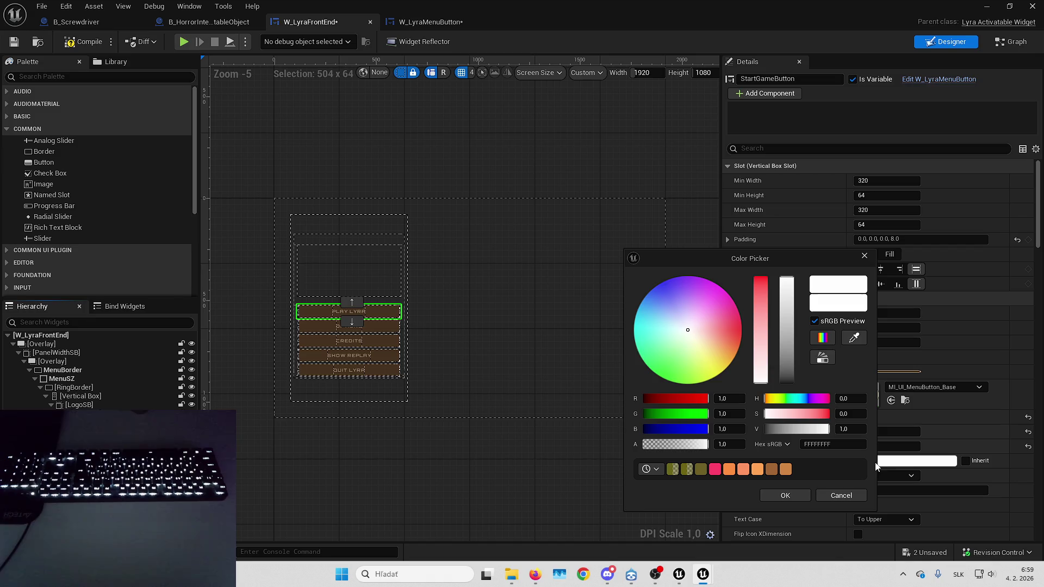
left_click(850, 495)
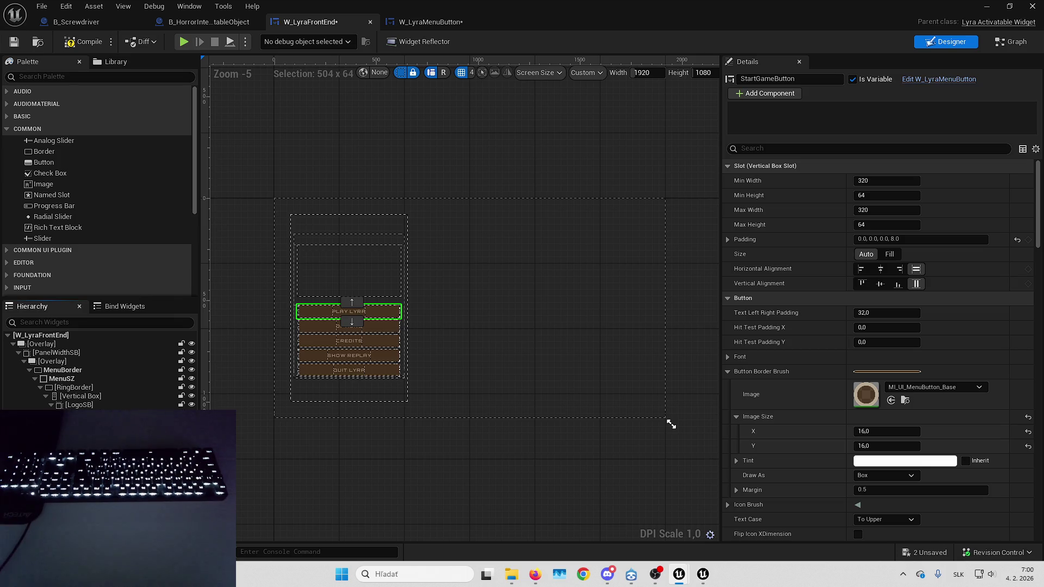
key("ctrl+v")
key("ctrl+z")
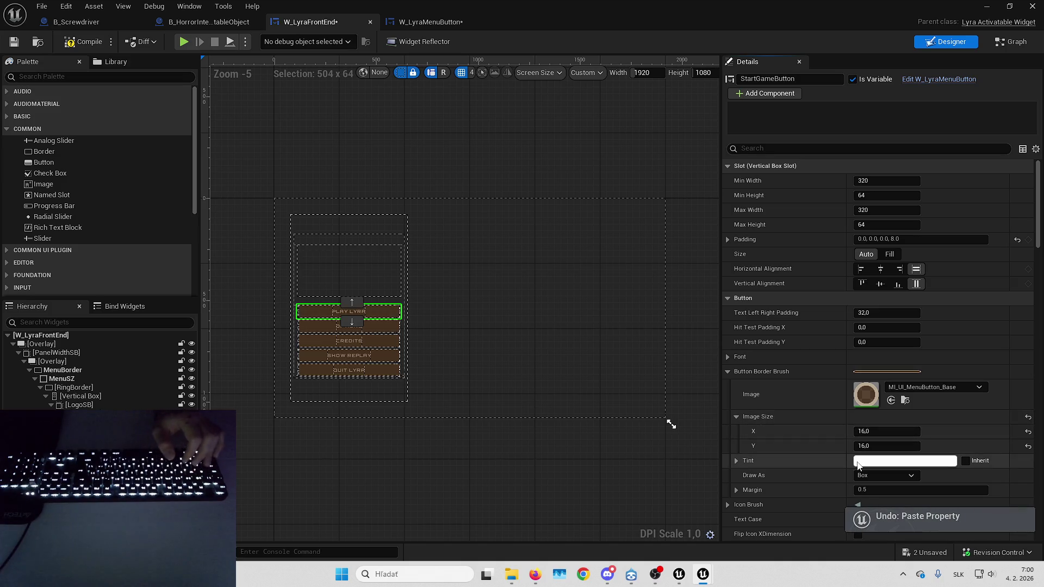
Show StartGameButton's Font settings: Orbitron-Bold 16 with MI_UI_FontColor_MenuButton material.
scroll(808, 436, "down", 1)
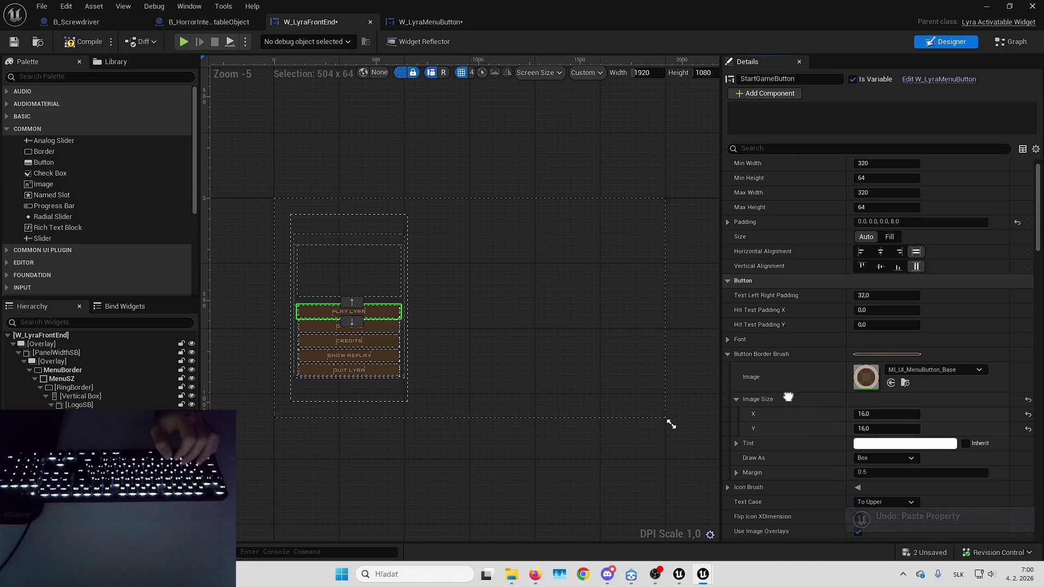
scroll(808, 413, "up", 1)
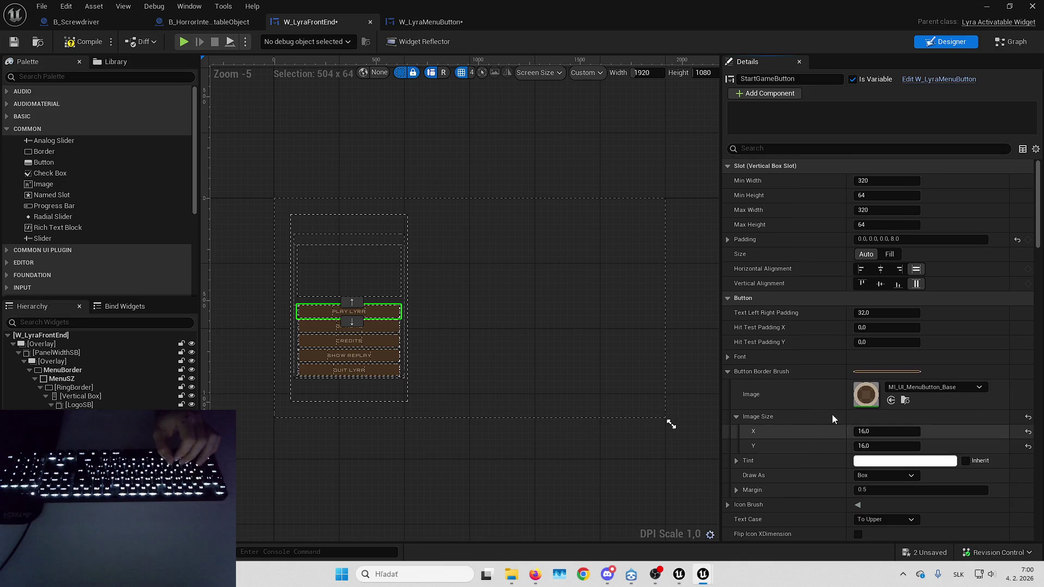
scroll(835, 405, "down", 4)
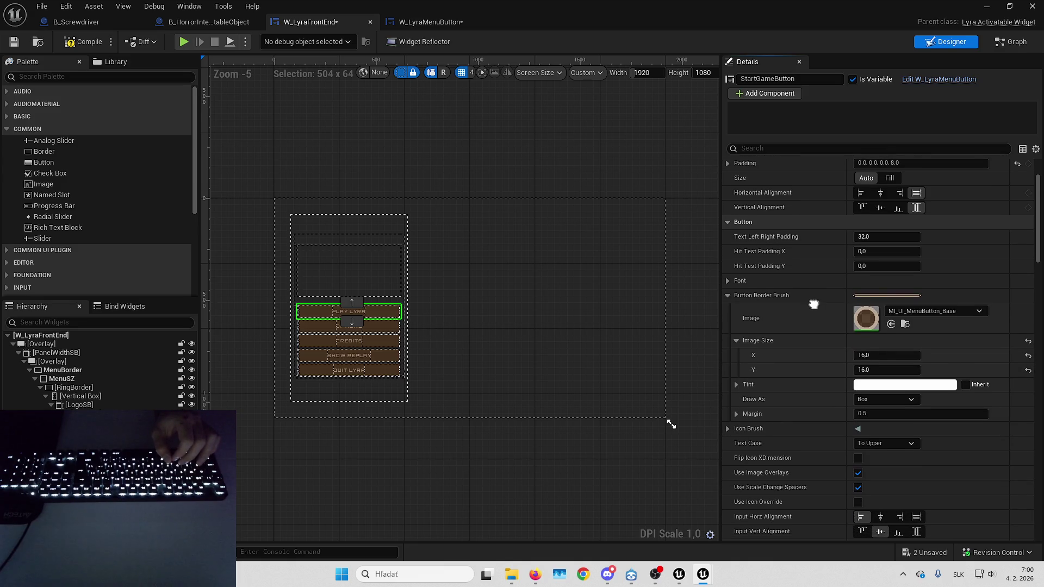
left_click_drag(814, 304, 814, 309)
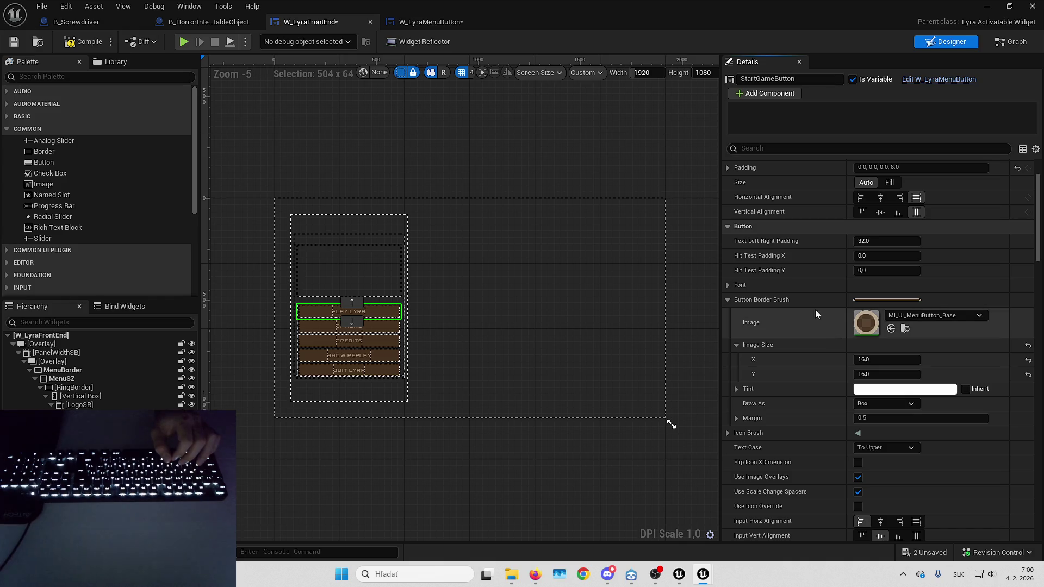
left_click(798, 285)
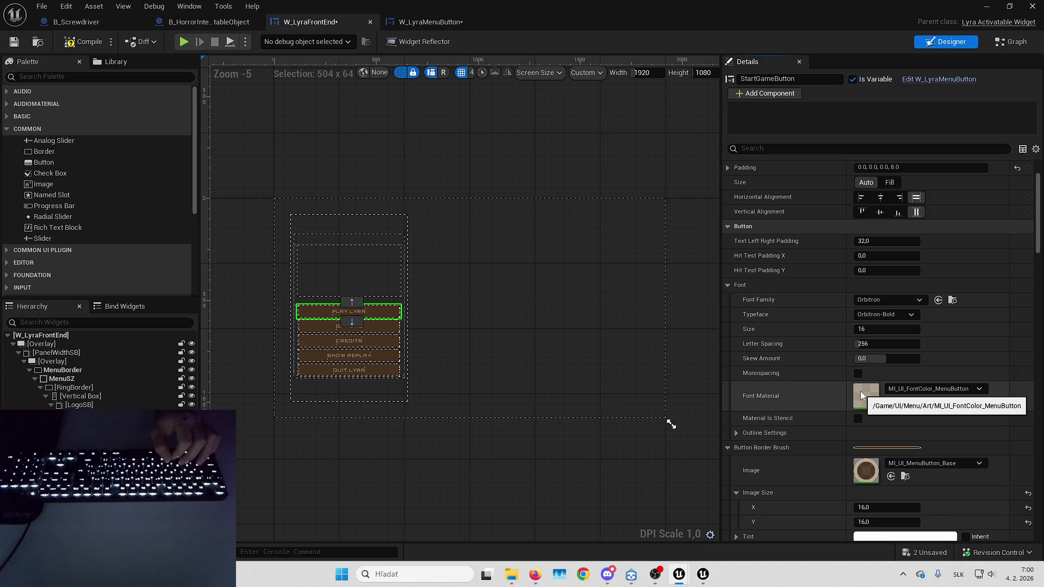
Inspect the Switches, Colors and Animators groups of MI_UI_FontColor_MenuButton, then go back to W_LyraFrontEnd.
double_click(860, 389)
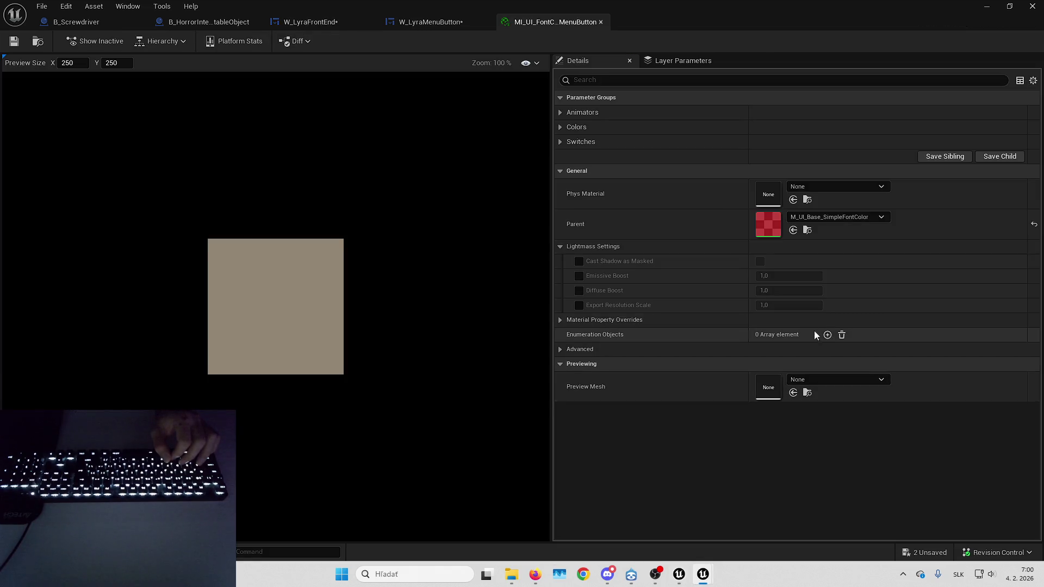
left_click(566, 140)
left_click(565, 127)
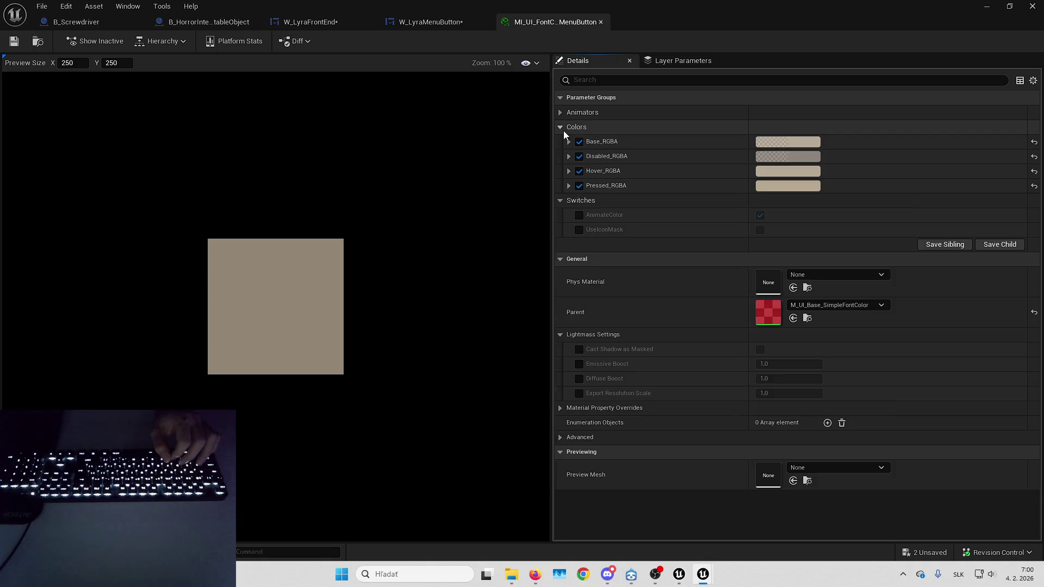
left_click(563, 113)
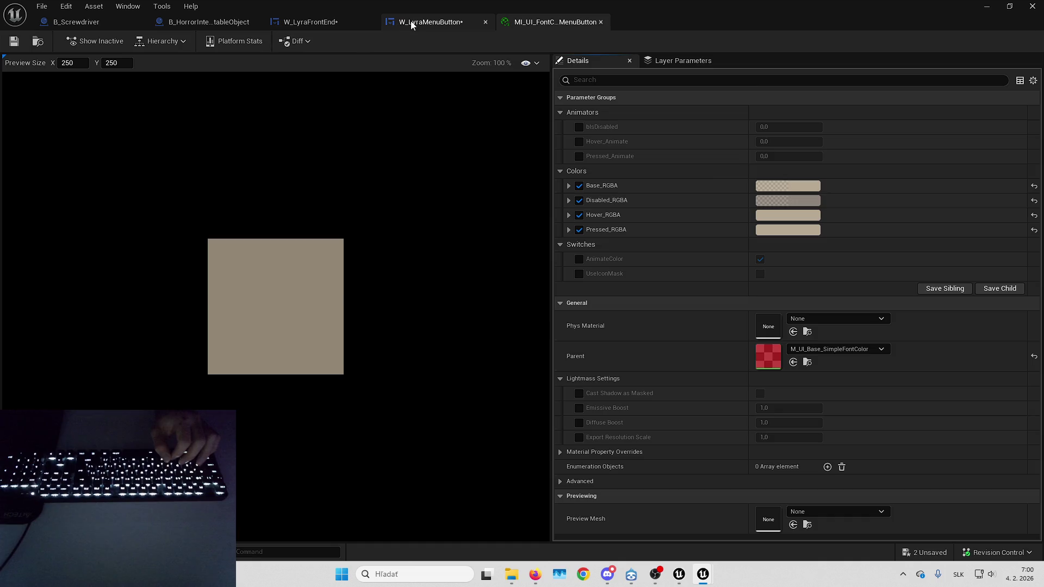
left_click(427, 21)
left_click(297, 22)
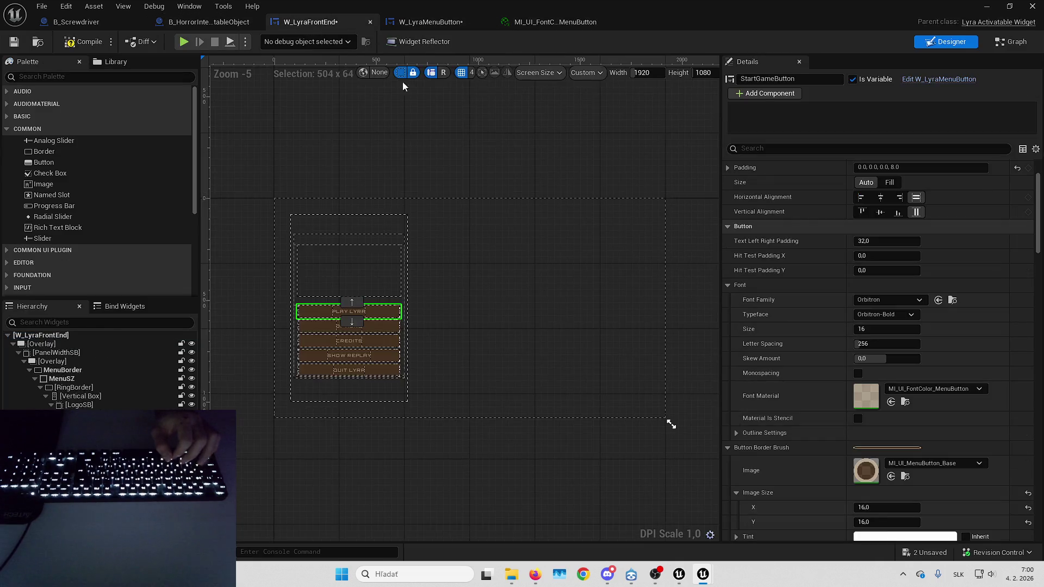
Enable Is Focusable on StartGameButton (Play Lyra) and compile W_LyraFrontEnd.
scroll(784, 435, "down", 5)
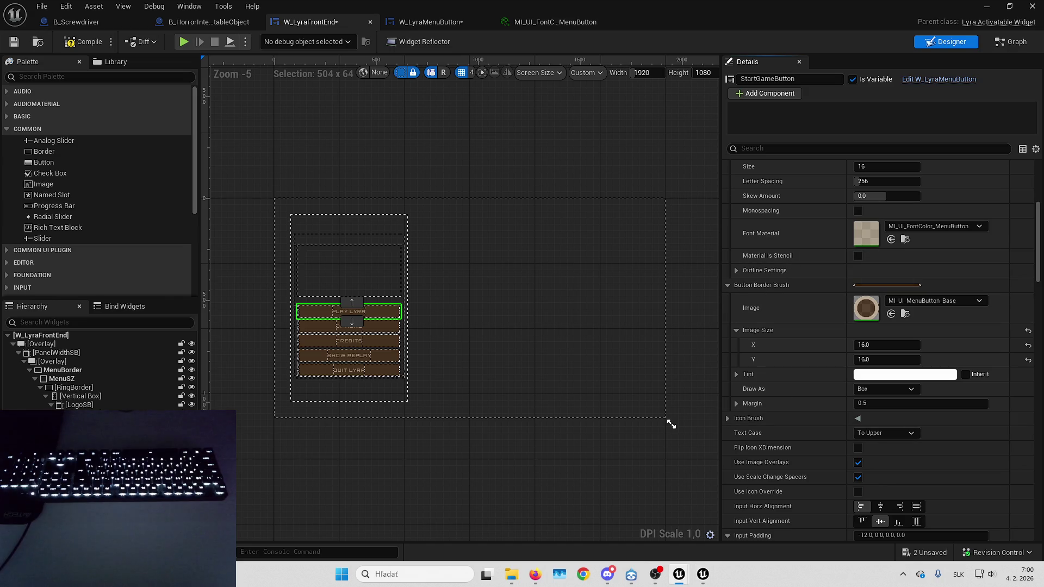
scroll(818, 446, "down", 4)
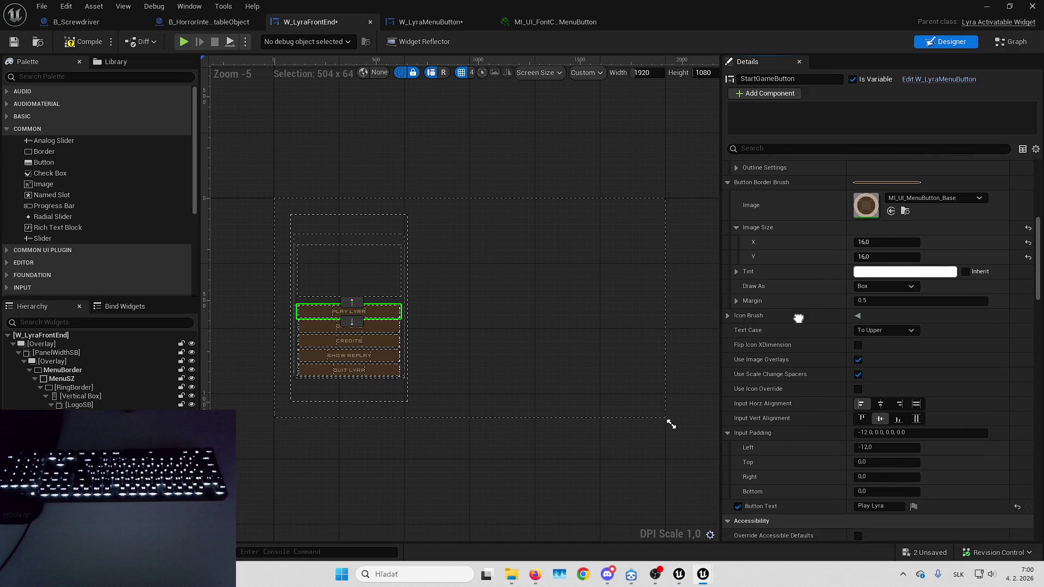
scroll(785, 390, "down", 2)
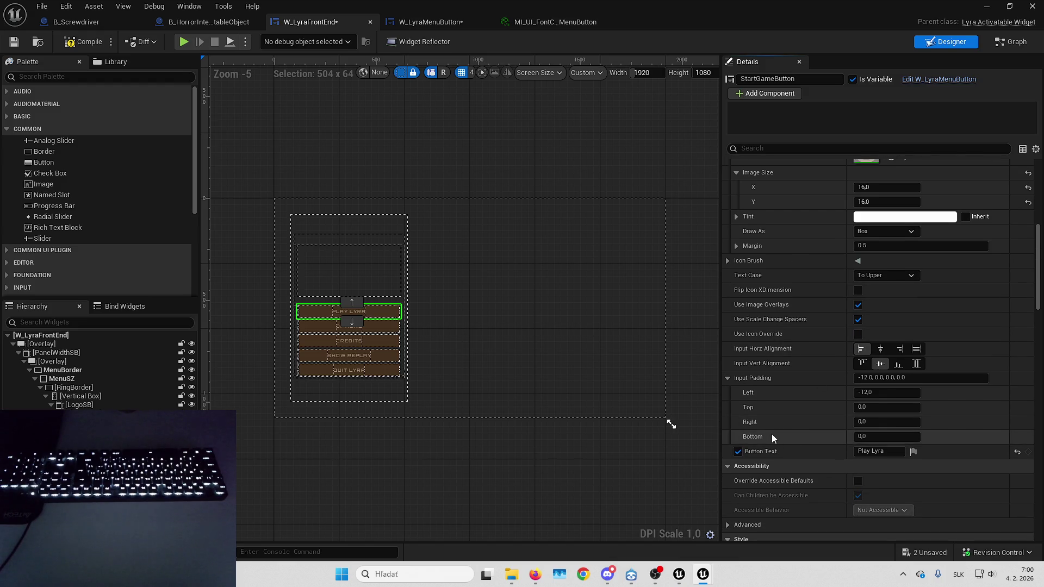
scroll(789, 354, "down", 1)
scroll(789, 354, "down", 4)
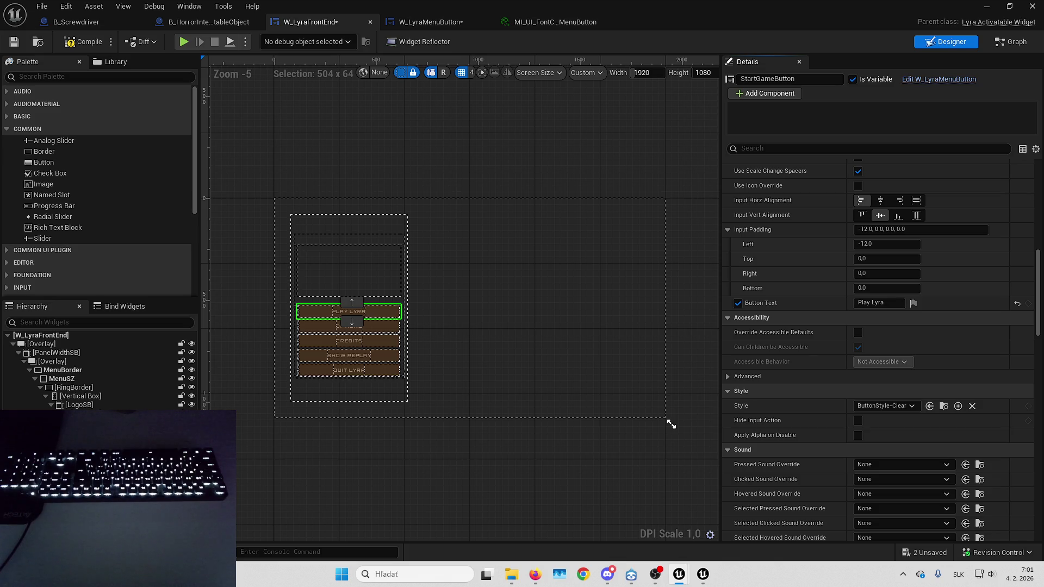
scroll(778, 400, "down", 15)
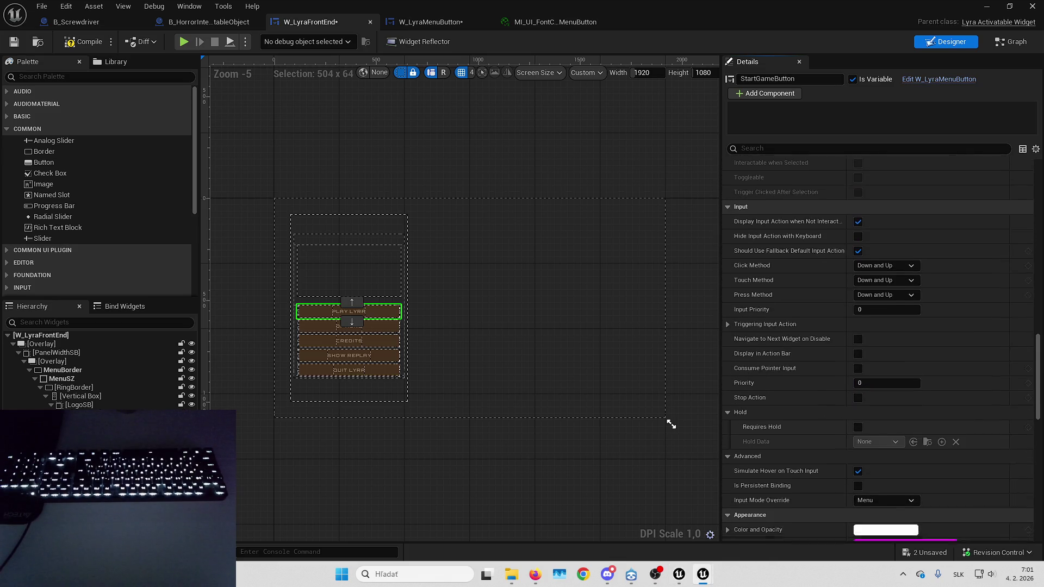
scroll(849, 435, "down", 1)
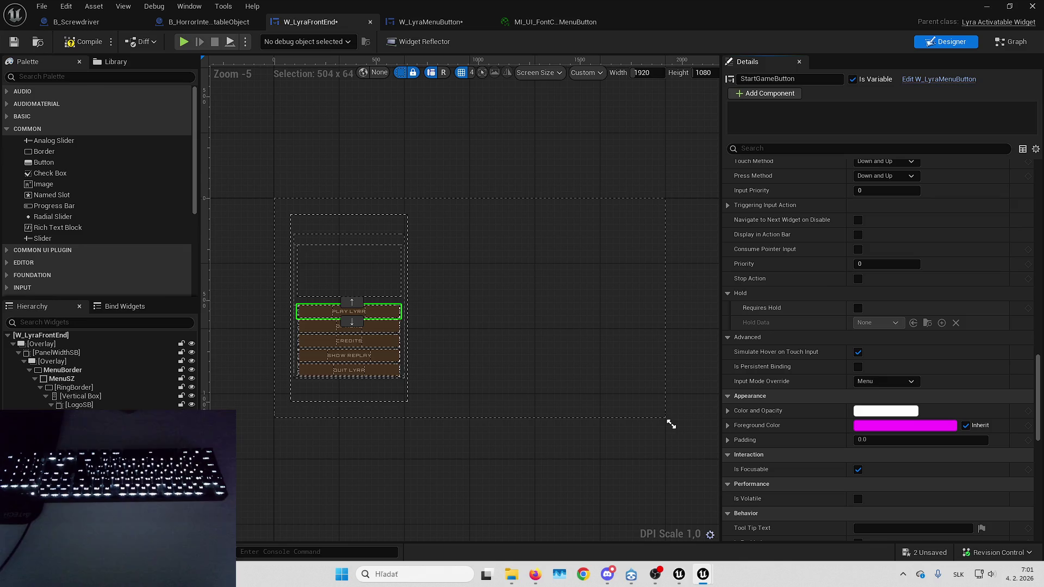
left_click(860, 471)
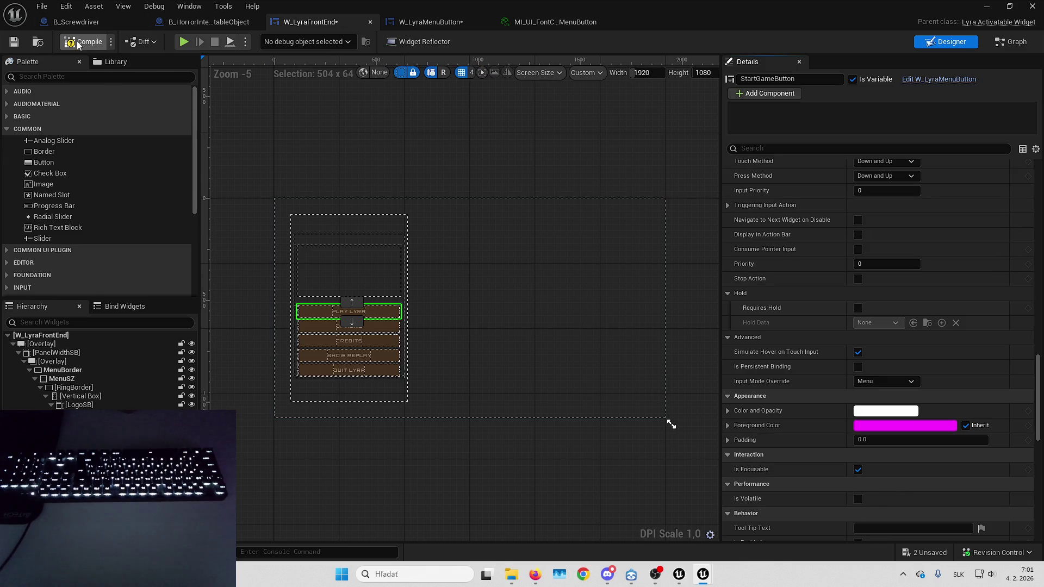
left_click(106, 336)
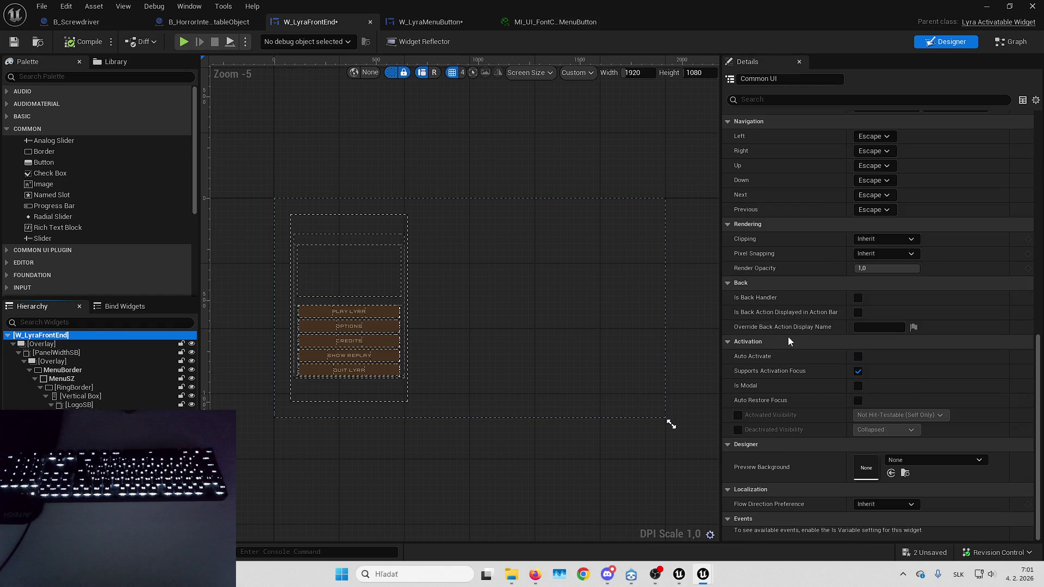
Filter the root W_LyraFrontEnd Details by 'foc' and switch on Is Focusable.
scroll(783, 316, "down", 1)
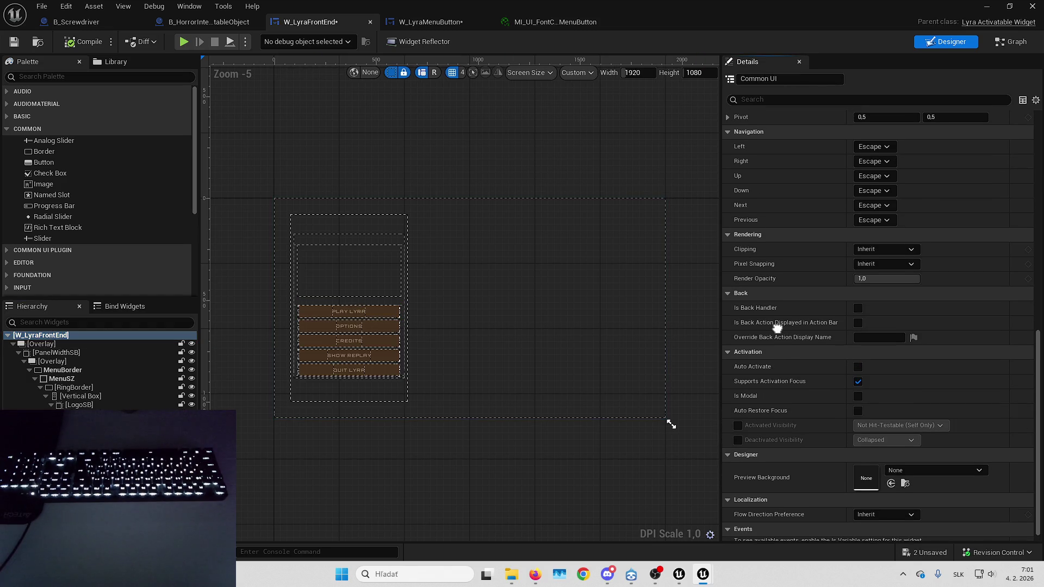
scroll(778, 295, "up", 9)
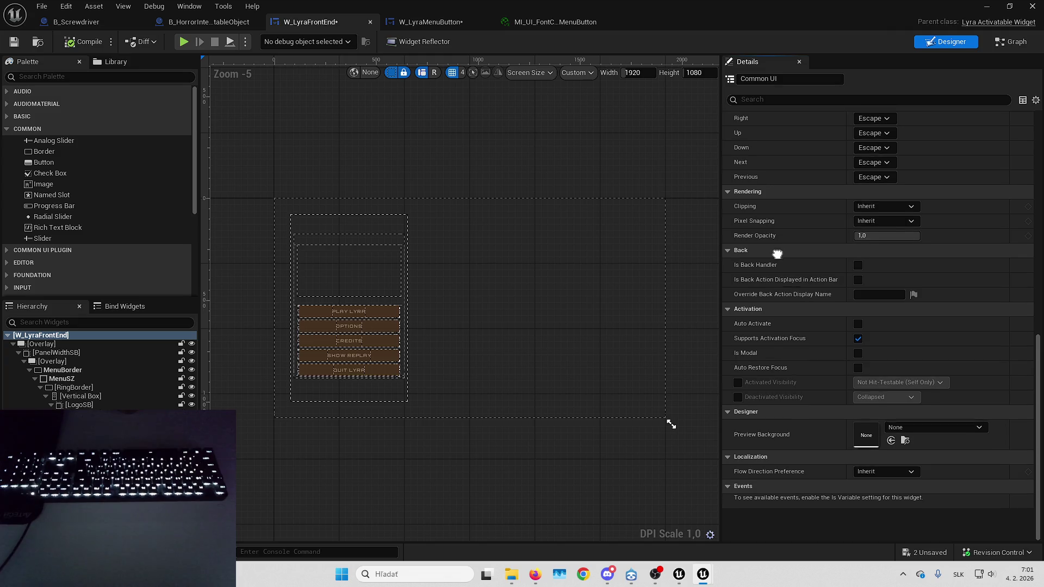
scroll(785, 142, "up", 5)
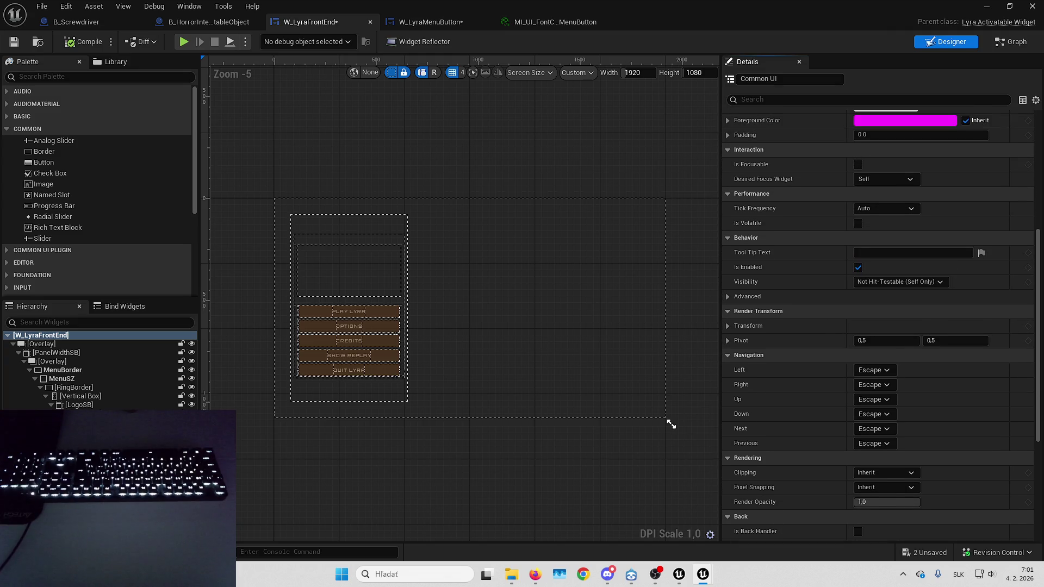
left_click(785, 100)
type("f")
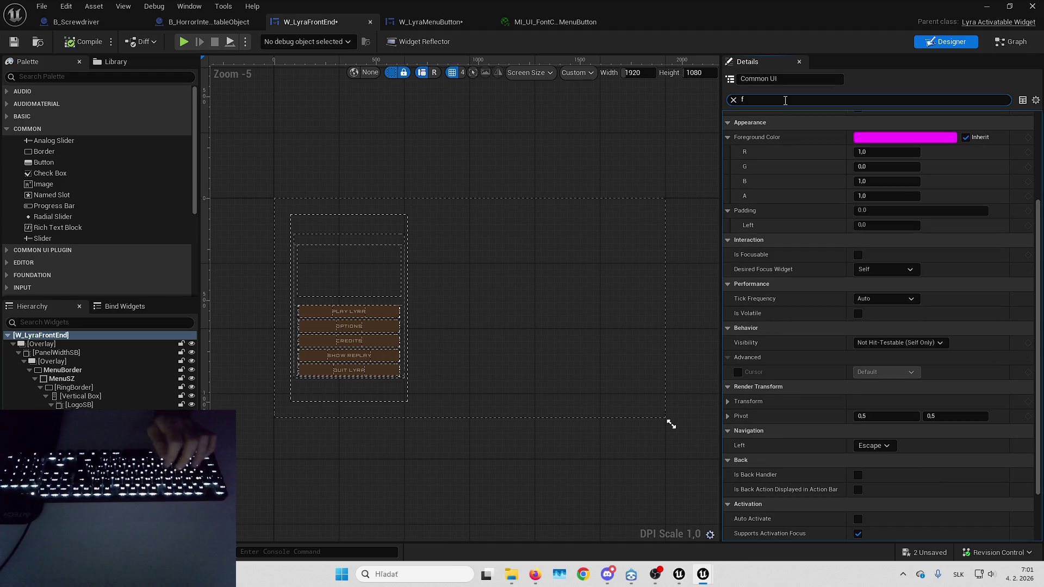
type("oc")
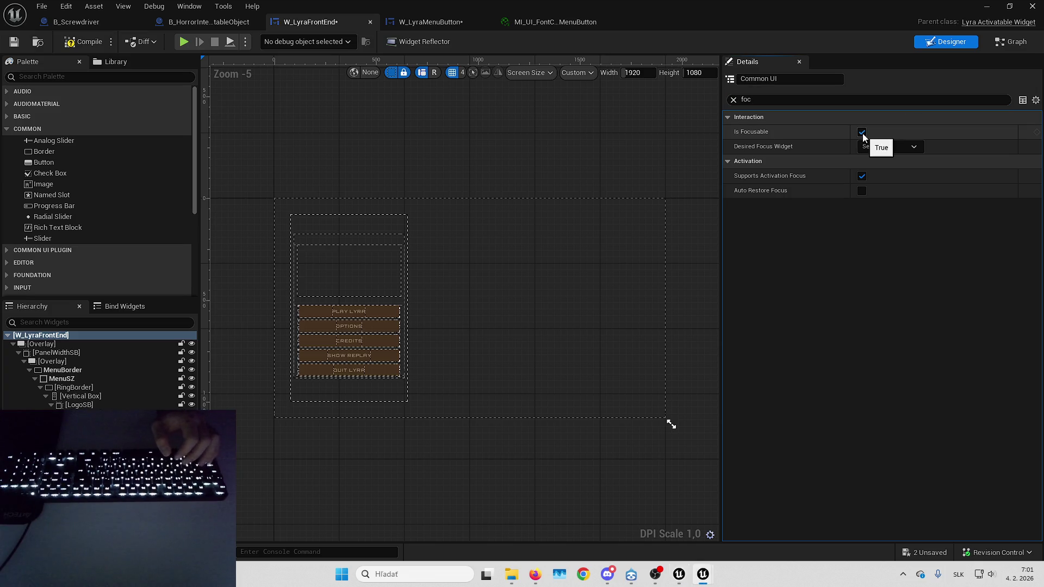
Clear the Details filter and reselect the Play Lyra button under MenuSZ.
left_click(733, 99)
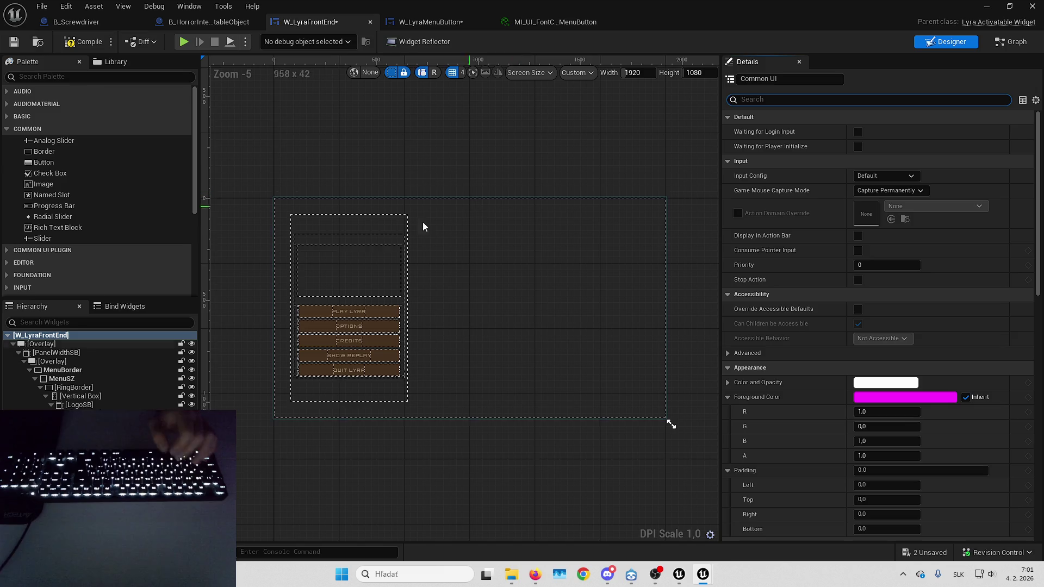
left_click(367, 229)
key("Down")
key("Down")
key("Down")
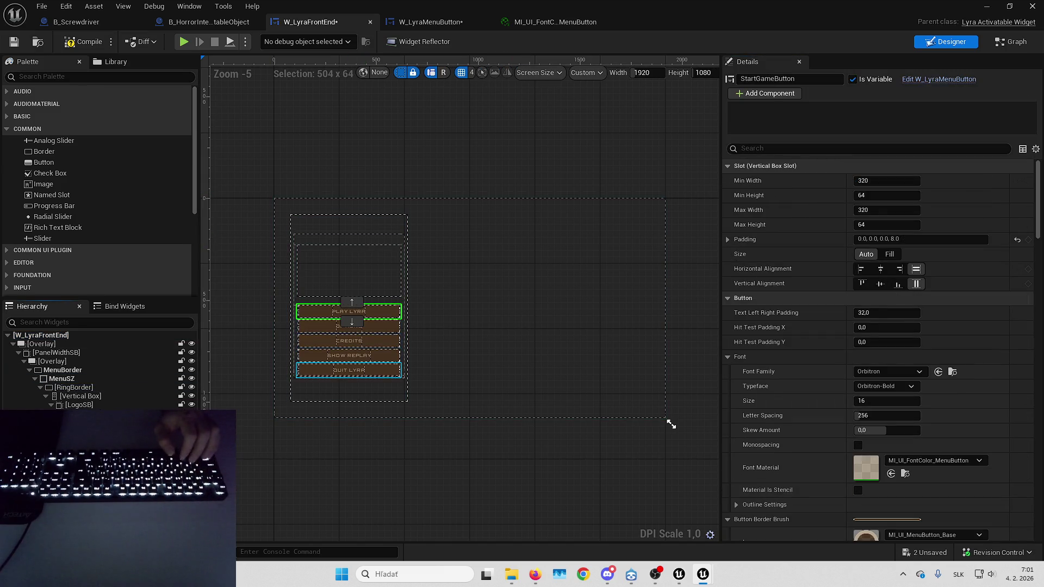
Move the five menu buttons onto the root Overlay.
left_click(348, 370, "shift")
left_click_drag(349, 370, 49, 351)
left_click(44, 345)
right_click(44, 344)
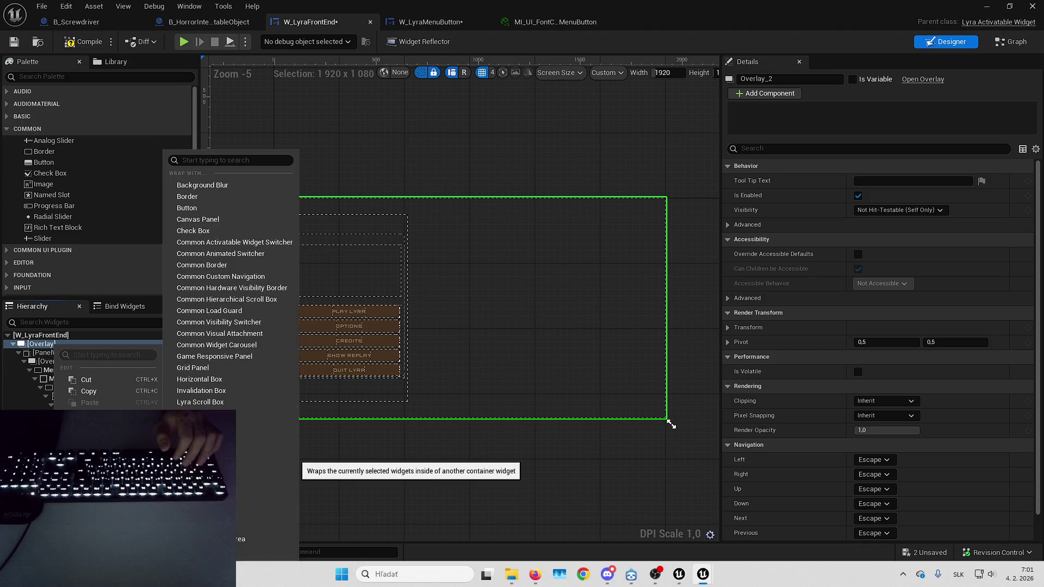
left_click(37, 346)
Add a Vertical Box to the root Overlay and select all five menu buttons.
left_click(72, 76)
type("ver")
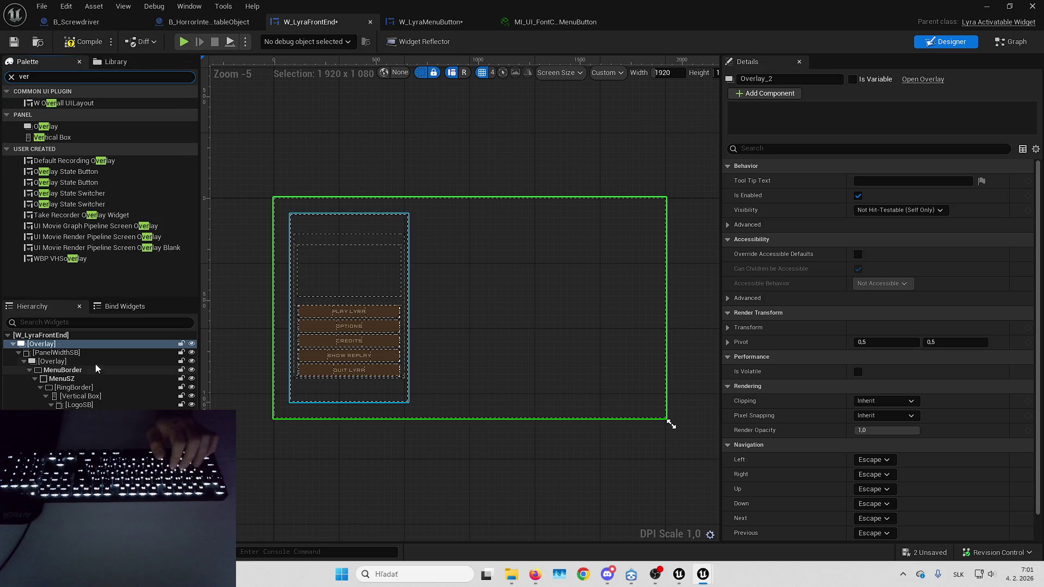
left_click_drag(49, 137, 81, 344)
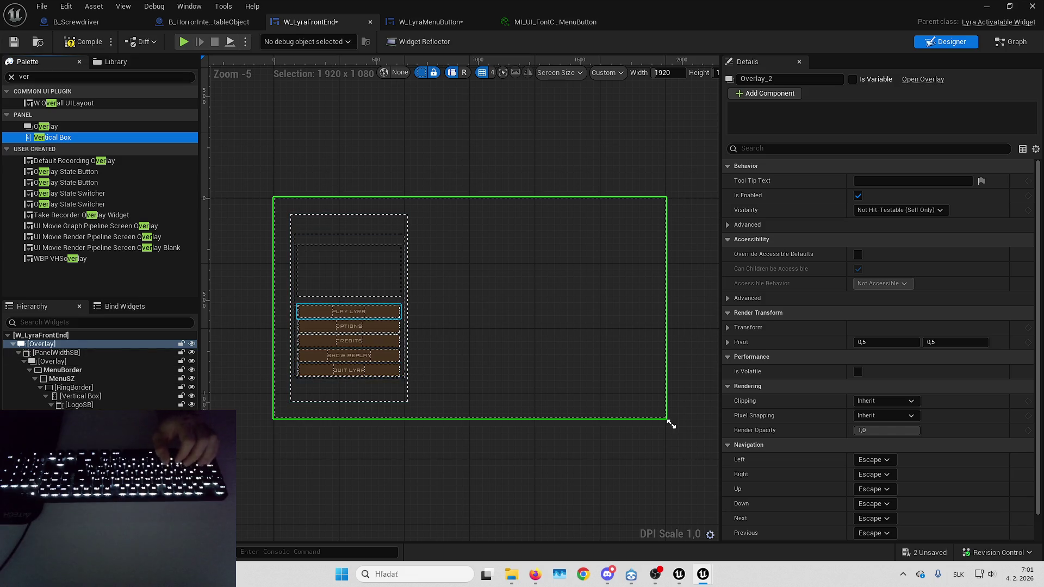
left_click(349, 311)
left_click(349, 370, "shift")
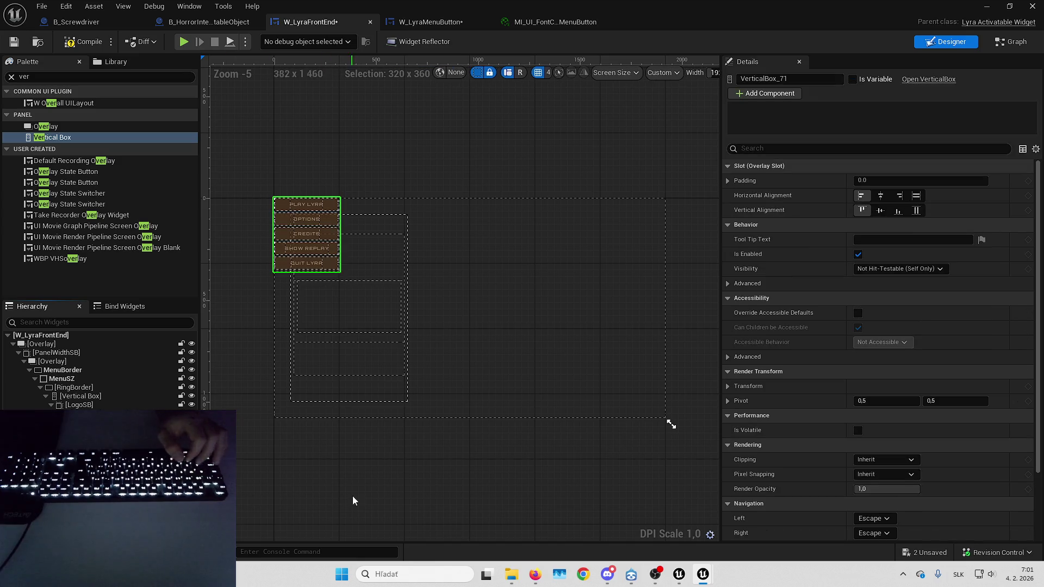
Centre the button group horizontally and vertically, then bring the running level back.
left_click(881, 195)
left_click(881, 210)
left_click(986, 6)
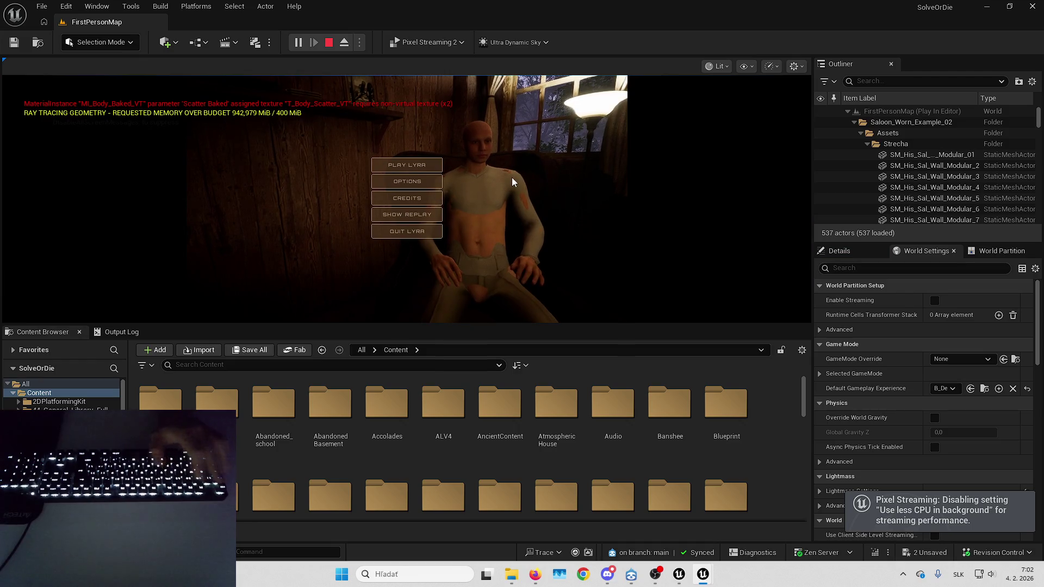
Play-test the centred menu in a maximized viewport, then undo both centring alignments.
key("Escape")
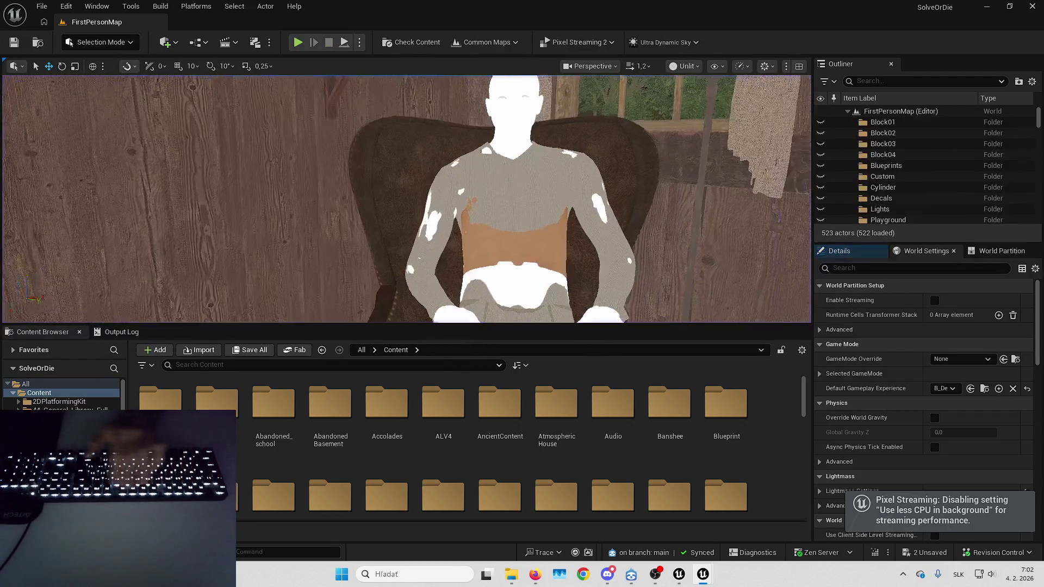
key("F11")
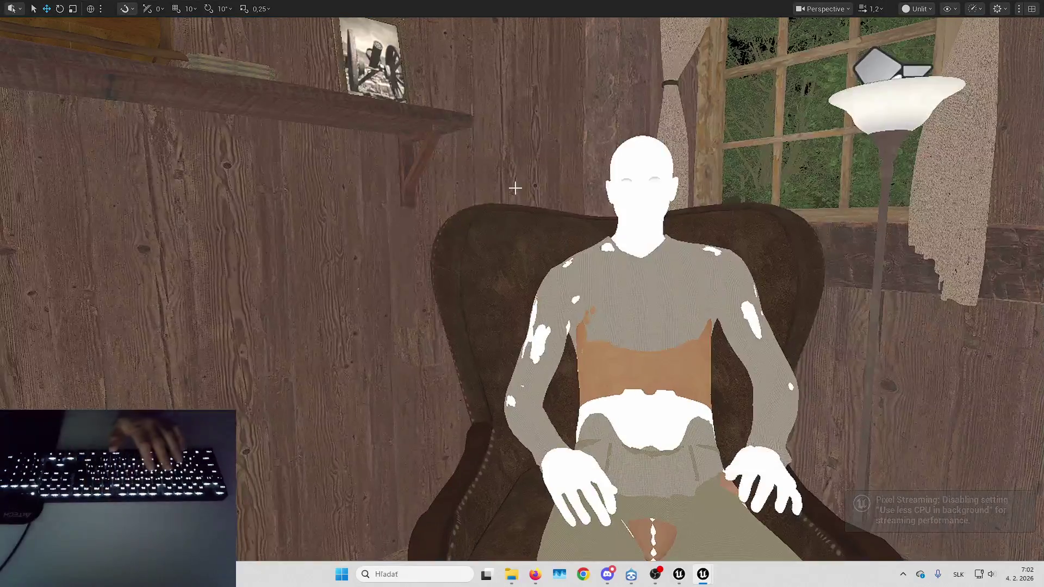
key("alt+p")
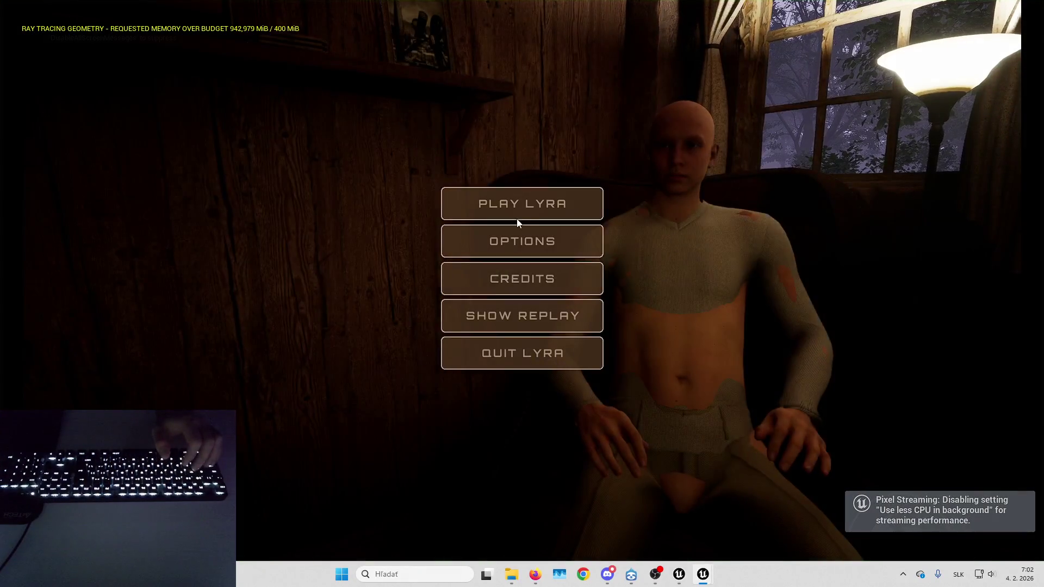
key("Escape")
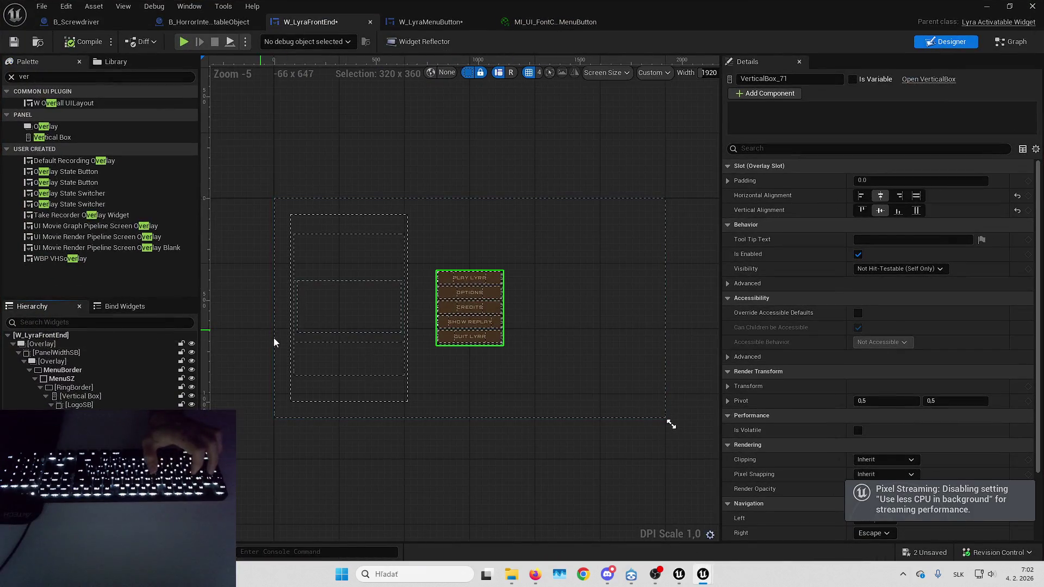
key("ctrl+z")
key("ctrl+z")
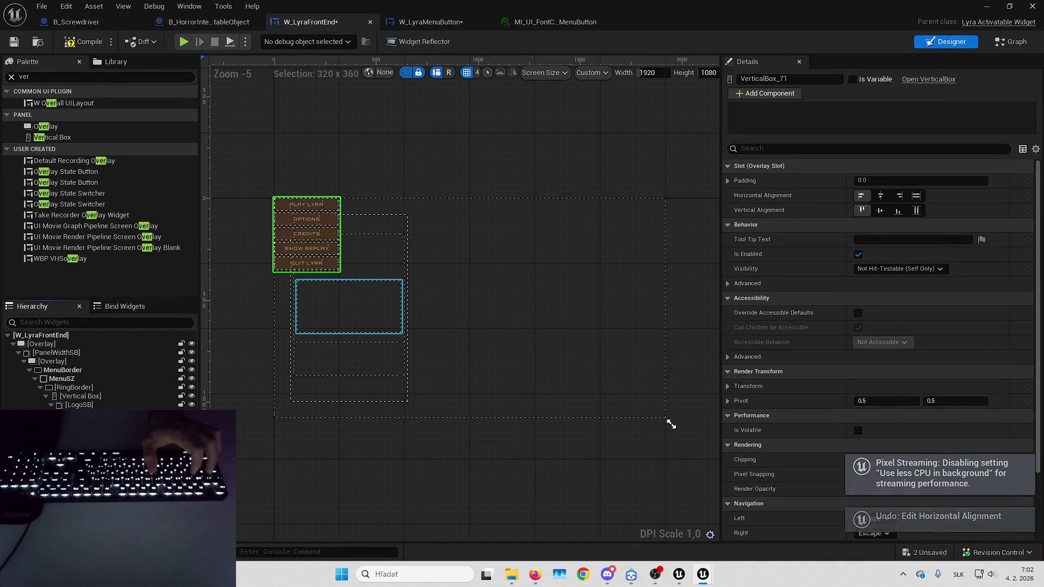
key("ctrl+z")
Search the Palette for 'lyra menu' and drop a W Lyra Menu Button onto the canvas.
left_click(60, 77)
type("lyra menu")
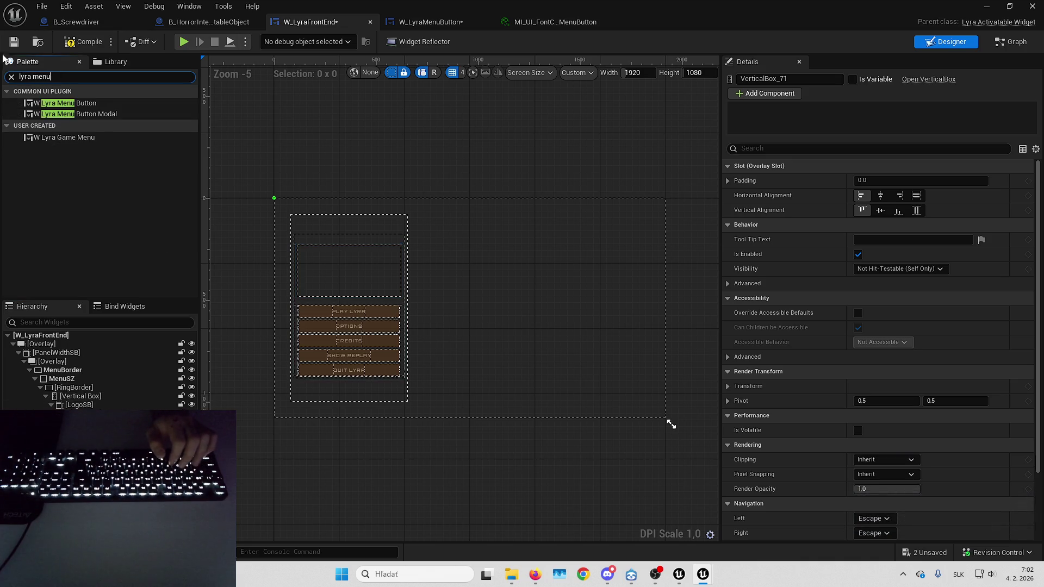
left_click(63, 106)
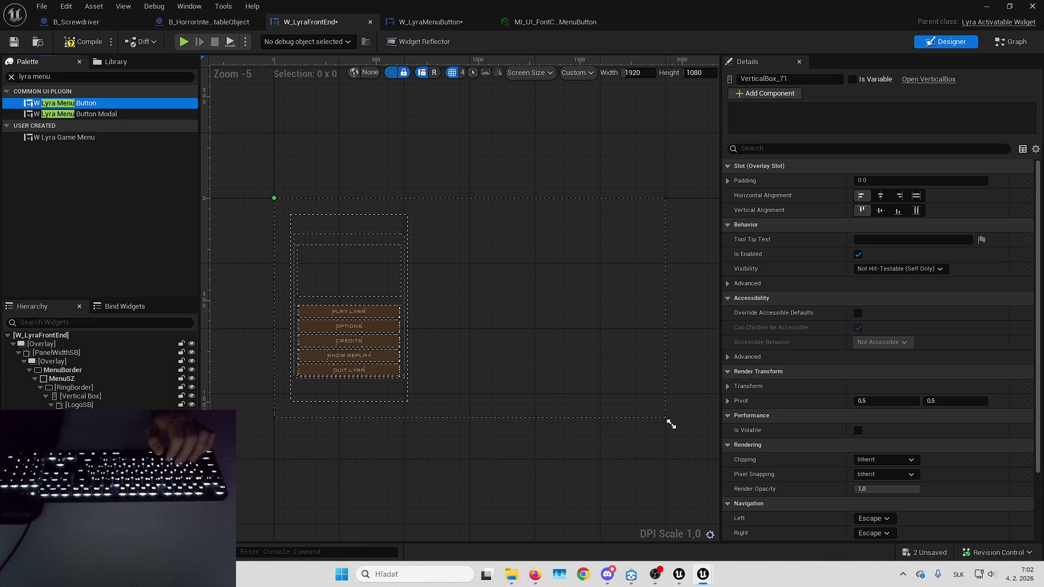
left_click_drag(63, 106, 312, 282)
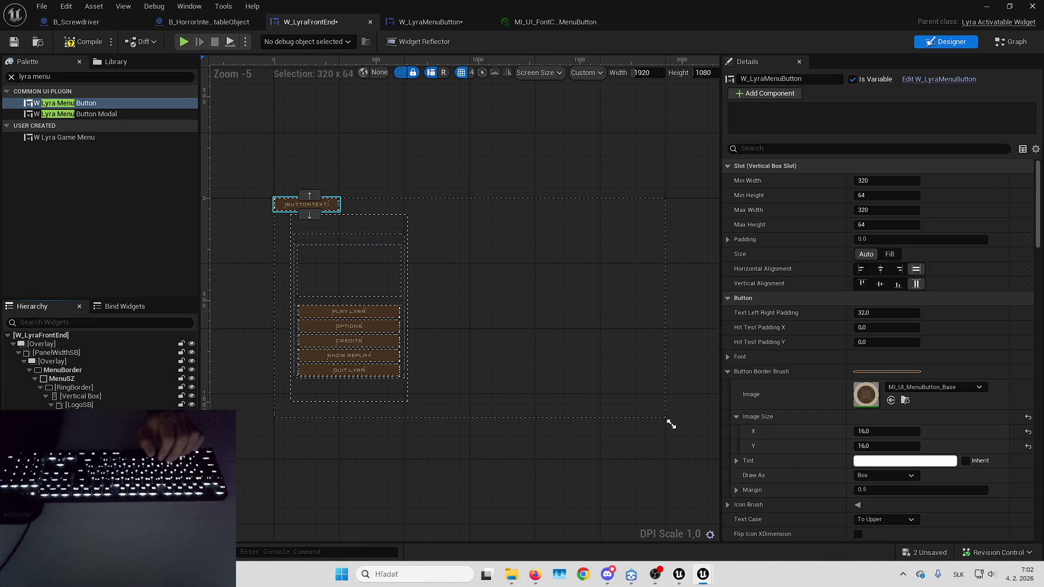
Align the new button right and vertically centred, then preview it in play.
left_click(900, 197)
left_click(899, 211)
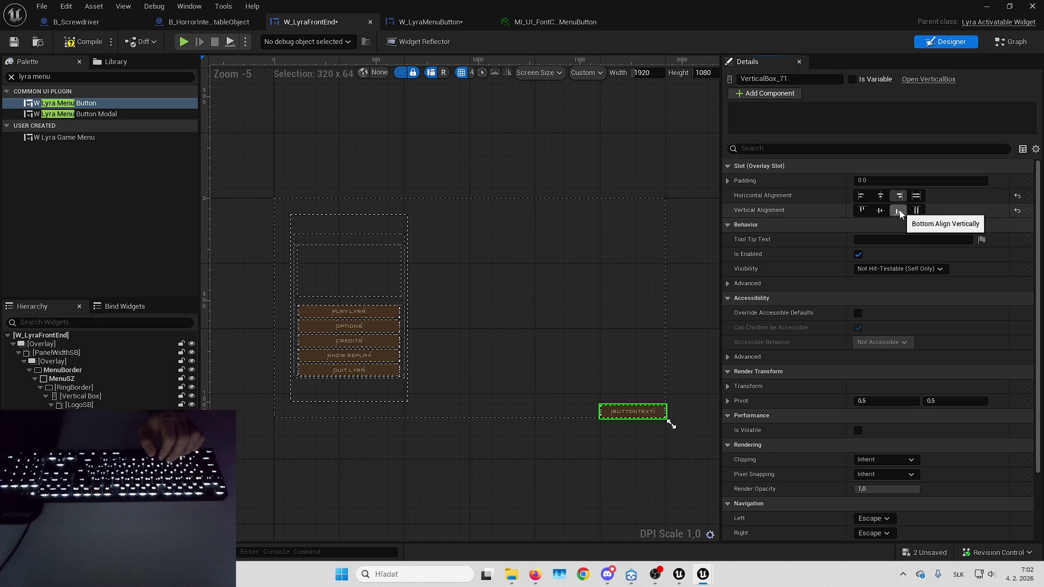
left_click(880, 210)
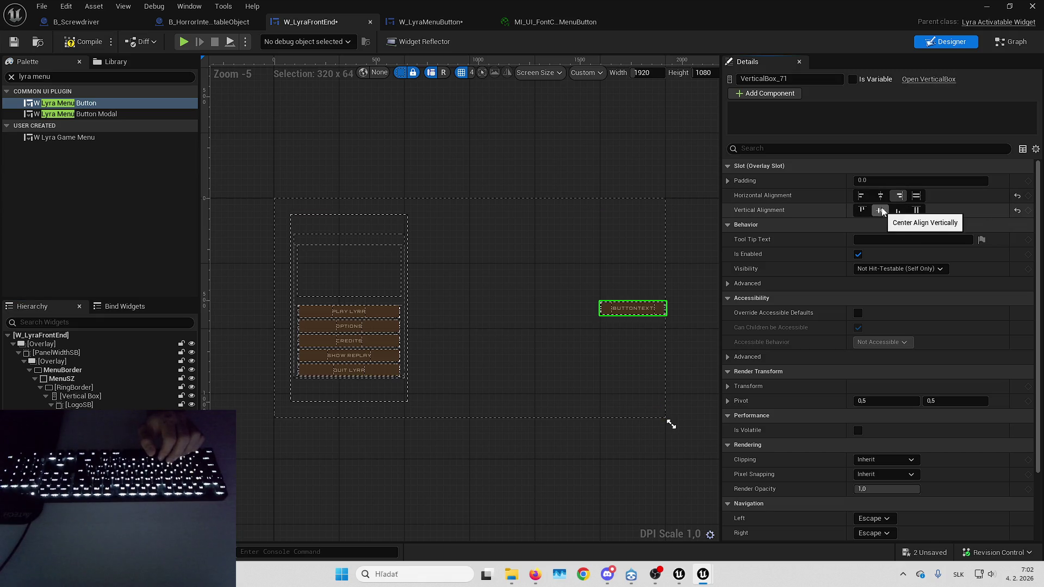
left_click(986, 6)
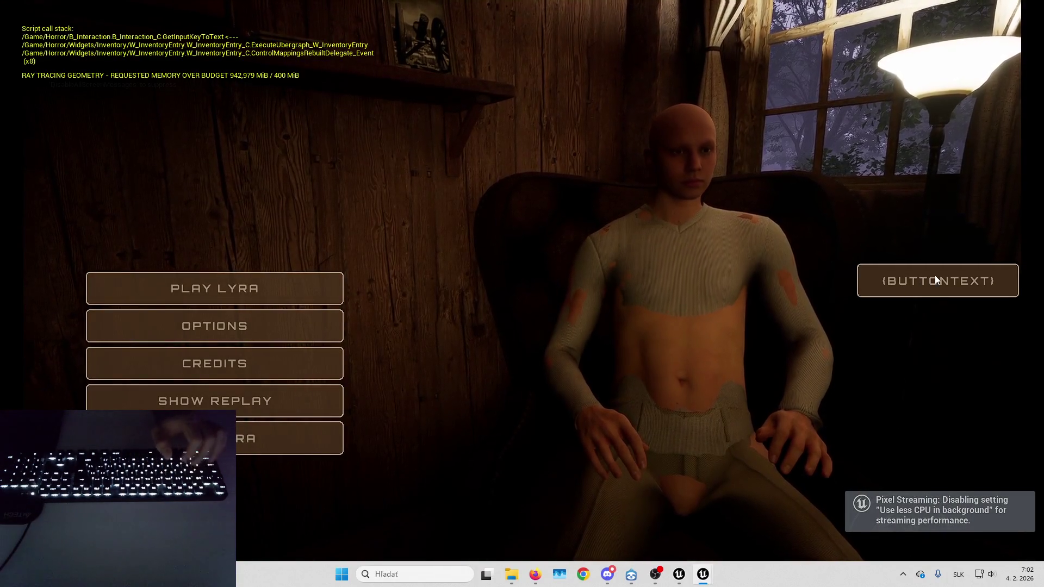
Stop play, return to the W_LyraFrontEnd designer, clear the selection and select the Palette search text.
key("Escape")
key("alt+Tab")
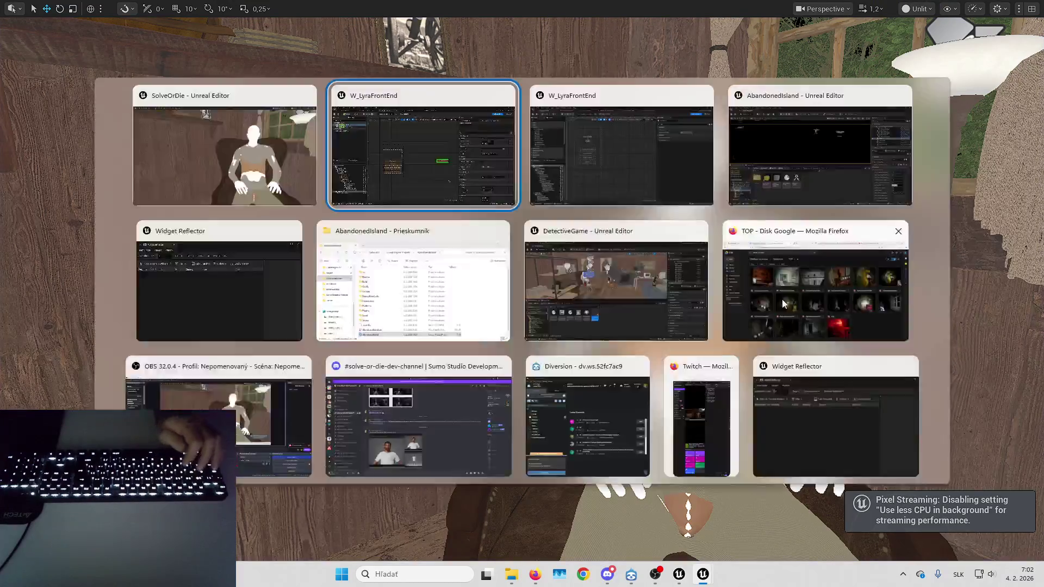
left_click_drag(607, 331, 615, 326)
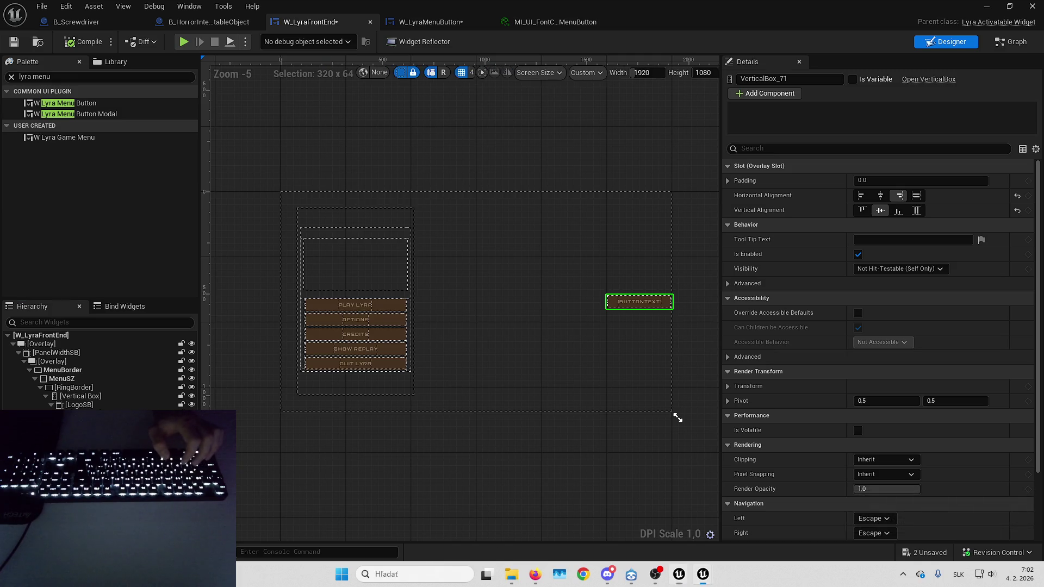
key("Escape")
key("ctrl+a")
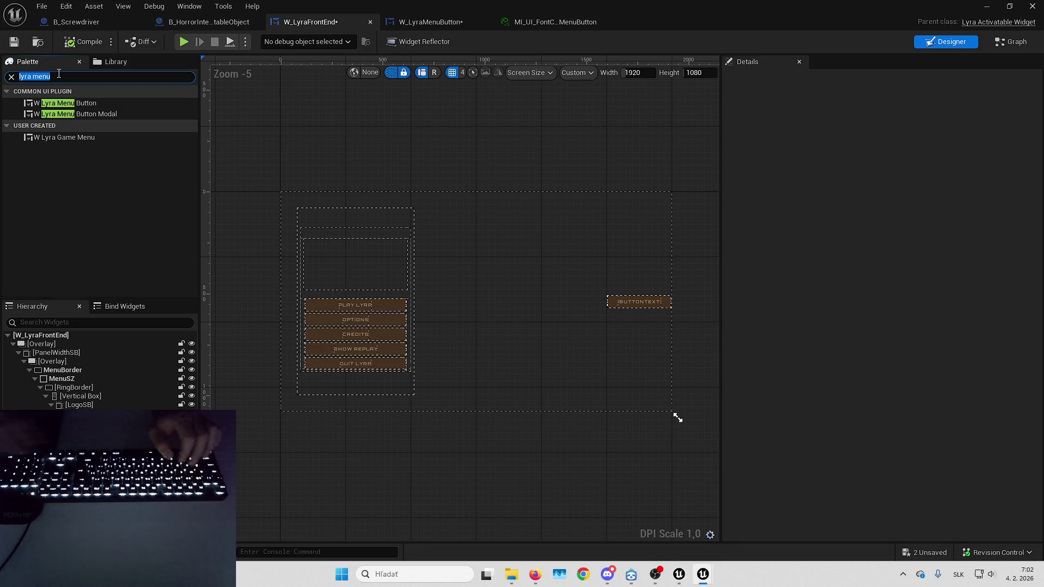
Find W Front End HUDLayout via 'front end', place it in the Overlay and play-test.
type("front end")
left_click(73, 125)
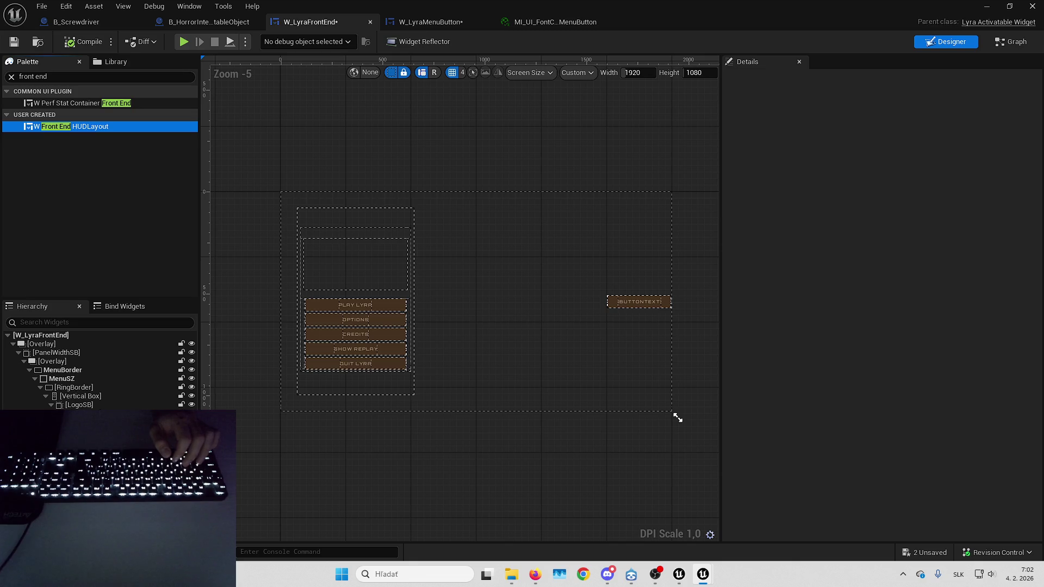
left_click_drag(74, 126, 54, 345)
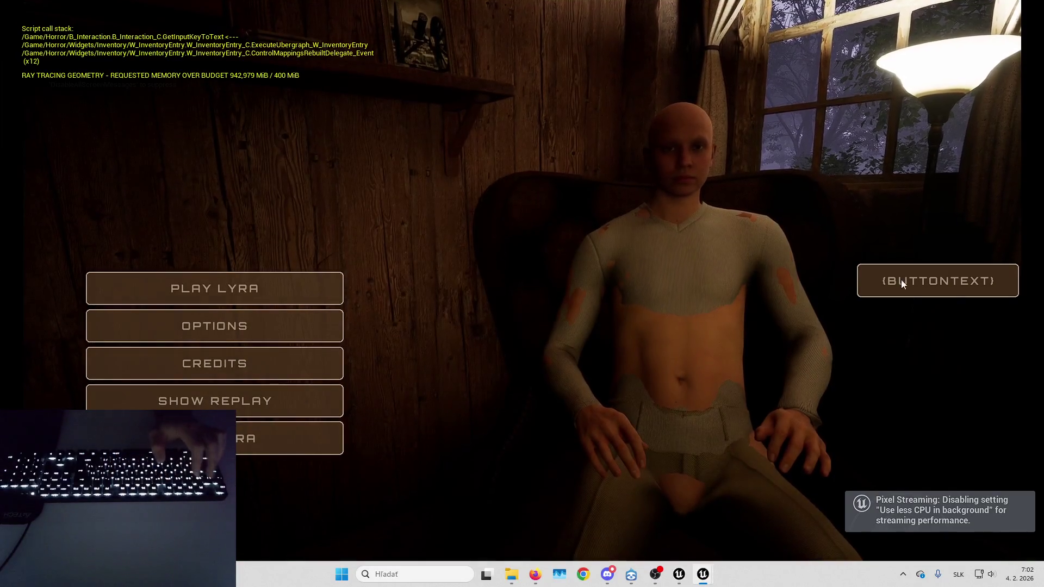
key("Escape")
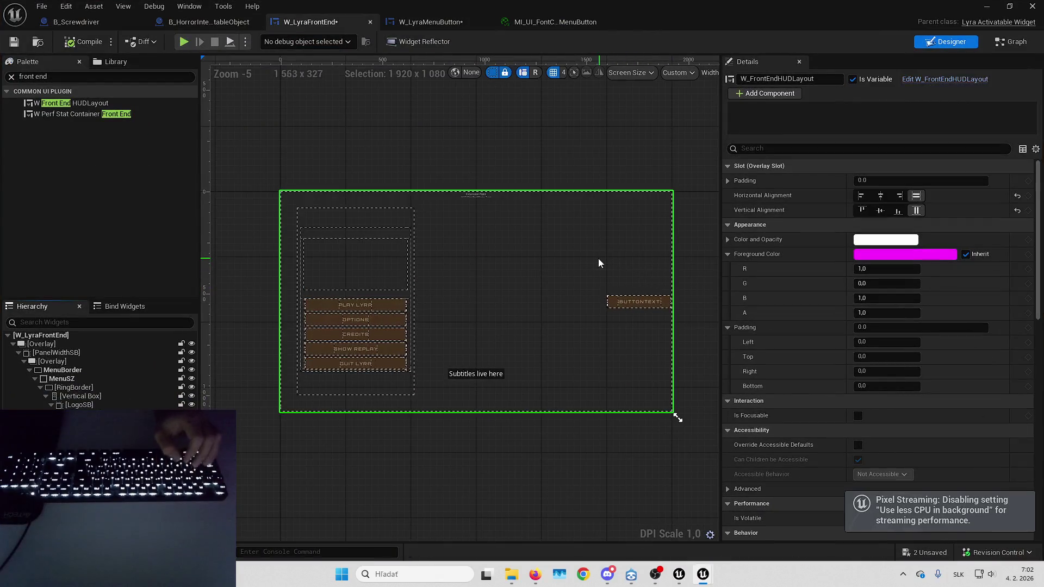
Undo the HUD layout addition, then delete the extra Lyra menu button and undo that deletion.
key("ctrl+z")
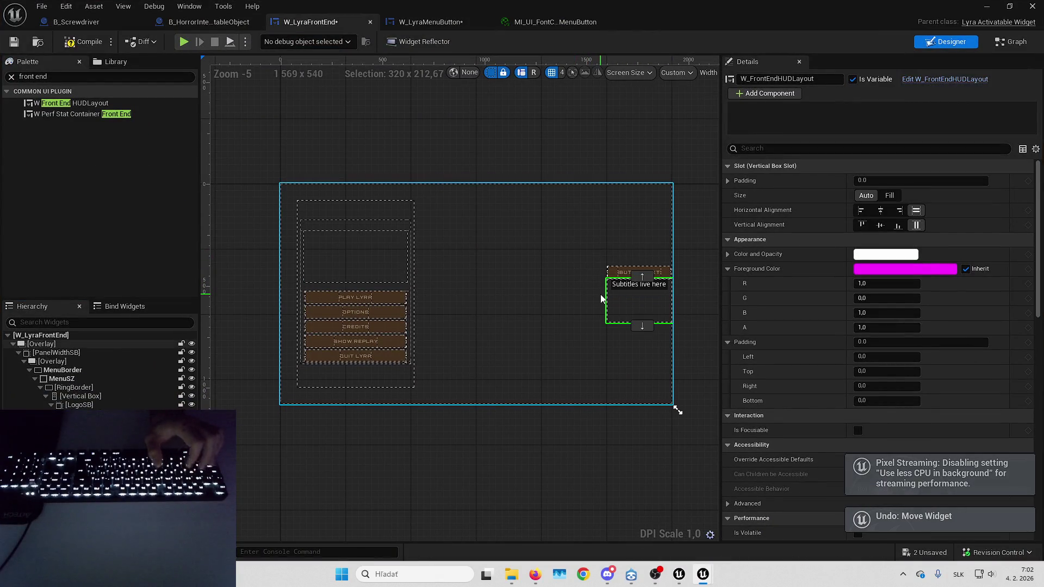
key("ctrl+z")
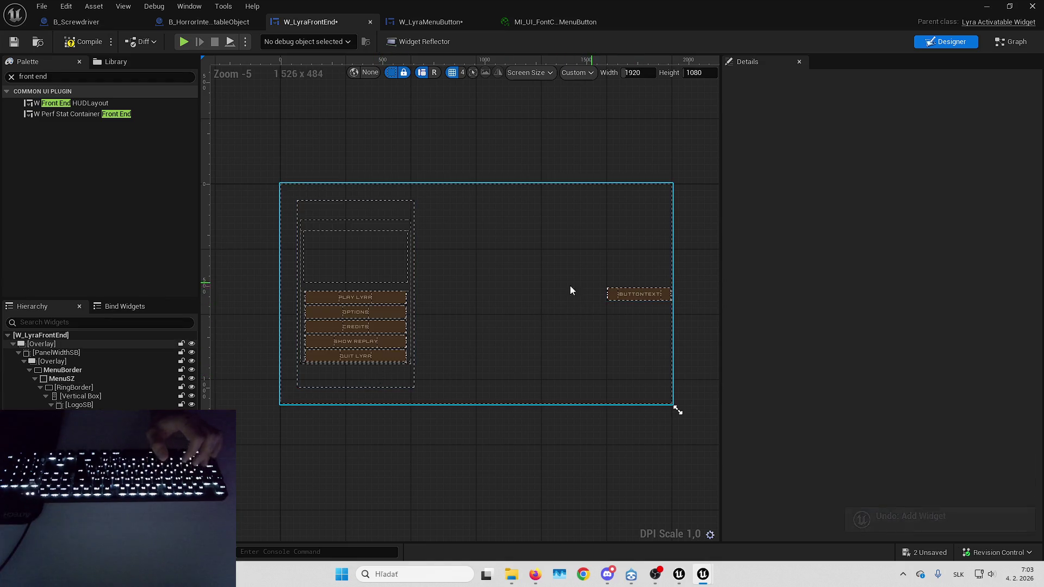
left_click(625, 295)
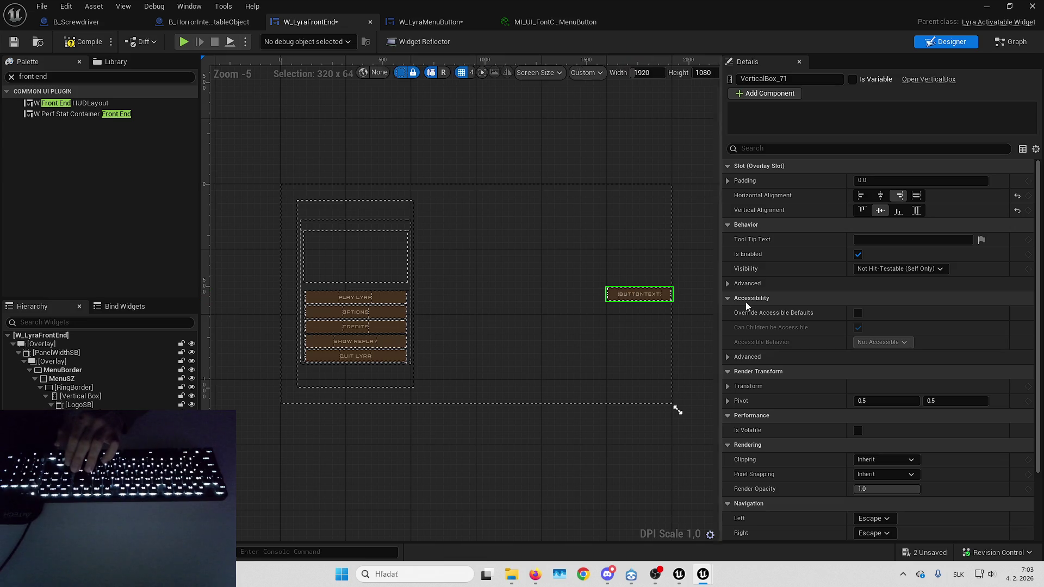
scroll(794, 346, "down", 5)
left_click(109, 457)
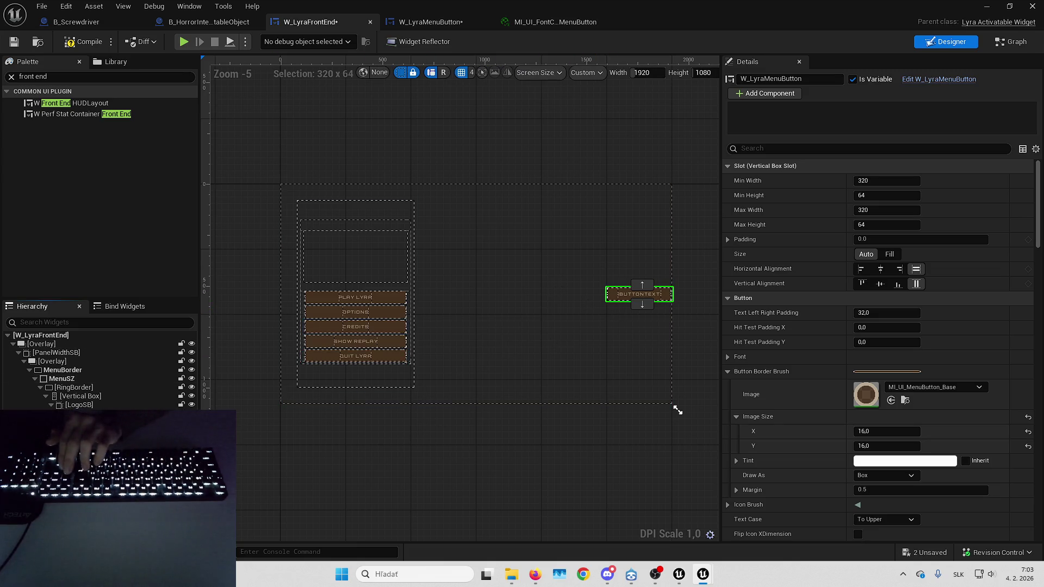
key("Delete")
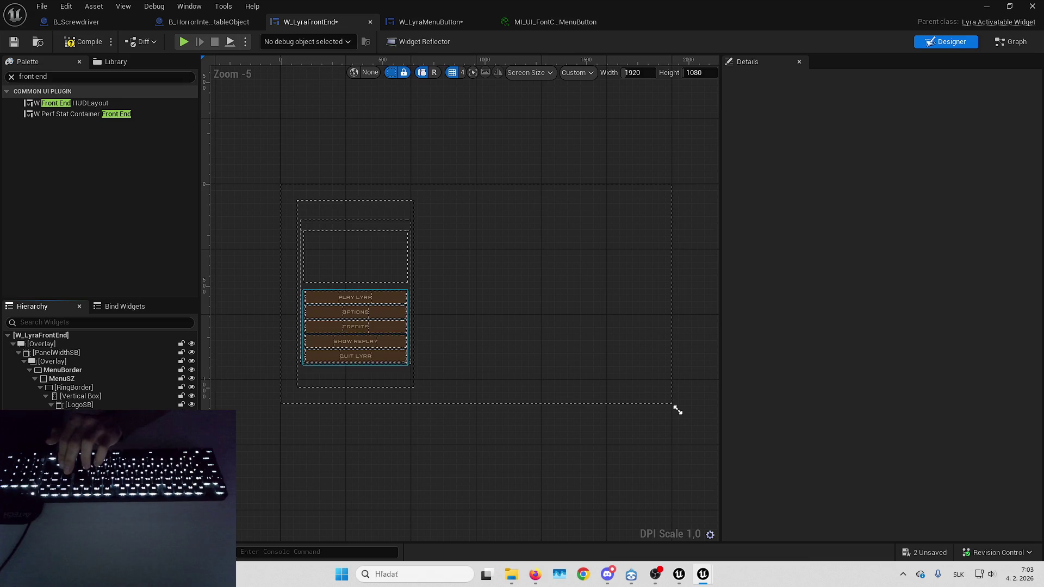
key("ctrl+z")
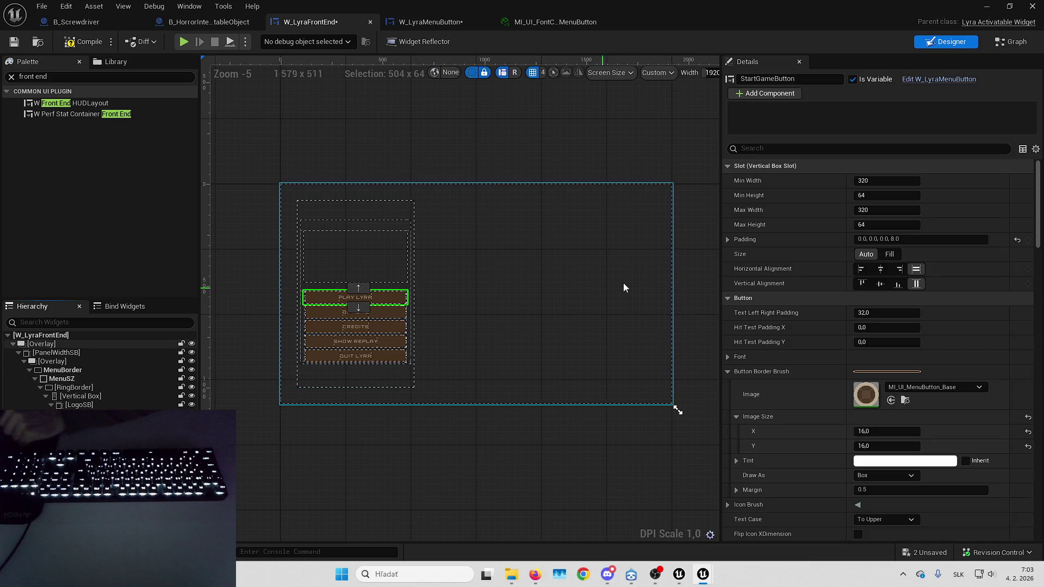
Open W_LyraMenuButton for editing, play-test the menu, and show its OnHovered and OnPressed animations.
left_click(937, 81)
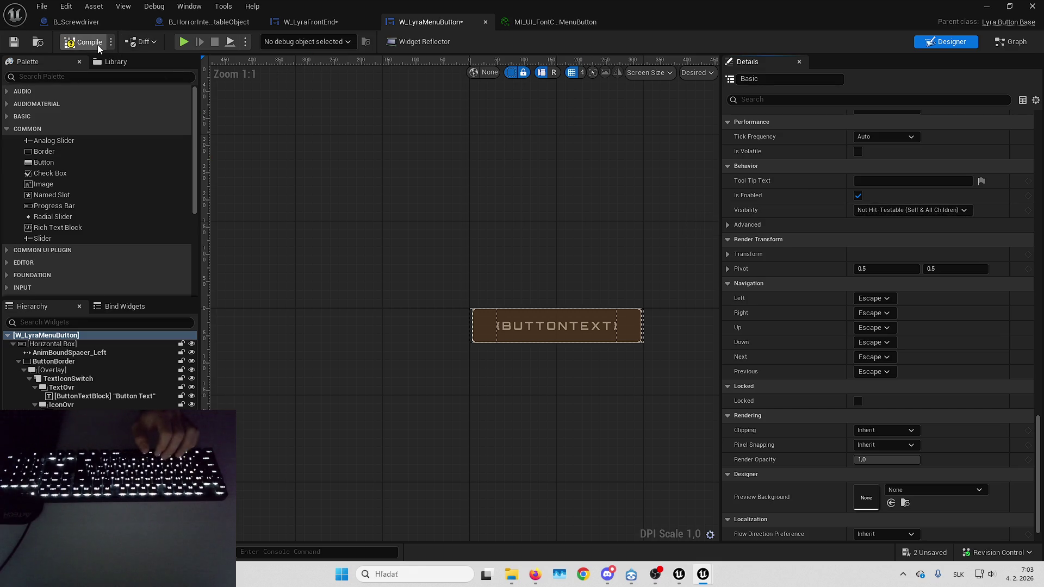
left_click(987, 6)
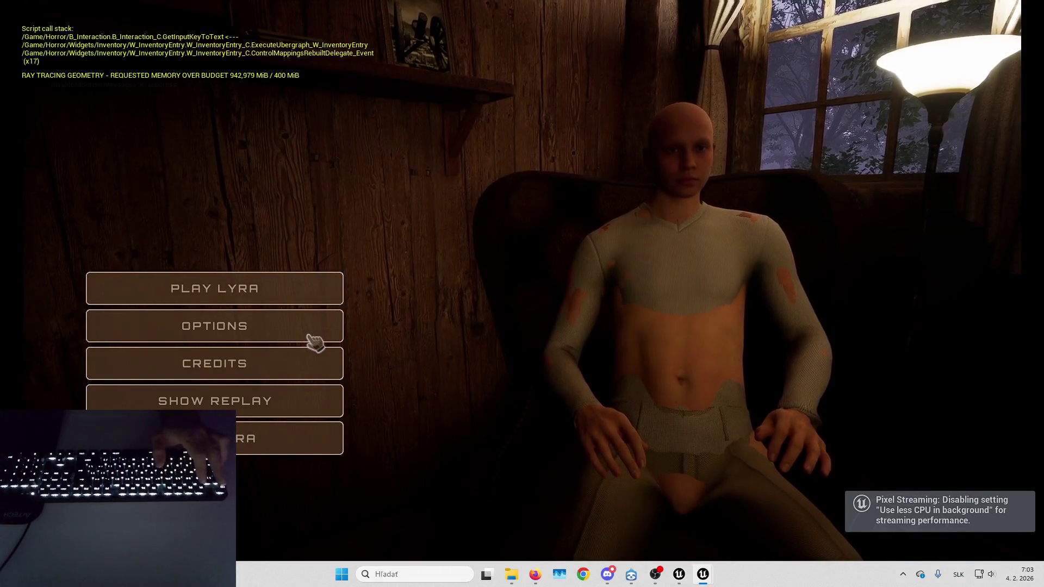
key("Escape")
key("ctrl+shift+space")
key("ctrl+shift+space")
key("ctrl+shift+space")
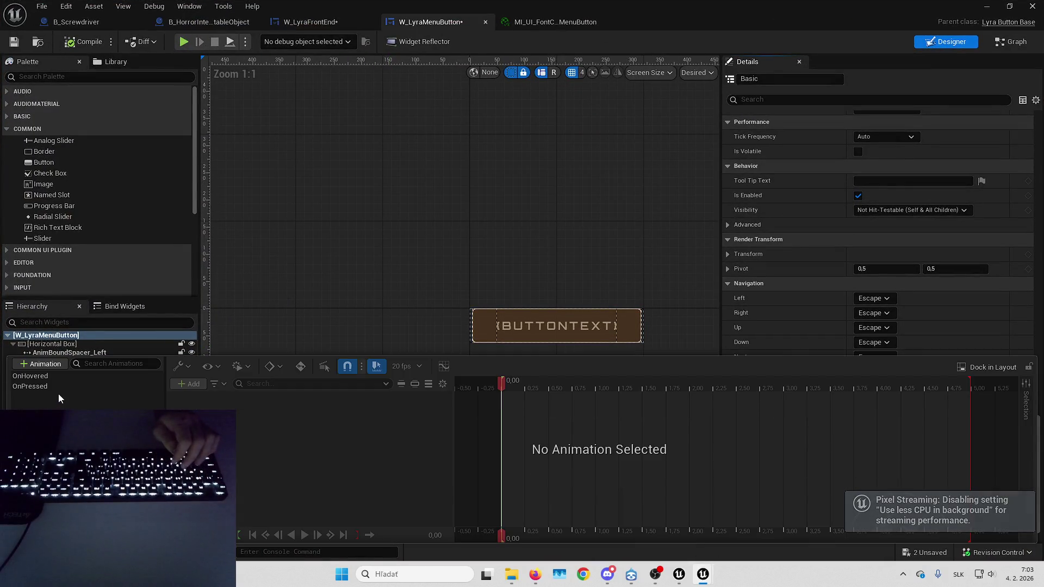
Scrub through the OnPressed and OnHovered animations, returning the hover animation to its start.
left_click(58, 386)
mouse_move(518, 384)
left_mouse_down()
mouse_move(973, 393)
mouse_move(502, 396)
left_mouse_up()
left_click(60, 376)
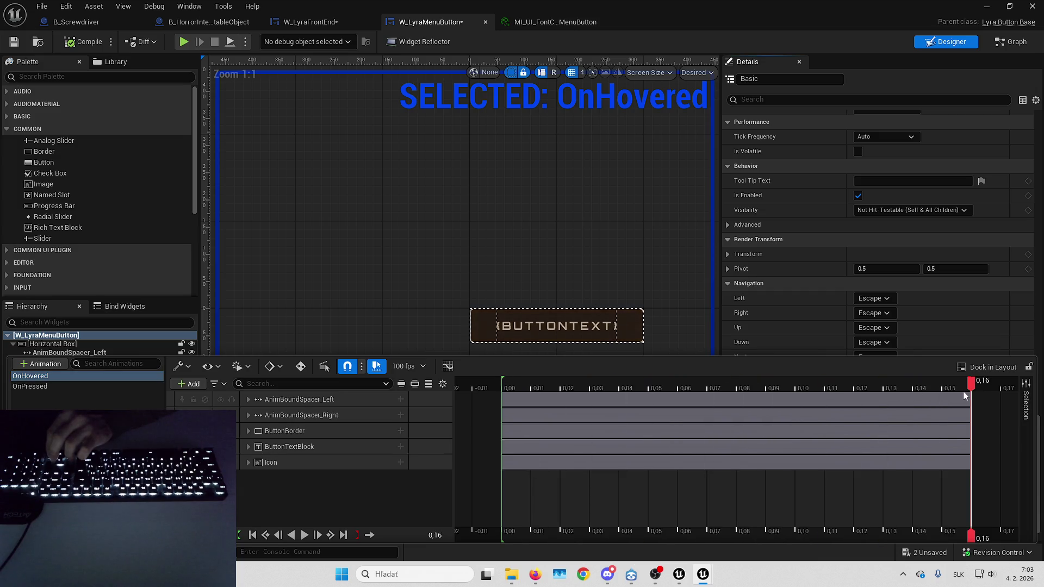
left_click_drag(964, 391, 510, 416)
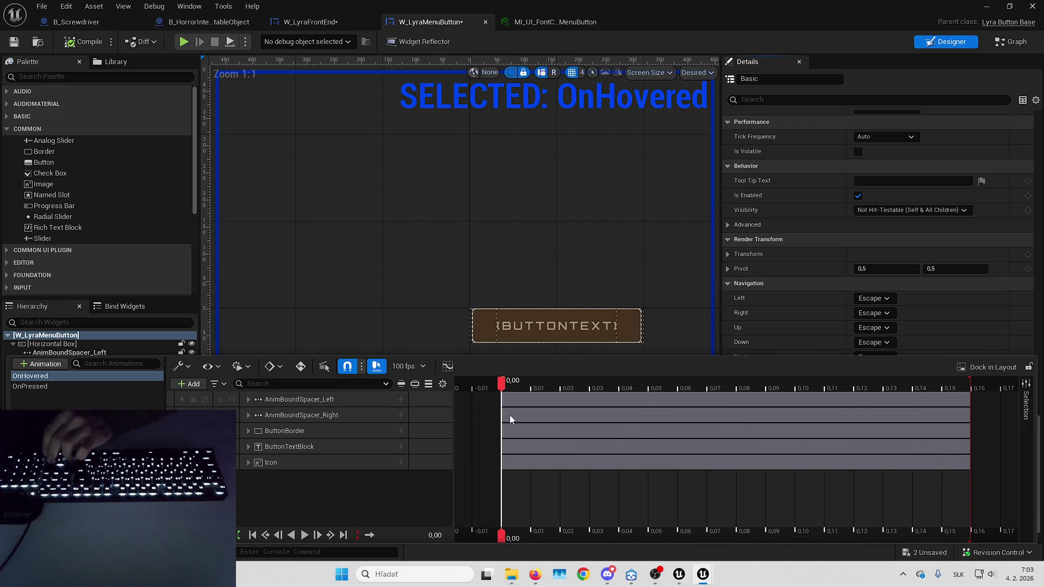
Inspect the AnimBoundSpacer_Right size keys and ButtonBorder Hover_Animate/Halftone_Animate tracks, then collapse both.
left_click(248, 415)
left_click(248, 416)
left_click(248, 430)
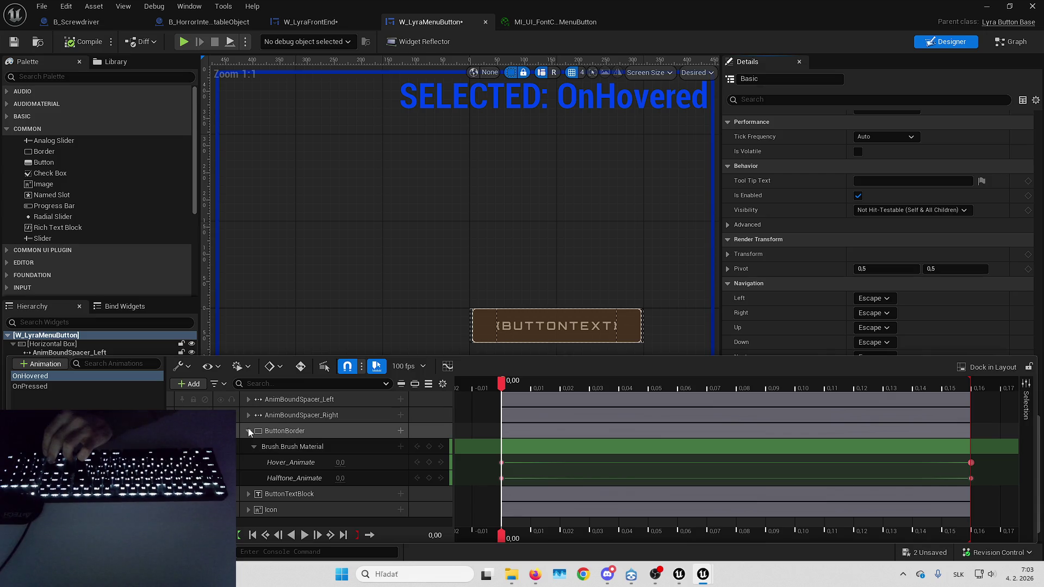
left_click(248, 430)
left_click(249, 415)
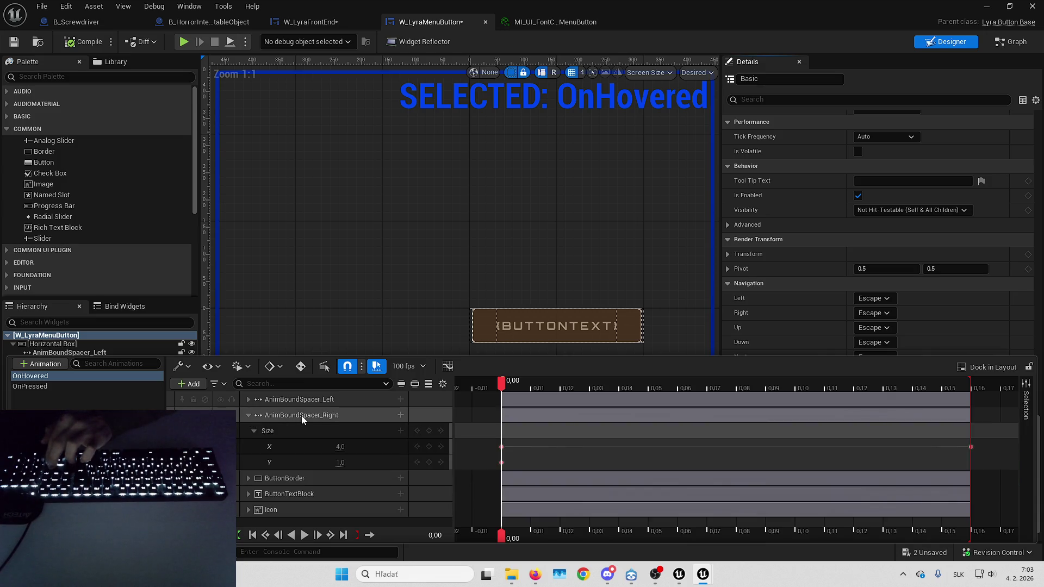
left_click_drag(695, 384, 501, 384)
left_click(248, 415)
left_click(249, 430)
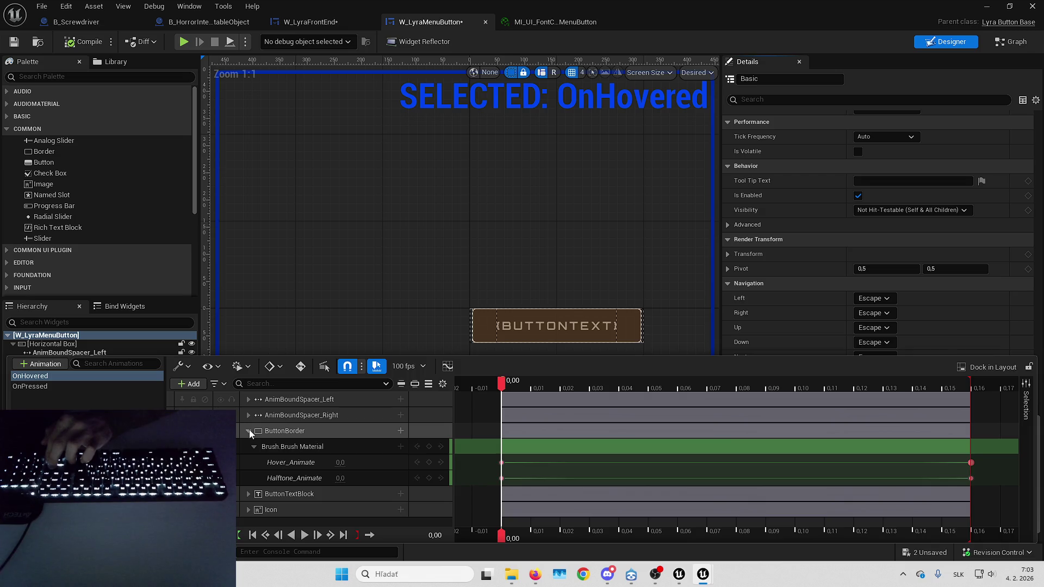
left_click(249, 431)
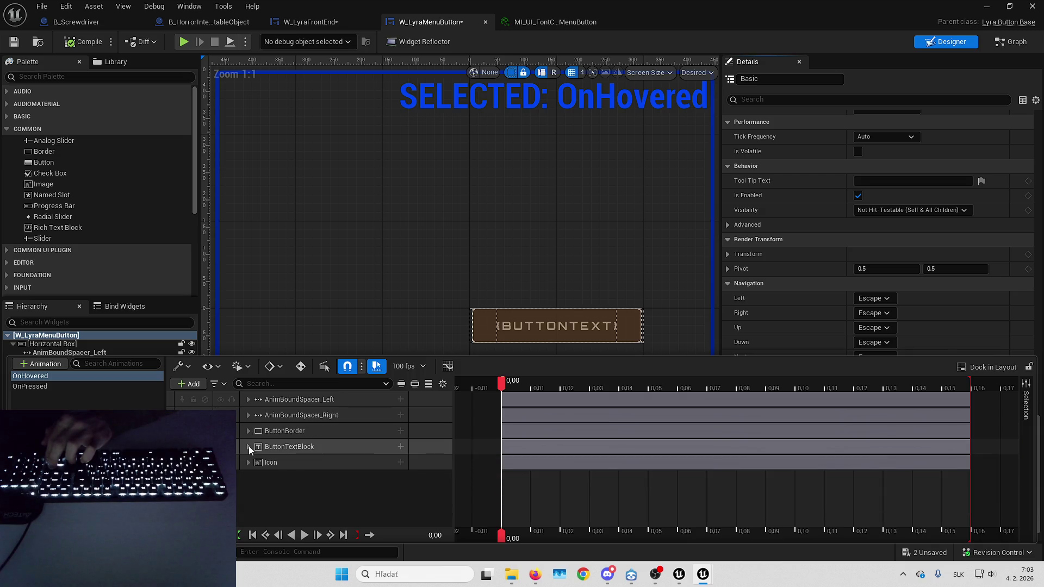
Deselect the animations, close the Animations drawer and show the button's EventGraph.
left_click(76, 409)
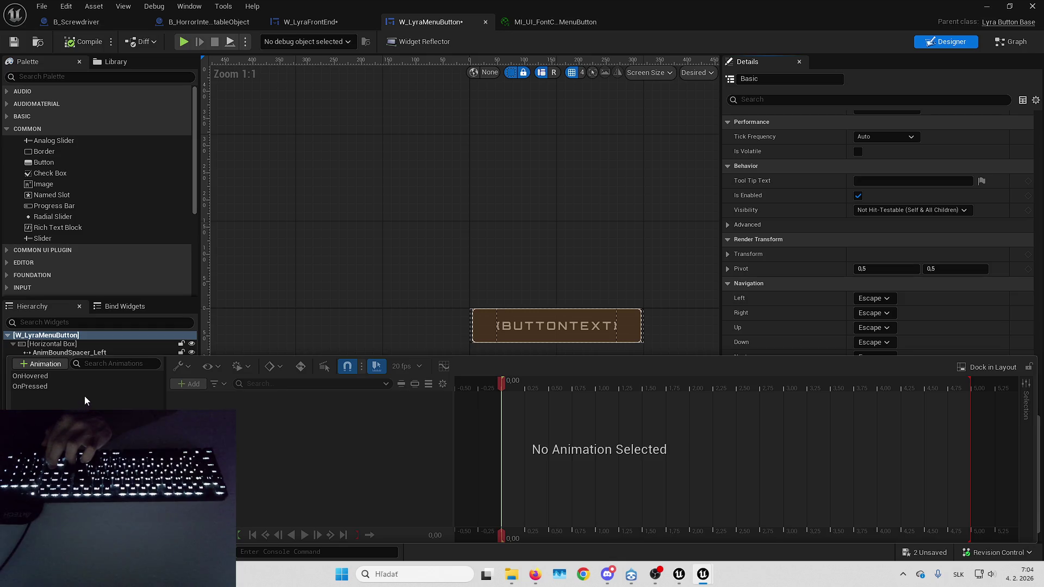
left_click(89, 387)
left_click(81, 407)
left_click(1007, 35)
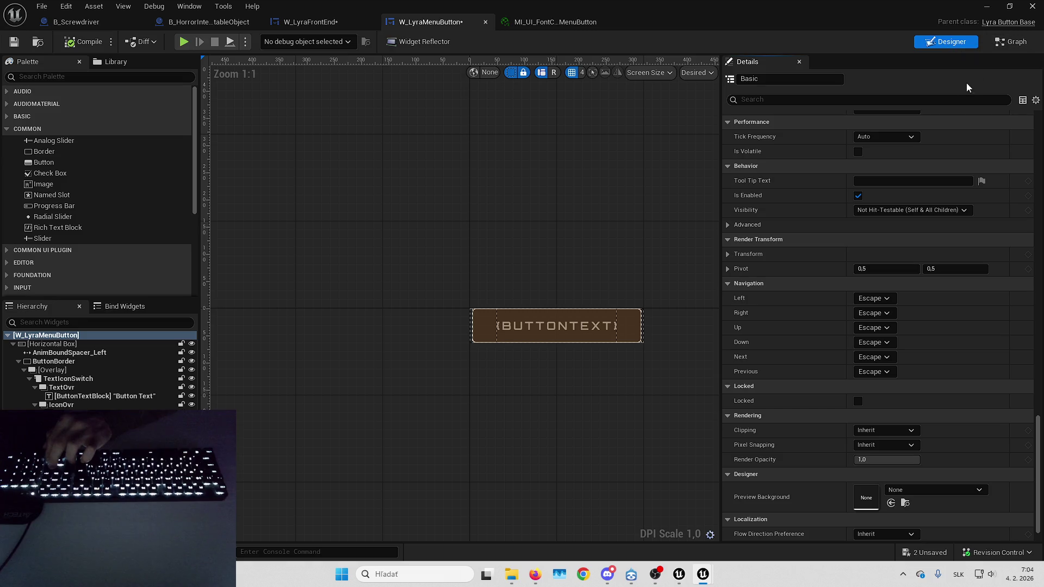
left_click(1000, 42)
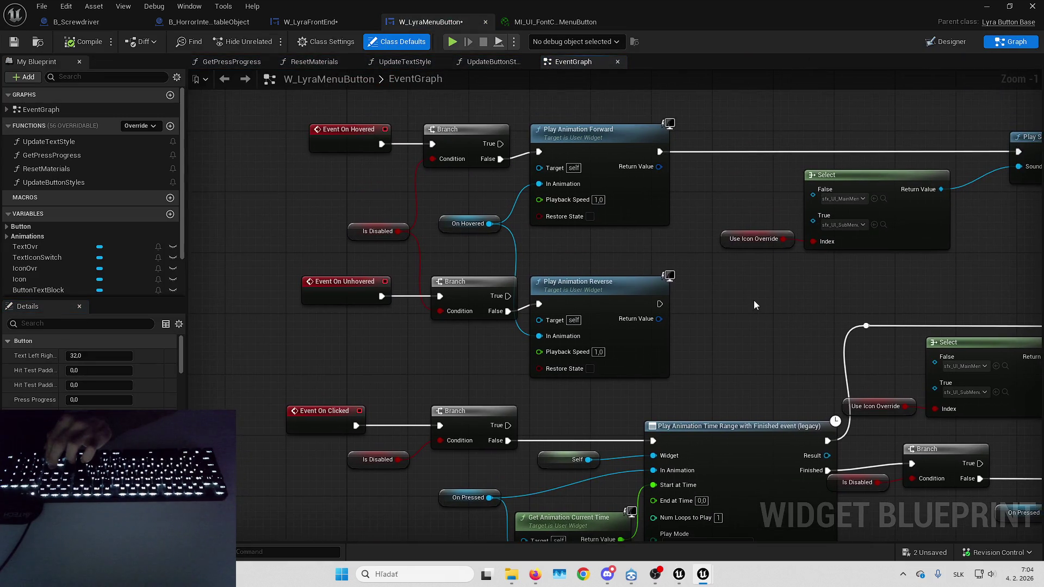
Zoom around the W_LyraMenuButton EventGraph, then return to the FirstPersonMap level editor.
scroll(785, 309, "down", 5)
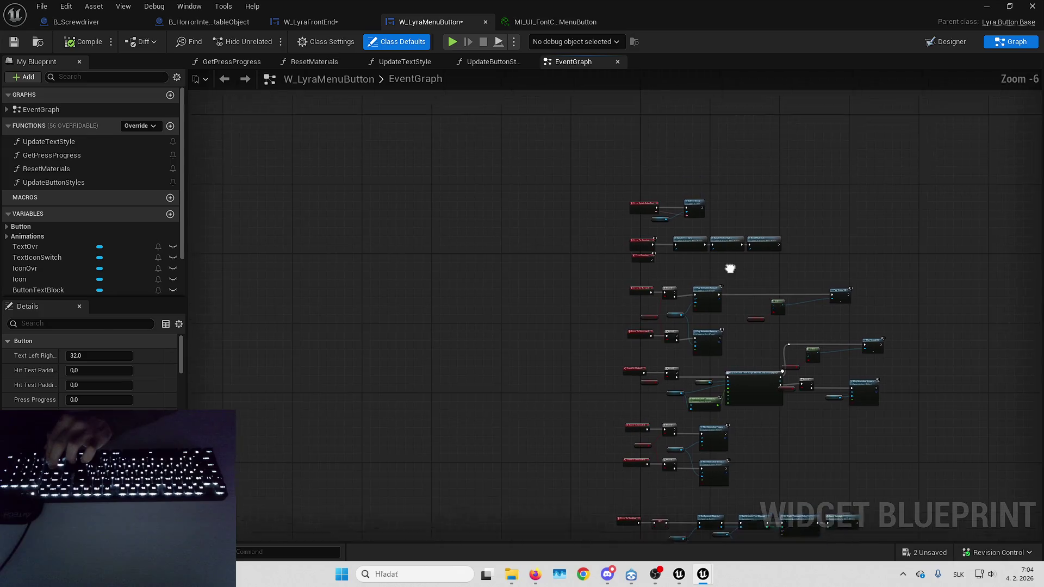
scroll(729, 268, "up", 4)
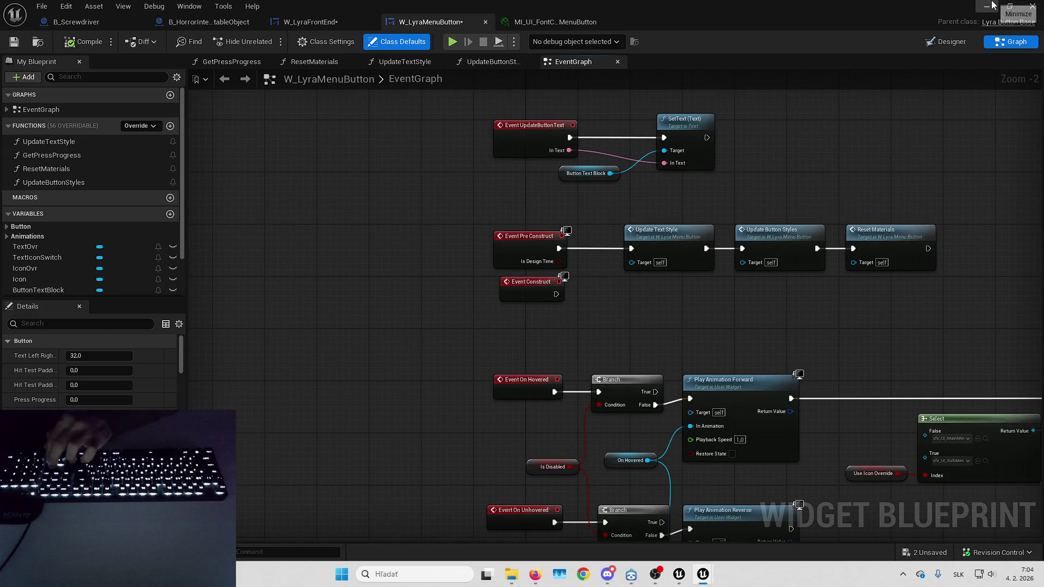
key("alt+Tab")
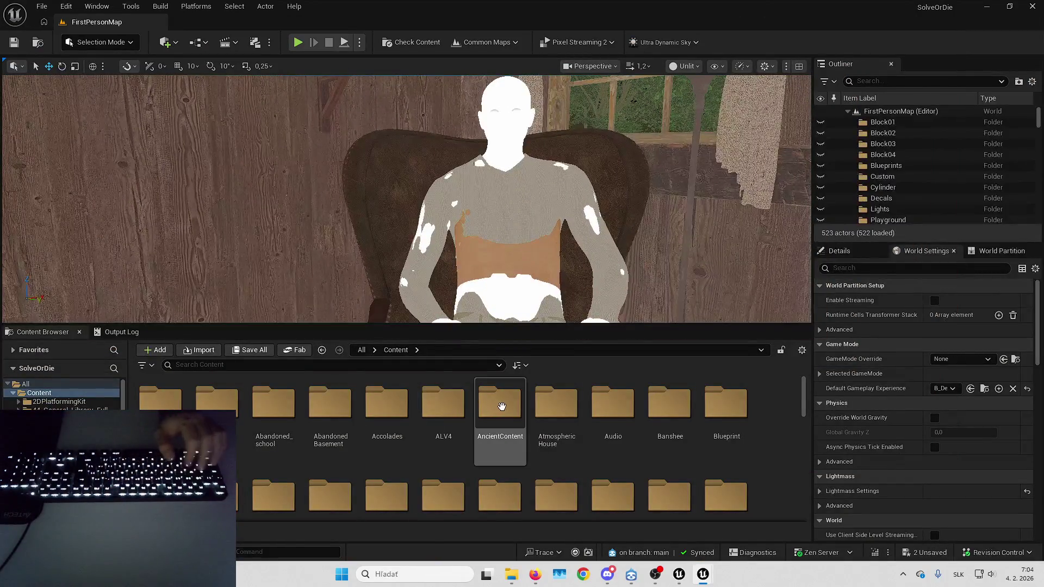
Go to Content > Horror > Testing and create a new Widgets folder there.
mouse_move(535, 574)
left_click(541, 519)
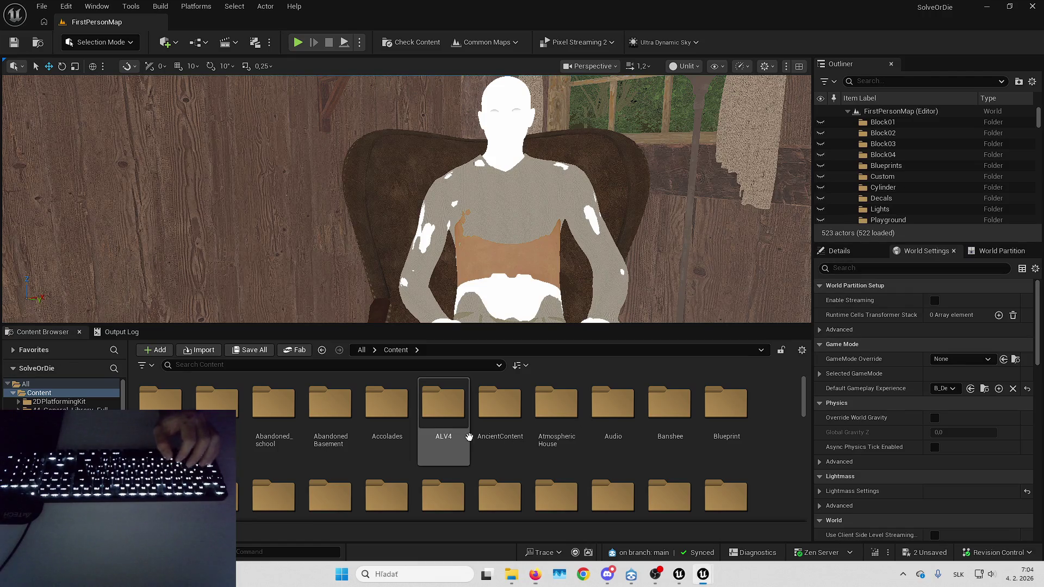
type("ho")
key("Return")
type("tes")
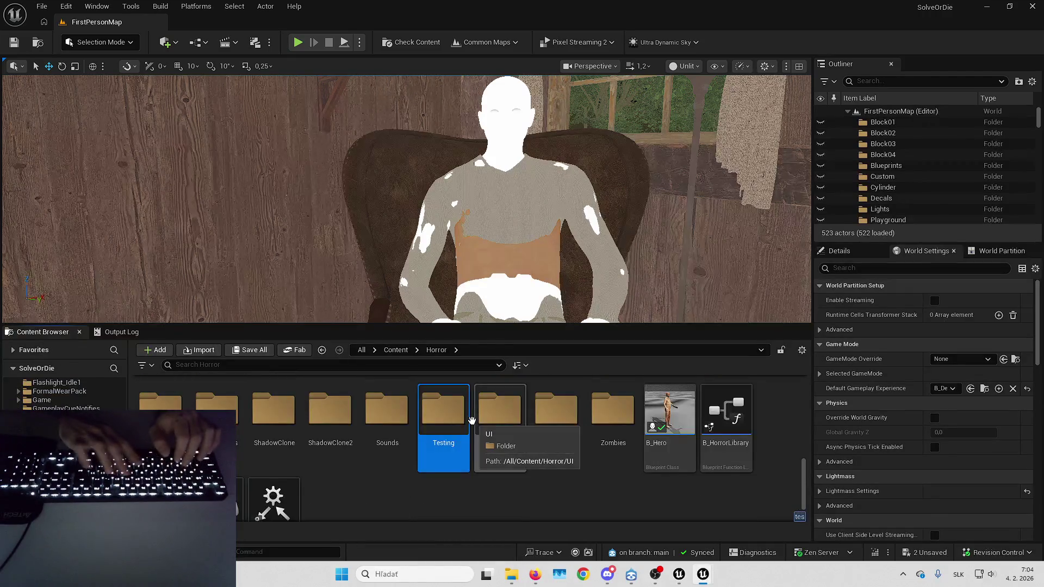
key("Return")
right_click(350, 505)
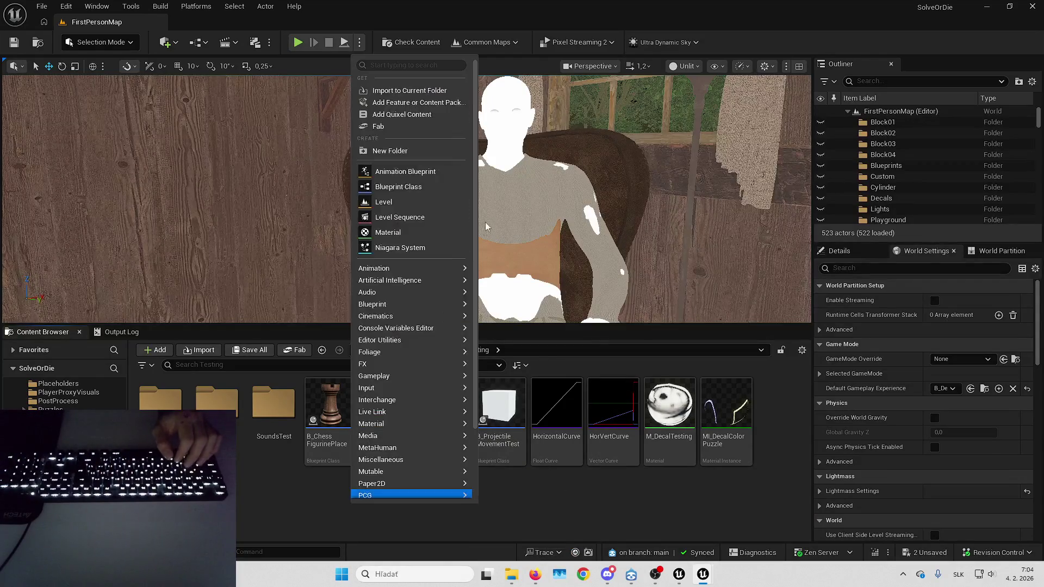
left_click(416, 150)
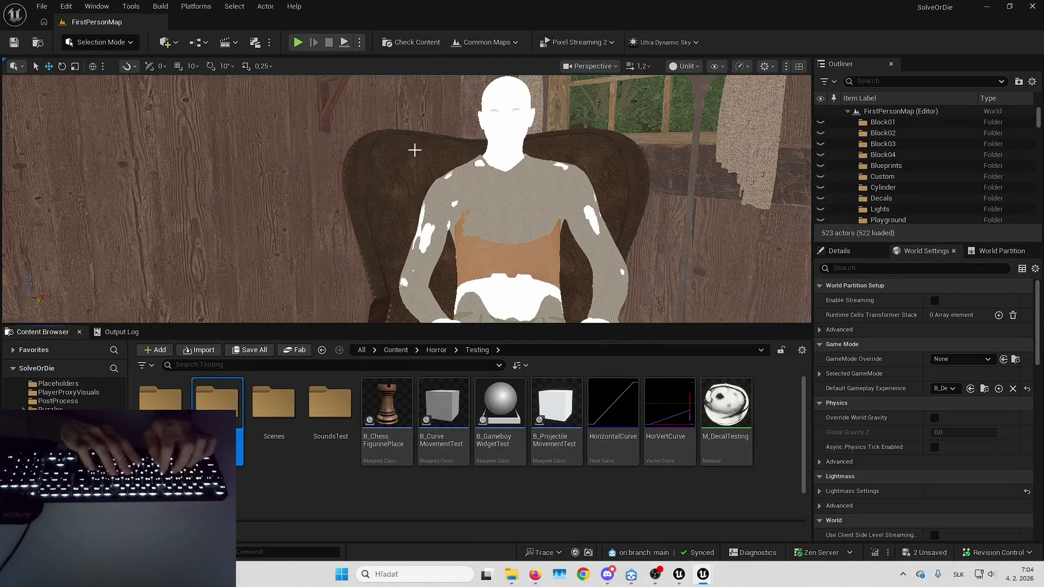
key("Return")
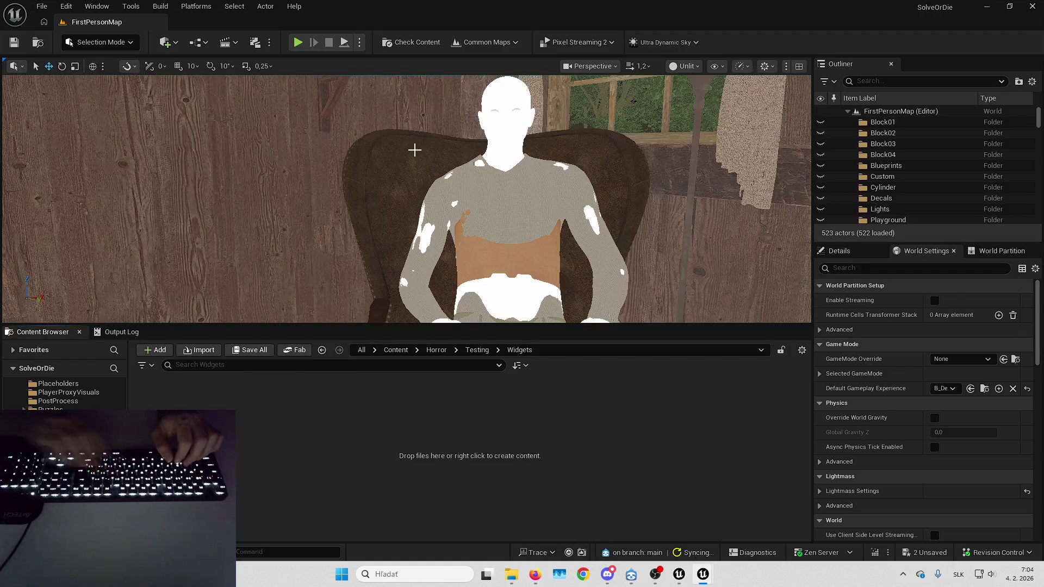
Inside Widgets, create a new Blueprint Class with UserWidget as its parent.
right_click(390, 416)
left_click(437, 246)
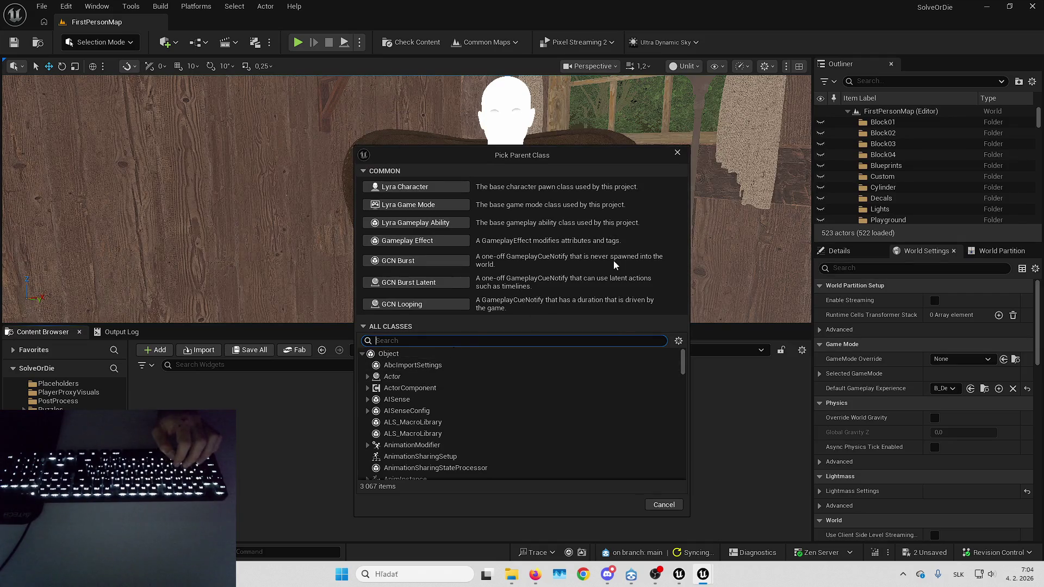
type("wid")
key("Home")
type("user")
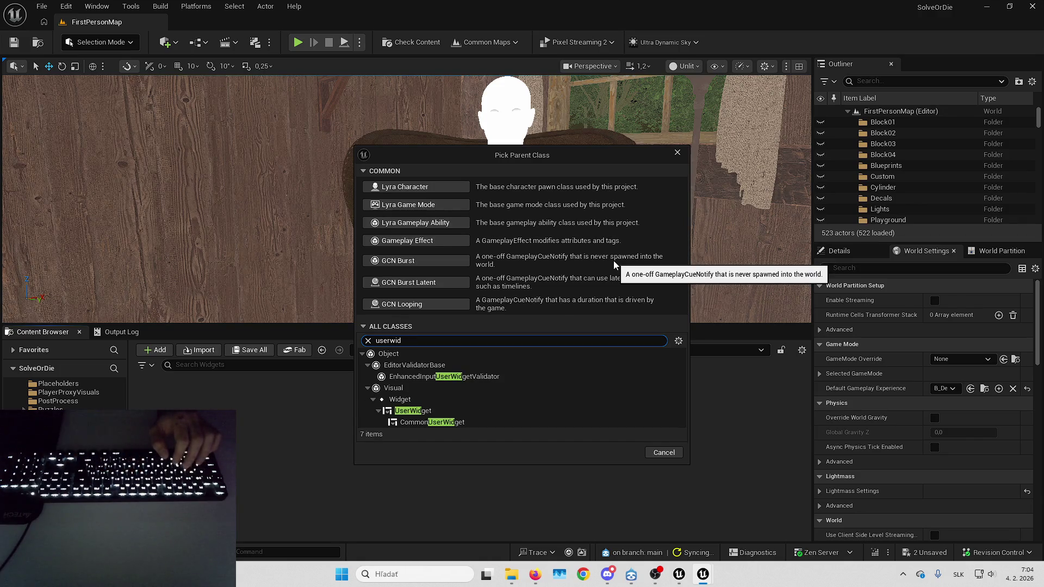
left_click(550, 411)
left_click(625, 453)
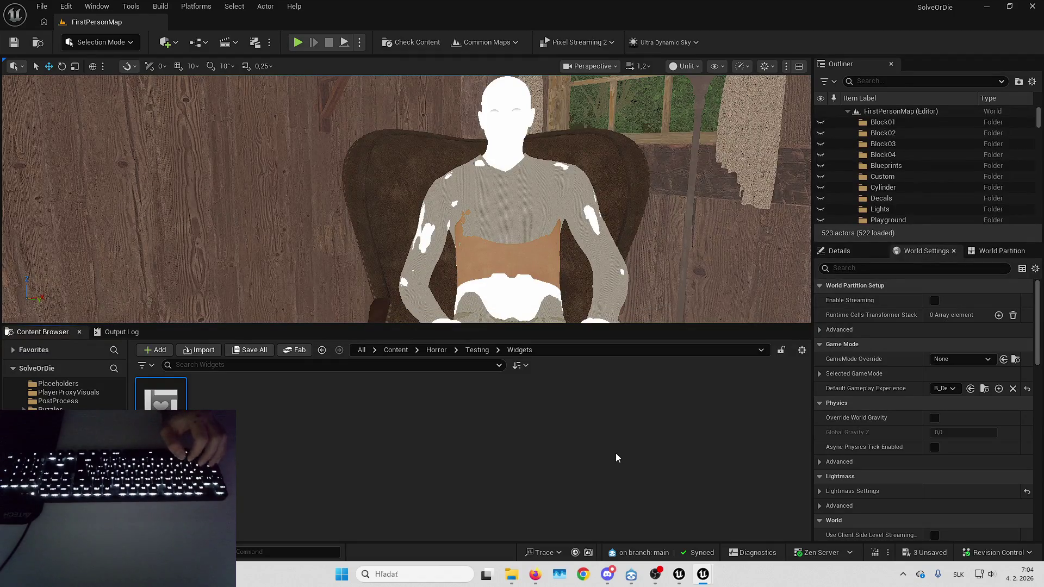
left_click(42, 6)
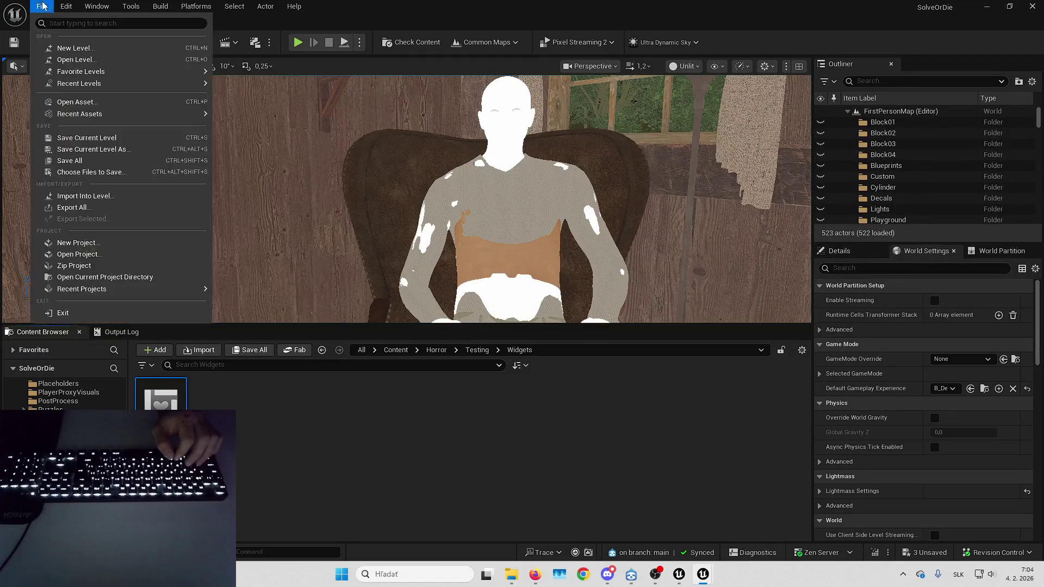
Load the L_Playground level from recent levels and open its Level Blueprint event graph.
mouse_move(166, 86)
left_click(258, 103)
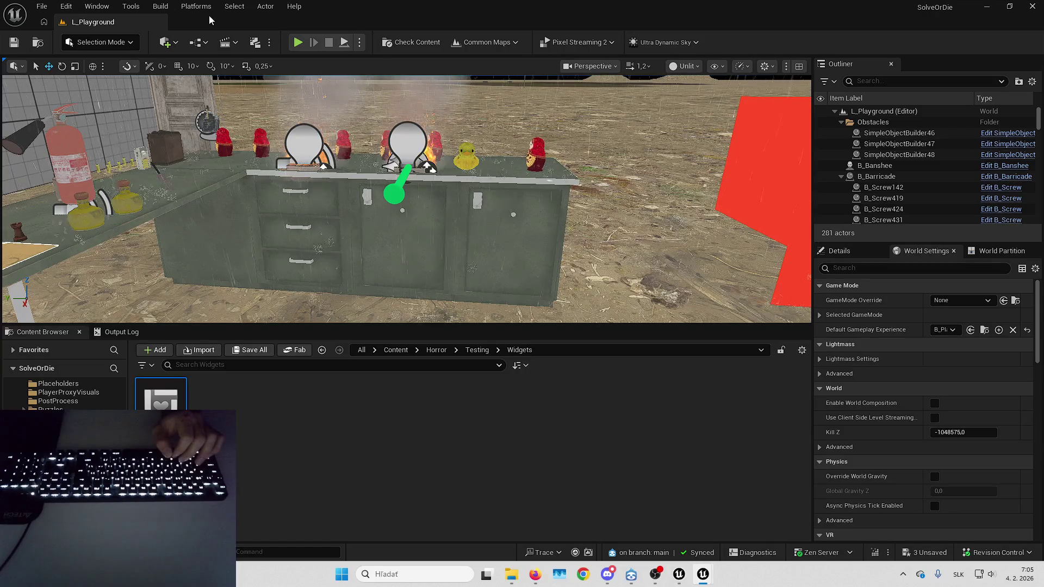
left_click(196, 6)
left_click(574, 263)
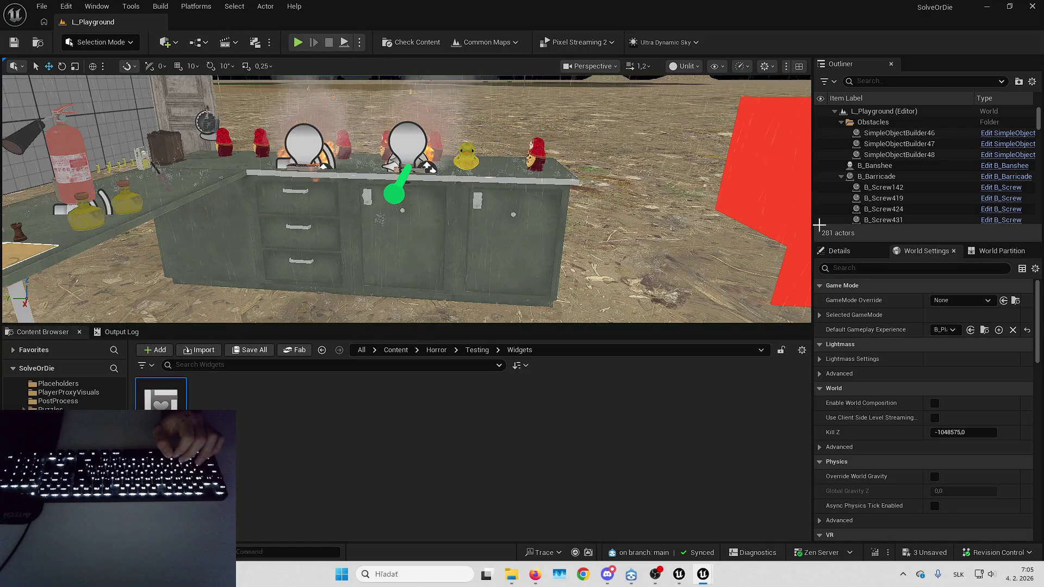
key("alt+Tab")
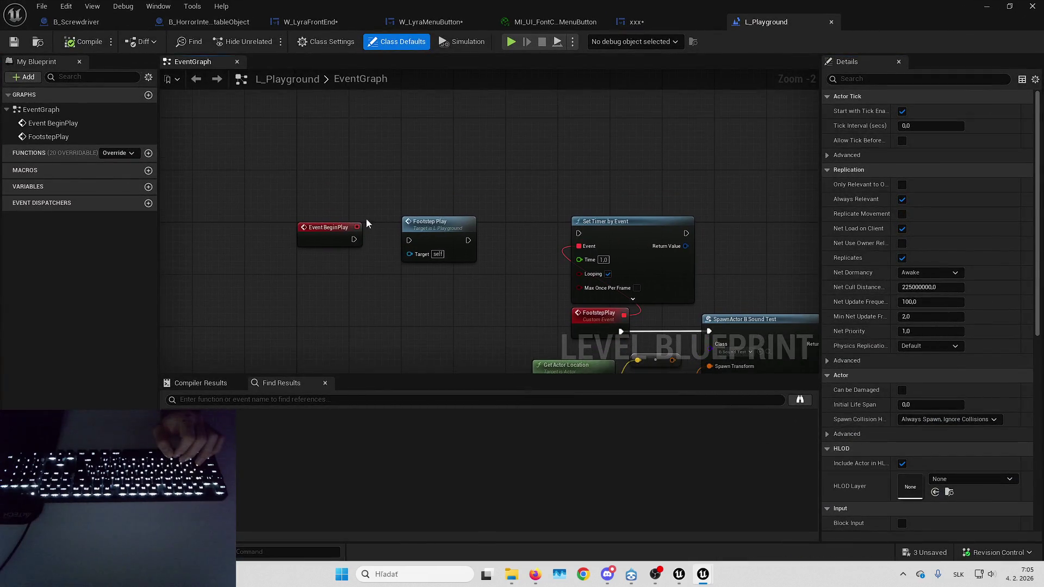
Add a Create Widget node after Event BeginPlay, replacing a mistaken Create Widget Async node.
scroll(370, 171, "up", 2)
scroll(466, 286, "down", 2)
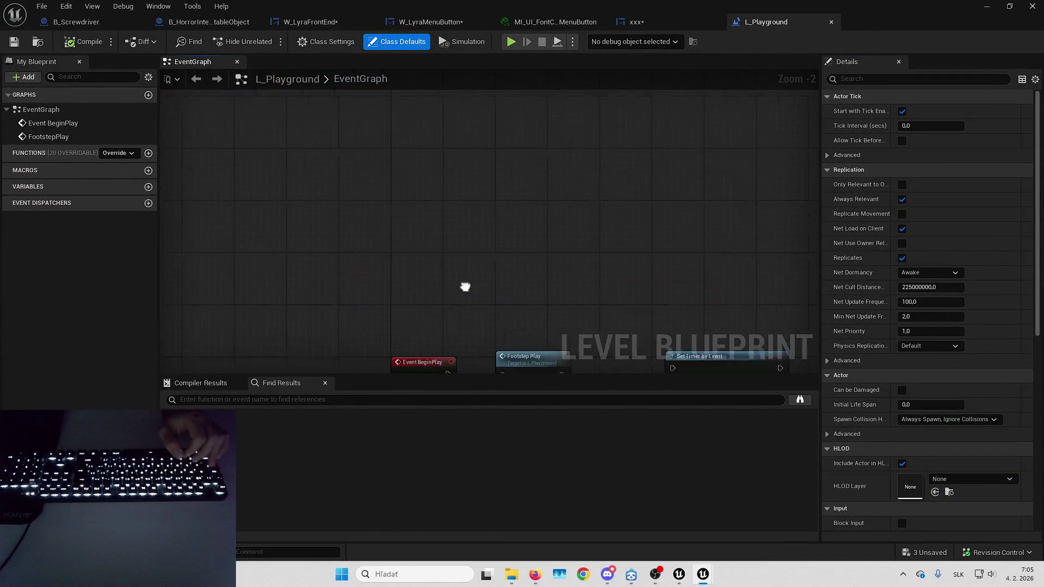
left_click_drag(405, 337, 442, 209)
type("create widget")
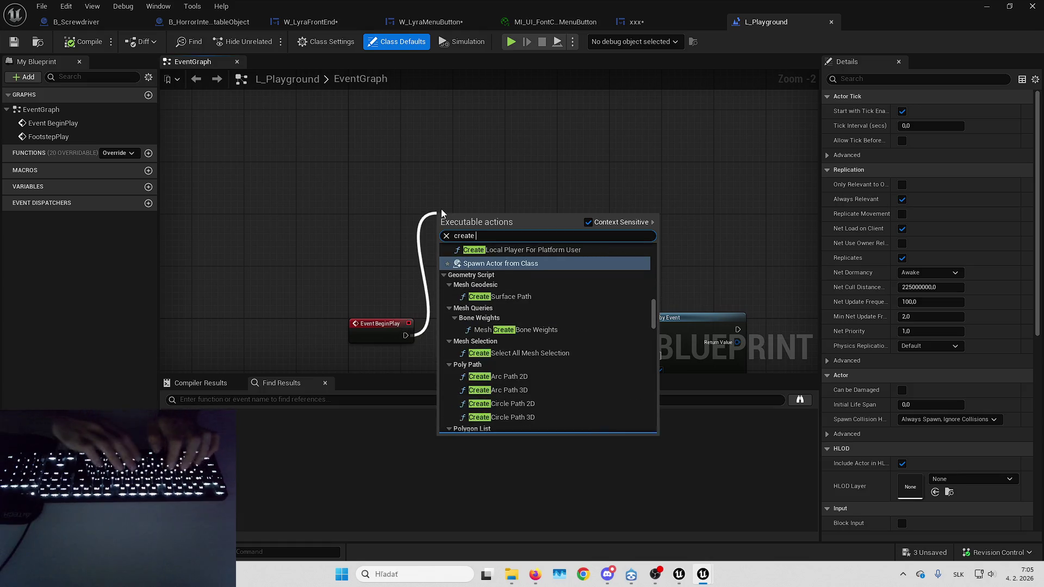
key("Return")
key("Delete")
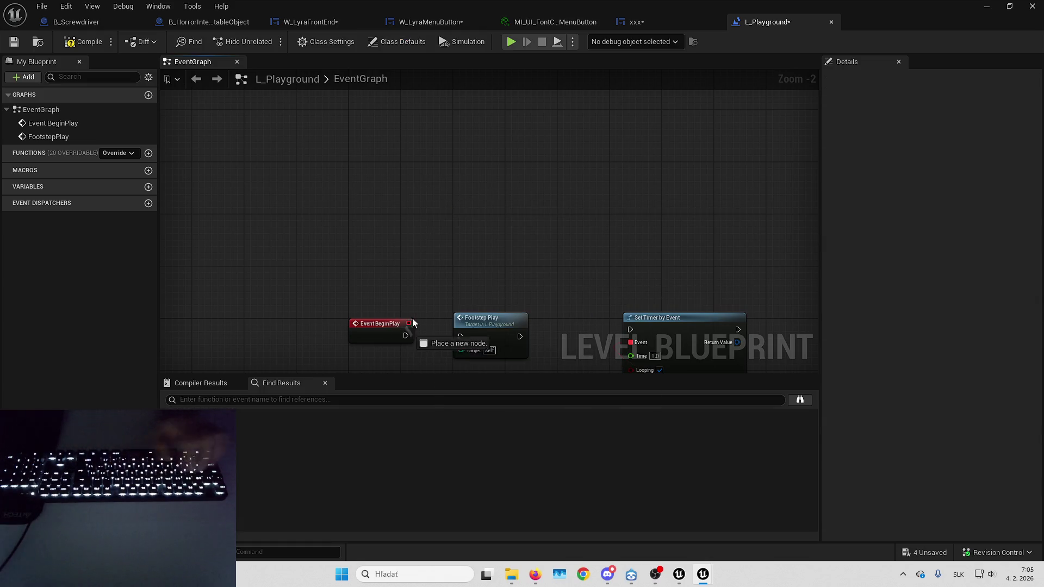
left_click_drag(405, 336, 455, 195)
type("create w")
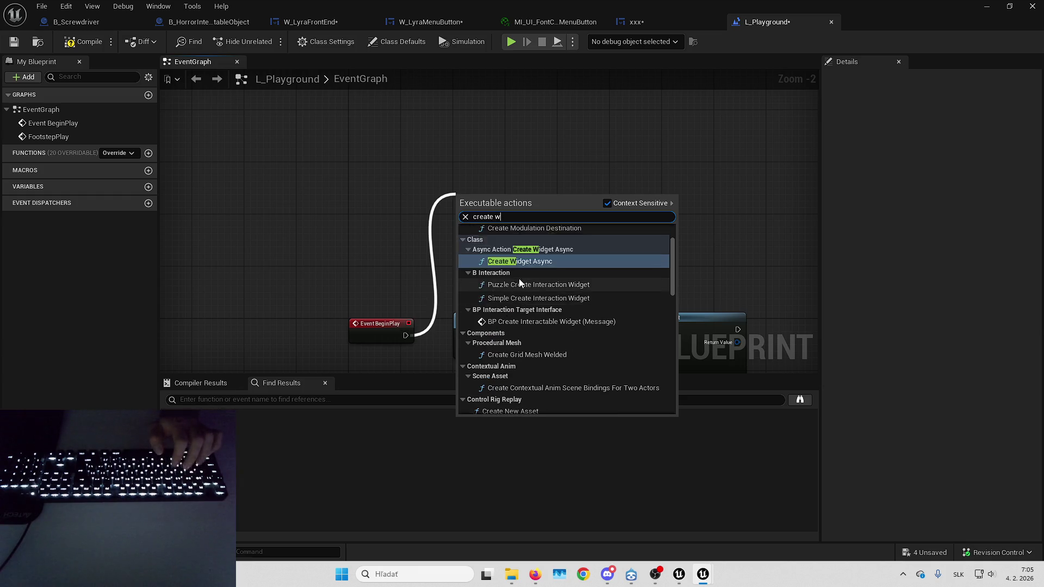
scroll(519, 279, "up", 2)
type("idget")
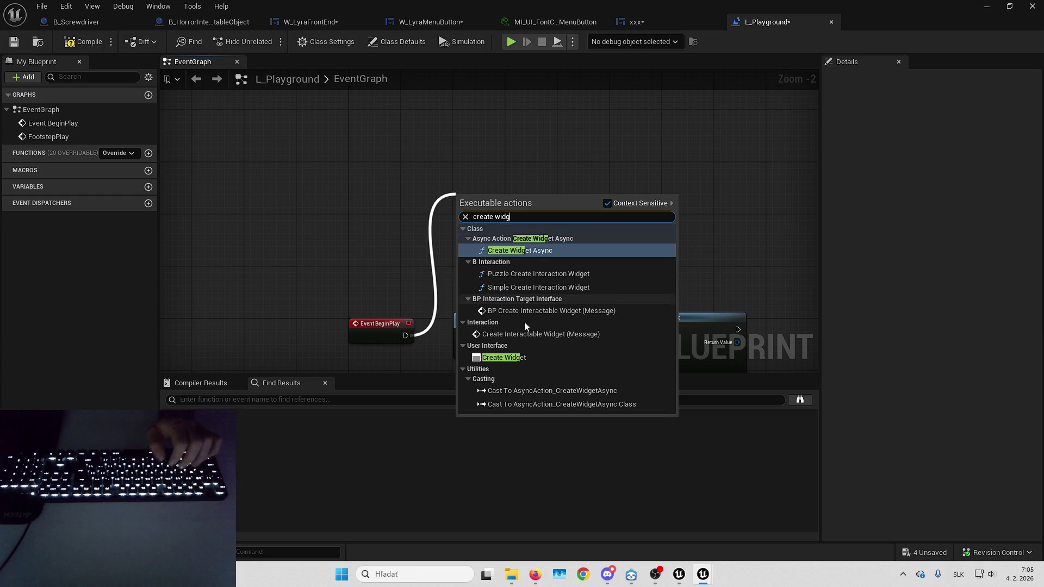
left_click(517, 354)
Set the Create Widget class to xxx, pass its Return Value to Add to Viewport, and play.
left_click(492, 227)
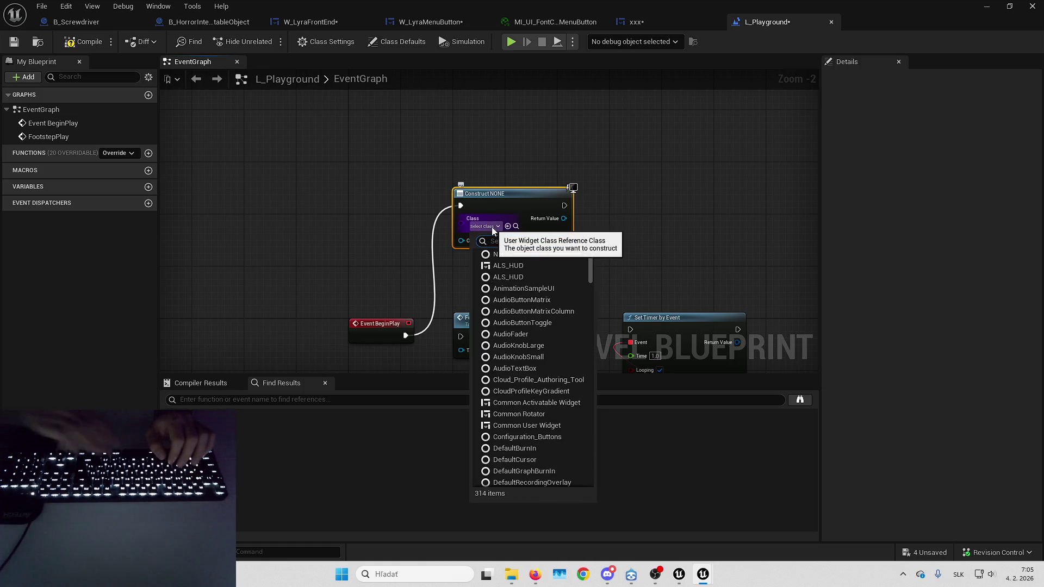
type("xxx")
left_click(512, 265)
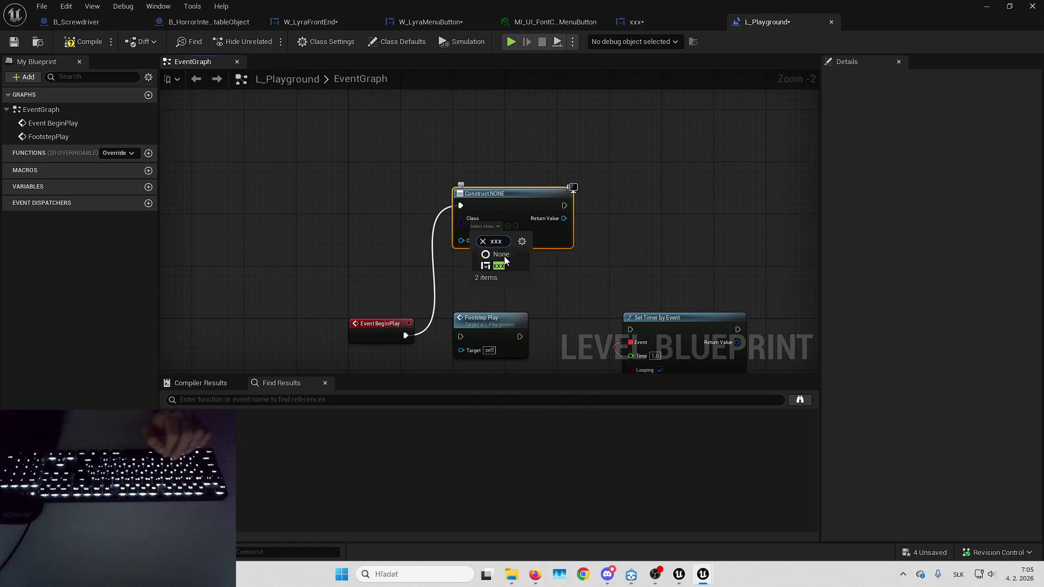
left_click_drag(595, 224, 597, 218)
type("add to")
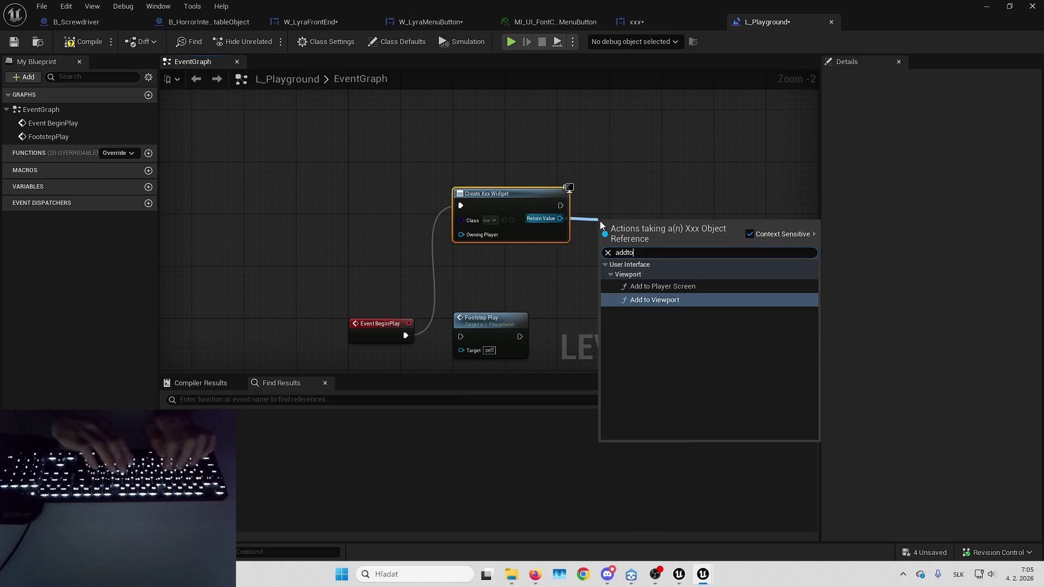
key("Return")
left_click(986, 6)
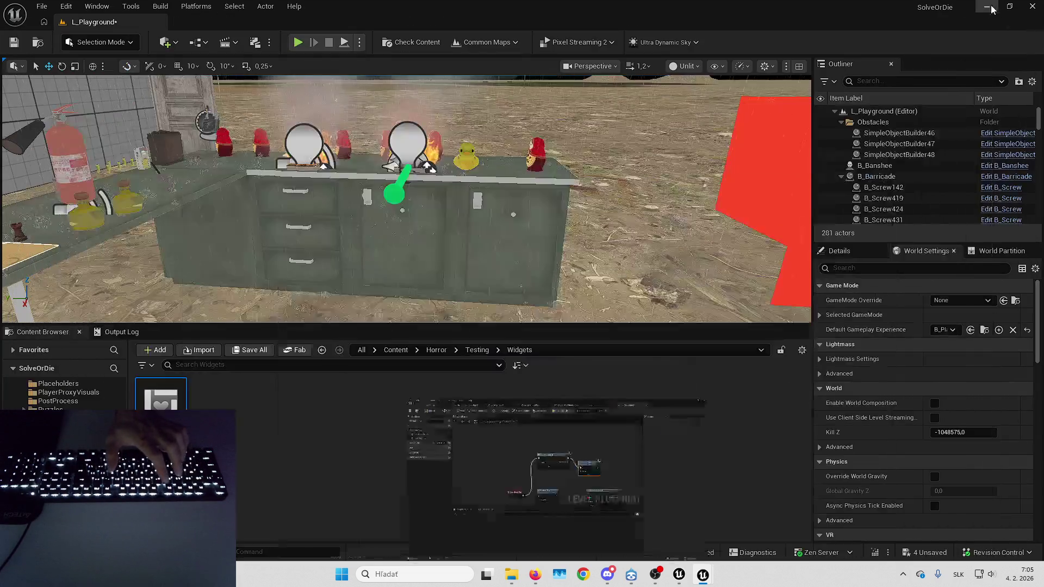
key("alt+p")
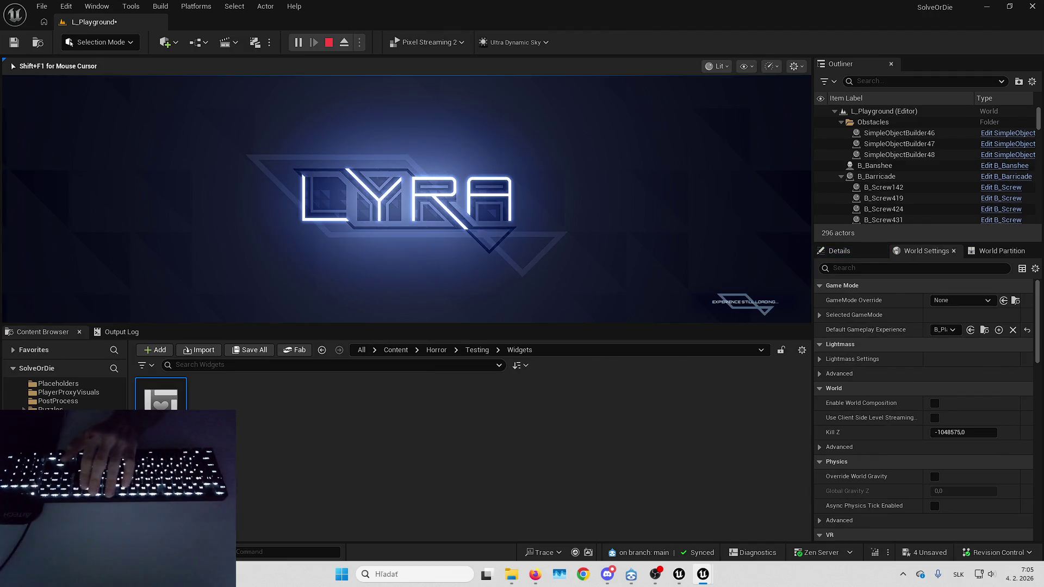
Play the level, step back from the counter to see the menu button, then stop.
key("F11")
key("s")
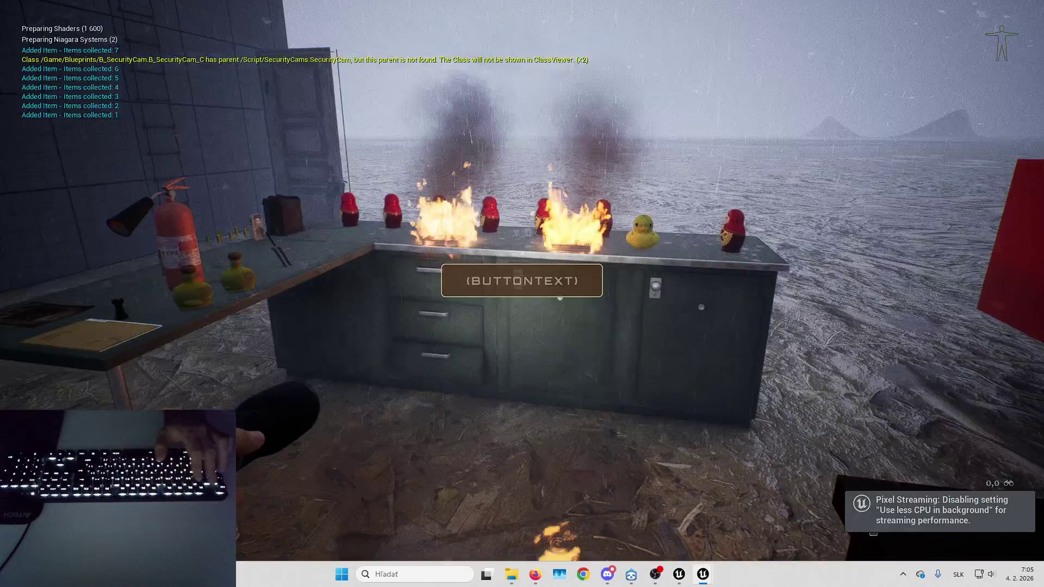
key("Escape")
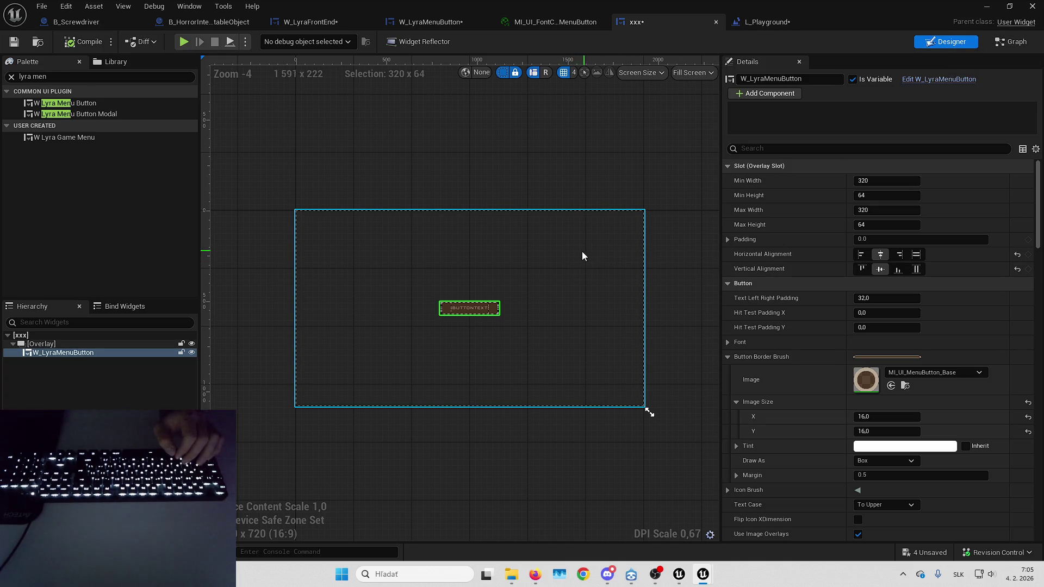
Reparent the xxx widget to LyraActivatableWidget in Class Settings and compile.
left_click(1009, 42)
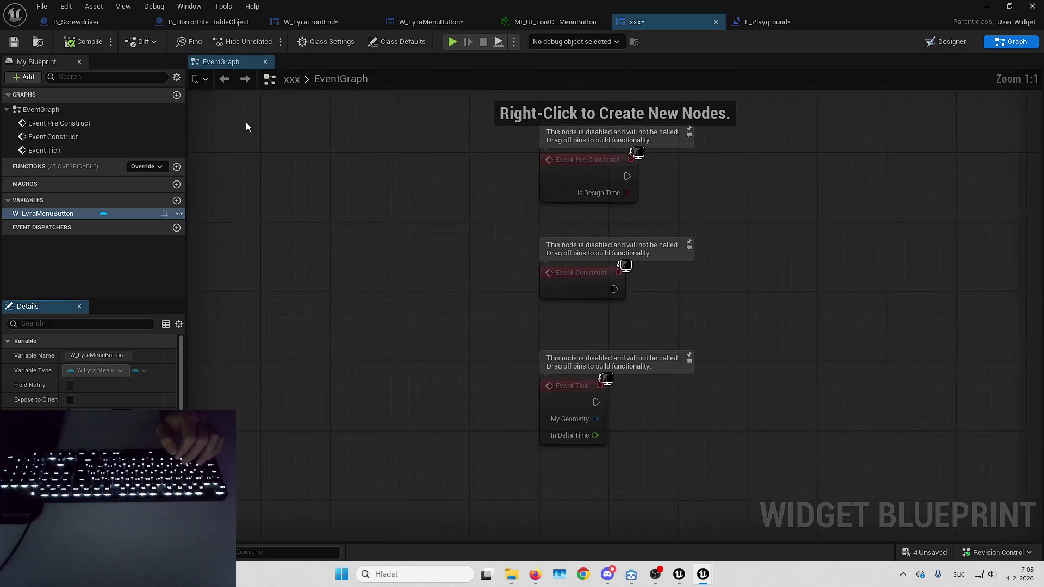
left_click(325, 42)
left_click(101, 356)
type("lyraact")
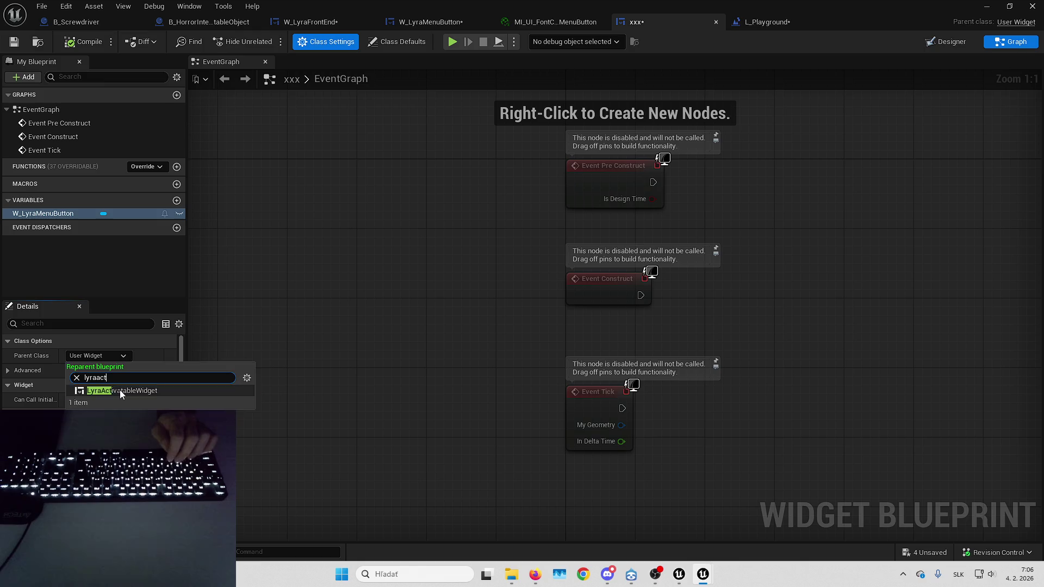
left_click(120, 389)
left_click(92, 42)
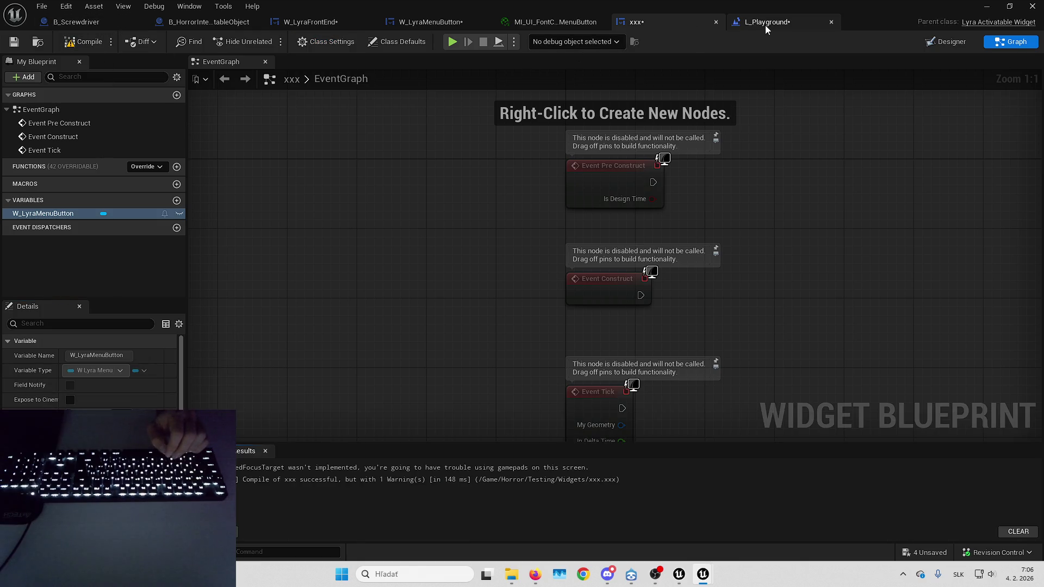
Set the widget's Input Config to Menu in the Designer, compile, and go to the L_Playground blueprint.
left_click(962, 44)
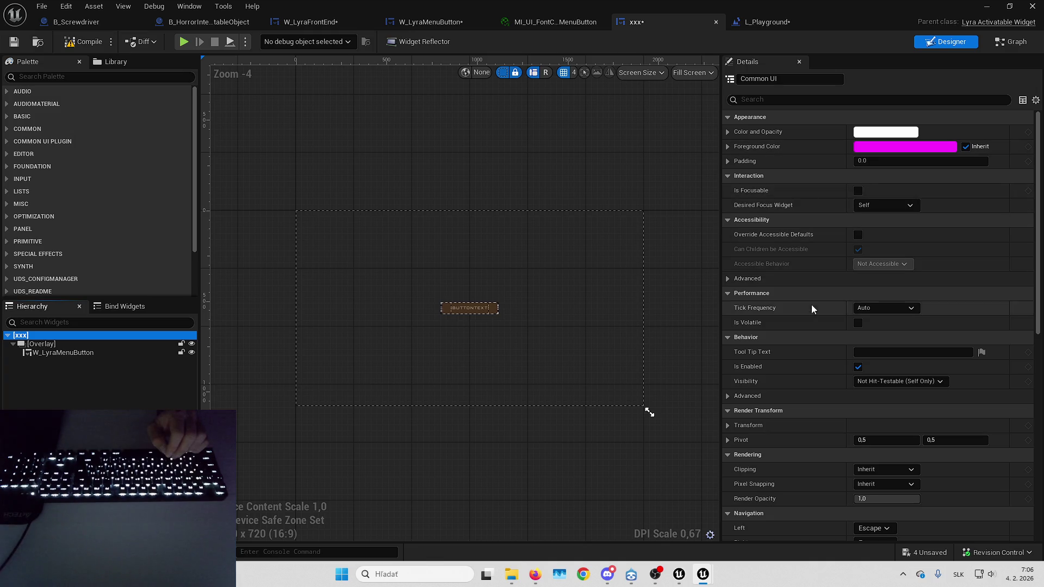
scroll(814, 304, "down", 10)
left_click(885, 213)
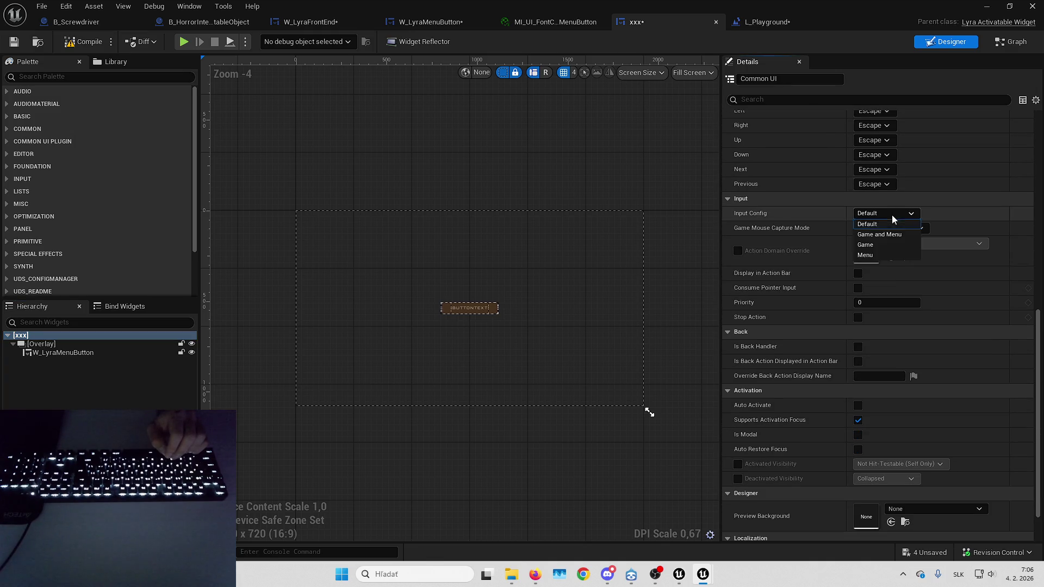
left_click(892, 254)
left_click(83, 42)
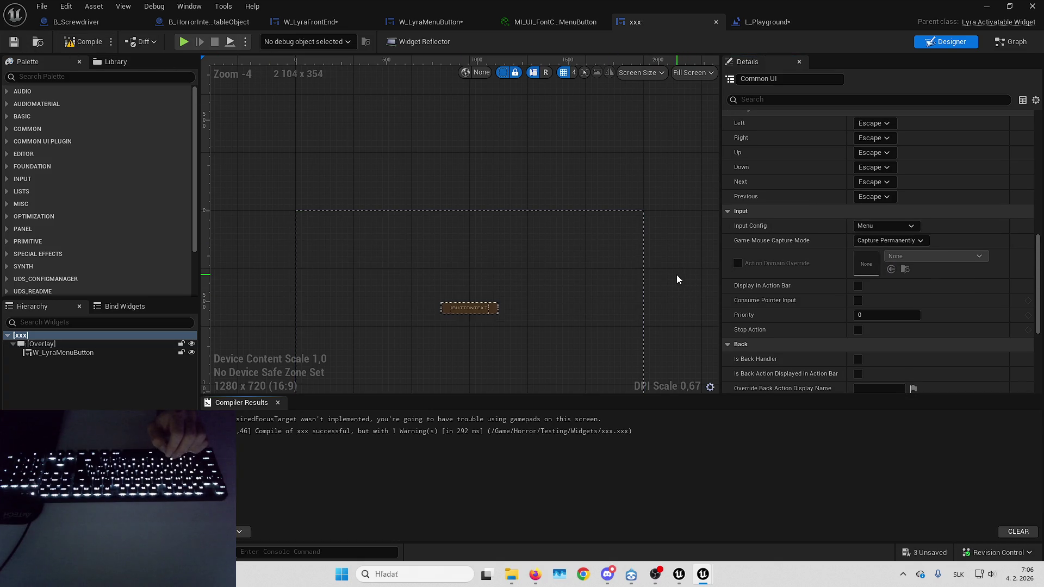
scroll(762, 249, "down", 5)
scroll(773, 184, "up", 5)
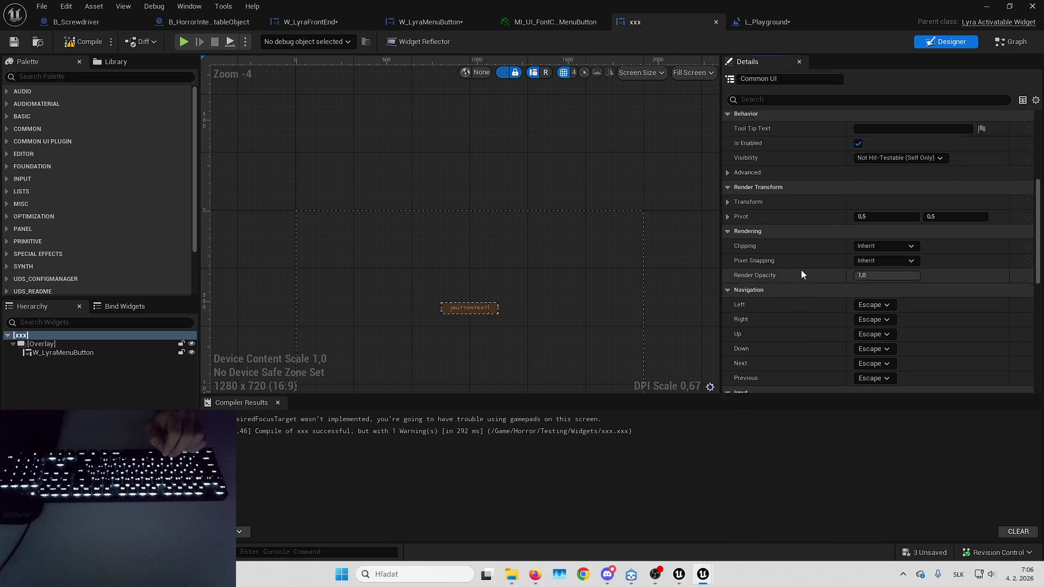
left_click(767, 21)
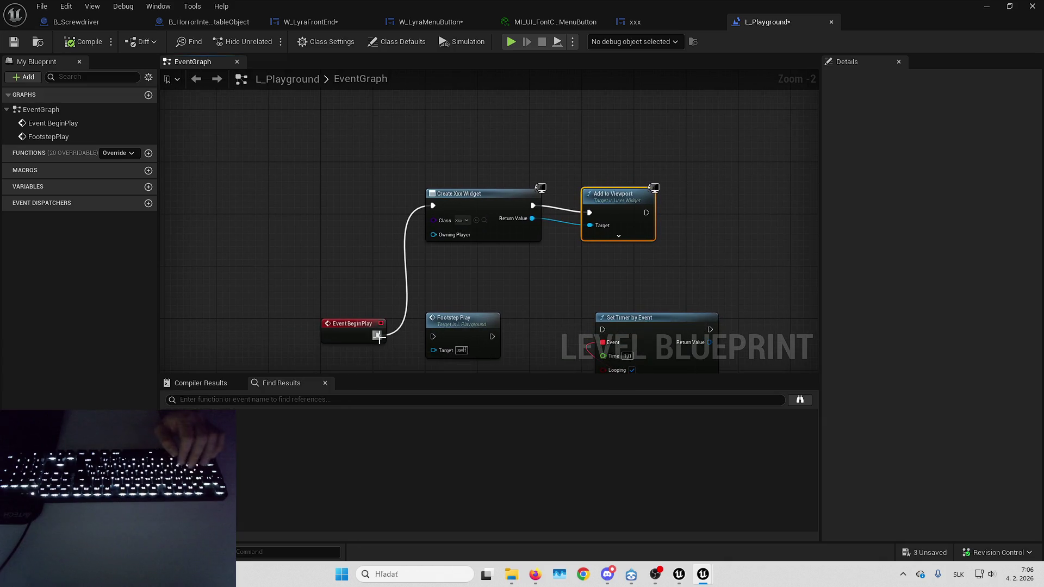
Add a Get Player Controller node to the L_Playground level blueprint.
right_click(361, 206)
type("get player controller")
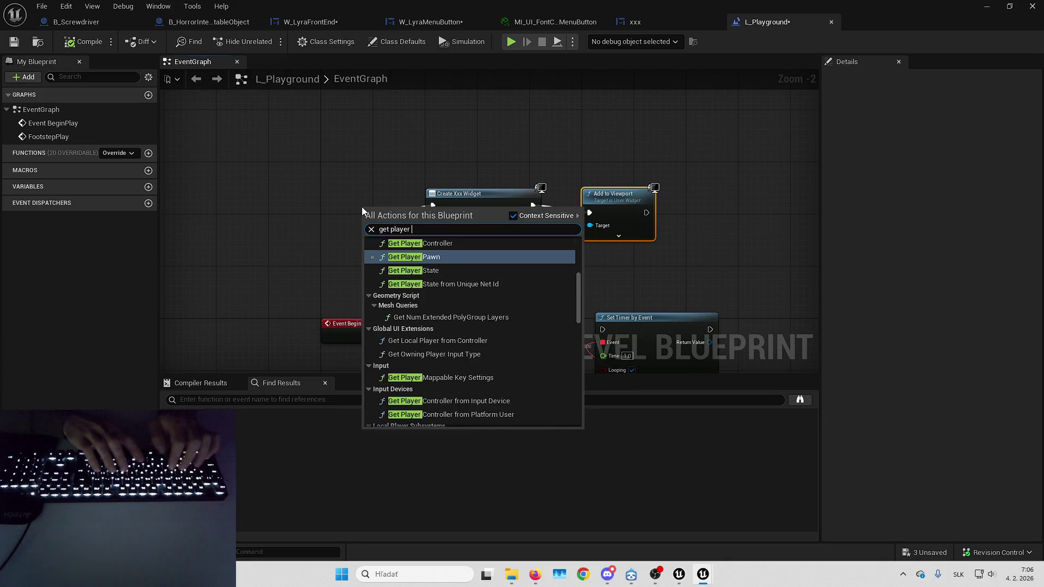
key("Return")
left_click_drag(383, 209, 304, 177)
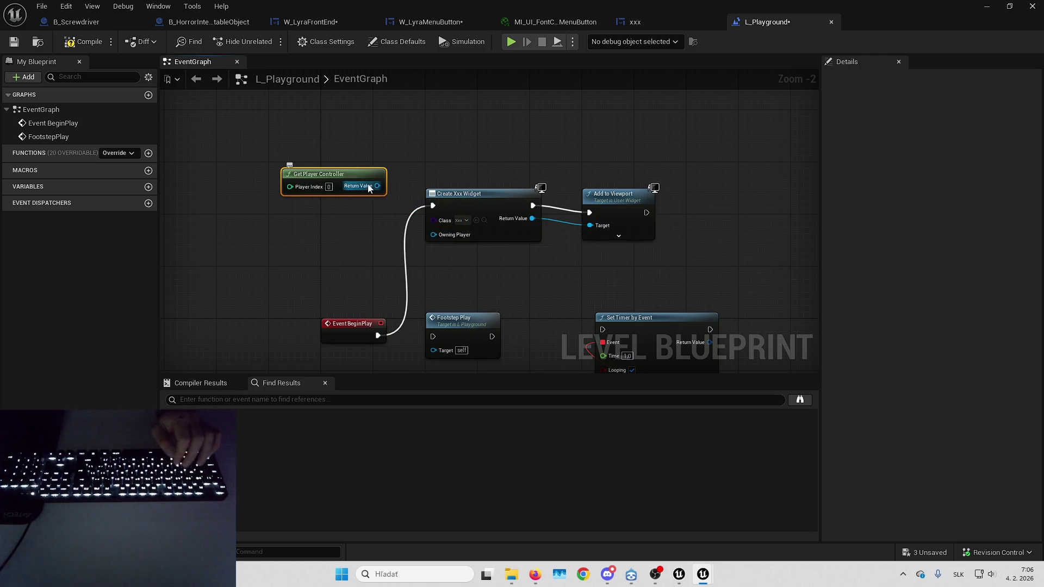
Add PushContentToLayerForPlayer from the controller, pushing class xxx to layer UI.Layer.Menu.
left_click_drag(377, 186, 406, 149)
type("push c")
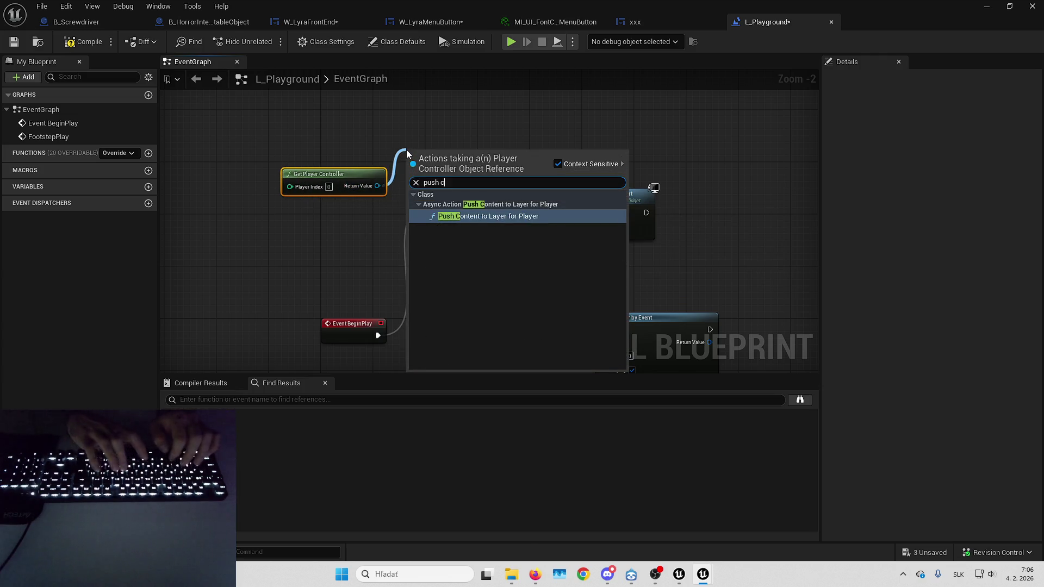
key("Return")
mouse_move(488, 166)
left_mouse_down()
mouse_move(507, 113)
mouse_move(494, 114)
left_mouse_up()
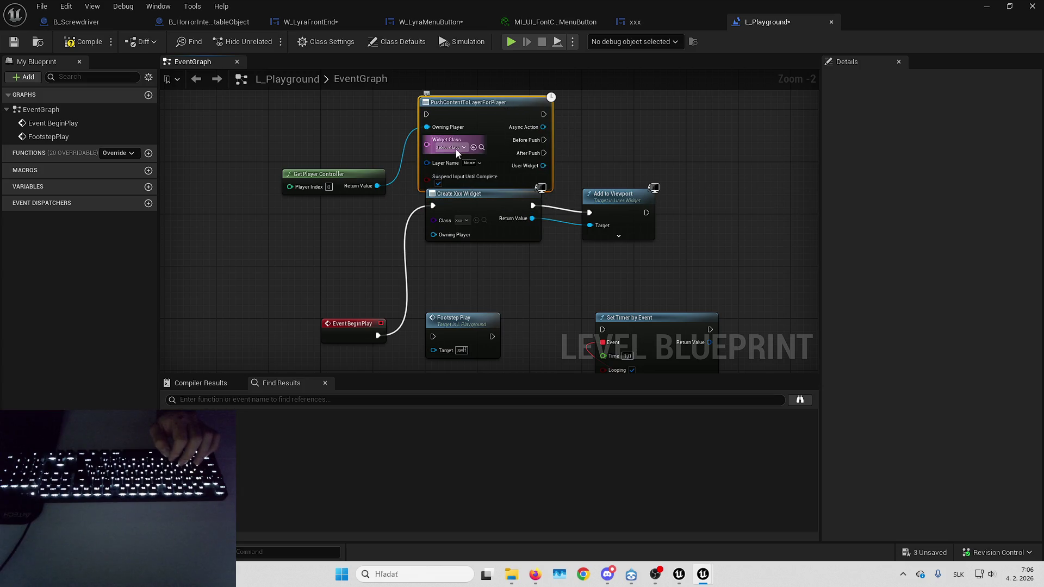
left_click(456, 149)
type("xxx")
left_click(487, 187)
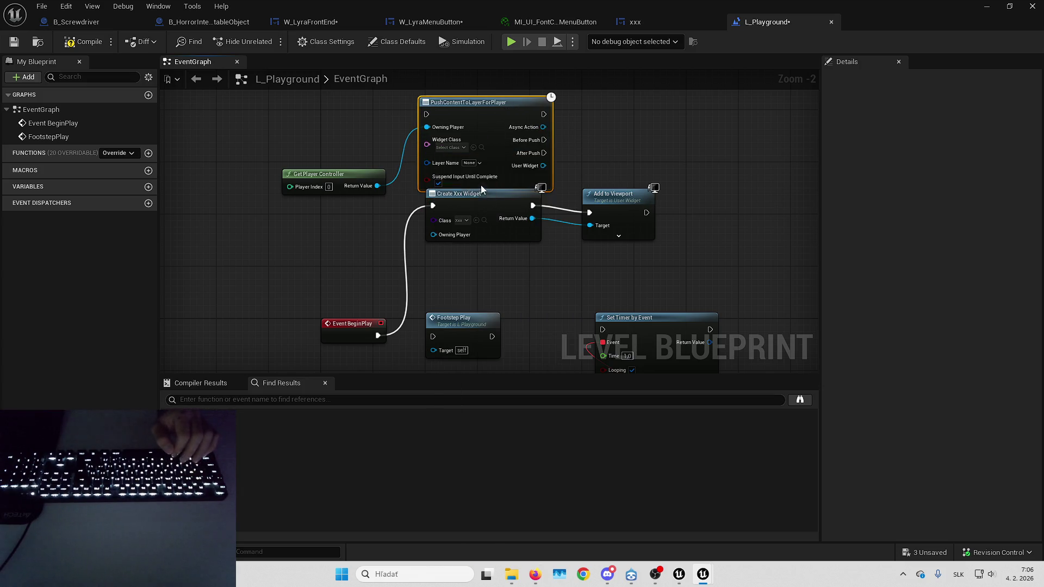
left_click(471, 163)
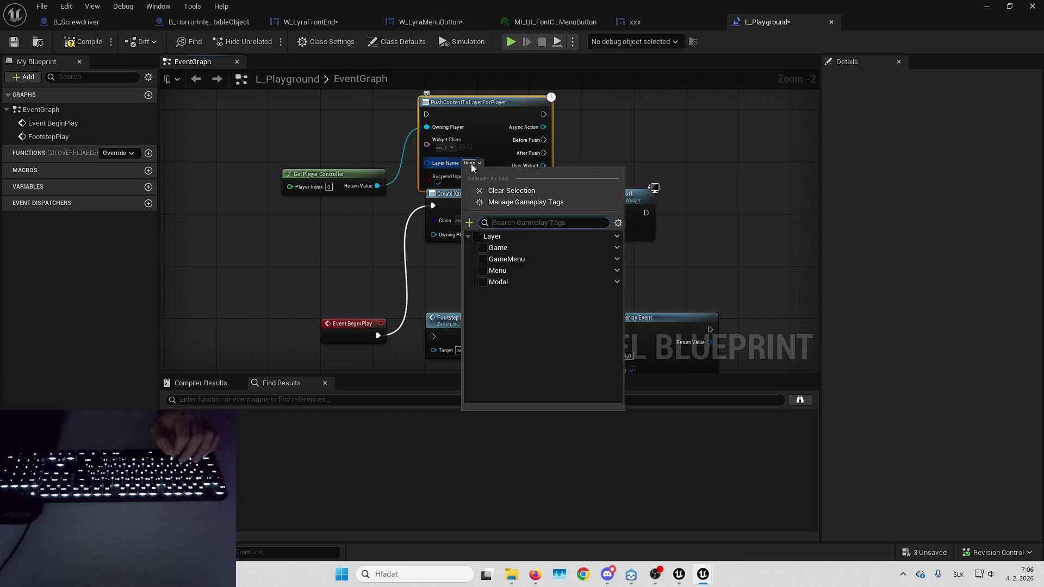
left_click(496, 271)
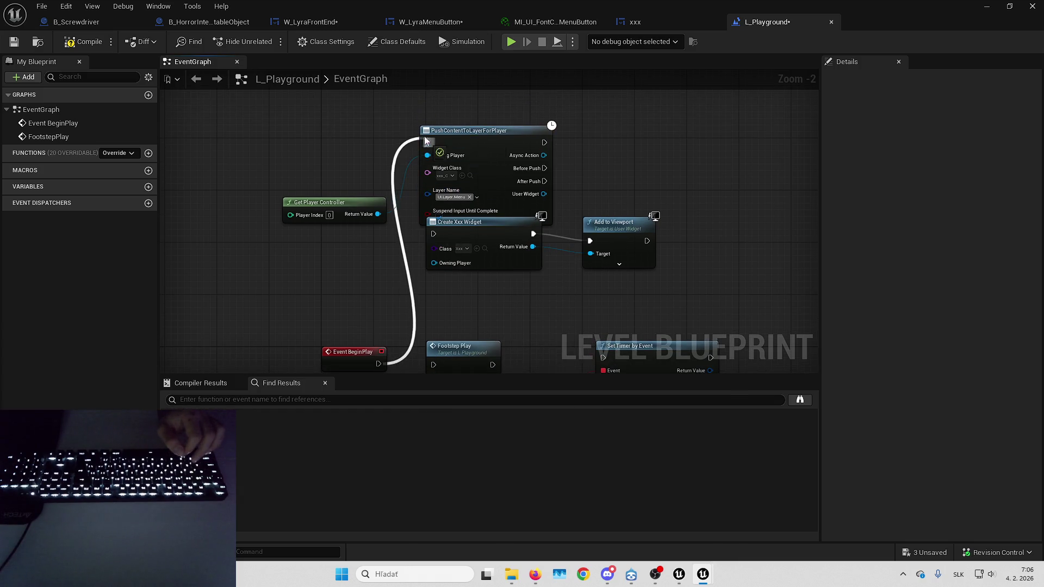
Run Activate Widget on the pushed widget after the push, and delete the old Create Widget and Add to Viewport nodes.
mouse_move(544, 195)
left_mouse_down()
mouse_move(546, 202)
mouse_move(609, 176)
left_mouse_up()
type("act")
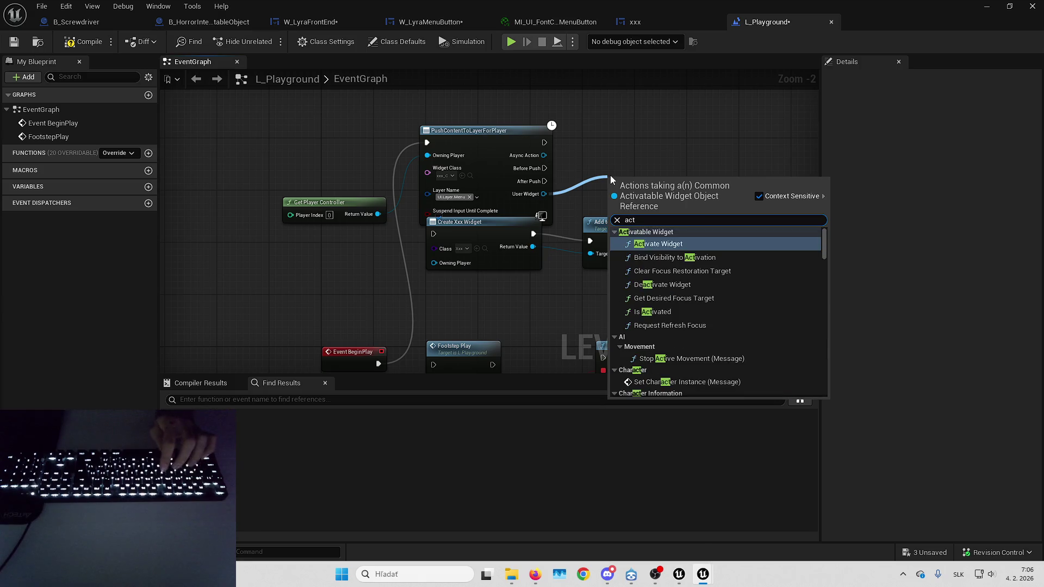
key("Return")
mouse_move(545, 181)
left_mouse_down()
mouse_move(608, 201)
mouse_move(652, 179)
left_mouse_up()
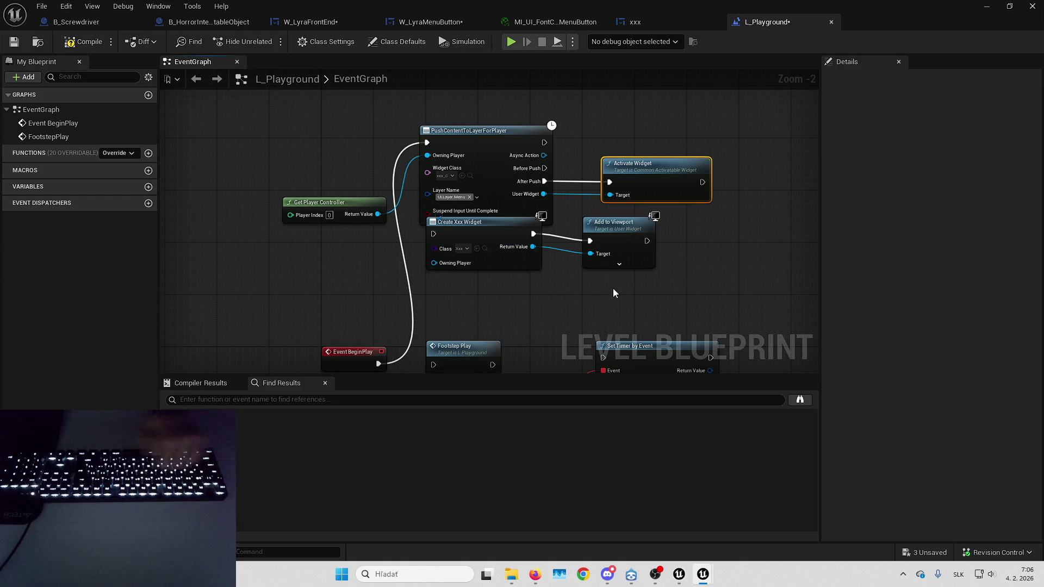
left_click_drag(613, 294, 489, 247)
key("Delete")
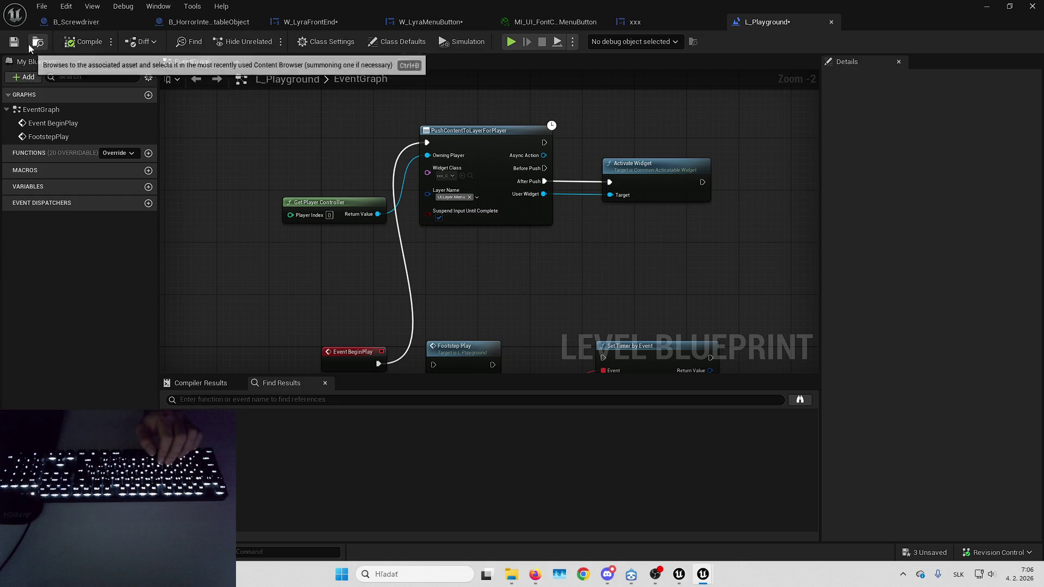
Play-test the level to see the menu button on screen, then stop the session.
left_click(701, 23)
scroll(778, 294, "down", 5)
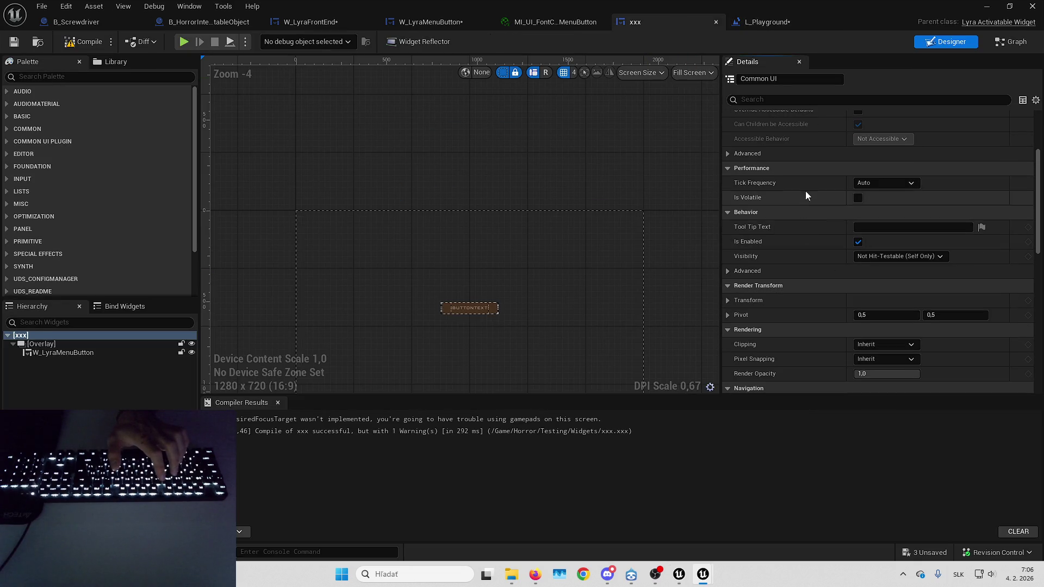
scroll(807, 195, "down", 10)
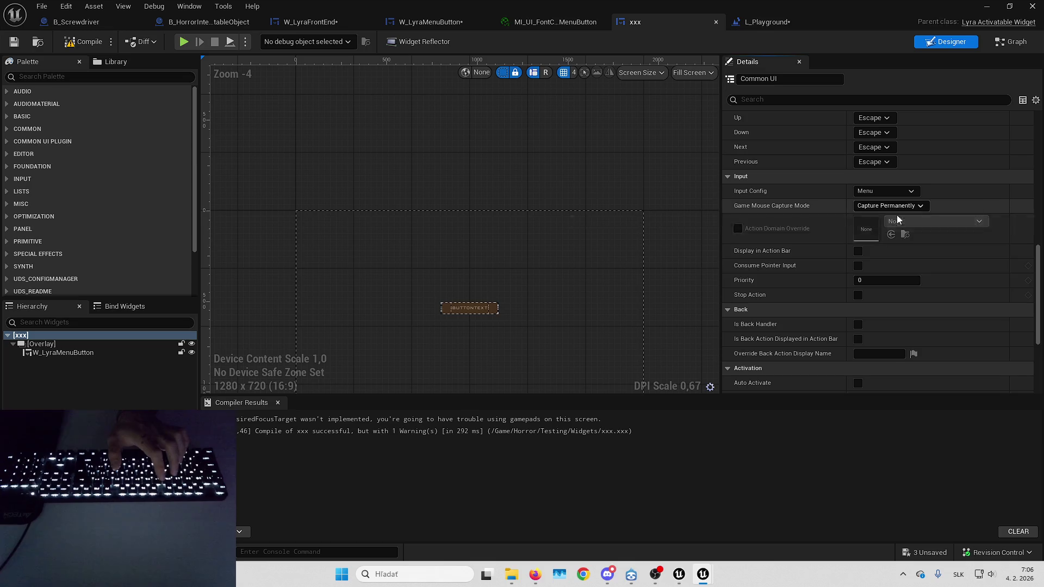
left_click(986, 6)
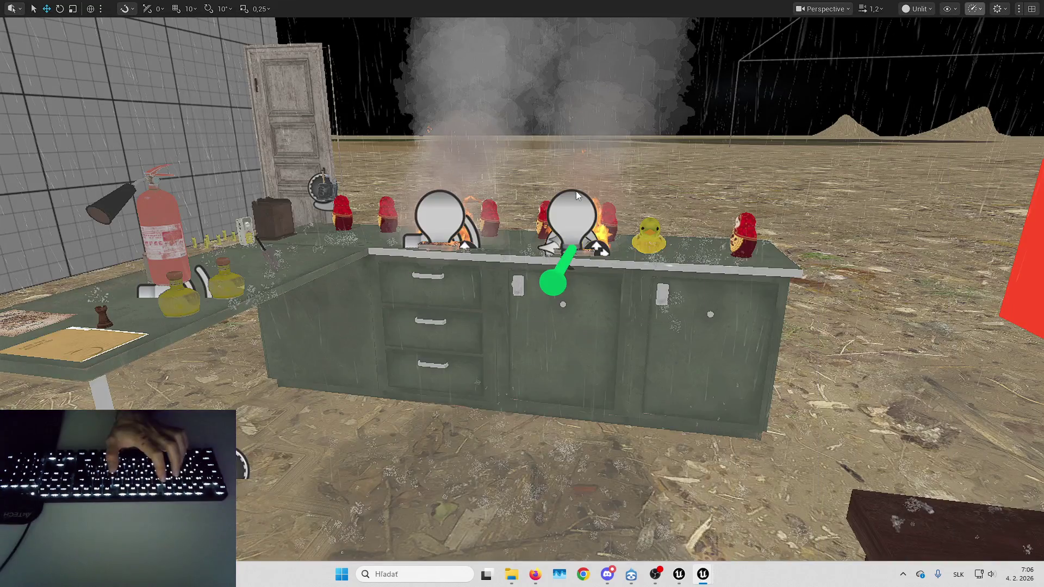
key("alt+p")
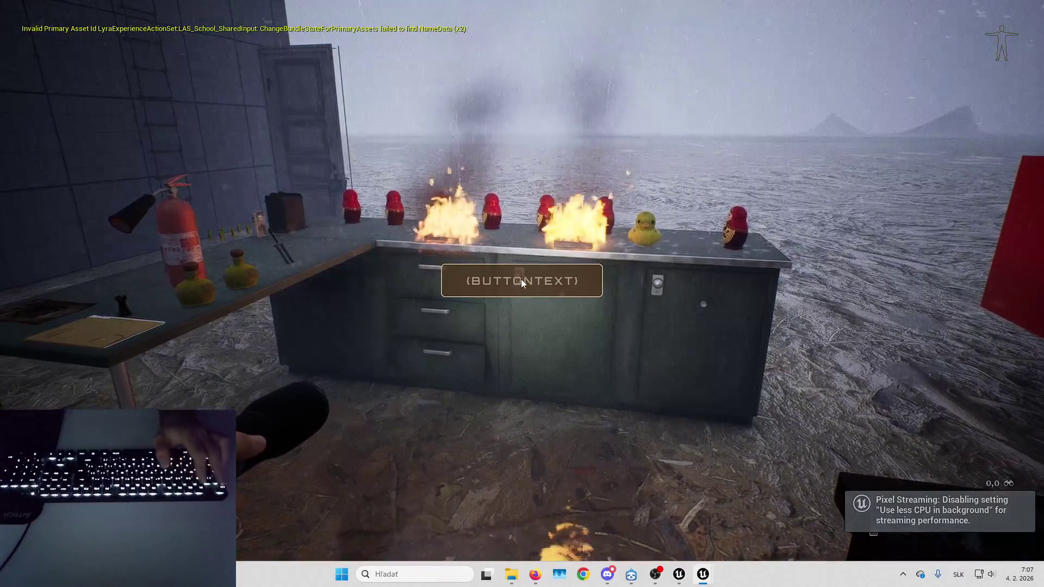
key("Escape")
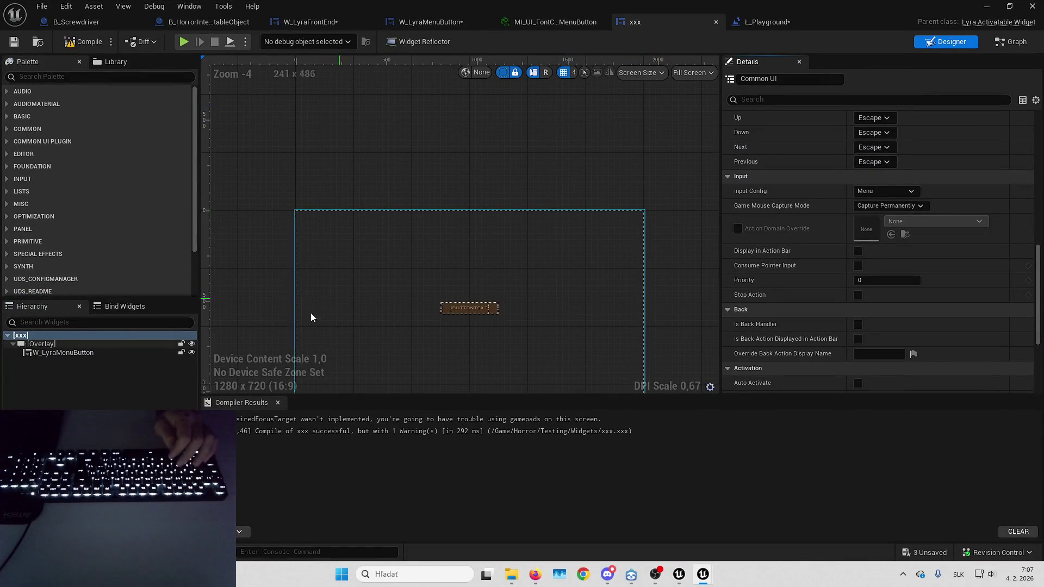
Select the W_LyraMenuButton in the xxx widget hierarchy and open it for editing.
left_click(148, 354)
left_click(625, 231)
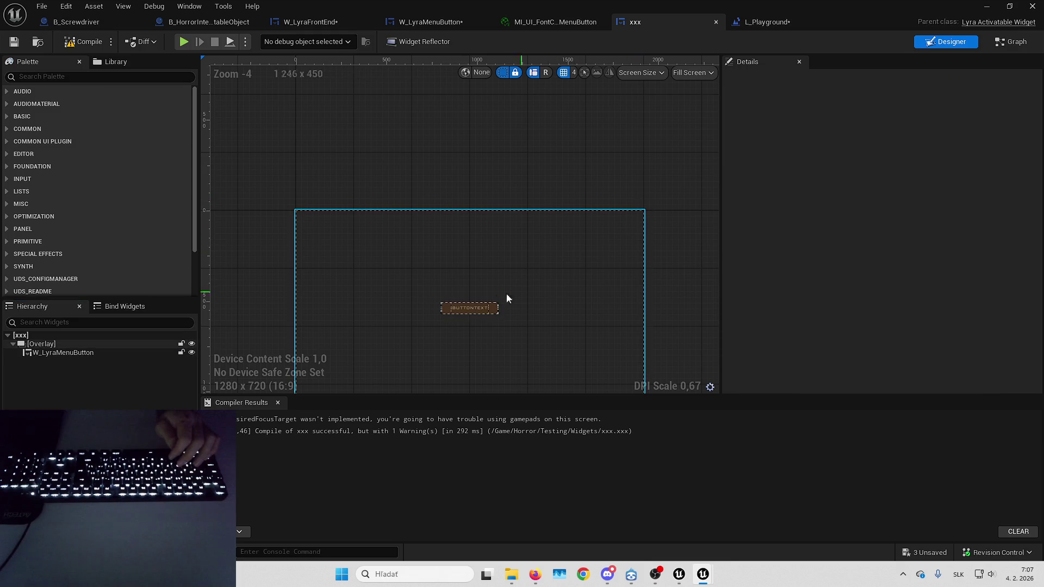
left_click(475, 309)
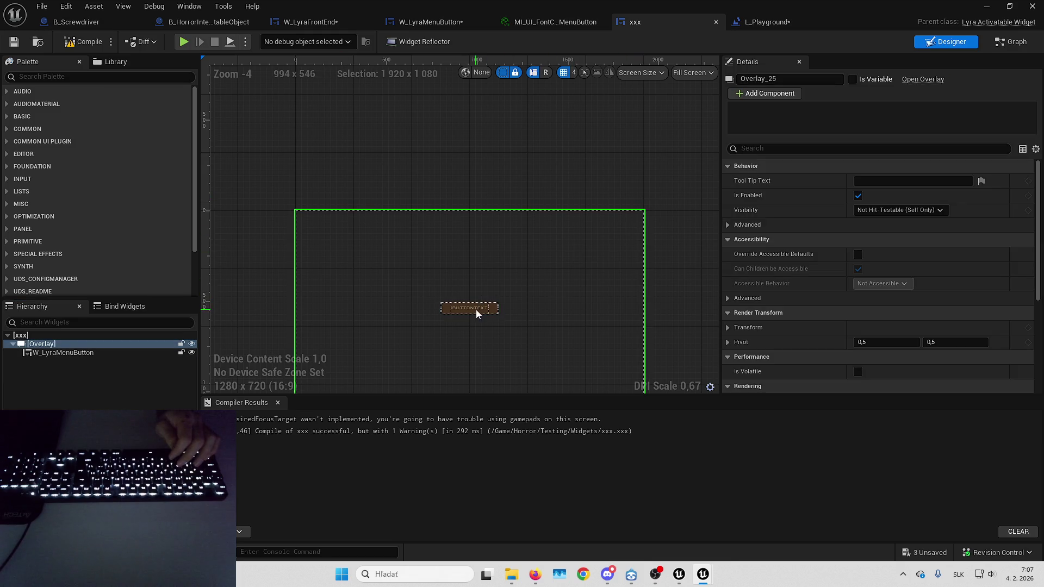
left_click(109, 359)
left_click(113, 354)
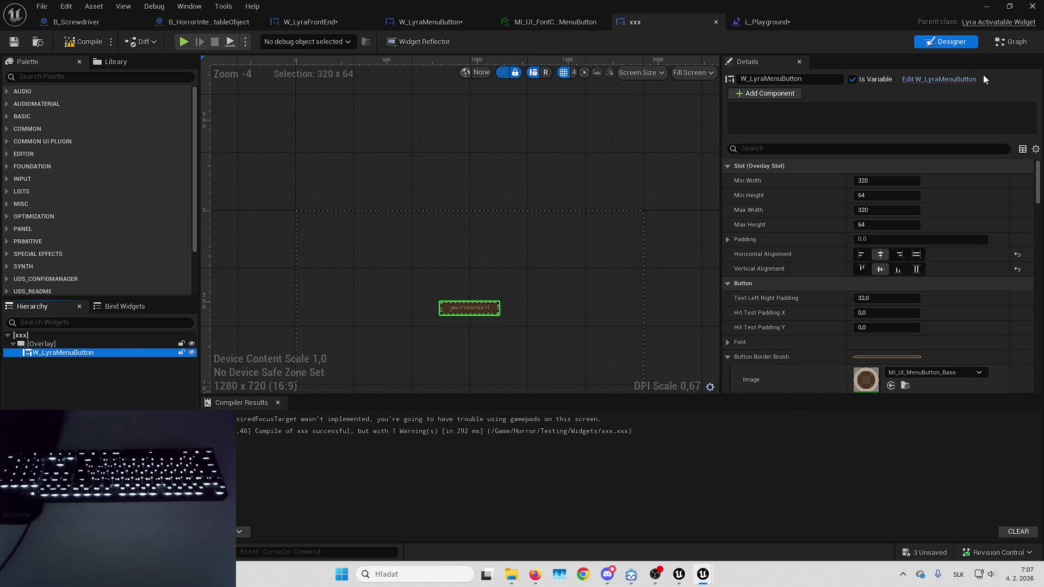
left_click(969, 81)
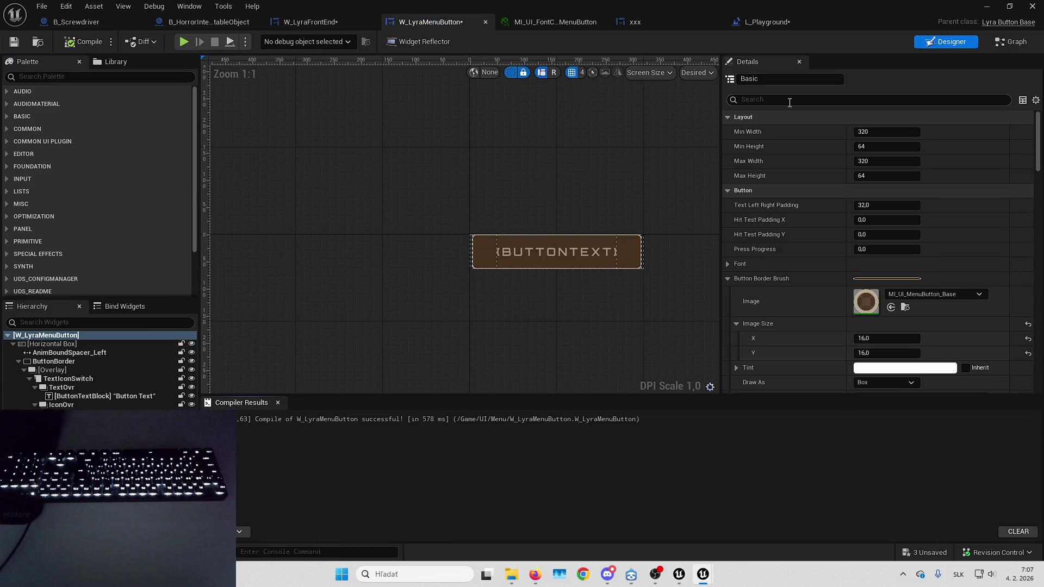
Set the button border brush image to MI_UI_MenuButton_Base_Glow.
type("foc")
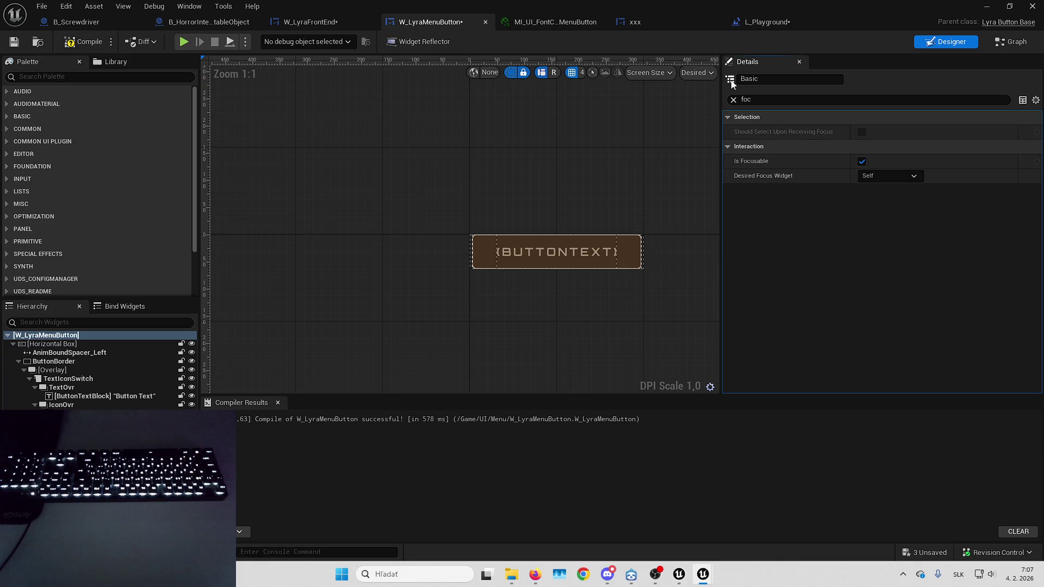
left_click(733, 100)
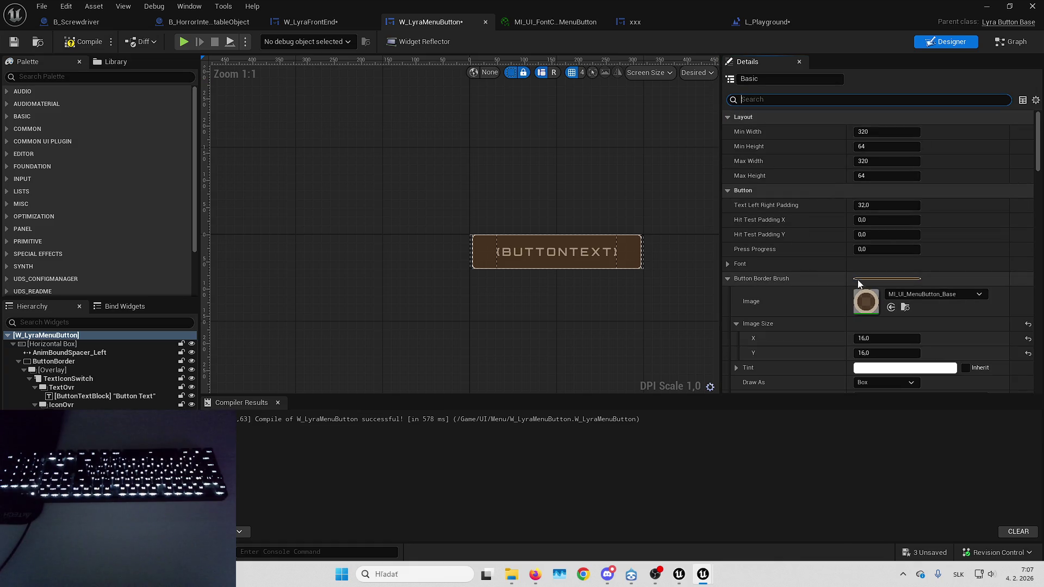
scroll(820, 299, "down", 1)
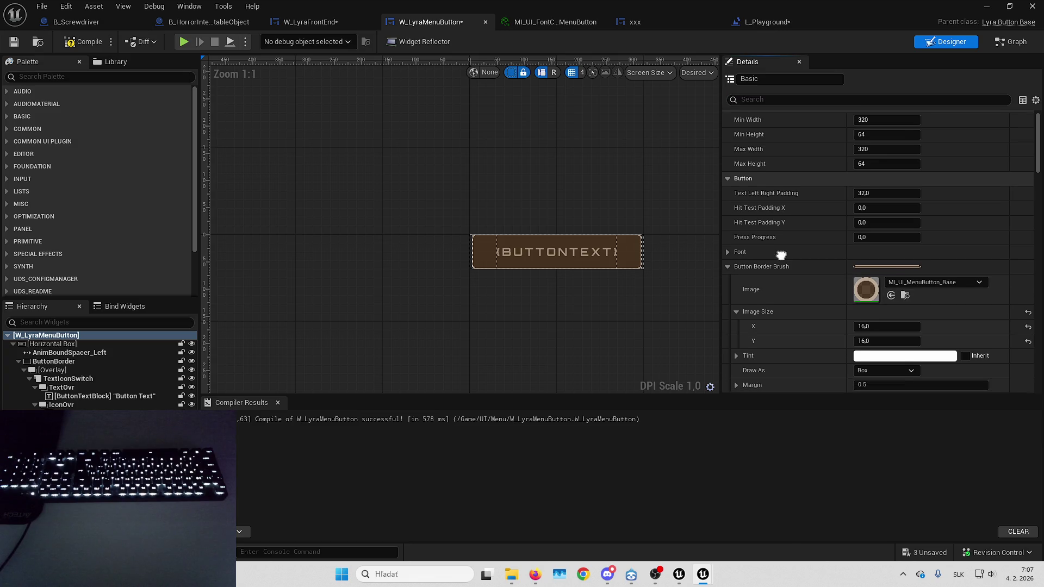
left_click(910, 275)
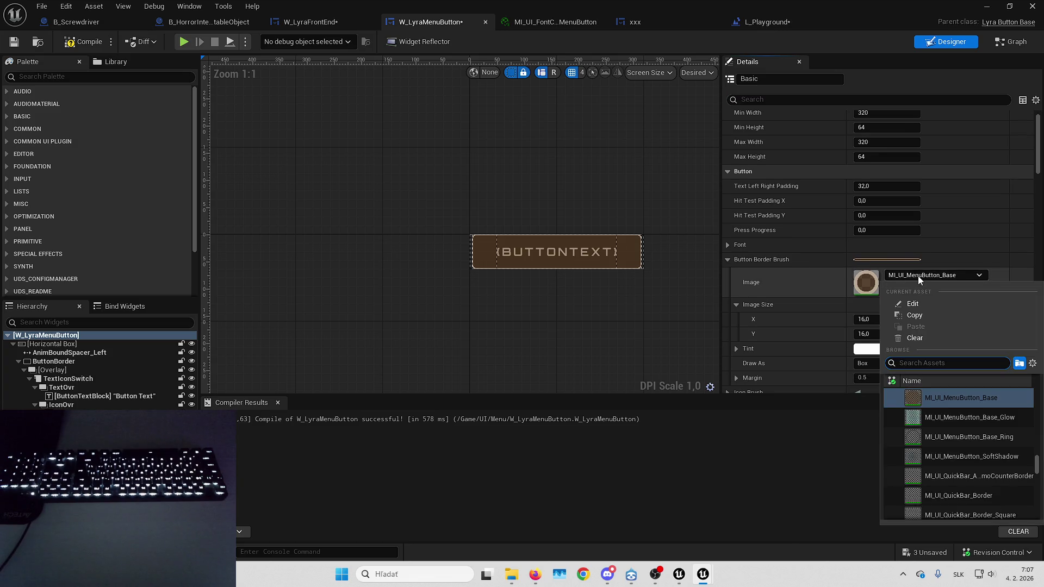
left_click(987, 424)
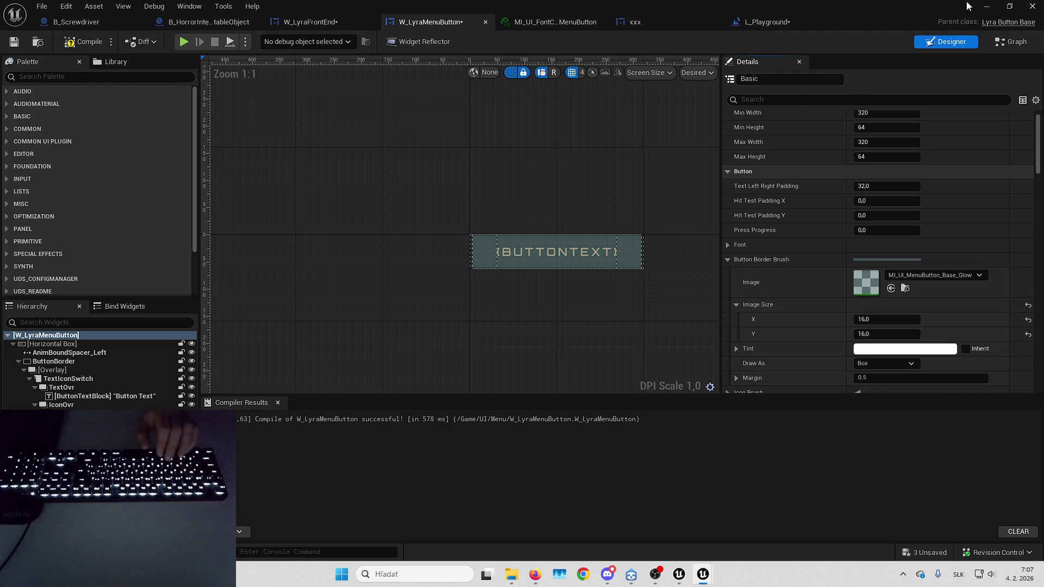
Play-test the glowing button in the level, stop, and return to the xxx widget designer.
left_click(989, 6)
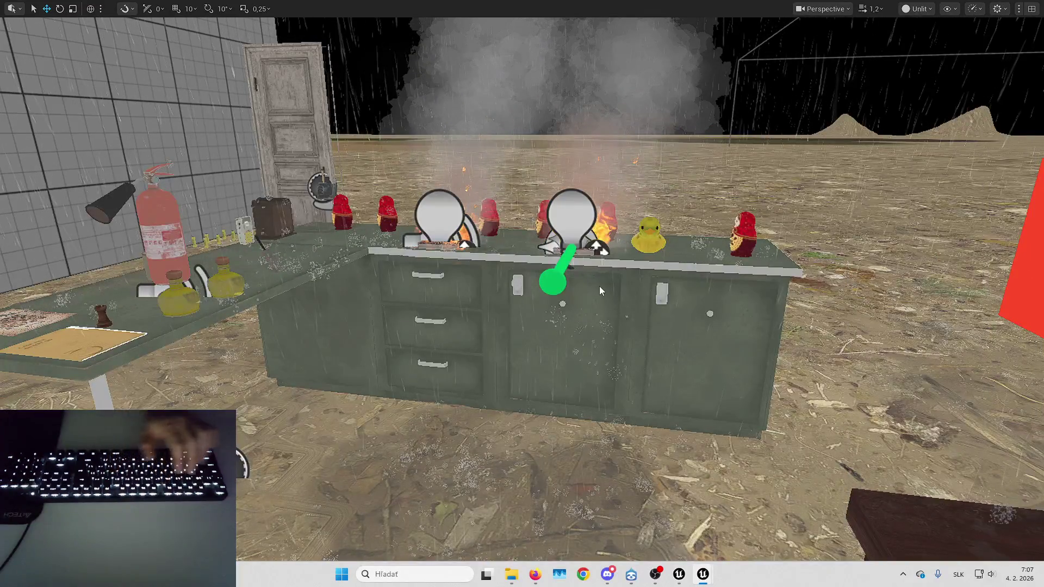
key("alt+p")
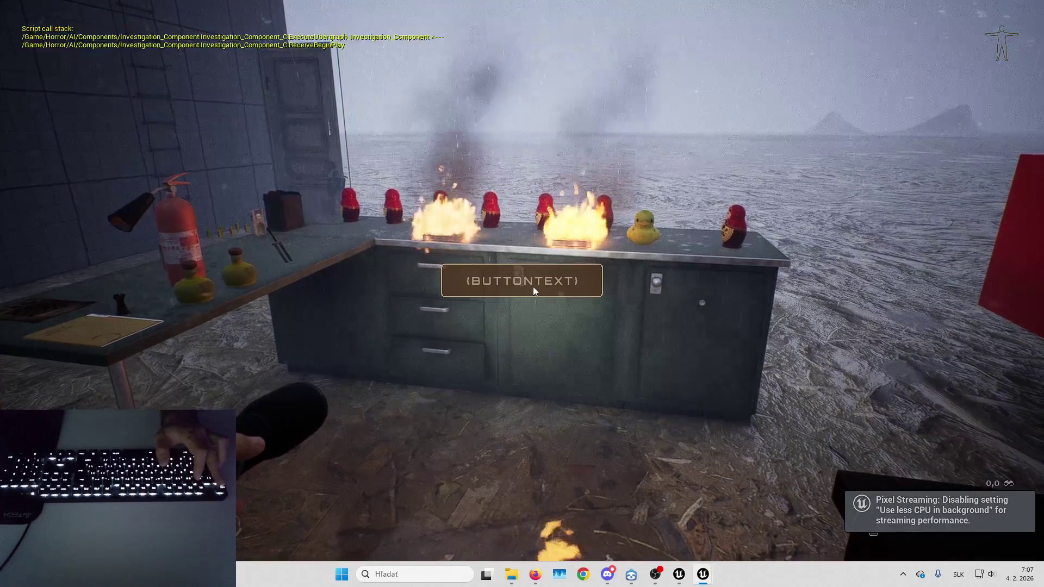
key("Escape")
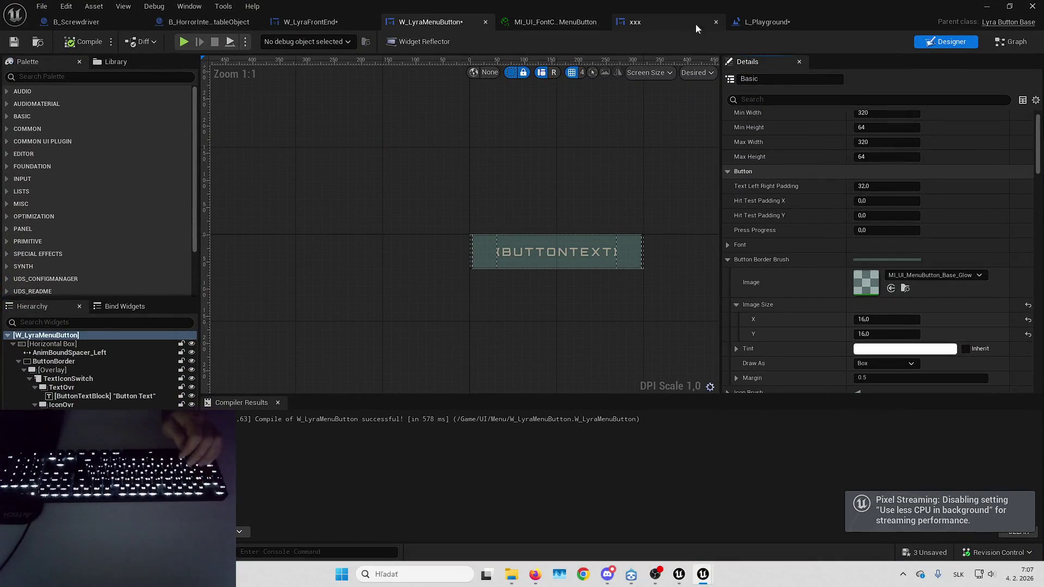
left_click(654, 22)
scroll(1022, 283, "down", 3)
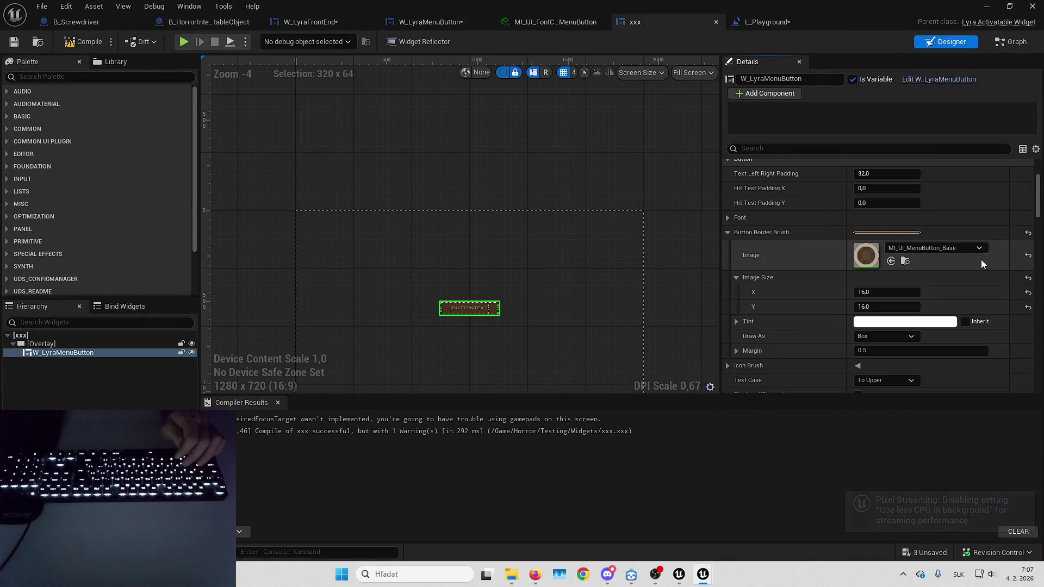
Restore the button's Image to the default Glow border image and test it in a play session.
left_click(1028, 255)
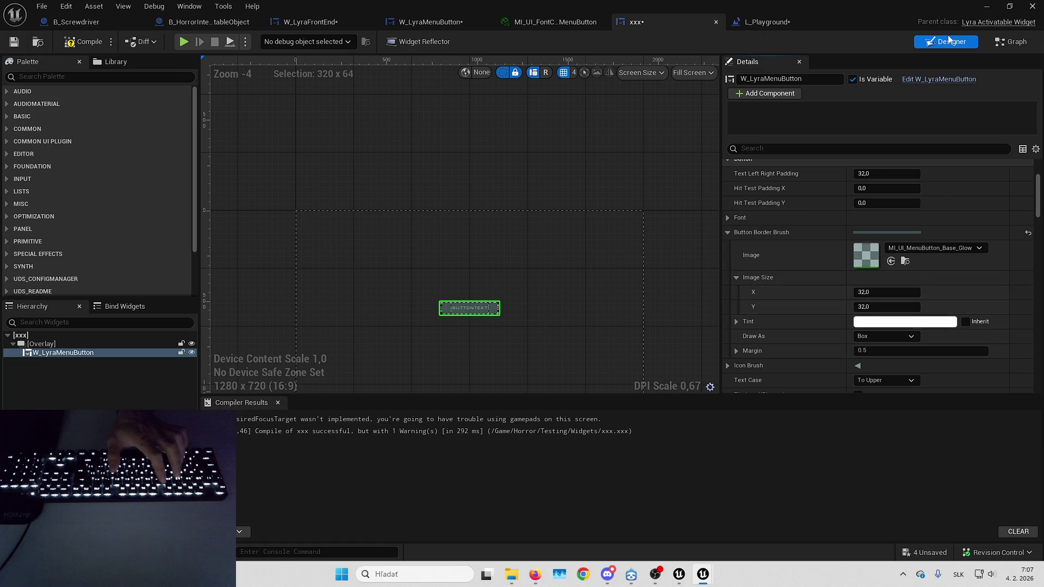
key("alt+p")
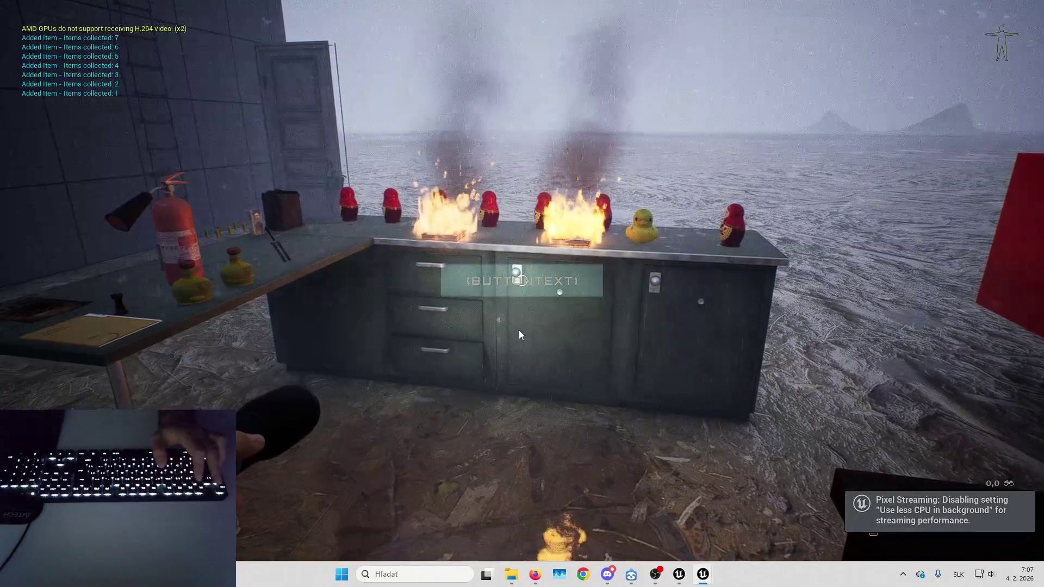
key("Escape")
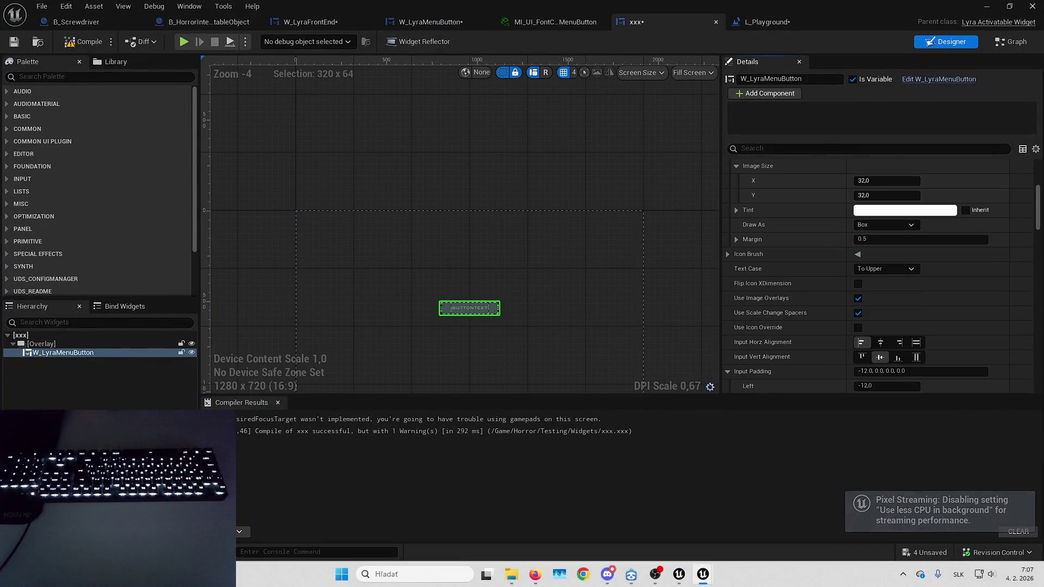
Reset the Button Border Brush and both alignments, then centre the button horizontally and vertically.
scroll(878, 278, "down", 10)
scroll(878, 277, "up", 10)
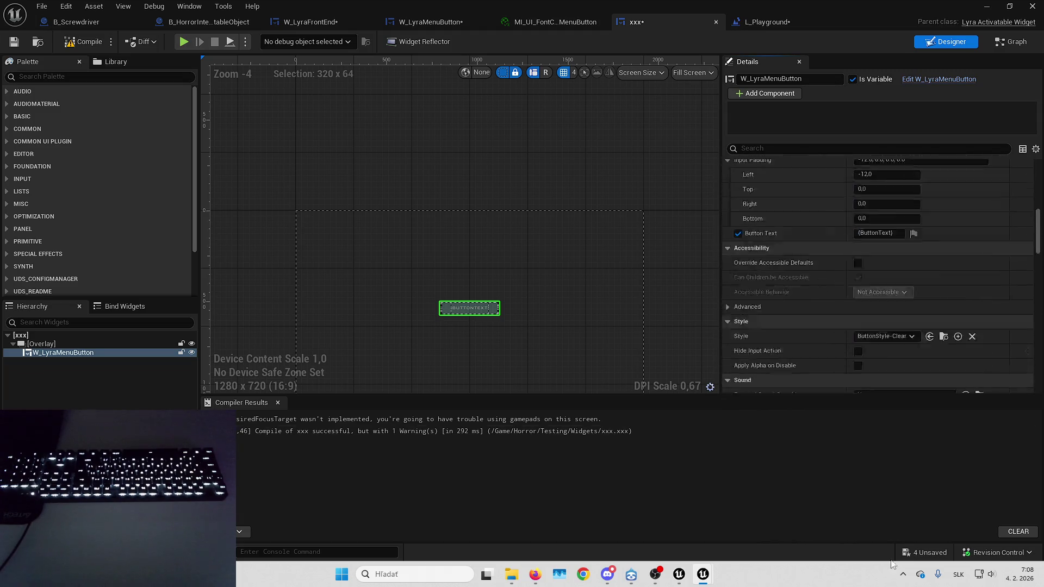
scroll(1000, 291, "up", 8)
left_click(1029, 358)
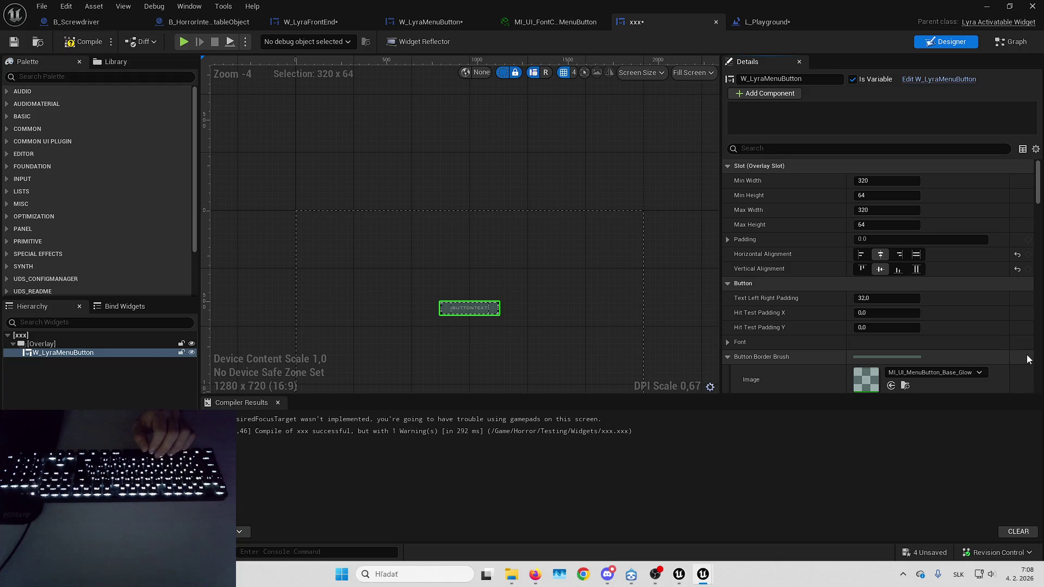
left_click(1017, 271)
left_click(1017, 254)
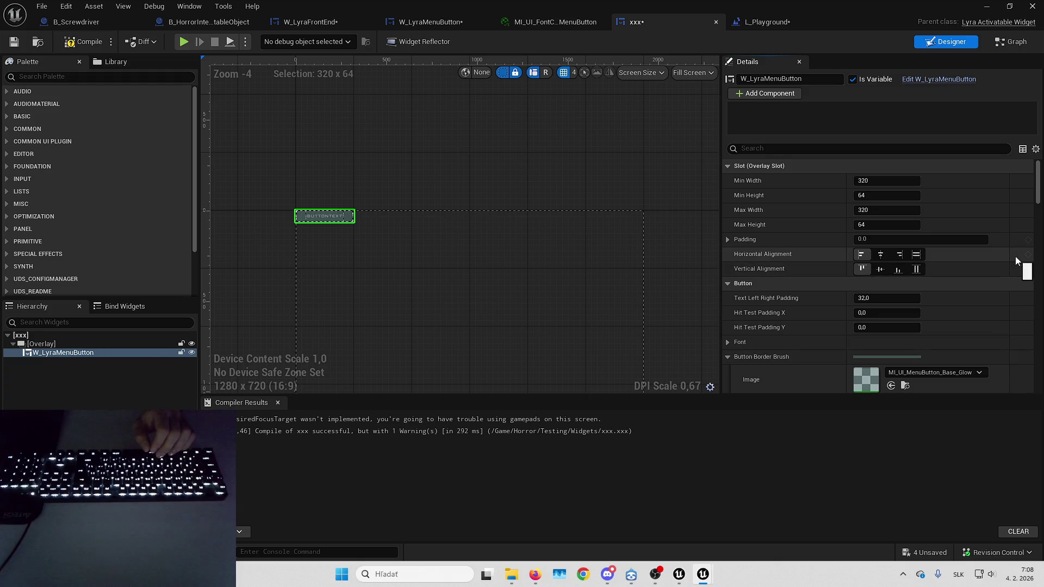
left_click(880, 268)
left_click(881, 254)
Play-test the centred teal button, then return to the W_LyraFrontEnd designer.
scroll(924, 261, "down", 5)
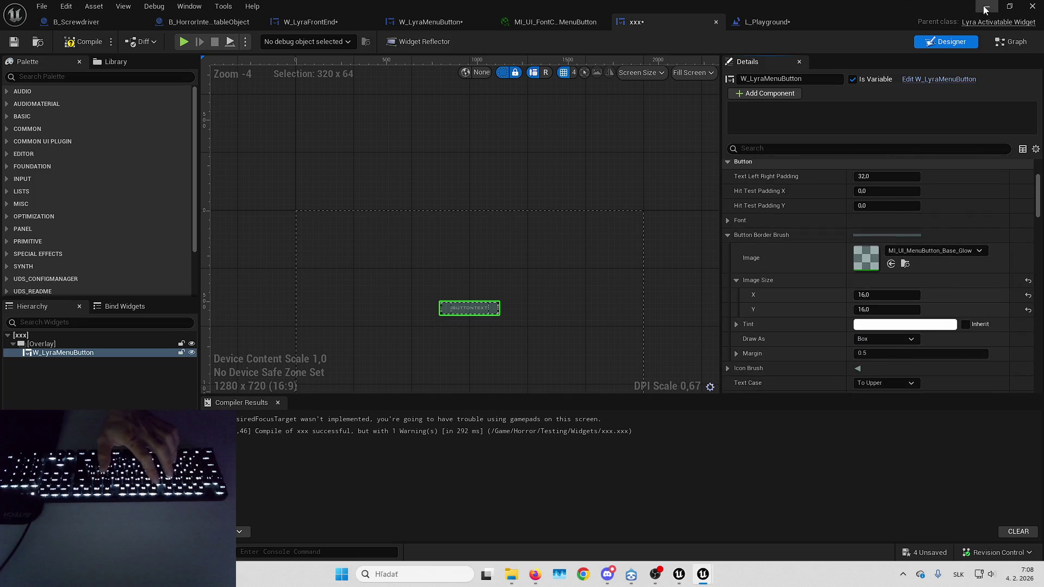
key("alt+p")
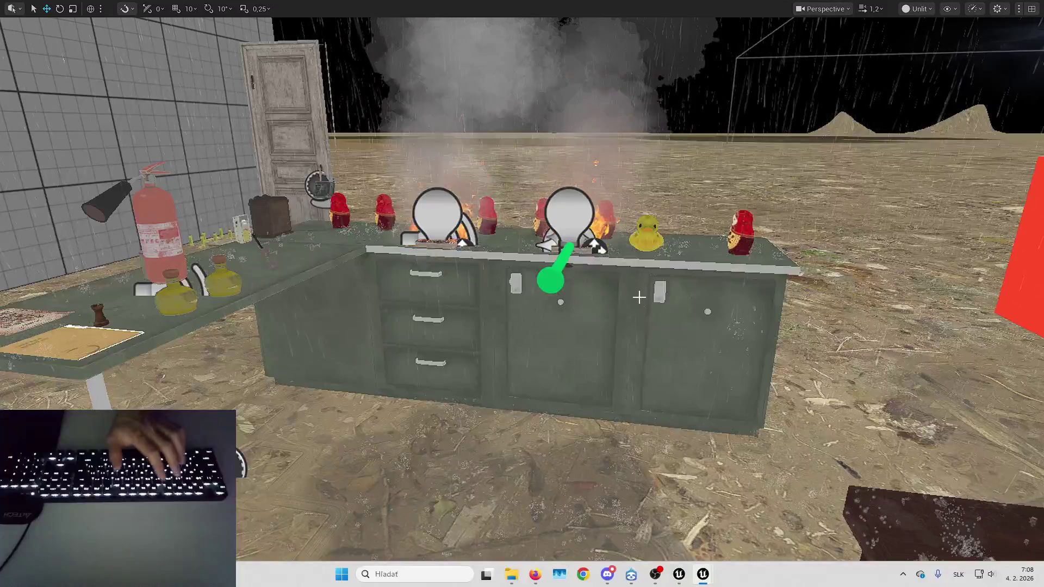
key("alt+p")
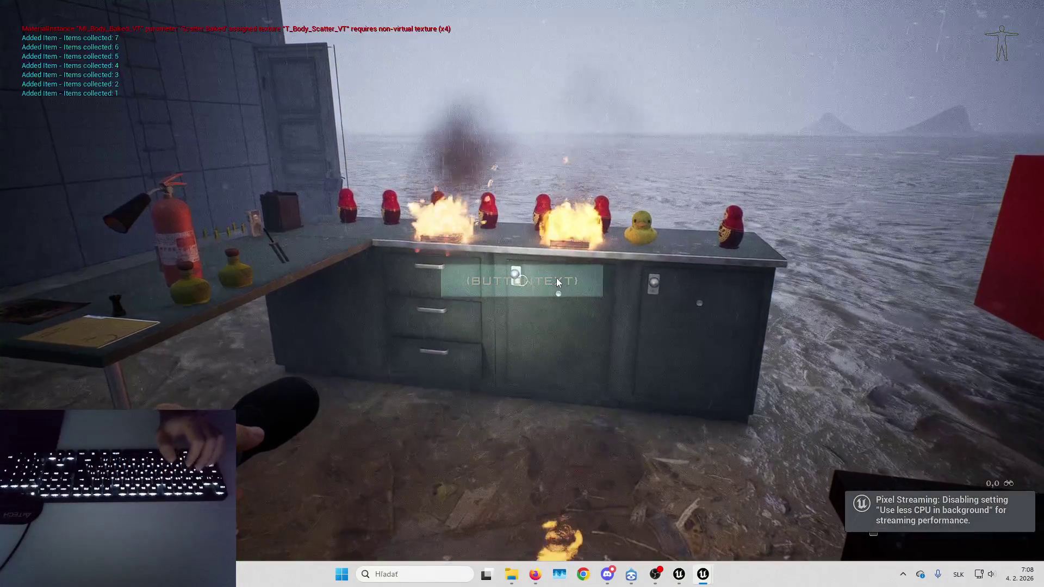
key("Escape")
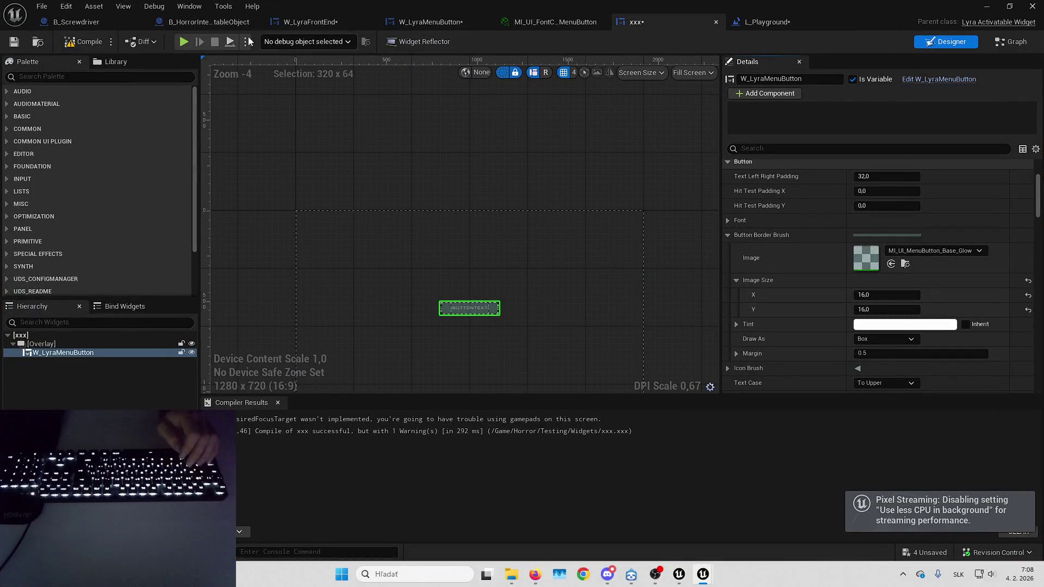
left_click(307, 23)
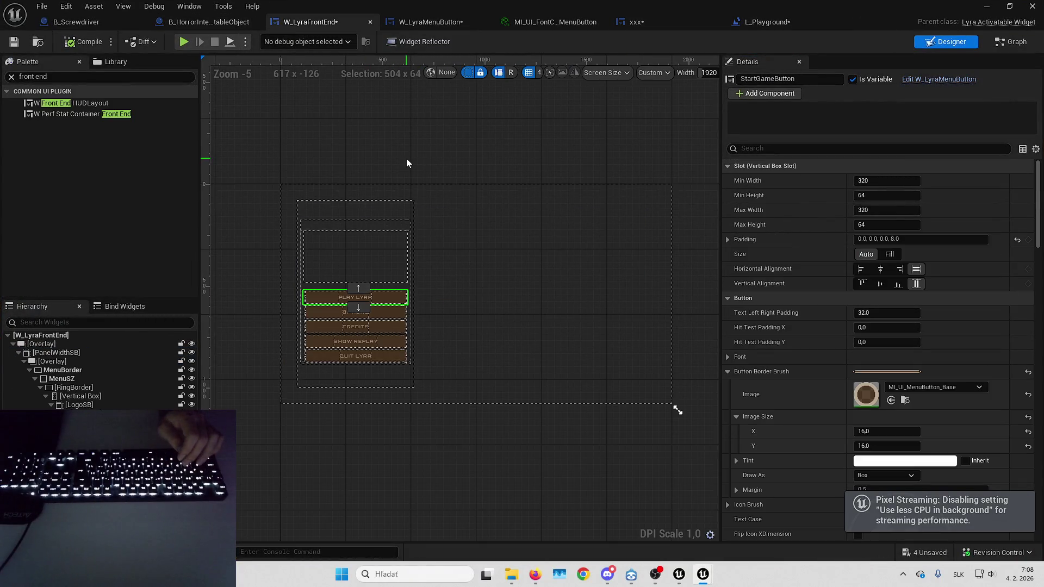
Reset W_LyraMenuButton's border image size to 32x32, save the widget, and check it in play.
left_click(445, 22)
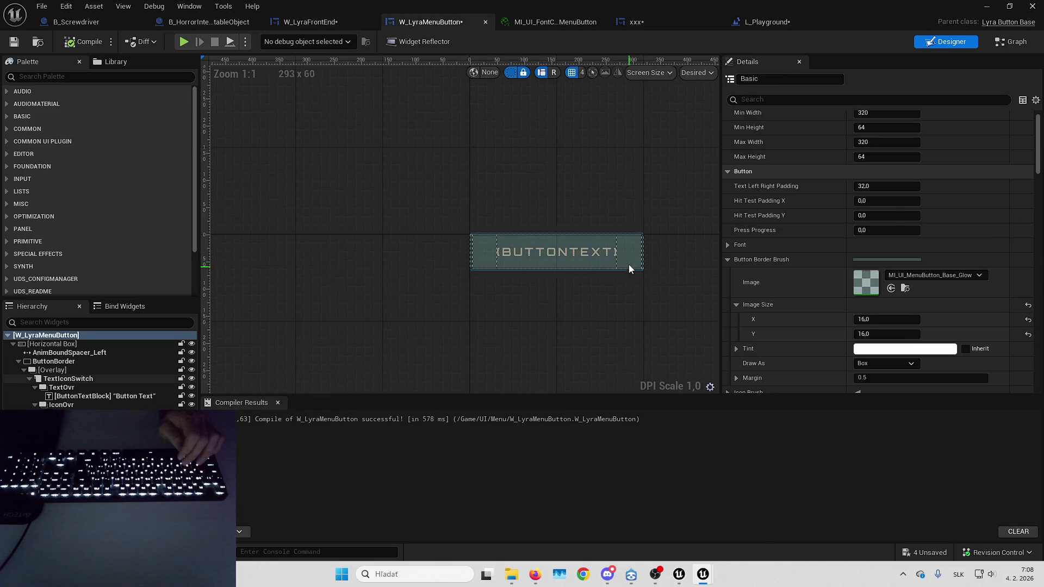
left_click(1028, 305)
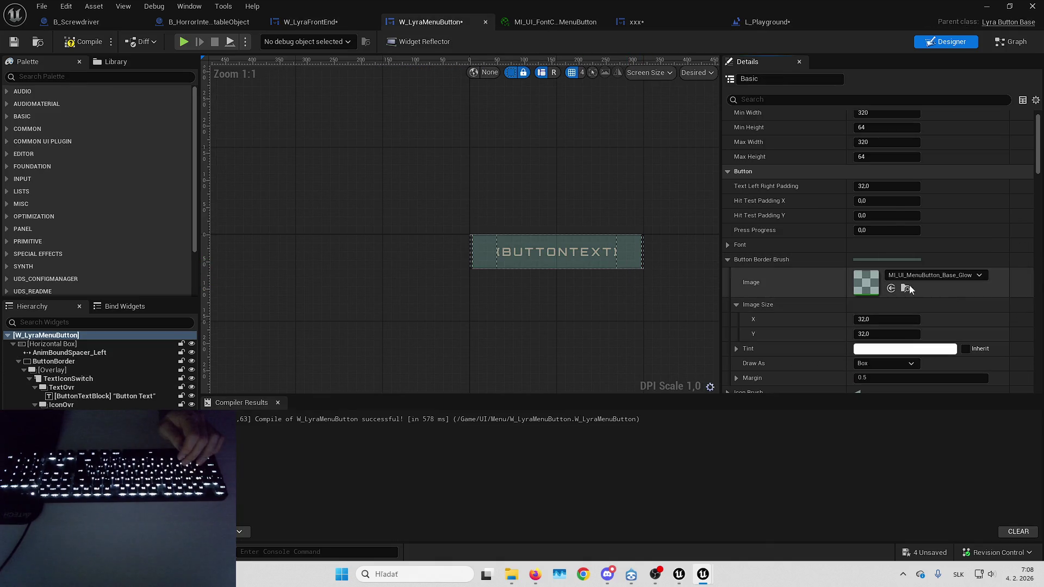
left_click(12, 45)
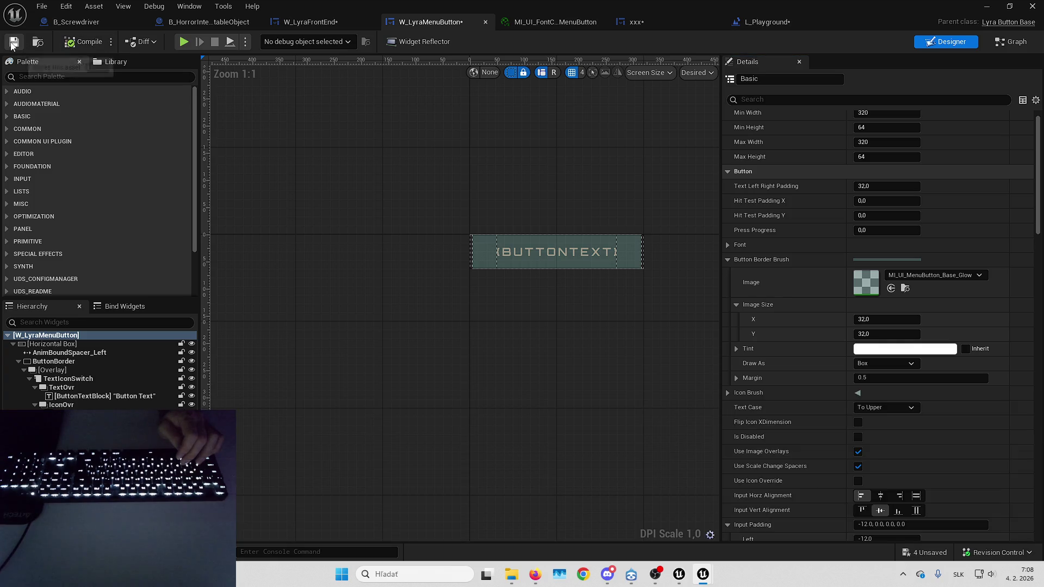
left_click(988, 10)
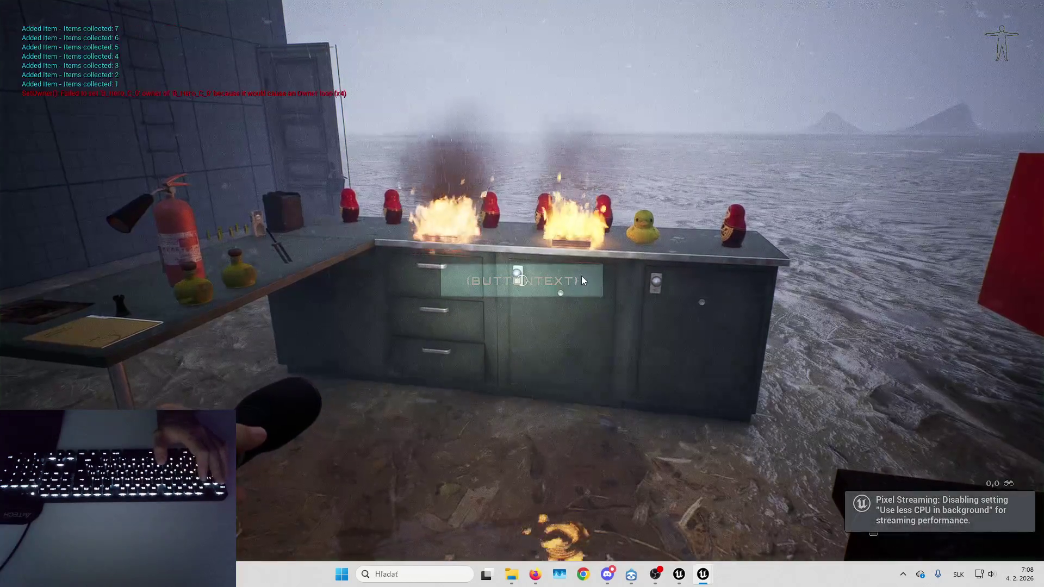
key("Escape")
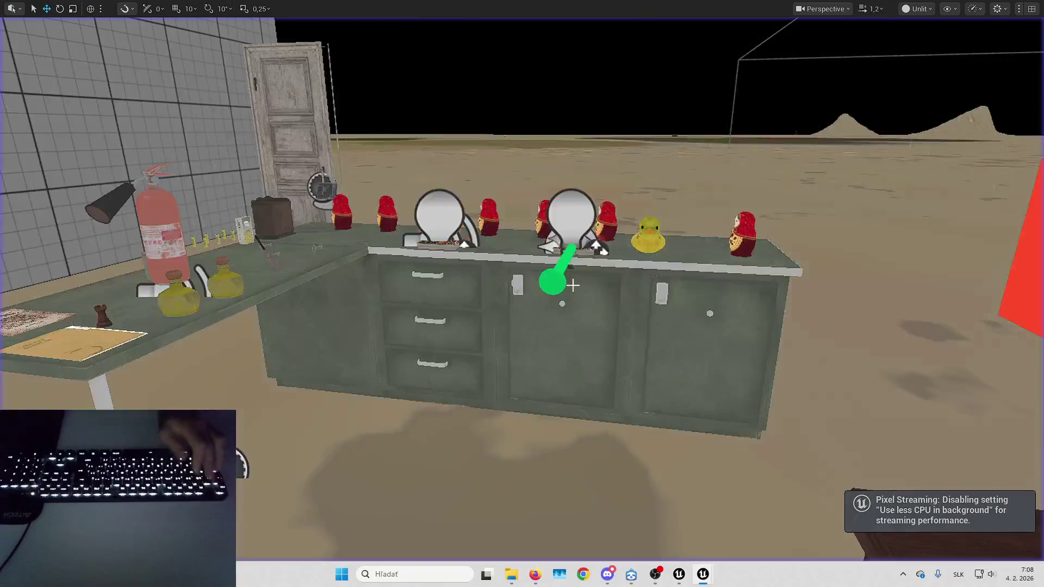
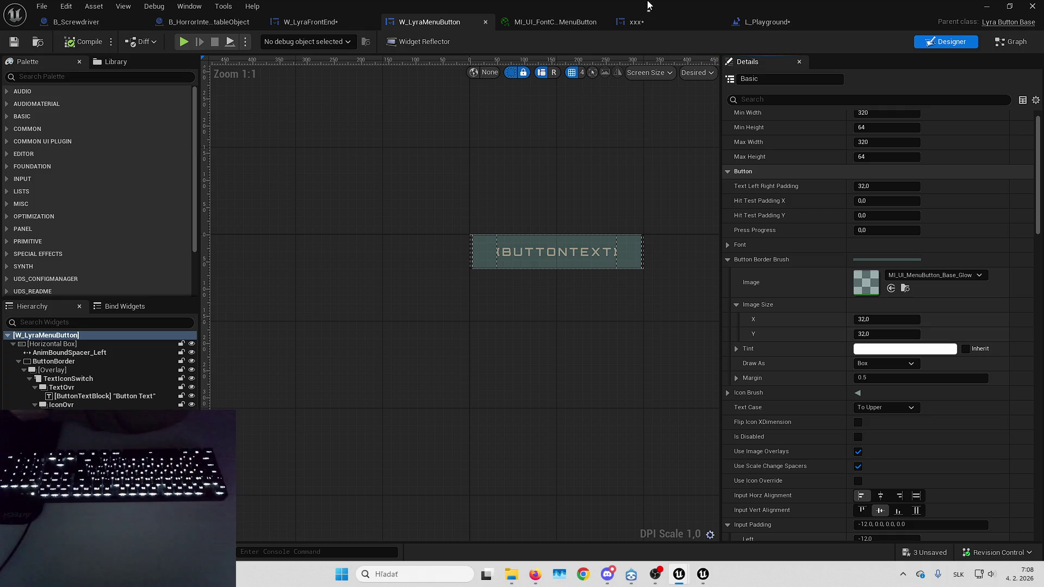
Snap one W_LyraMenuButton editor to the left half and the other to the right, widening the left Details panel.
mouse_move(647, 5)
left_mouse_down()
mouse_move(135, 220)
mouse_move(9, 217)
left_mouse_up()
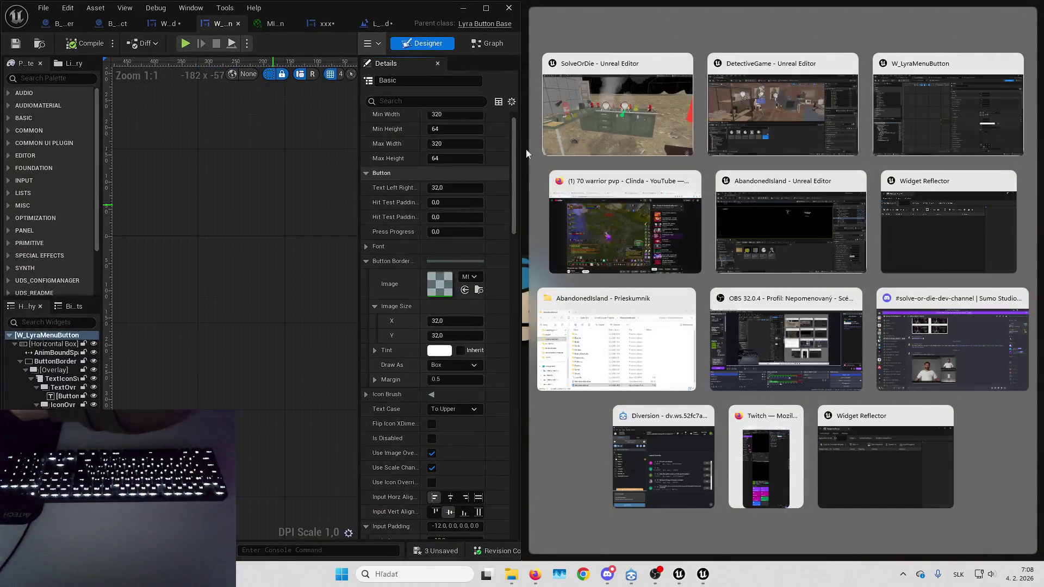
left_click(943, 104)
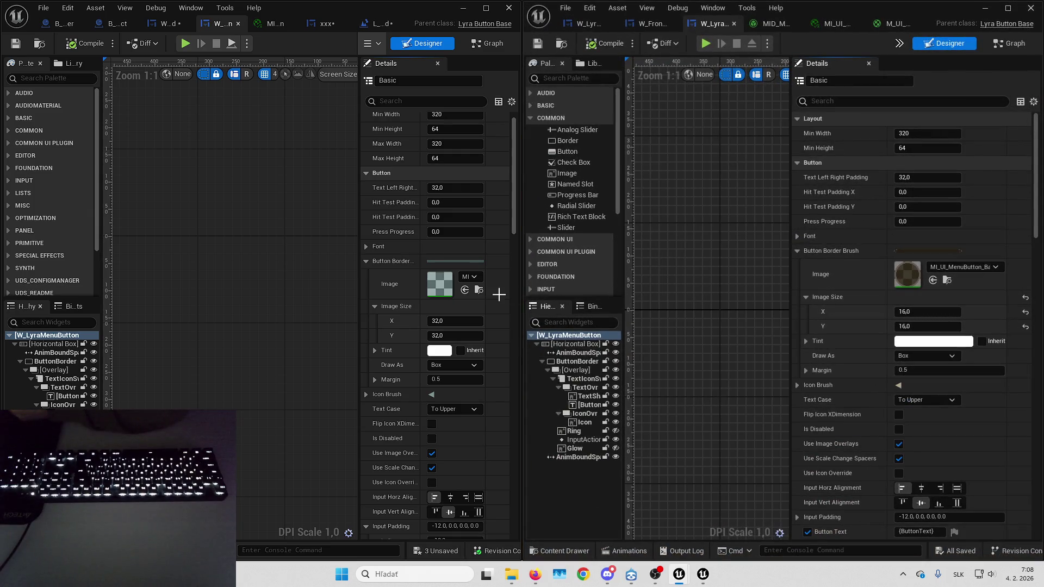
left_click_drag(359, 232, 232, 230)
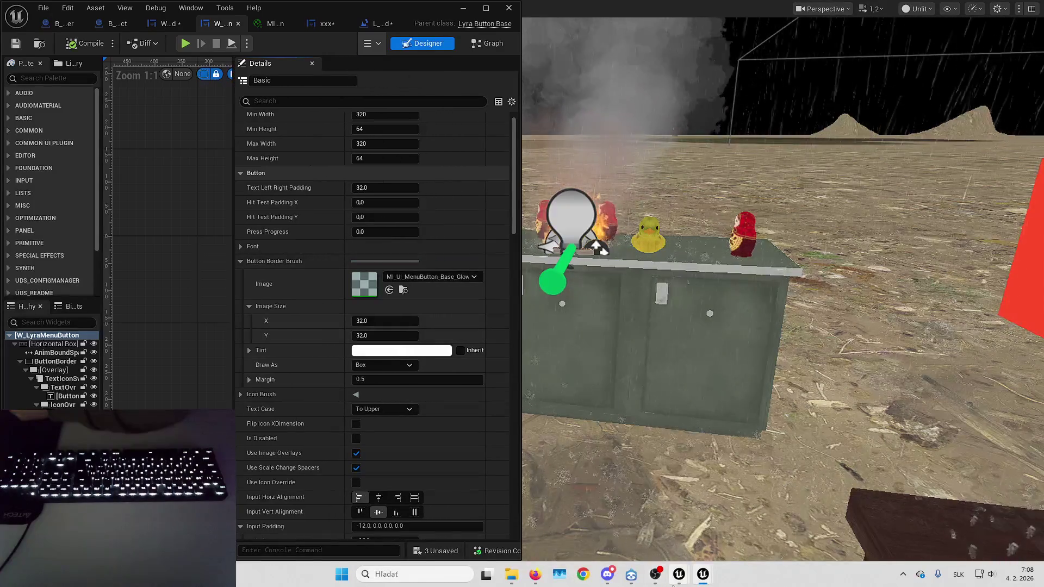
Bring the DetectiveGame project editor forward and move its level editor aside to reveal the widget editor.
mouse_move(703, 574)
left_click(760, 538)
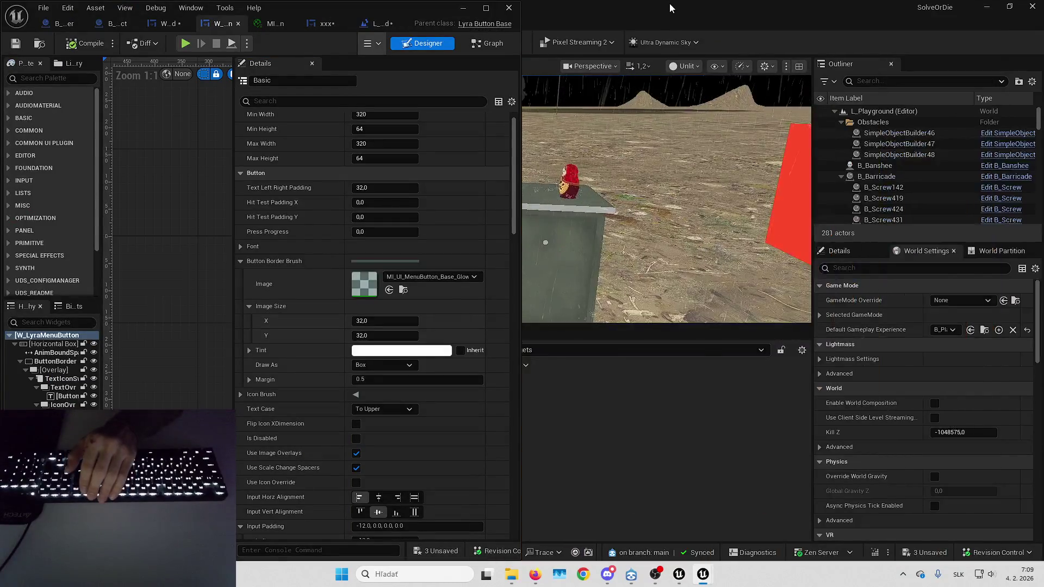
mouse_move(670, 3)
left_mouse_down()
mouse_move(377, 198)
mouse_move(296, 335)
left_mouse_up()
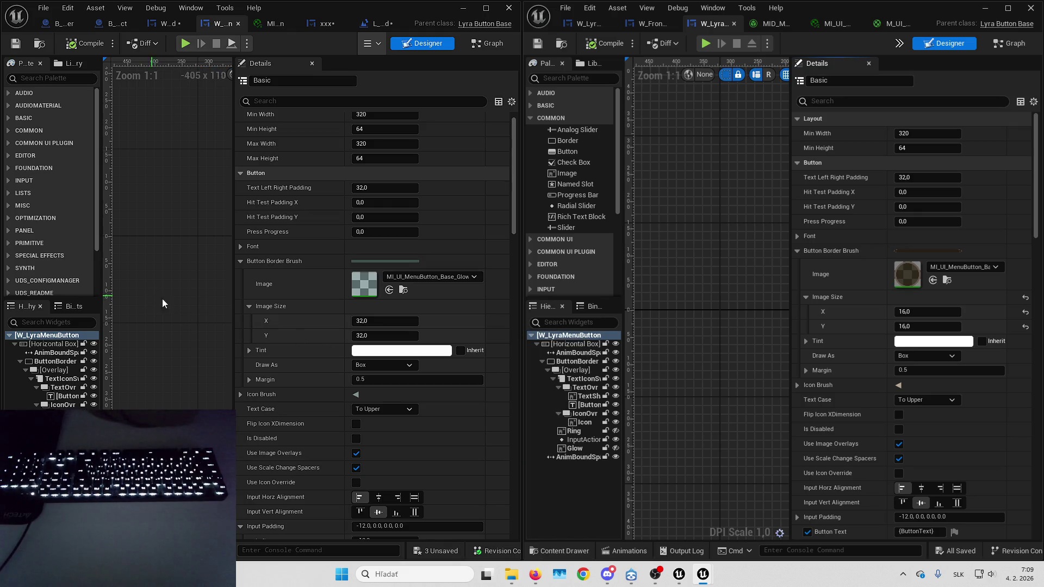
Compare both buttons' Font settings (Orbitron vs Crimson) and open the left MI_UI_FontColor_MenuButton material.
left_click_drag(792, 222, 719, 219)
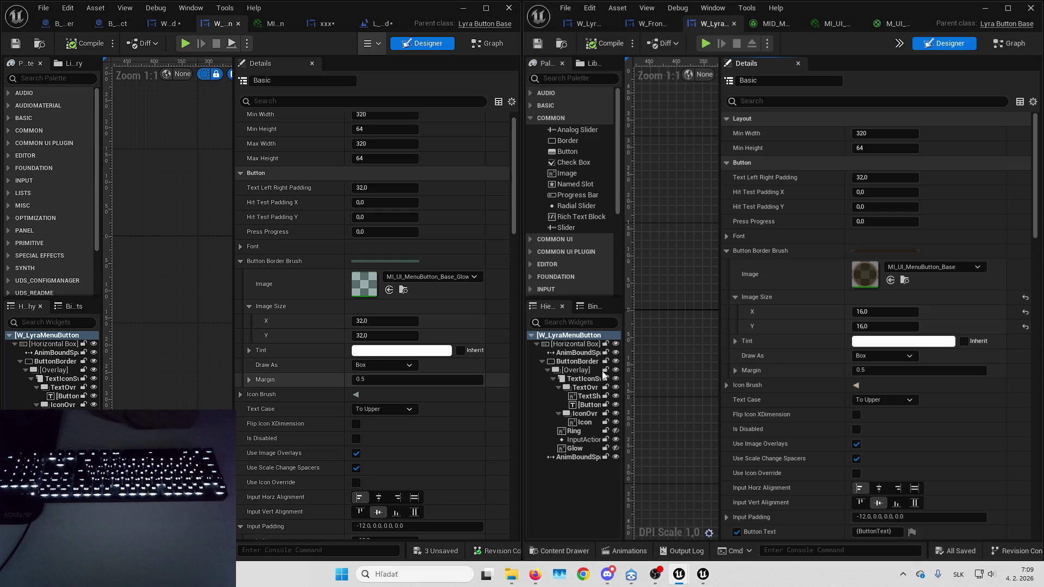
left_click(244, 250)
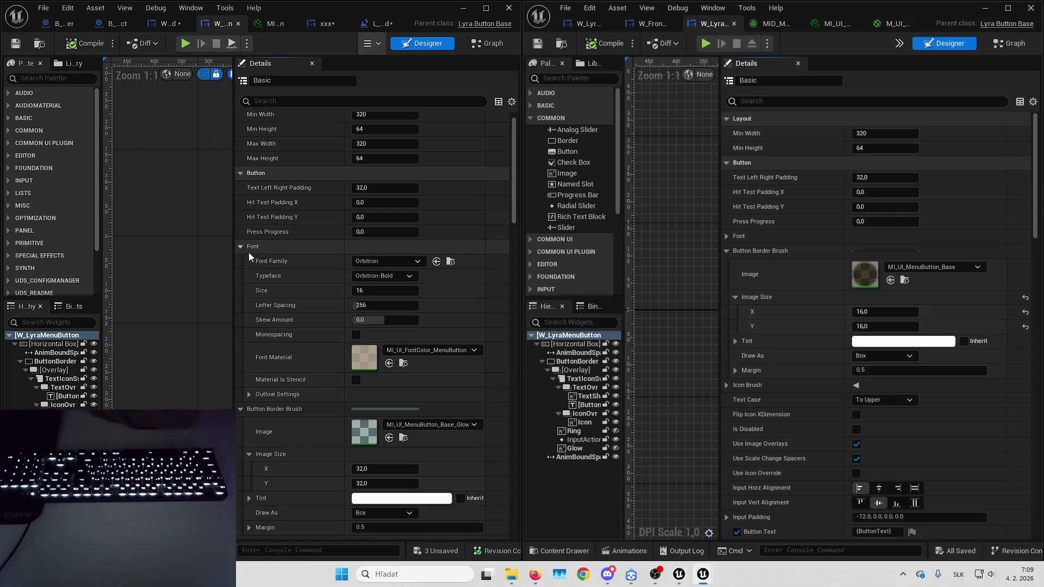
left_click(729, 237)
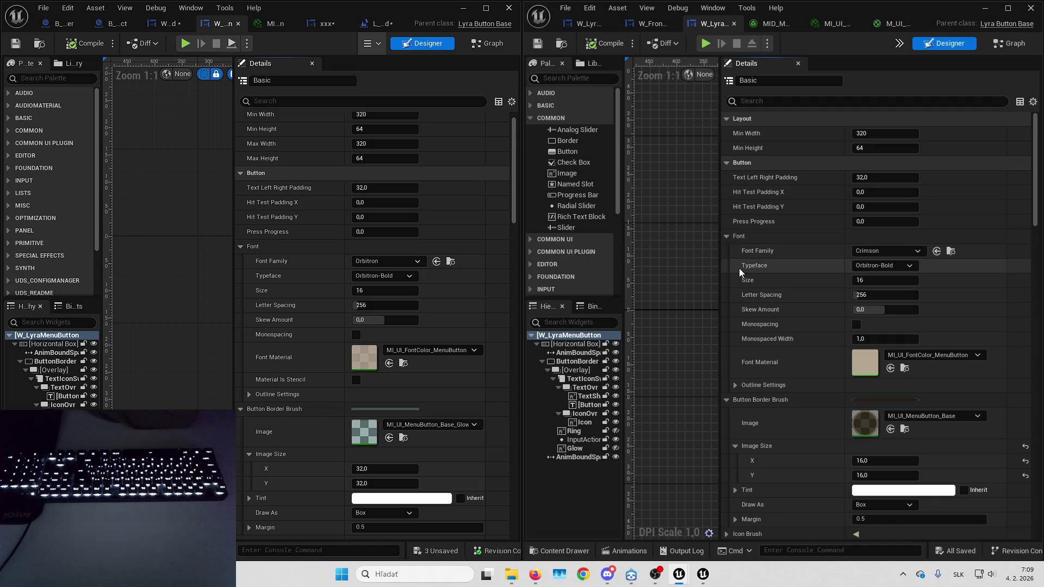
scroll(753, 272, "down", 3)
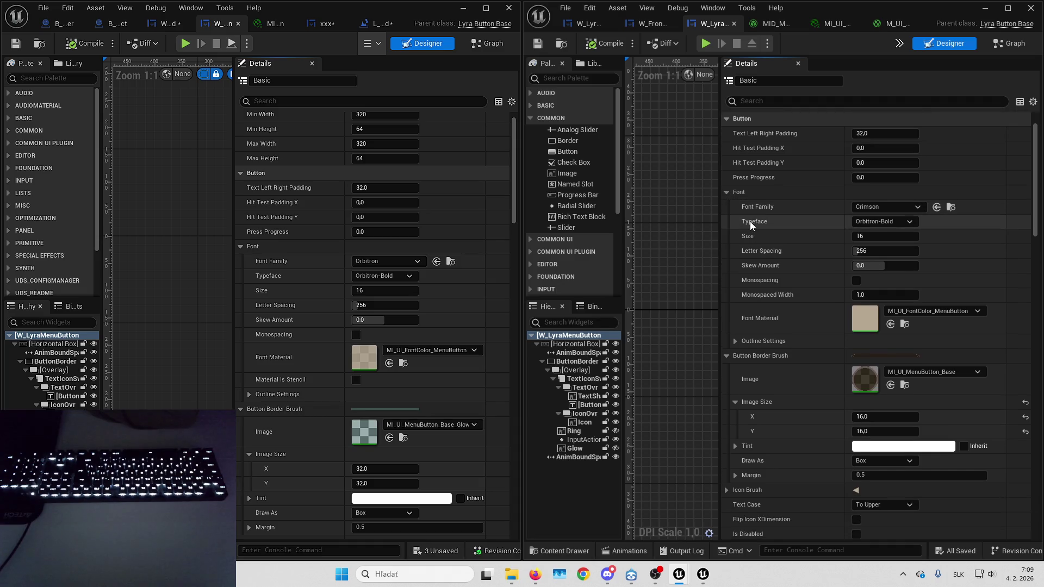
scroll(755, 221, "down", 3)
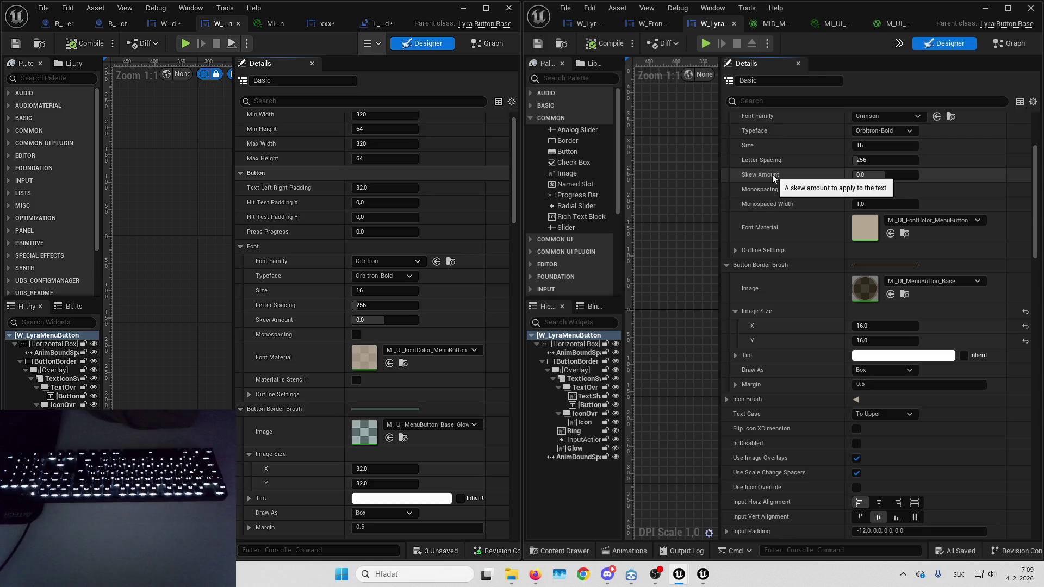
scroll(798, 222, "down", 1)
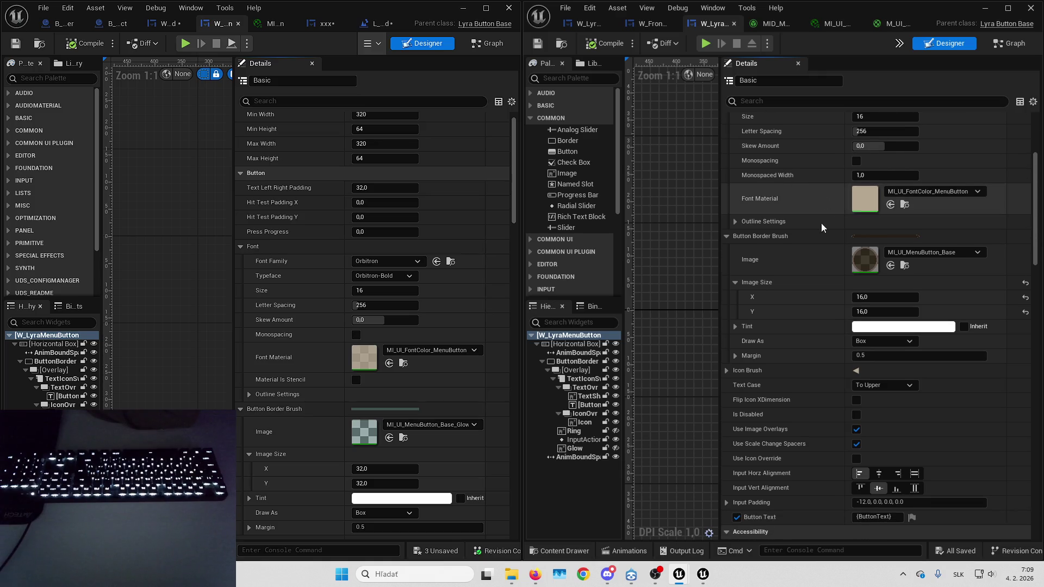
double_click(360, 358)
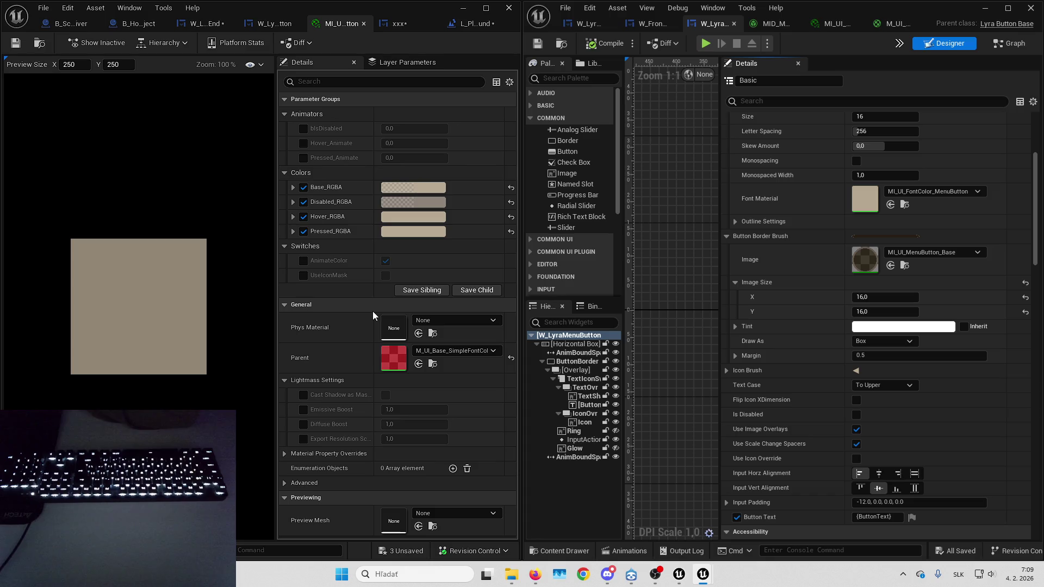
Open the right button's font material and expand its Switches, Colors and Animators parameter groups.
double_click(865, 199)
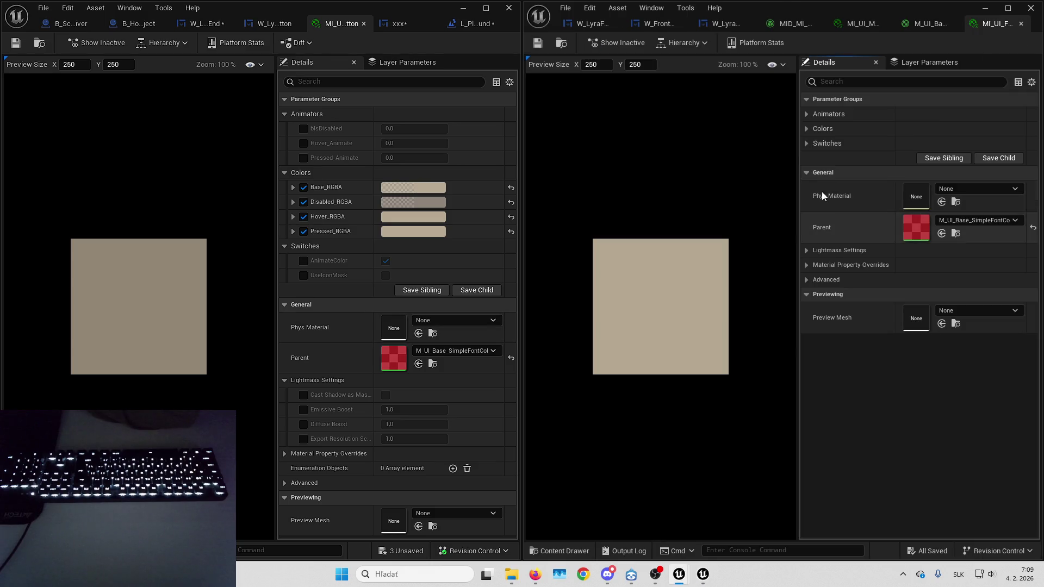
left_click(807, 143)
left_click(808, 129)
left_click(808, 115)
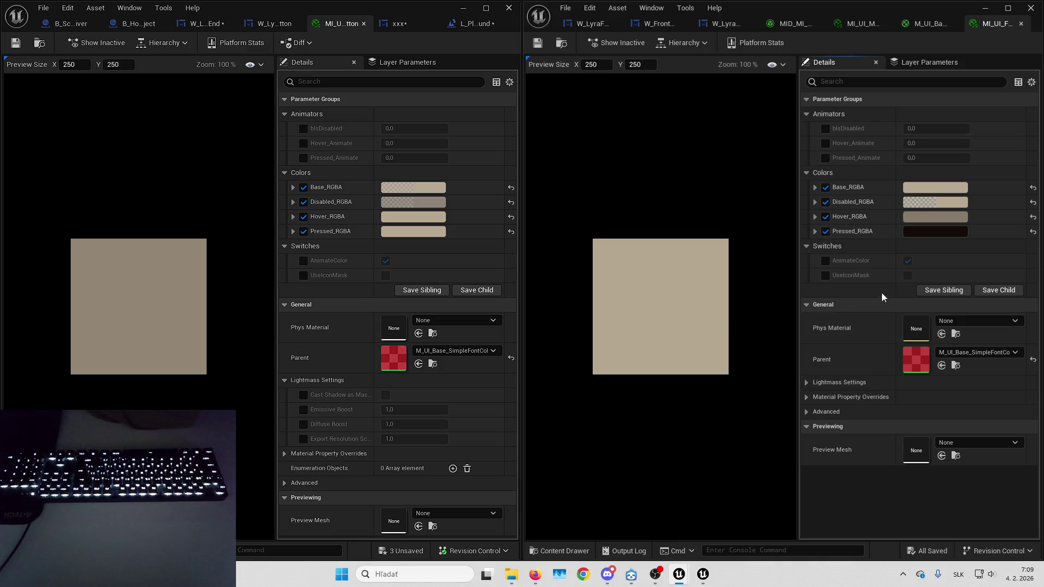
Glance at the M_UI_Base parent material, then return both windows to W_LyraMenuButton.
left_click(926, 23)
left_click(709, 24)
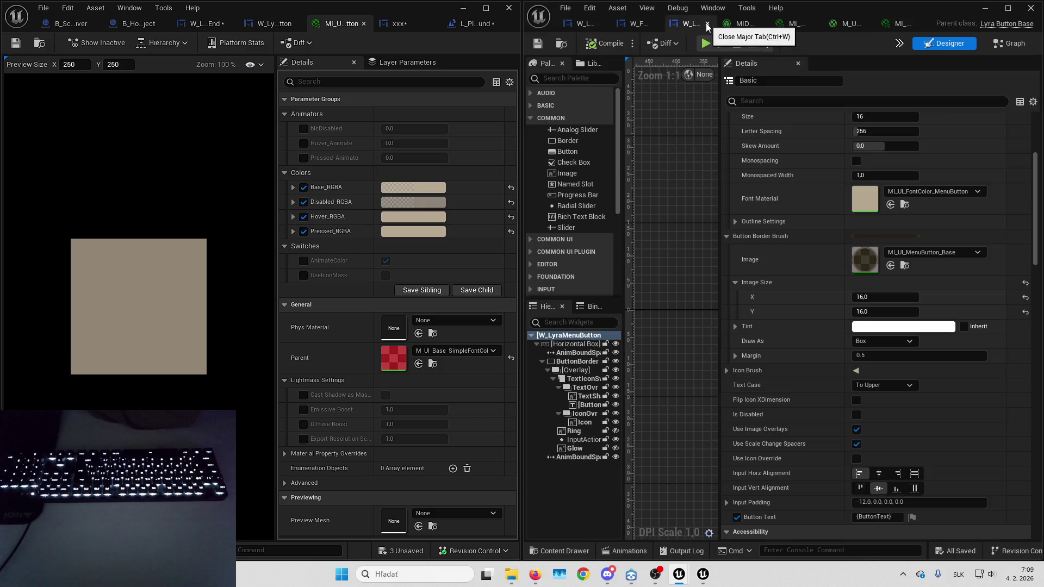
left_click(265, 26)
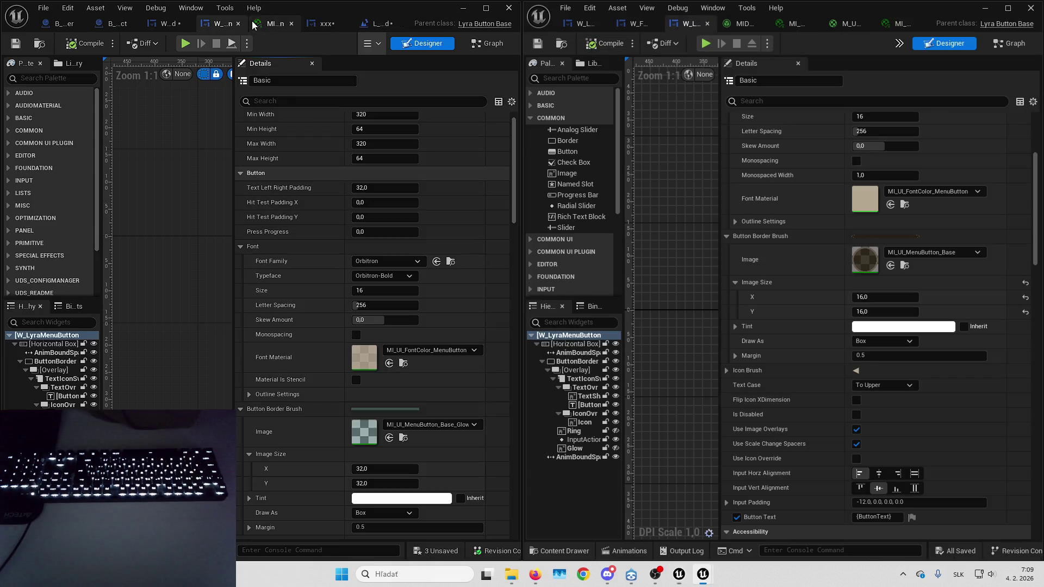
Set the left button's Button Border Brush image size to 16 × 16 and expand its Icon Brush.
scroll(791, 269, "down", 3)
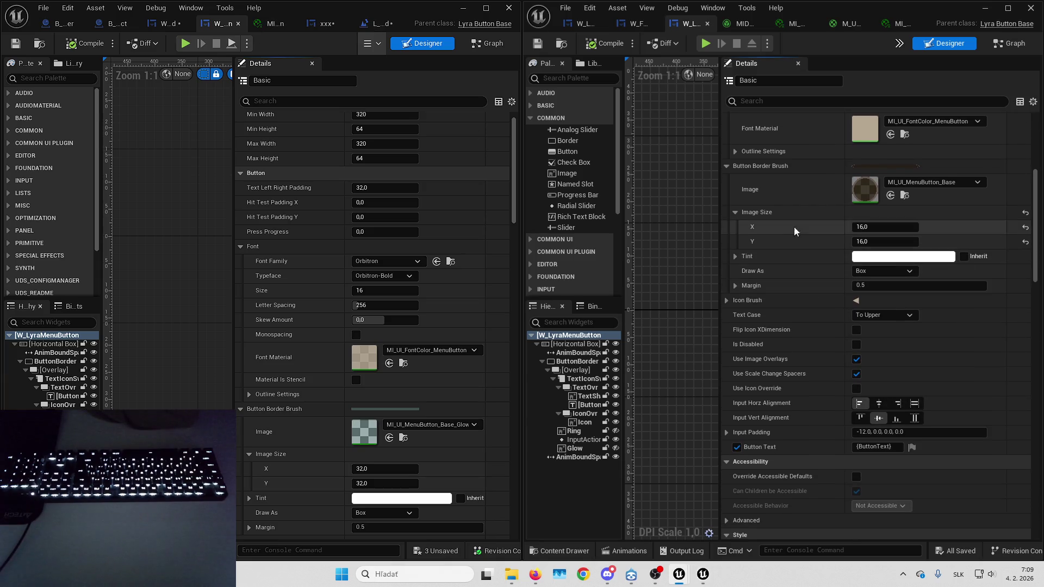
scroll(367, 155, "down", 5)
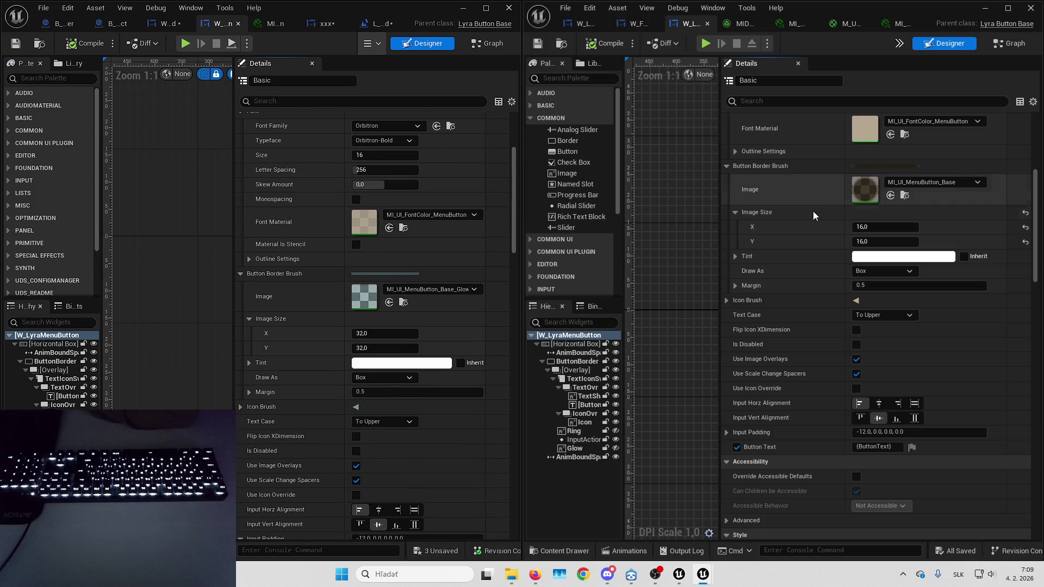
scroll(429, 221, "down", 5)
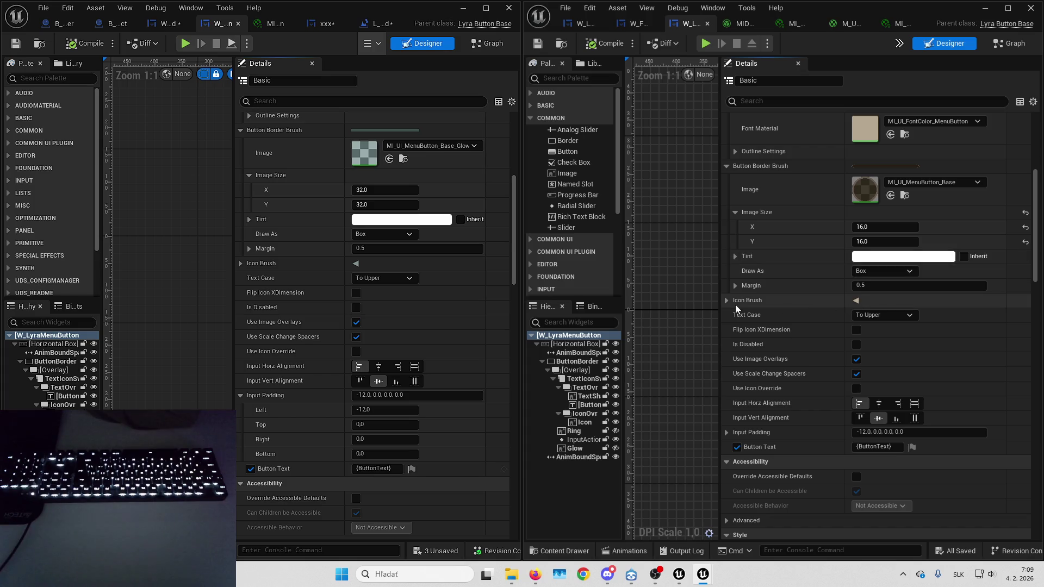
type("16")
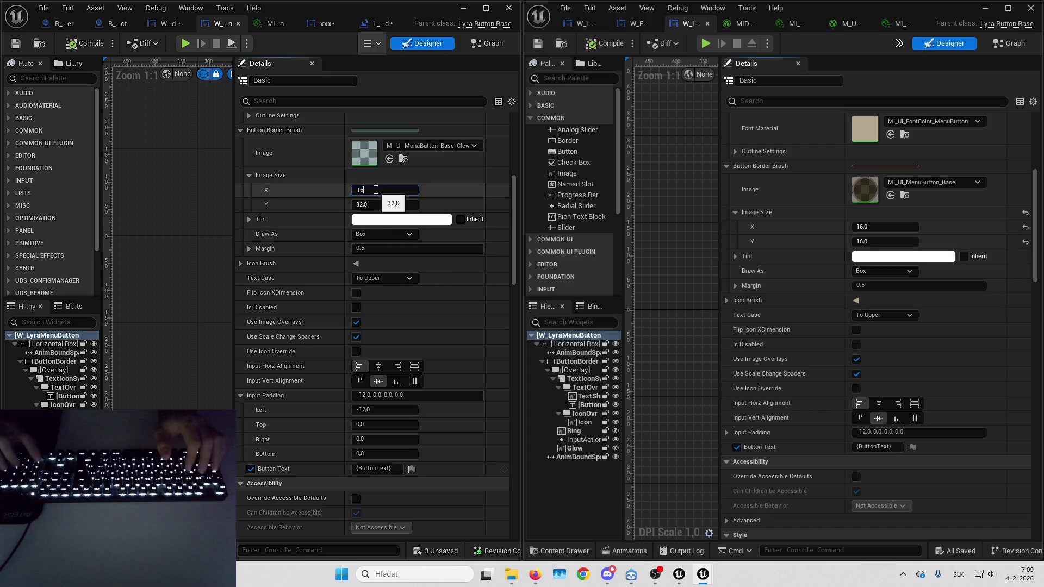
key("Tab")
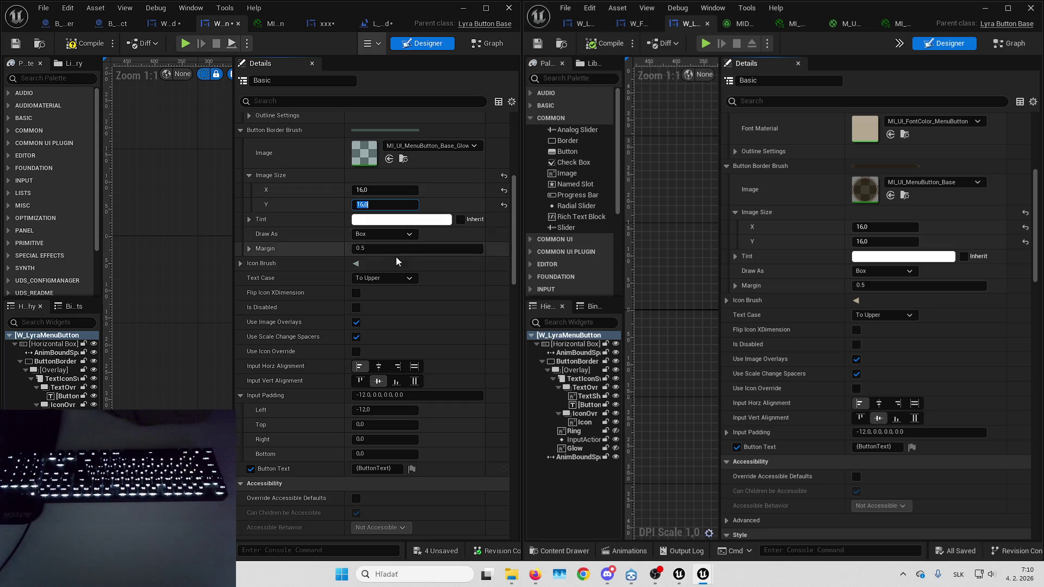
scroll(368, 211, "down", 1)
scroll(369, 211, "down", 1)
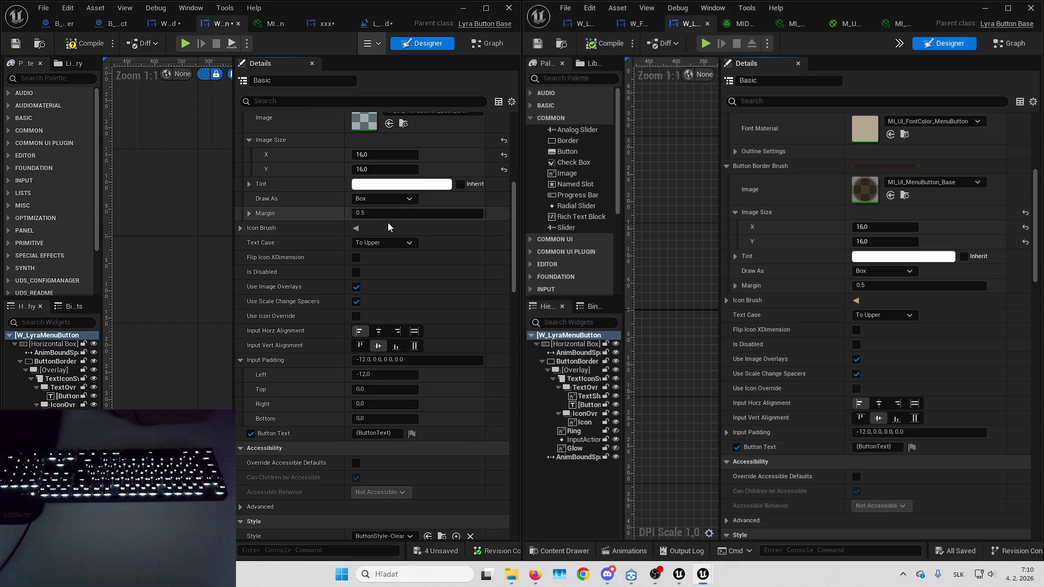
left_click(389, 234)
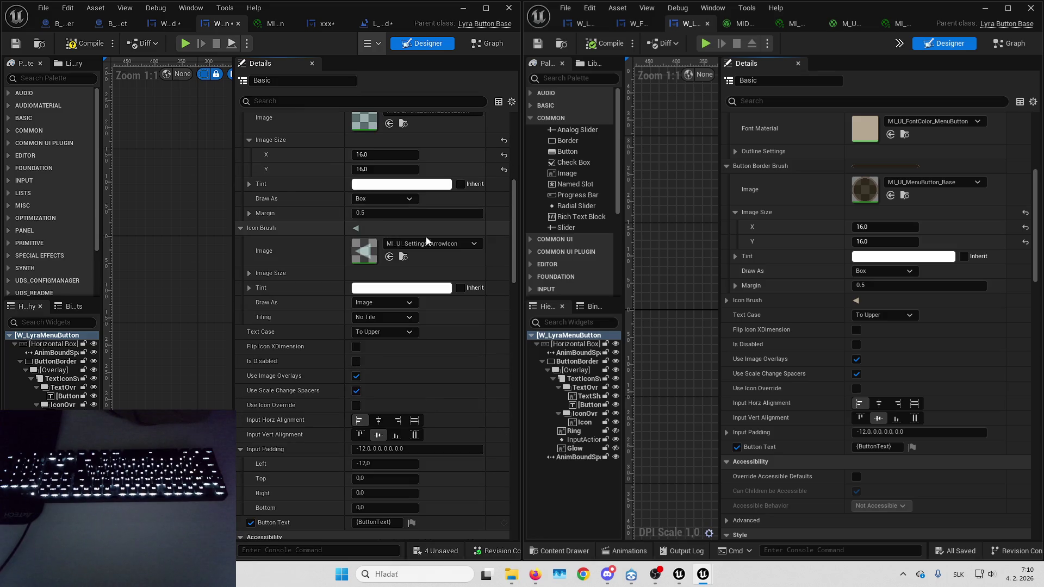
Compare both Icon Brushes (MI_UI_Settings_ArrowIcon), To Upper text case and -12 left input padding.
left_click(726, 302)
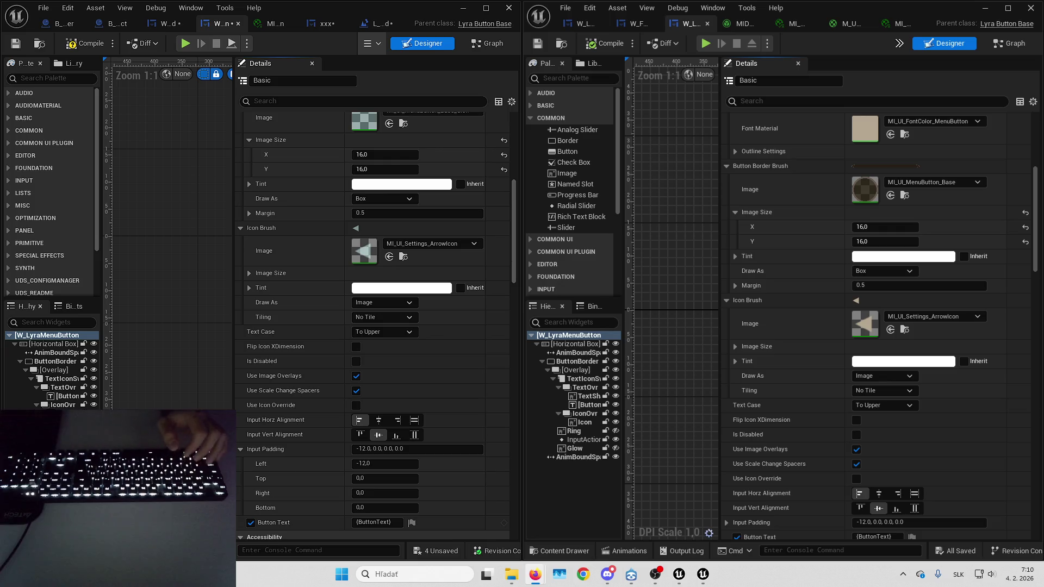
scroll(789, 279, "down", 2)
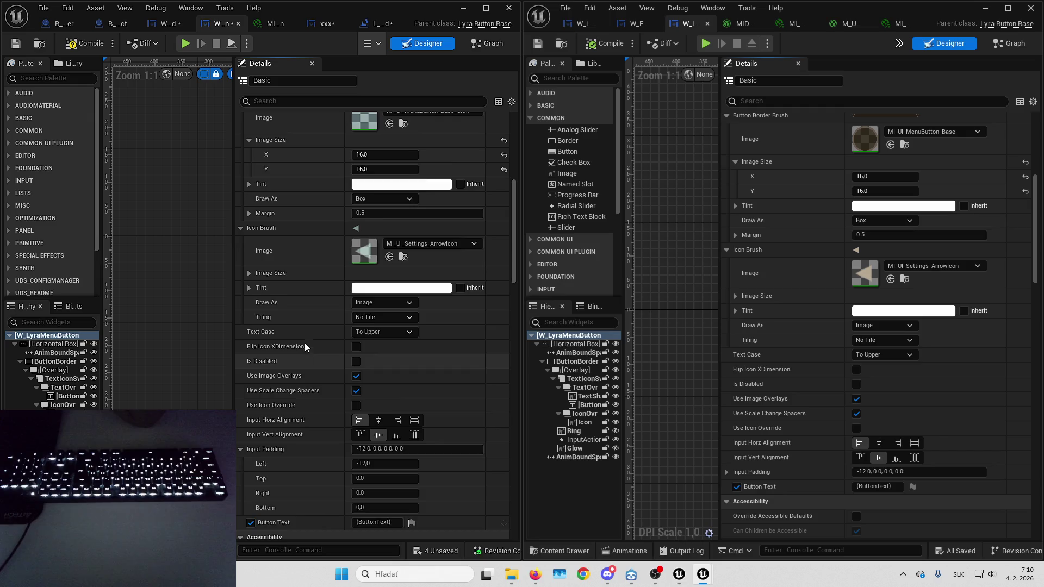
scroll(305, 342, "down", 1)
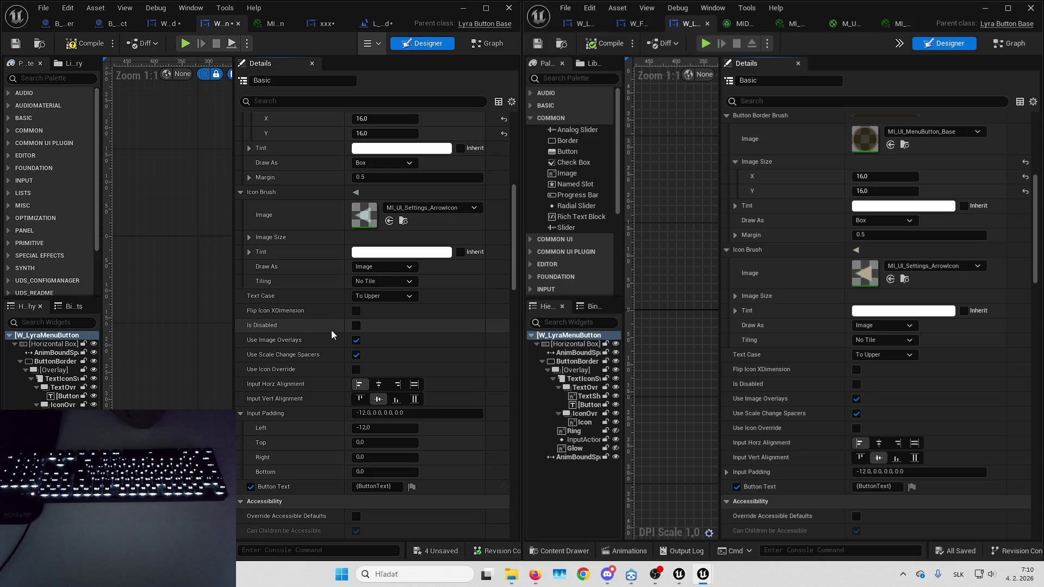
scroll(302, 321, "down", 2)
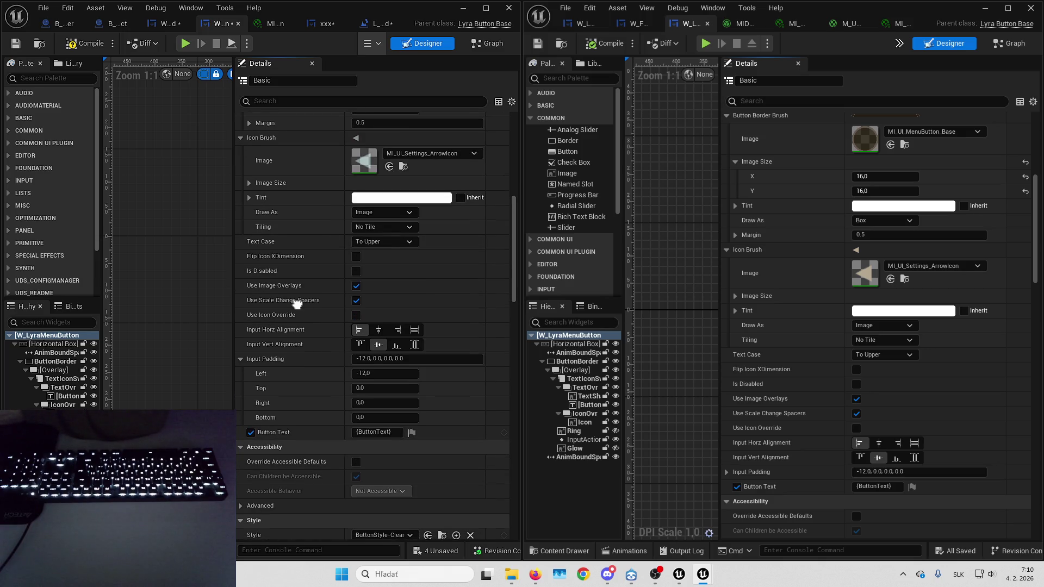
scroll(297, 305, "down", 3)
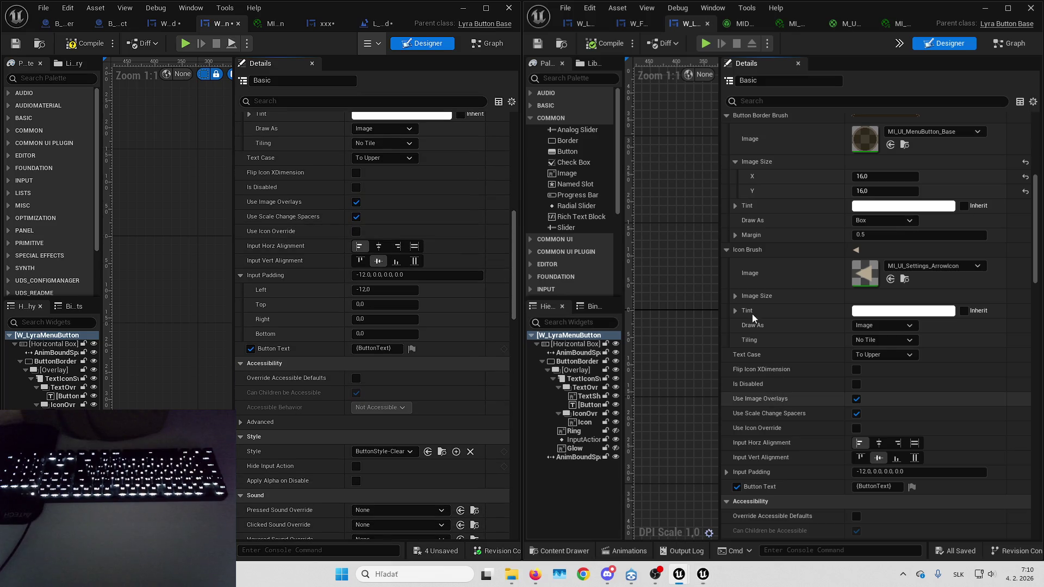
Expand the Advanced accessibility options in both buttons' Details panels.
scroll(752, 314, "down", 10)
scroll(825, 286, "down", 3)
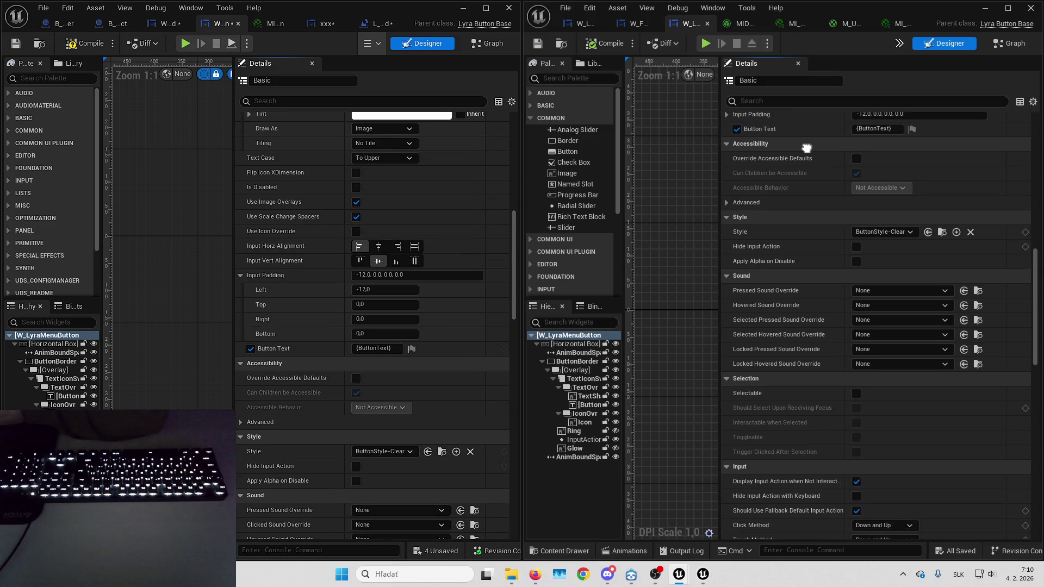
scroll(300, 267, "down", 5)
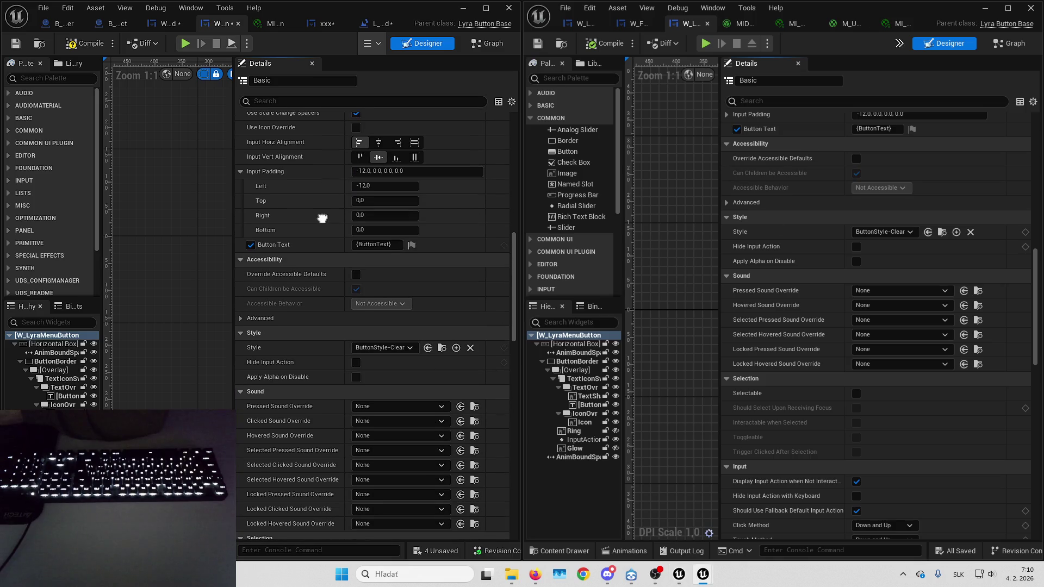
scroll(323, 172, "down", 1)
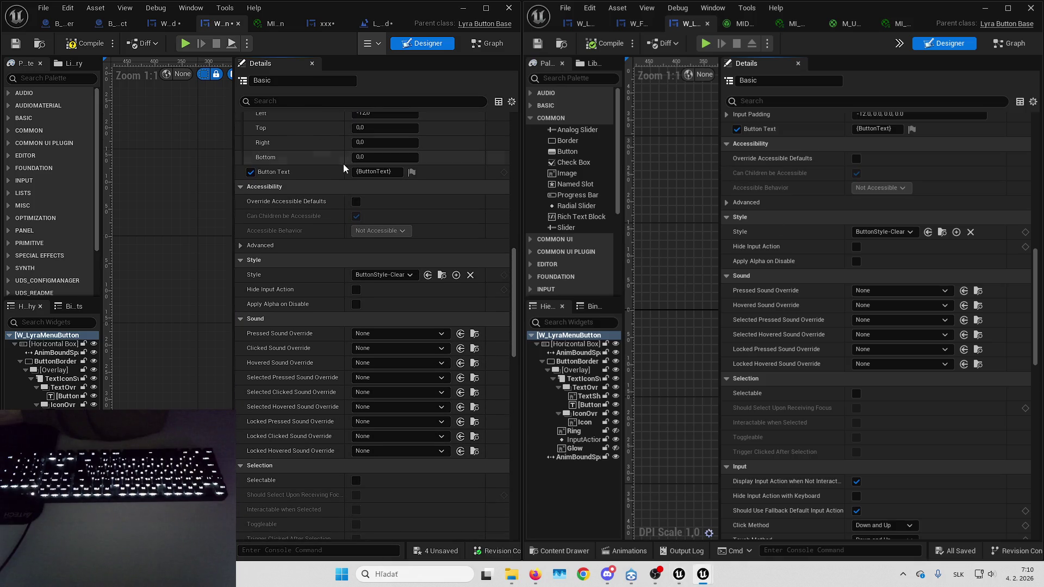
left_click(741, 203)
left_click(319, 249)
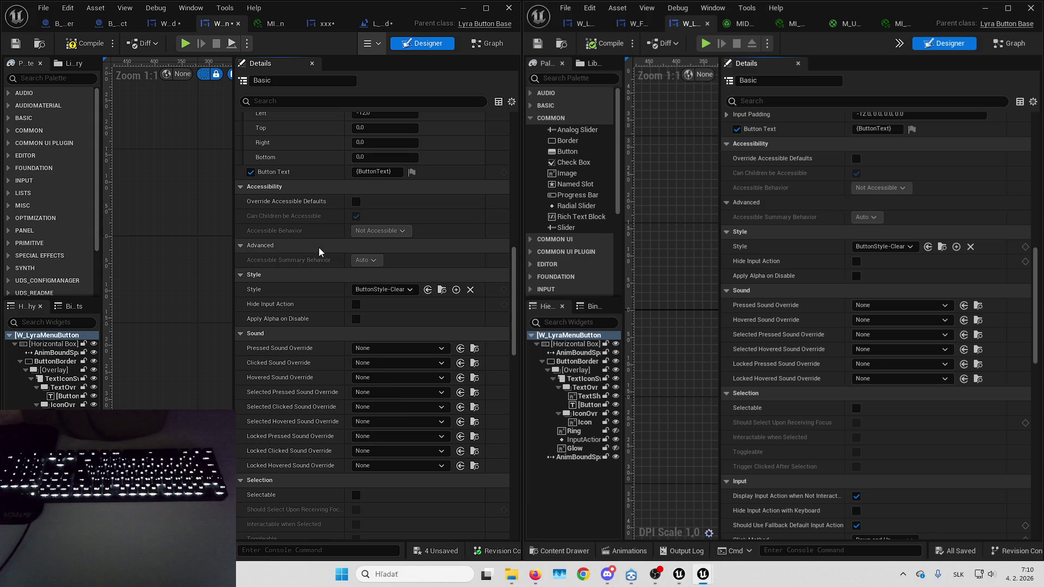
Compare both buttons' click, touch and press methods and Menu input mode, briefly checking Triggering Input Action.
scroll(289, 245, "down", 3)
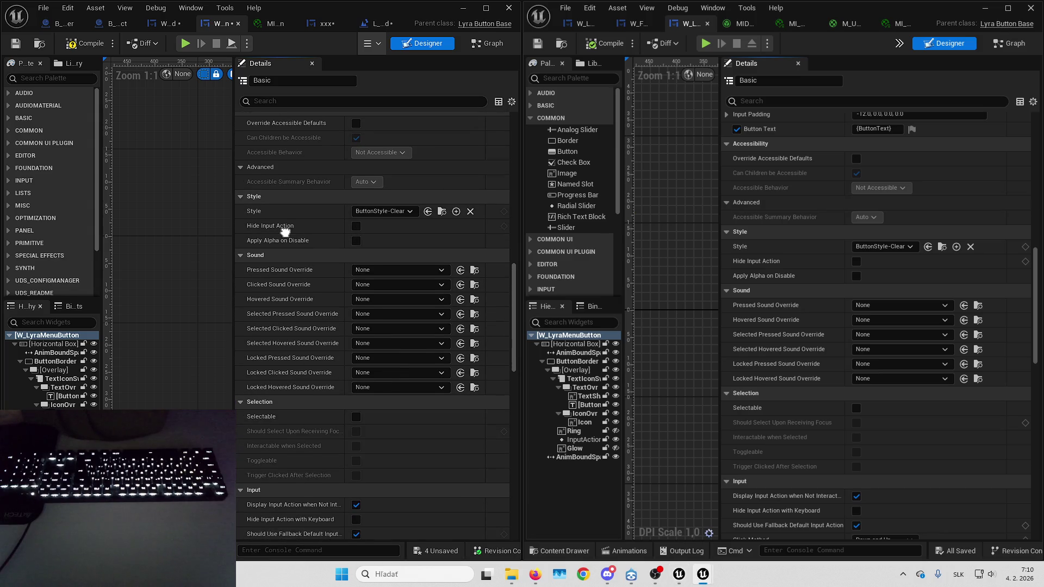
scroll(769, 205, "down", 4)
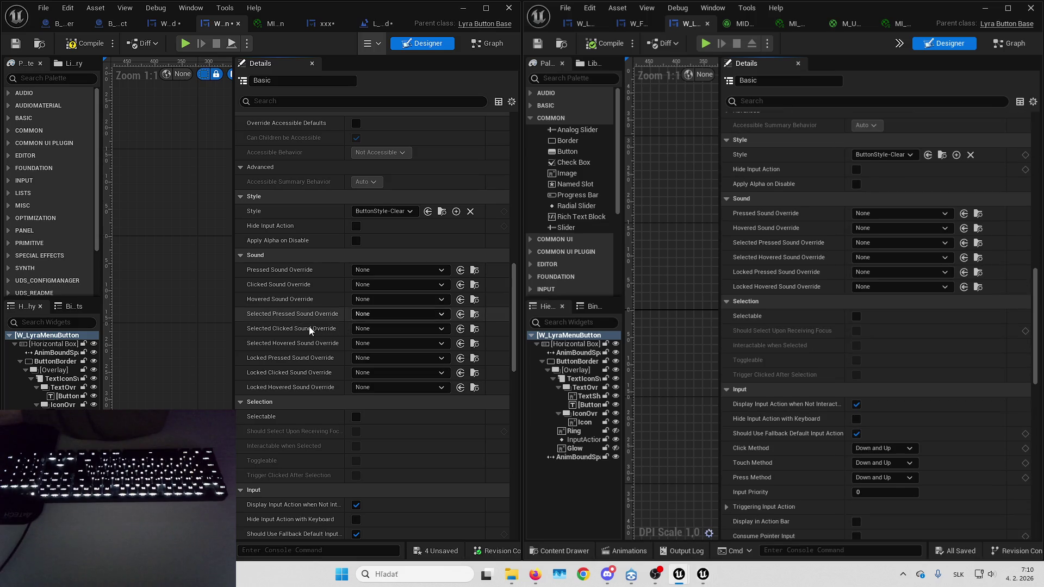
scroll(293, 199, "down", 4)
scroll(292, 199, "down", 9)
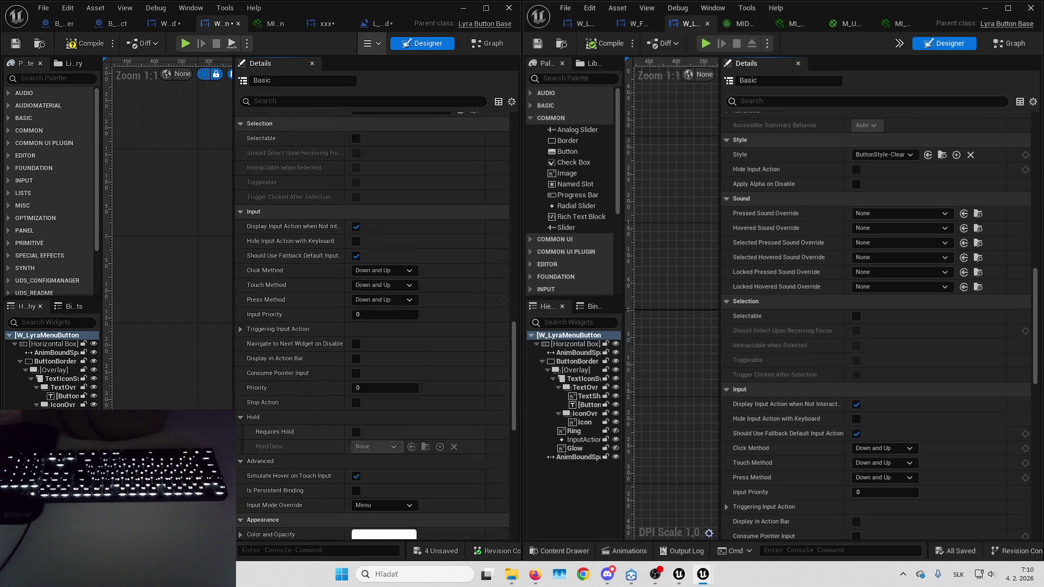
scroll(785, 305, "down", 9)
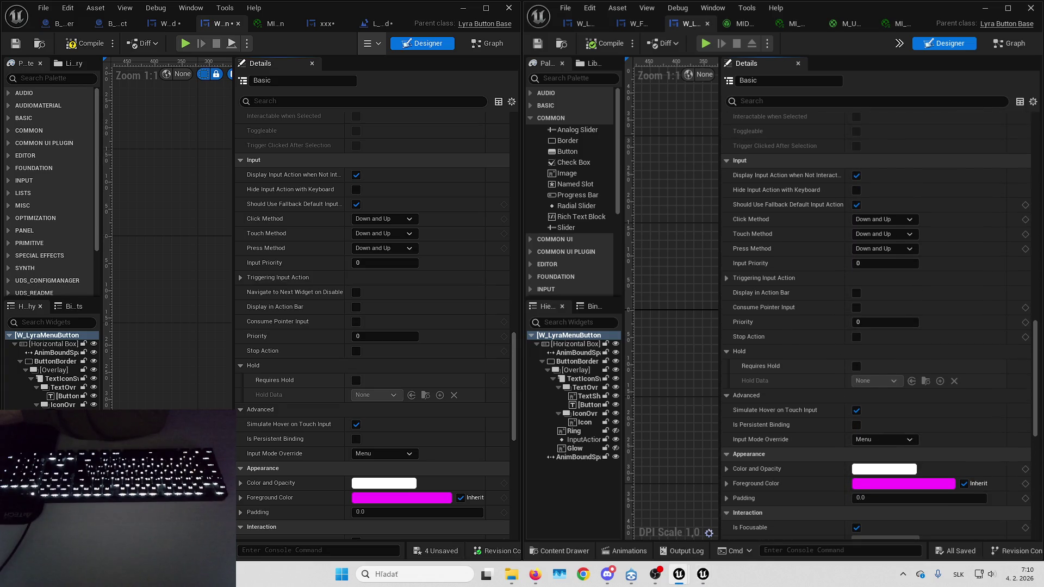
left_click(727, 278)
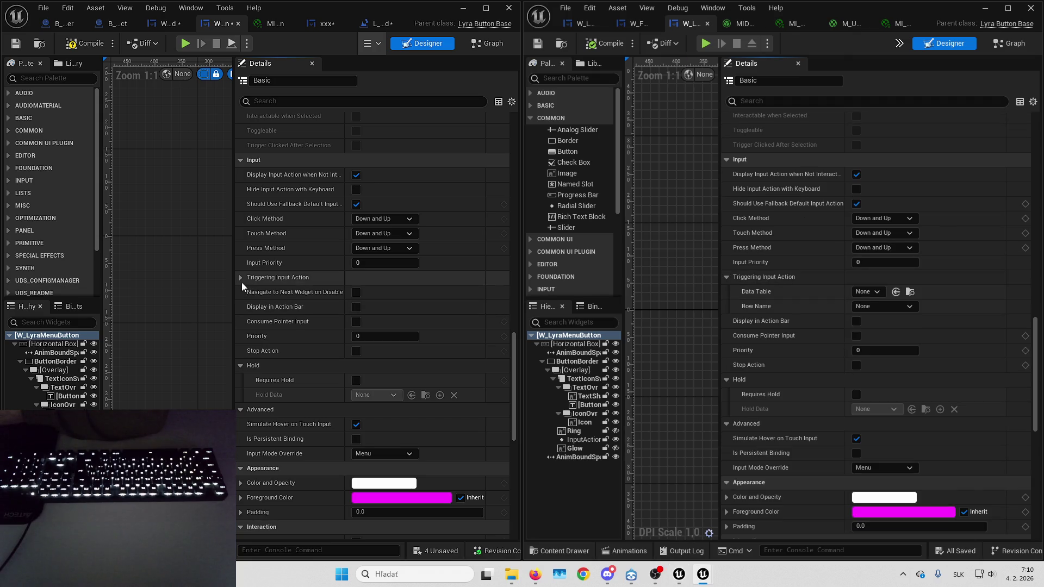
left_click(240, 278)
left_click(242, 278)
left_click(727, 278)
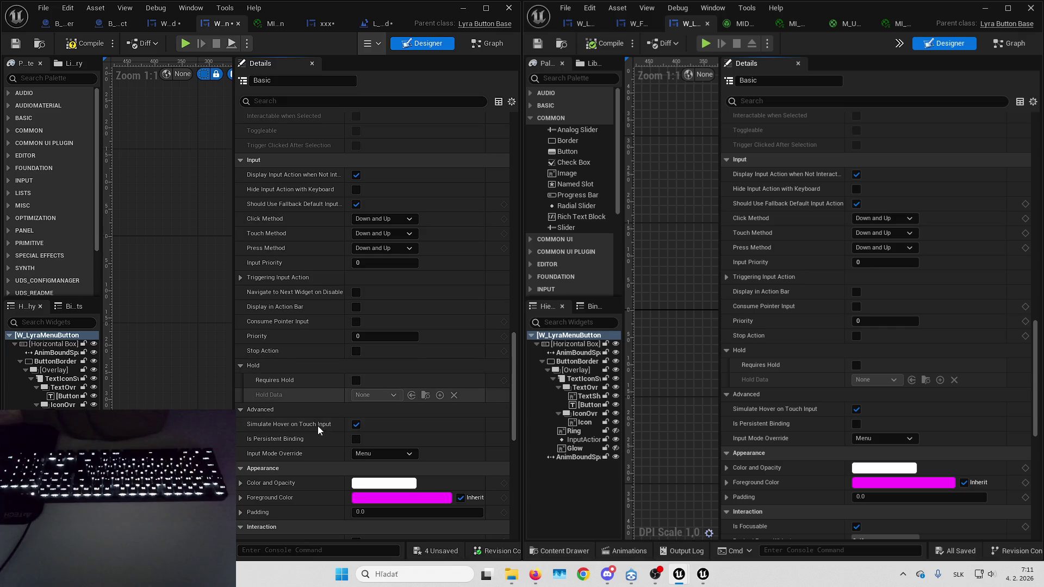
scroll(296, 354, "down", 6)
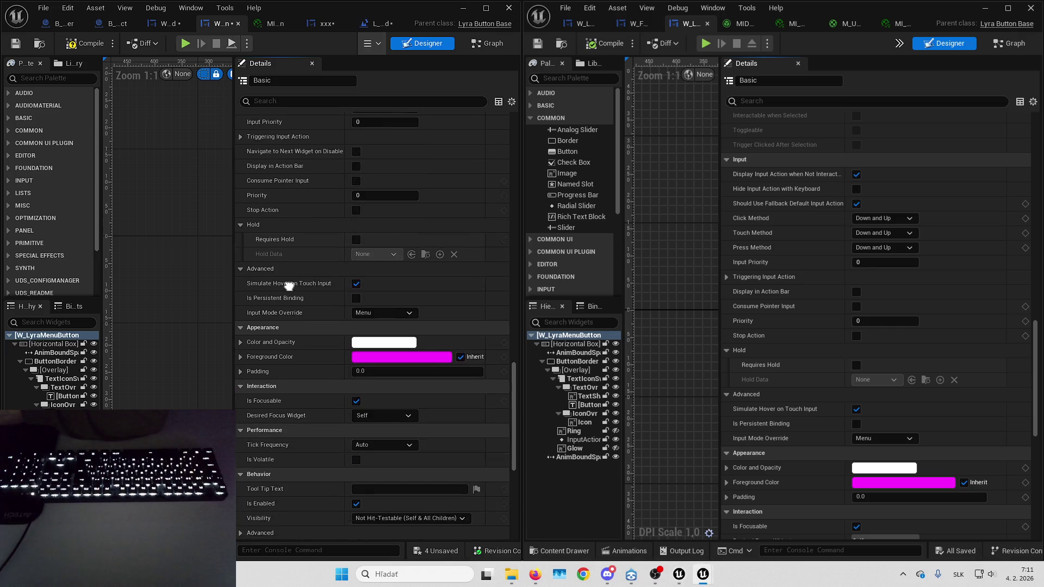
scroll(763, 284, "down", 5)
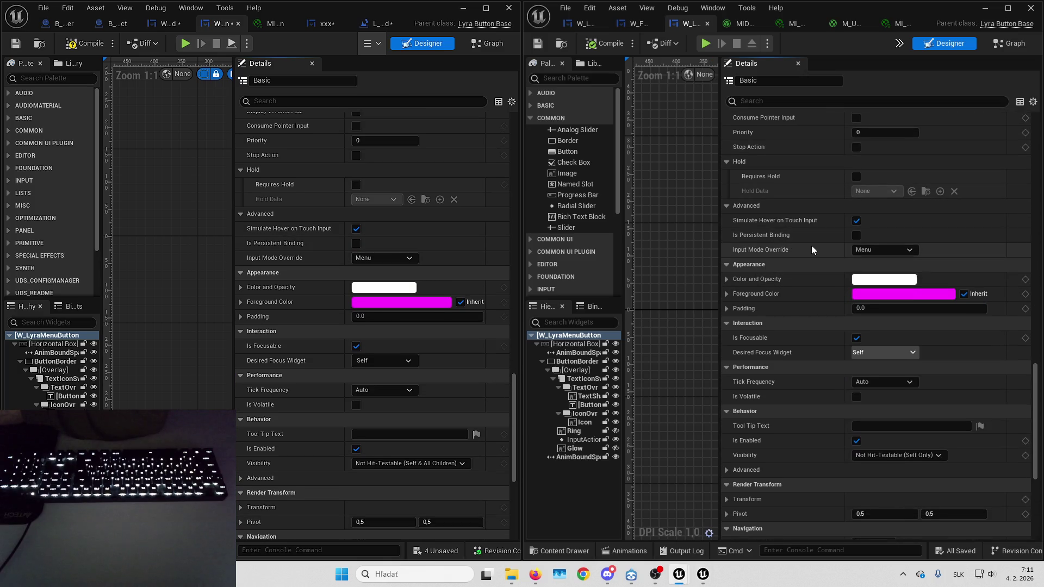
Check the Desired Focus Widget choices on both buttons and keep the left one set to Self.
left_click(386, 361)
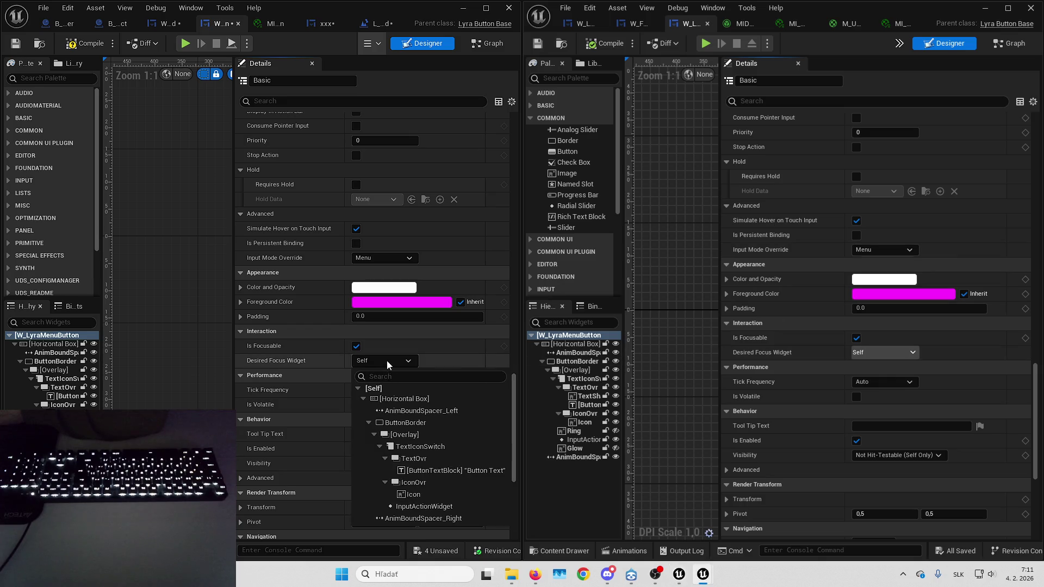
left_click(387, 361)
left_click(889, 353)
left_click(896, 351)
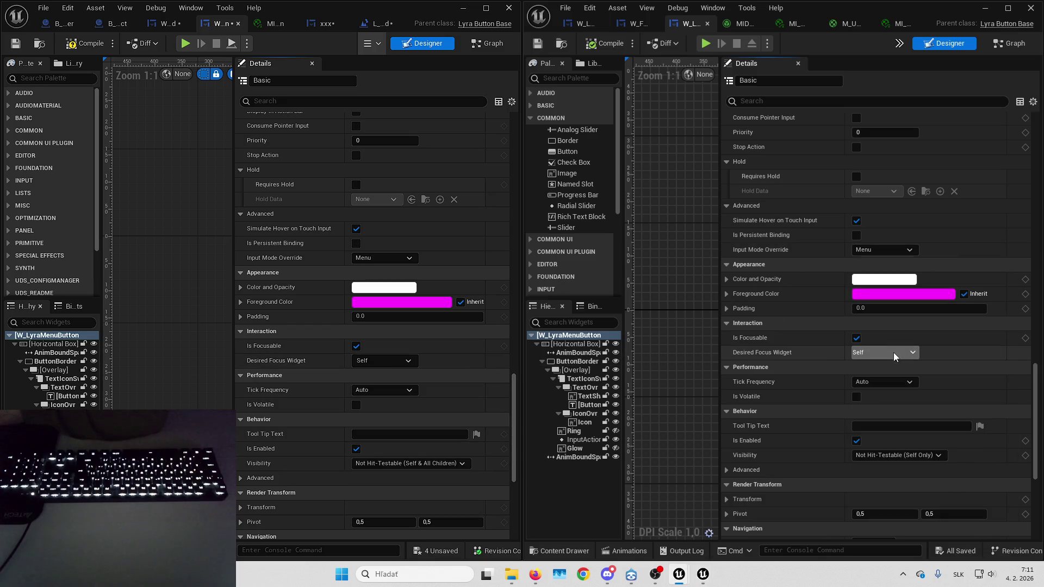
left_click(384, 364)
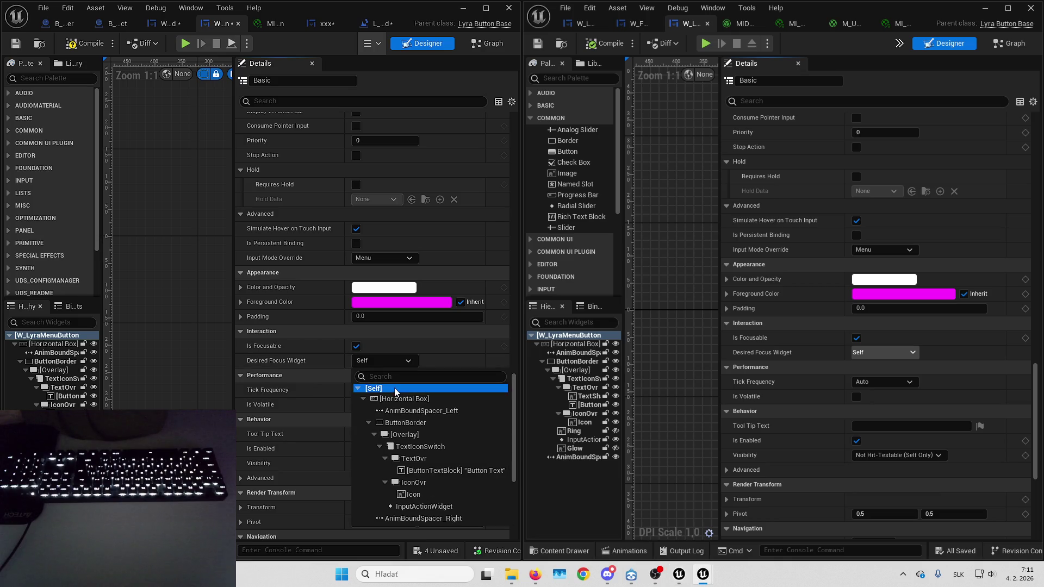
left_click(394, 387)
Set the left button's Visibility to Not Hit-Testable (Self Only).
scroll(783, 313, "down", 1)
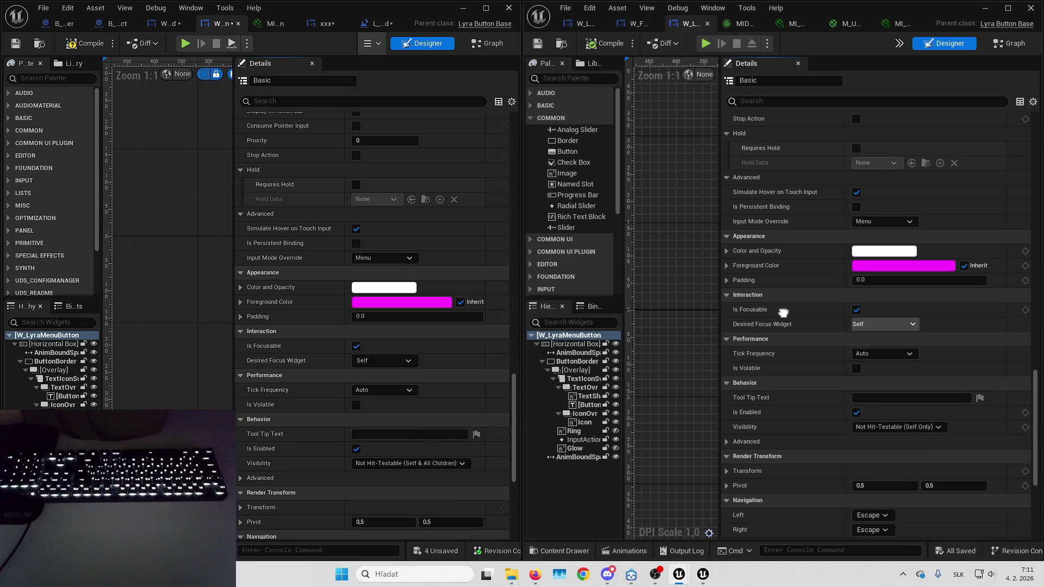
scroll(484, 201, "down", 5)
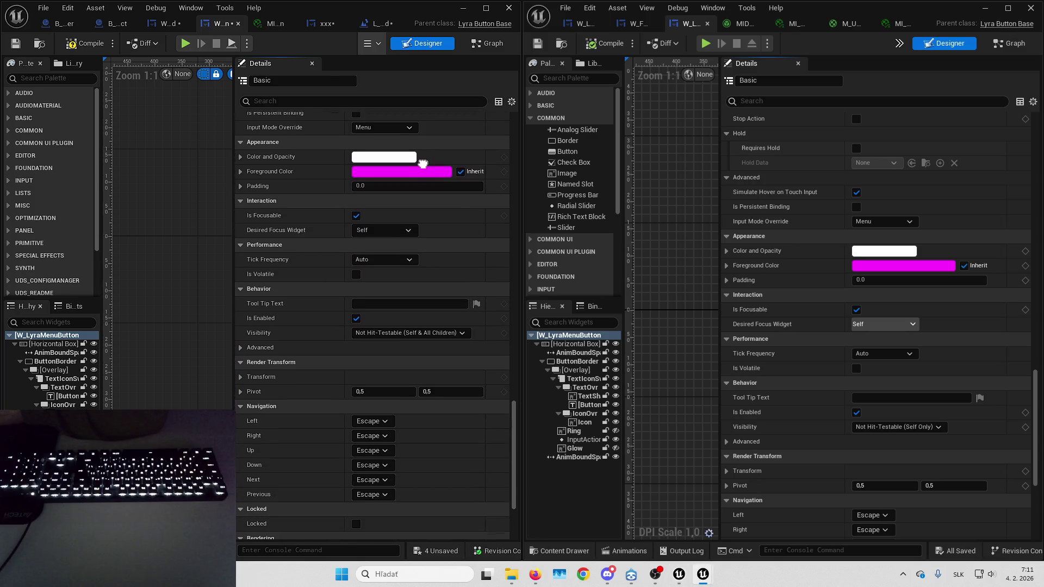
scroll(789, 141, "down", 5)
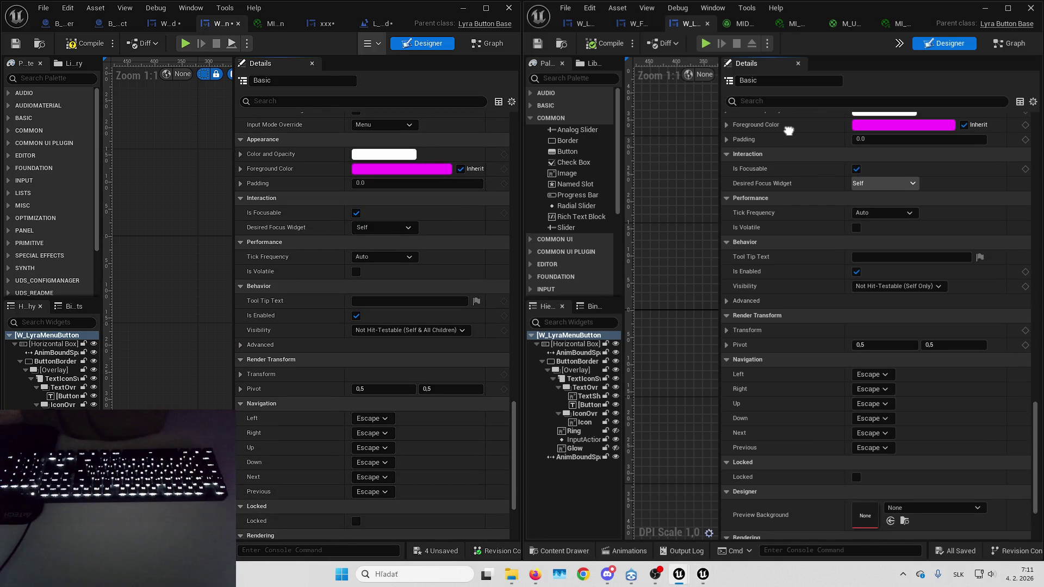
left_click(463, 329)
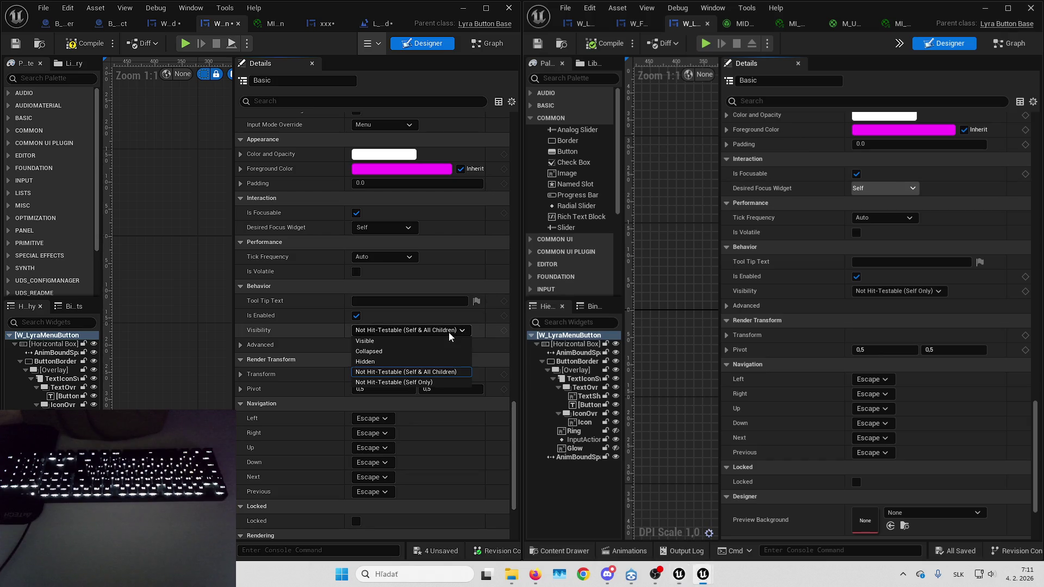
left_click(447, 384)
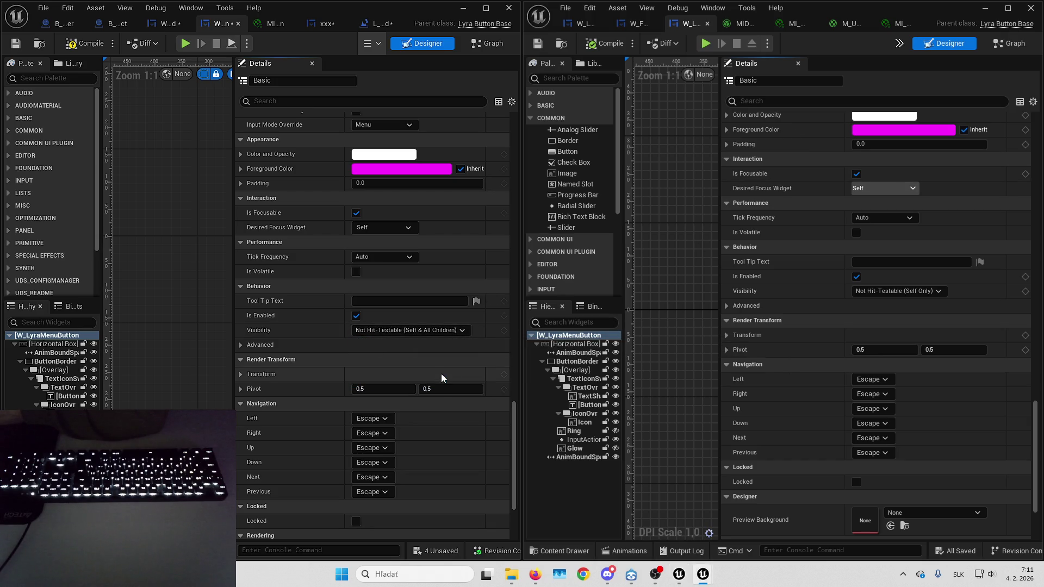
left_click(460, 330)
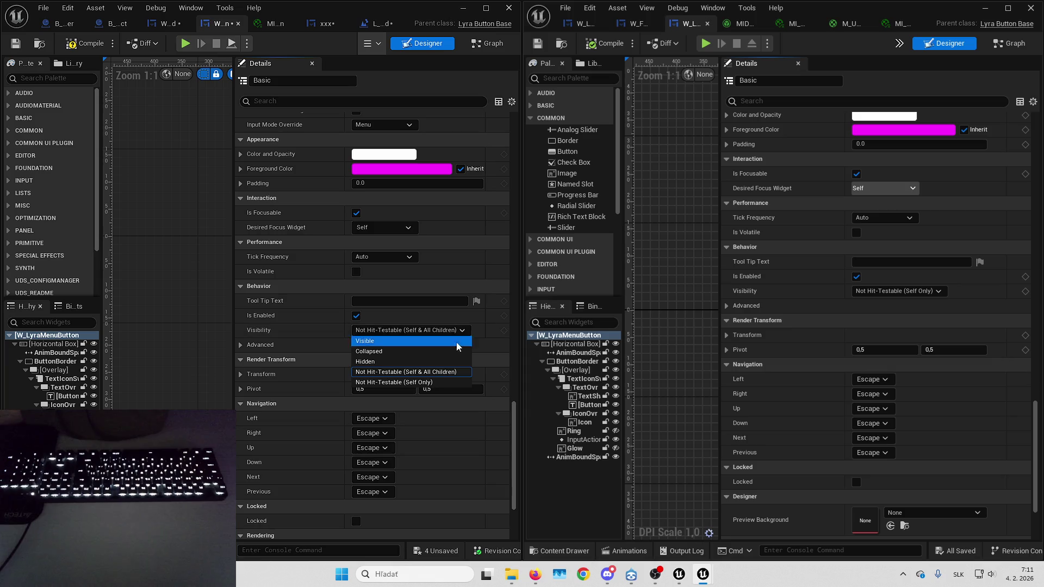
left_click(430, 380)
left_click(426, 330)
left_click(430, 382)
left_click(425, 330)
left_click(420, 381)
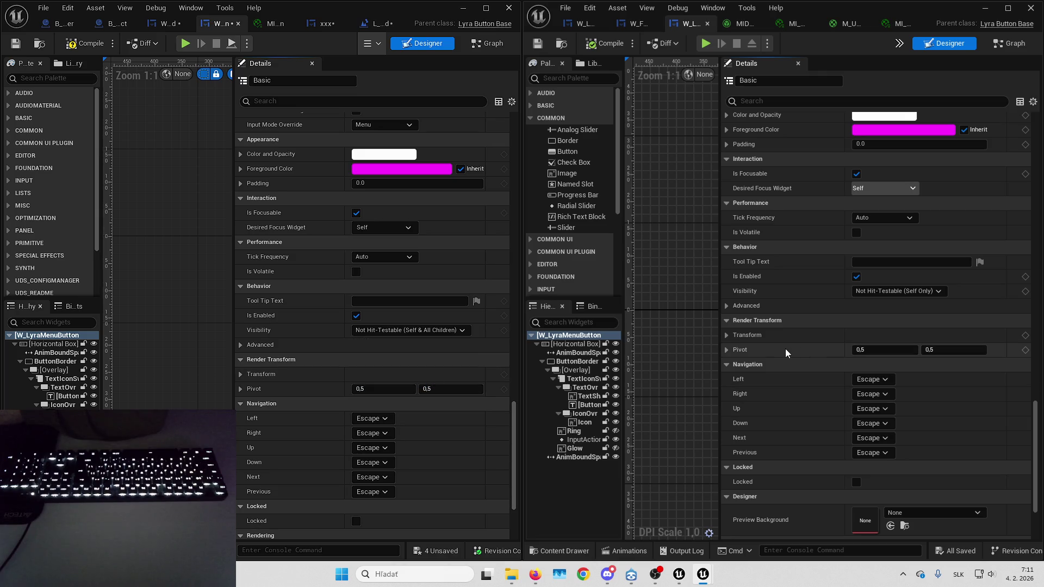
Compare the navigation and render pivot settings, then minimize the right widget blueprint window.
scroll(784, 349, "down", 2)
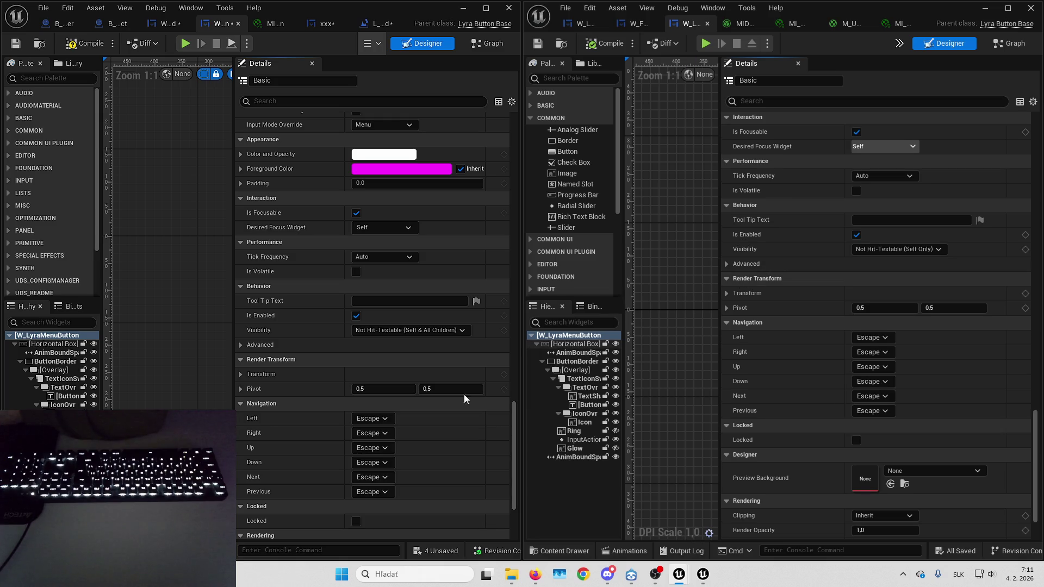
scroll(464, 394, "down", 7)
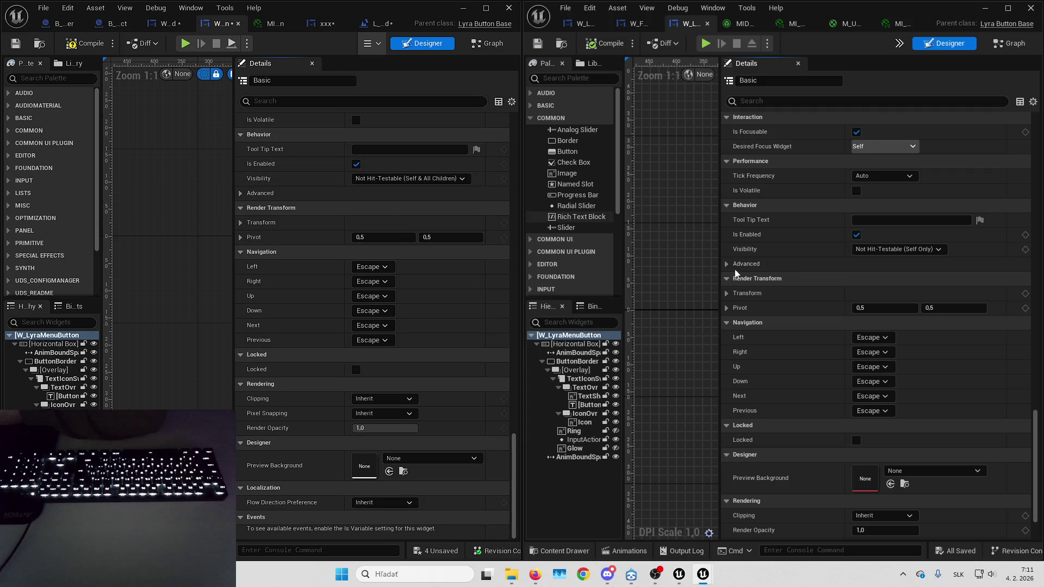
scroll(736, 272, "down", 5)
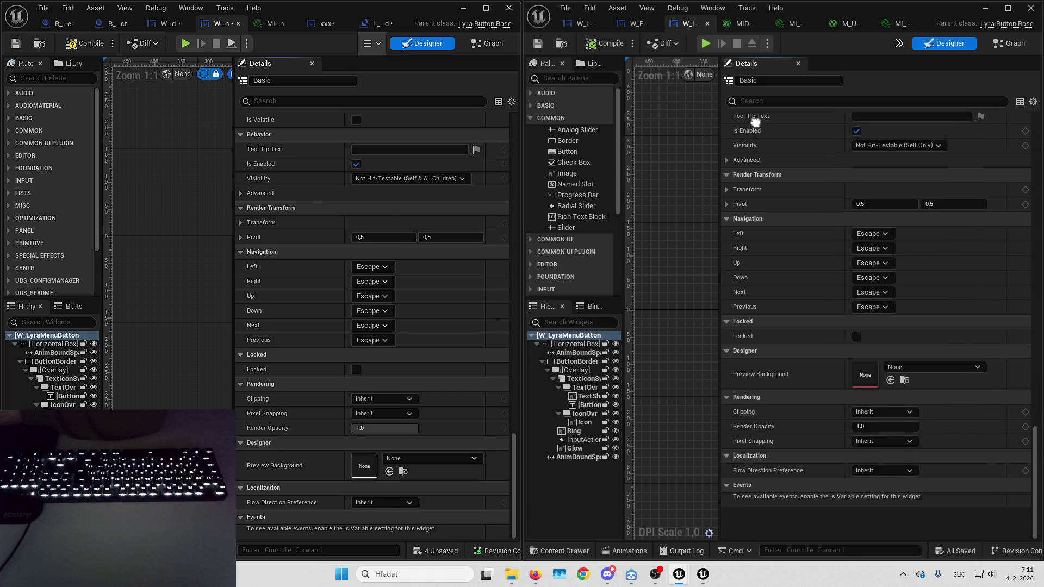
scroll(755, 122, "up", 2)
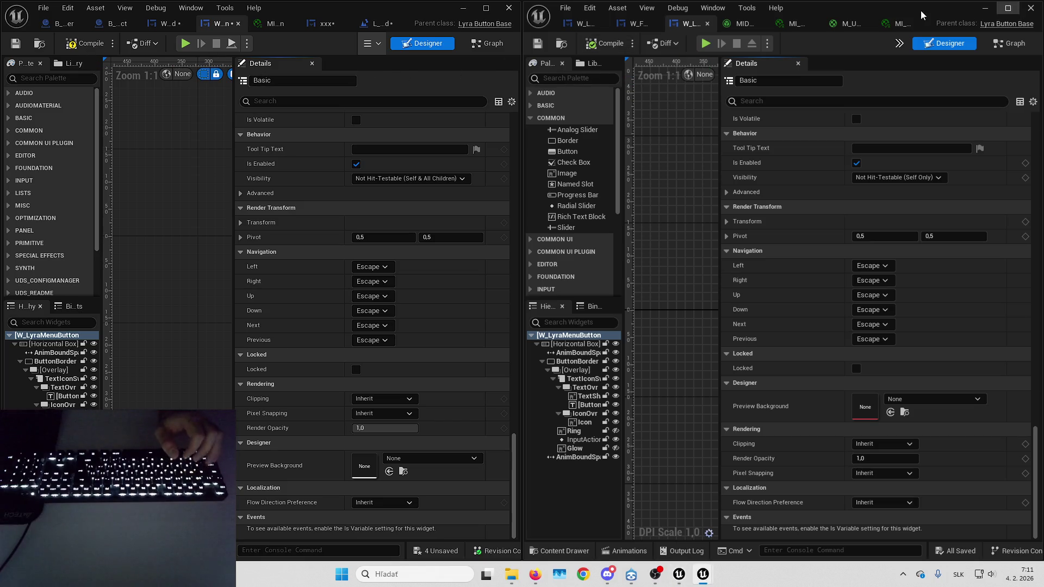
left_click(986, 8)
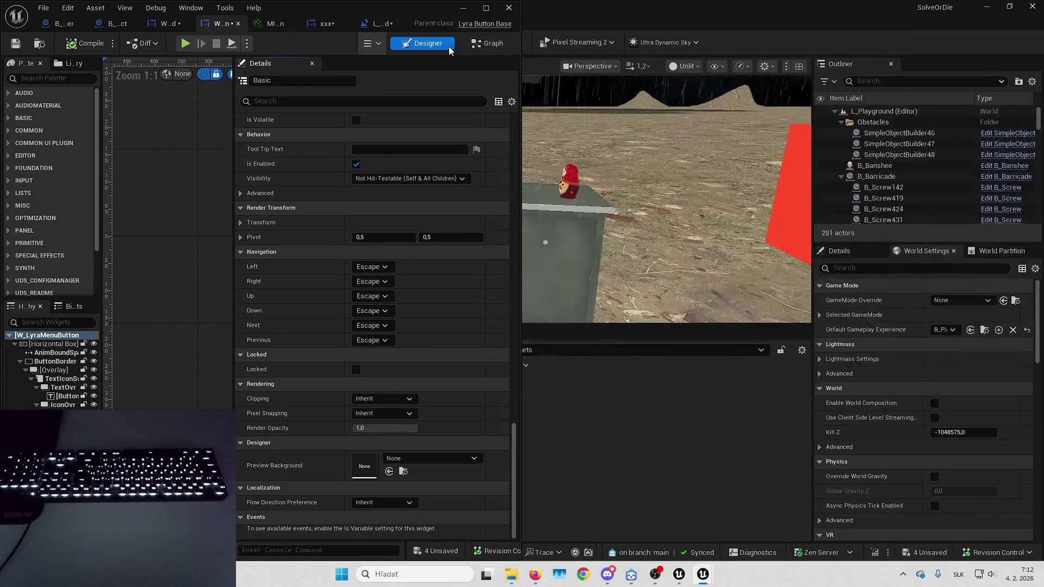
Maximize, then minimize the widget blueprint window to reveal the L_HorrorPlayground level.
left_click(486, 8)
left_click(985, 10)
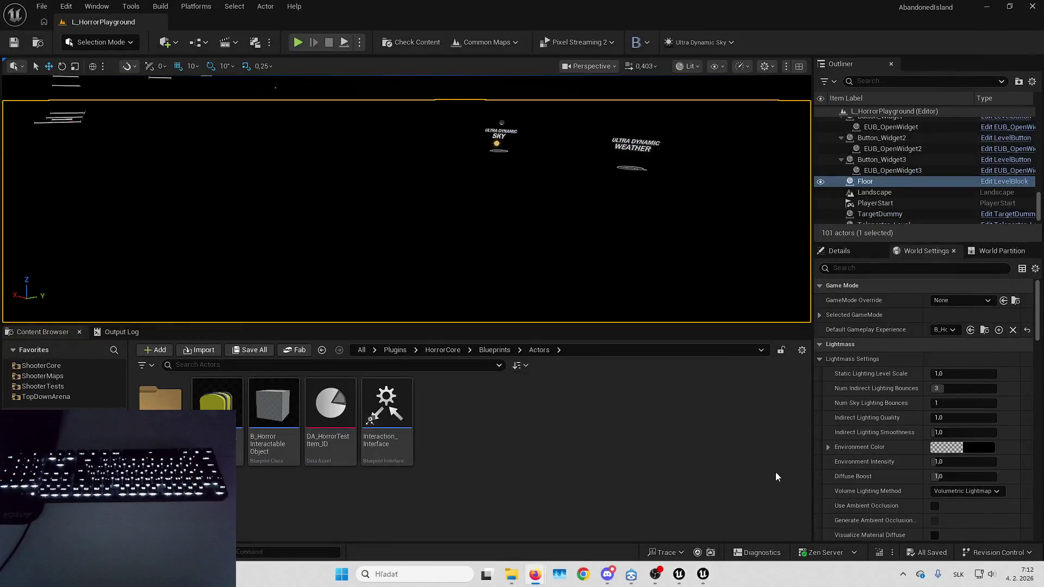
Undo the last level change, fly the camera to the yellow chest and save L_HorrorPlayground.
key("Escape")
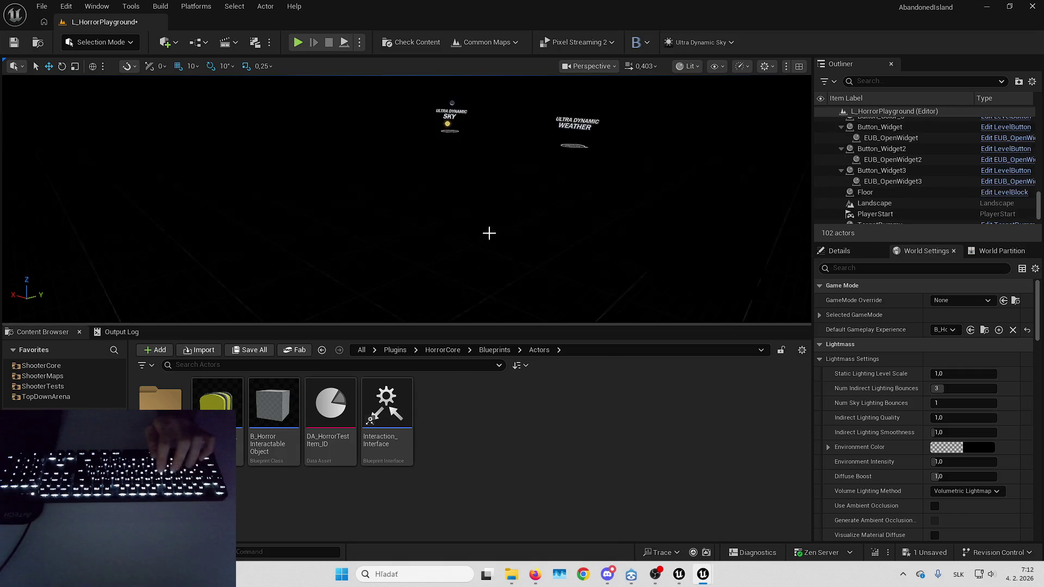
key("ctrl+z")
mouse_move(491, 218)
left_mouse_down()
mouse_move(522, 185)
mouse_move(533, 216)
mouse_move(552, 227)
mouse_move(584, 241)
mouse_move(599, 223)
left_mouse_up()
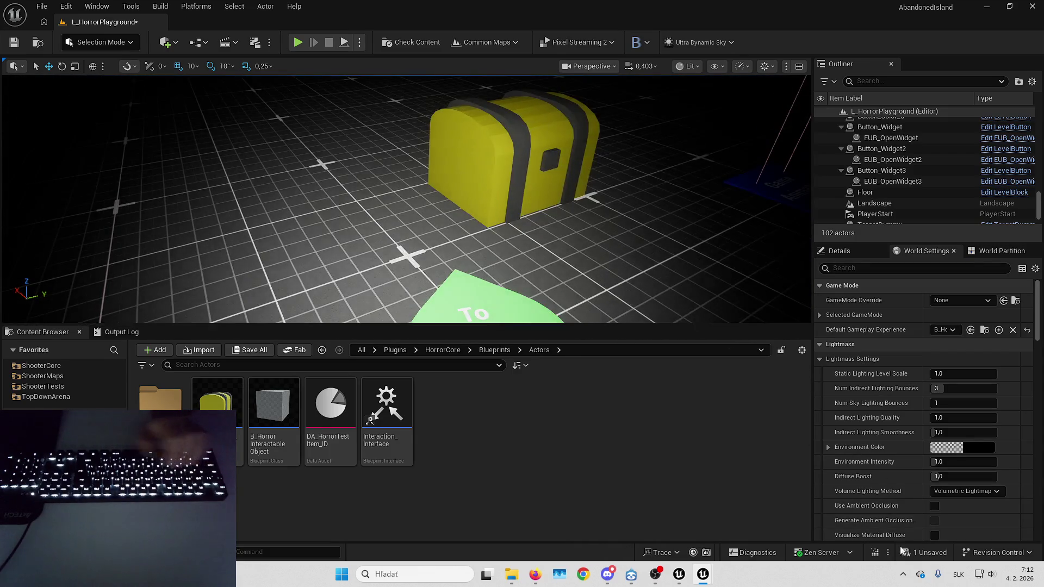
key("ctrl+s")
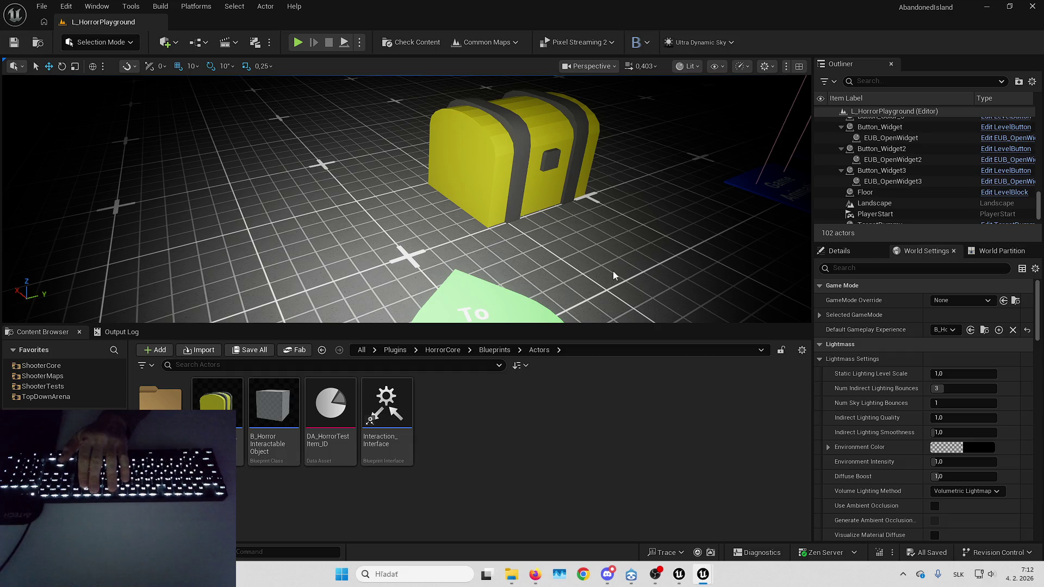
Test-play the level, then try opening B_HorrorInteractableObject and accept the 'could not be loaded' prompt.
key("alt+p")
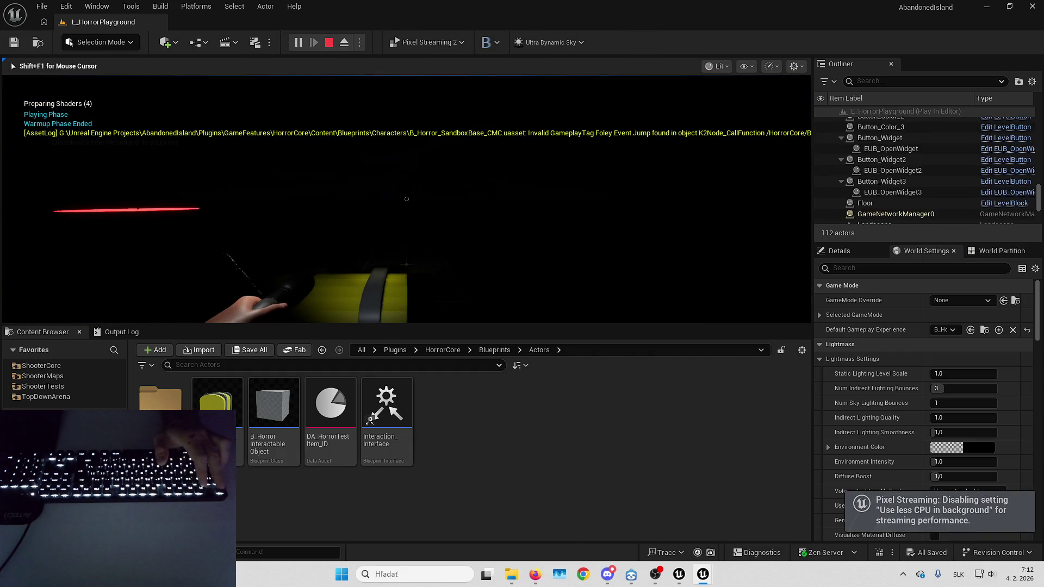
key("Escape")
left_click(279, 402)
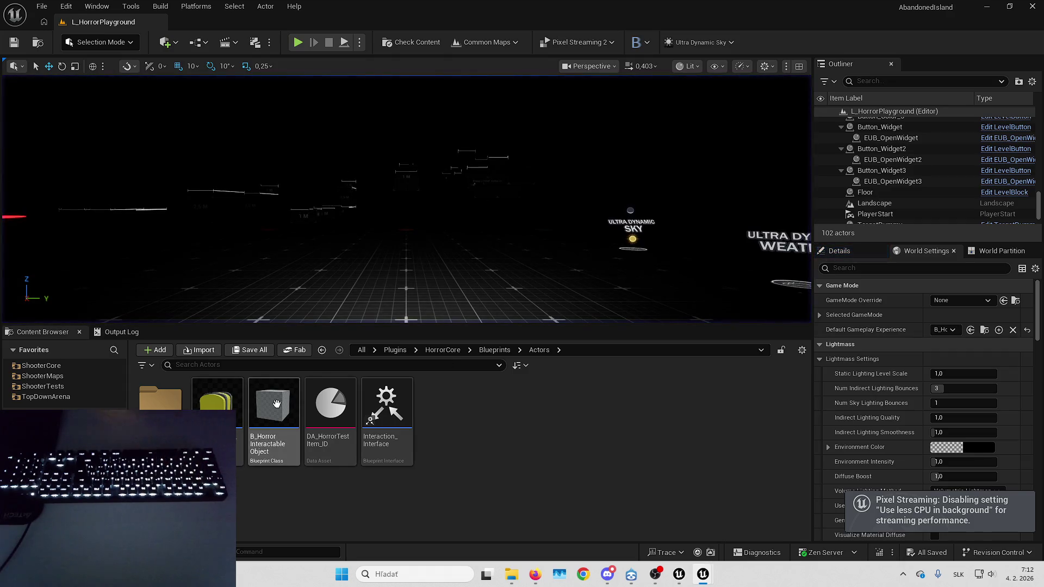
double_click(278, 403)
left_click(617, 315)
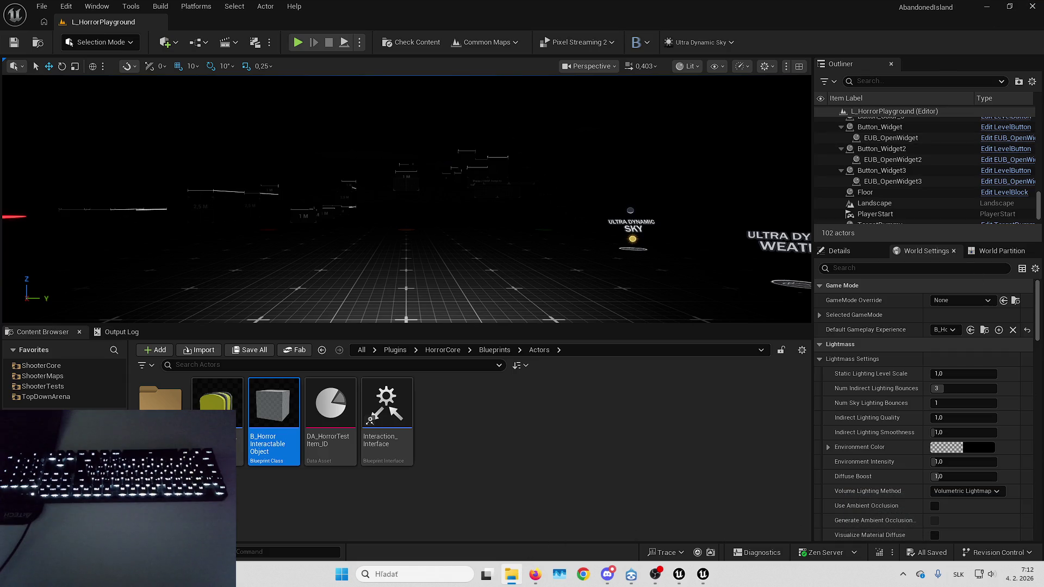
key("alt+Tab")
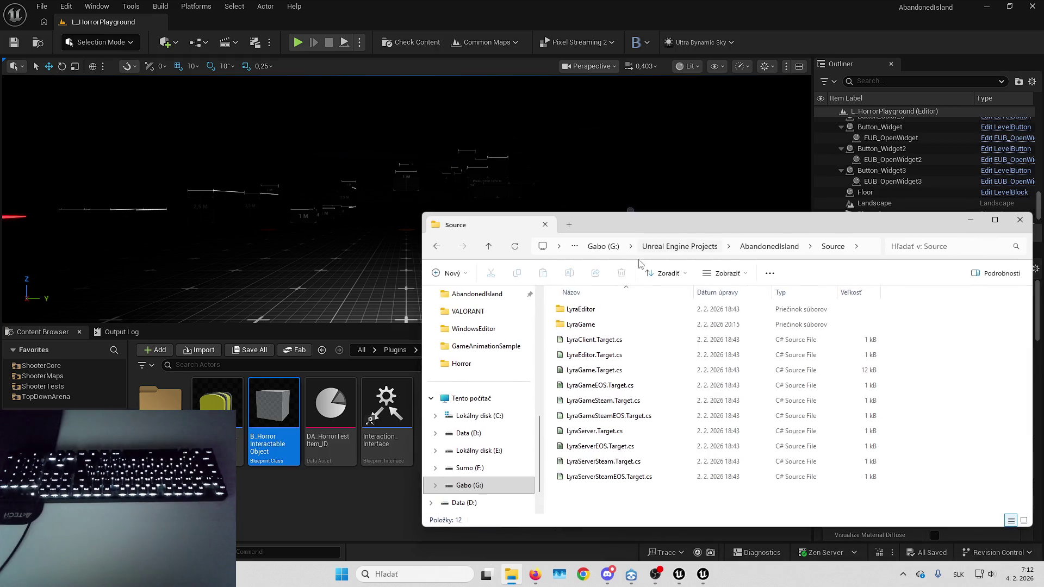
Browse Source > LyraGame > Horror > Actors, return to the AbandonedIsland folder and close Unreal Editor.
double_click(601, 323)
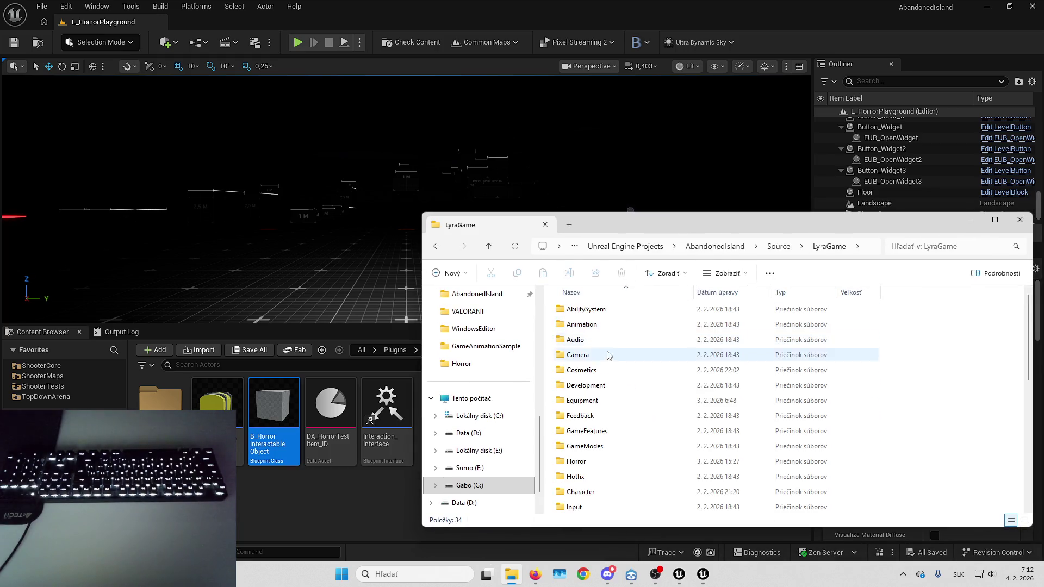
double_click(596, 463)
double_click(598, 309)
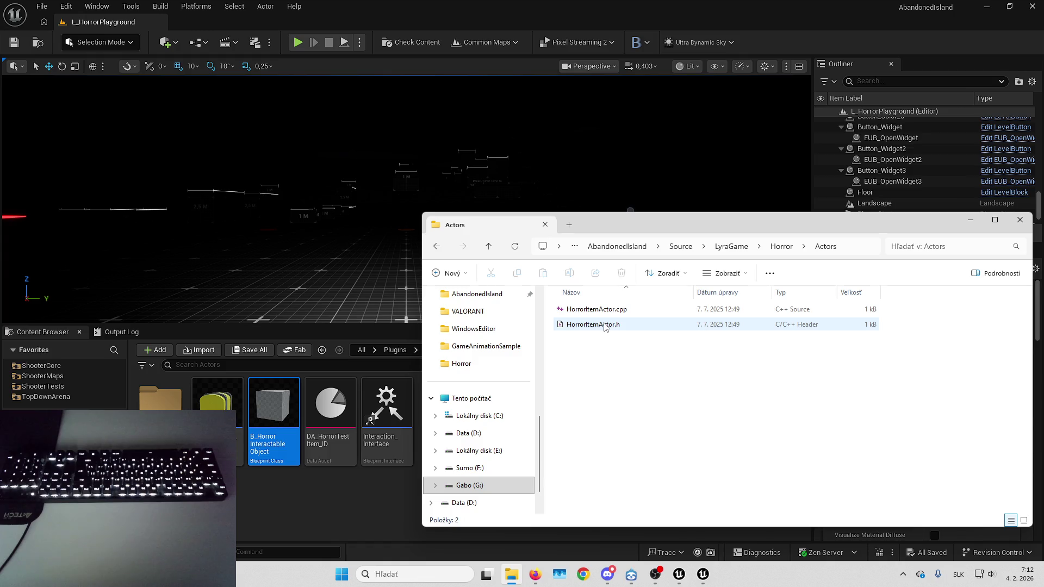
left_click(620, 246)
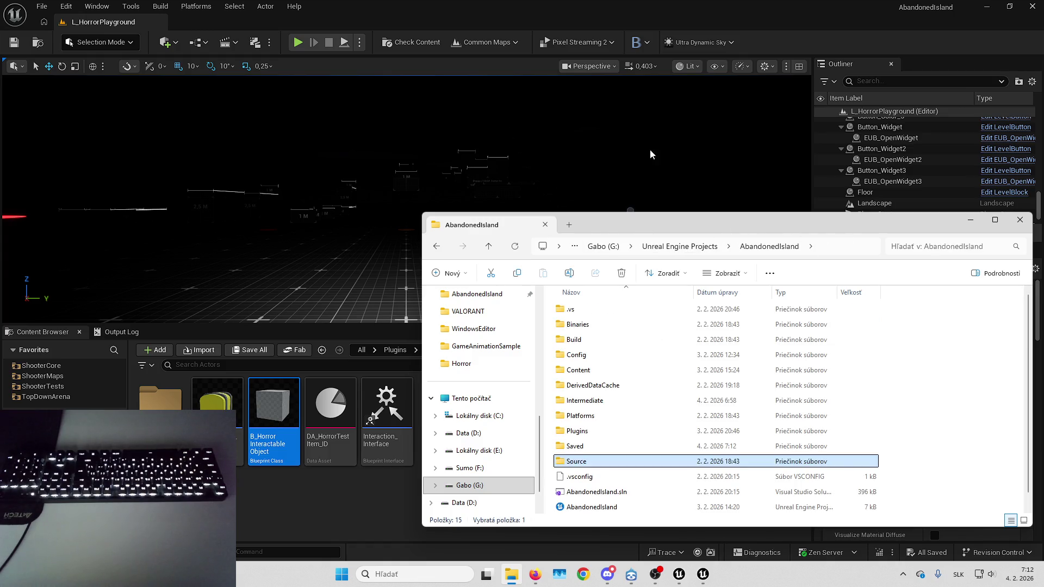
left_click(953, 5)
left_click(1032, 8)
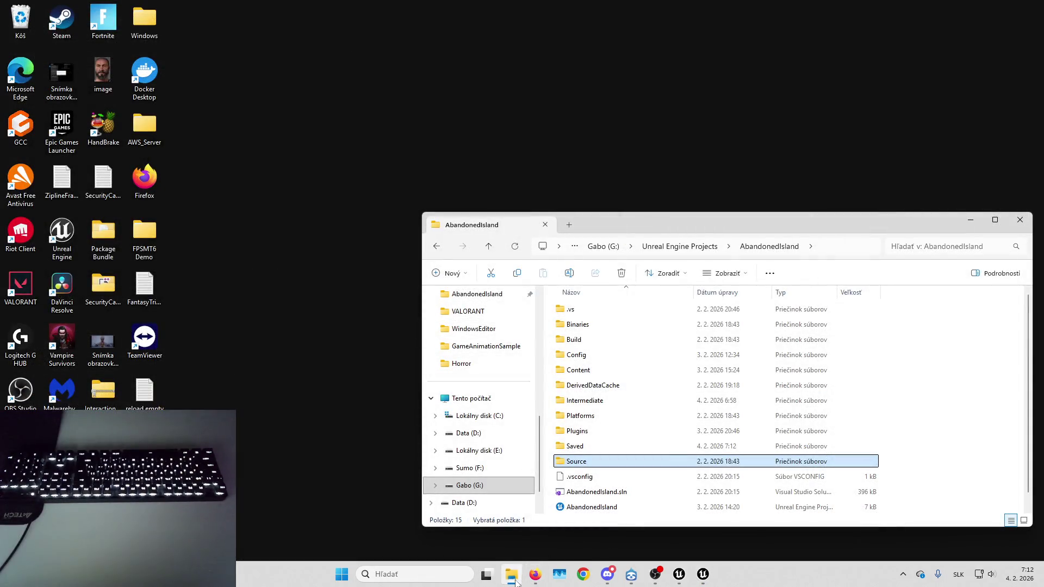
Generate Visual Studio project files from the AbandonedIsland .uproject, then open the project file.
left_click(598, 507)
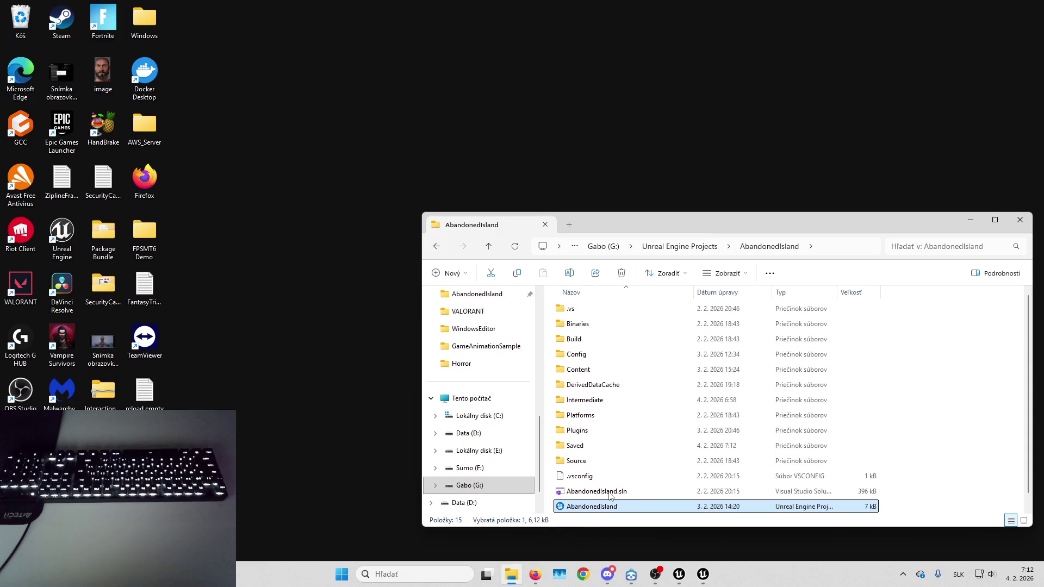
right_click(598, 507)
left_click(631, 496)
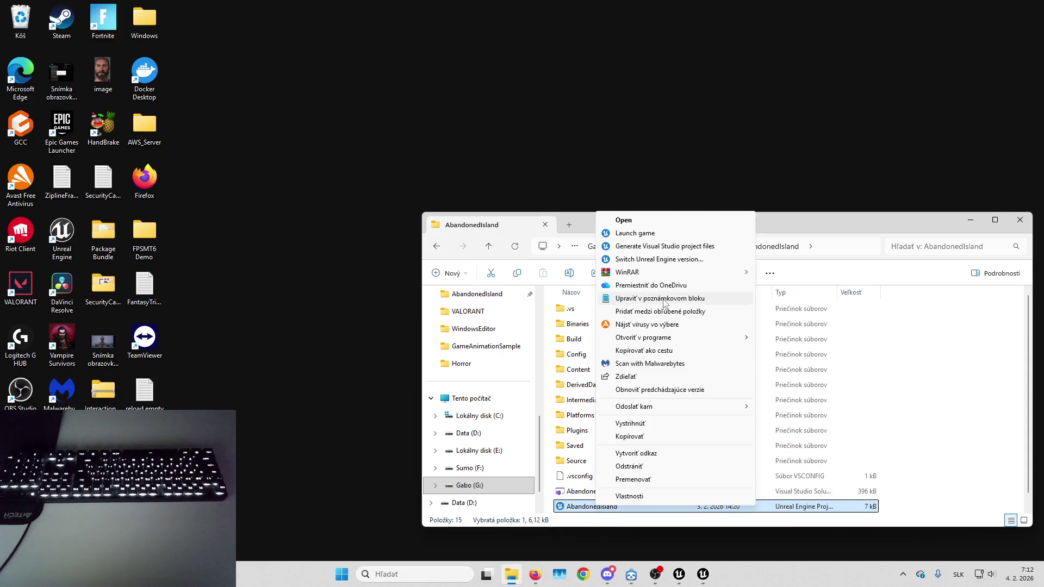
left_click(636, 246)
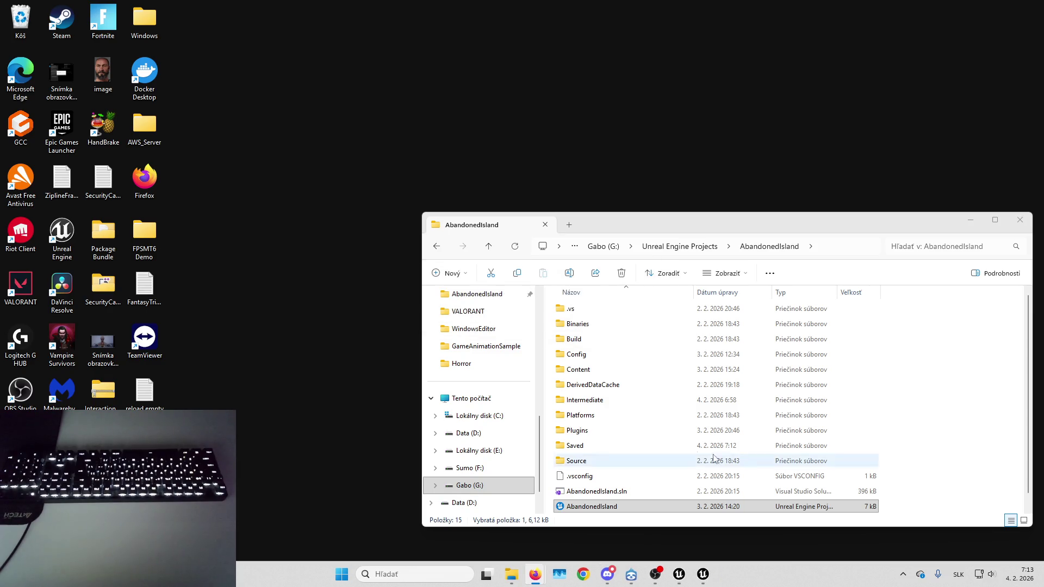
left_click(625, 506)
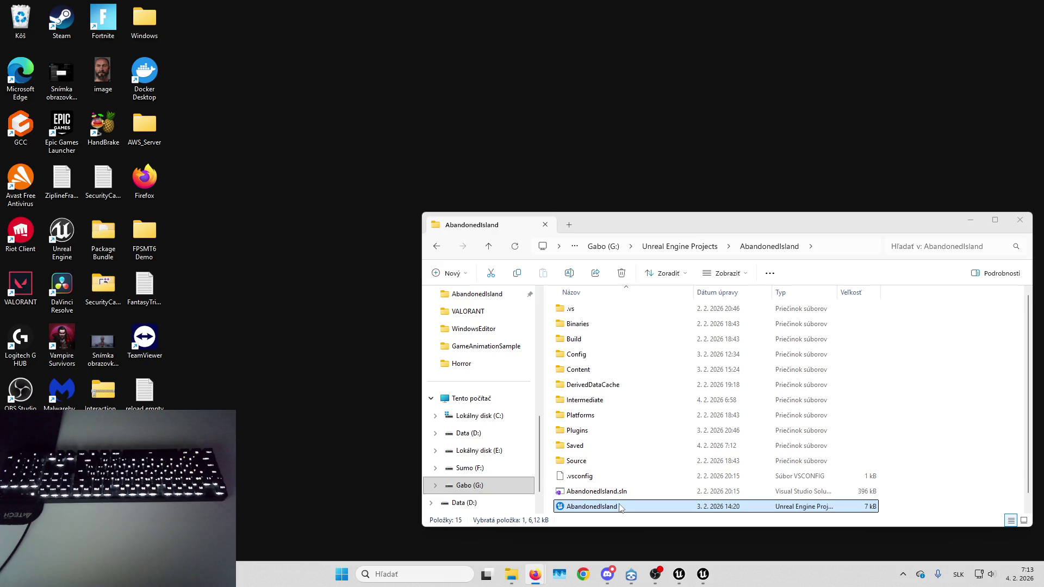
double_click(623, 507)
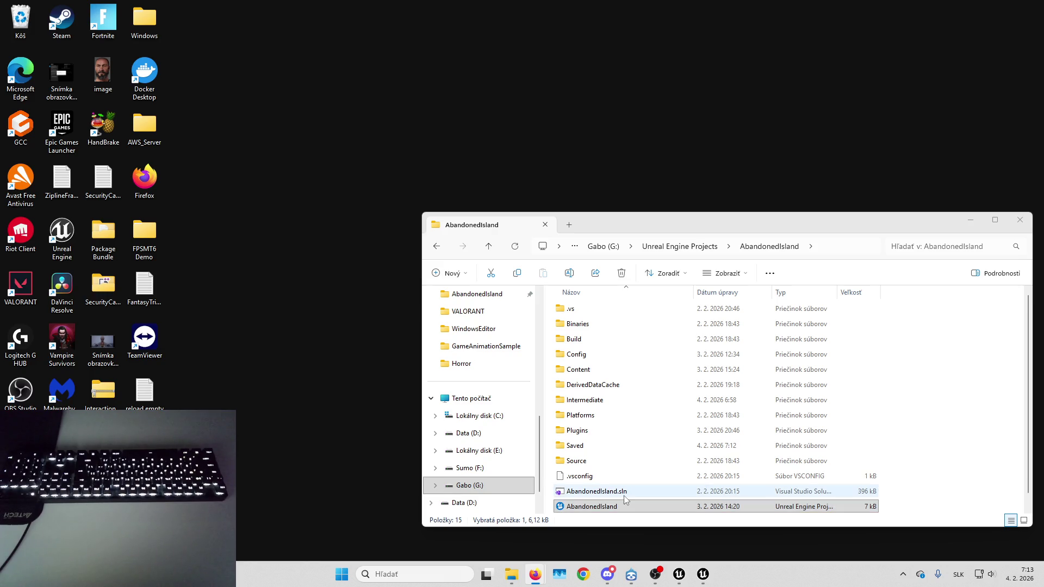
Launch AbandonedIsland.sln from File Explorer in Visual Studio 2022.
double_click(624, 493)
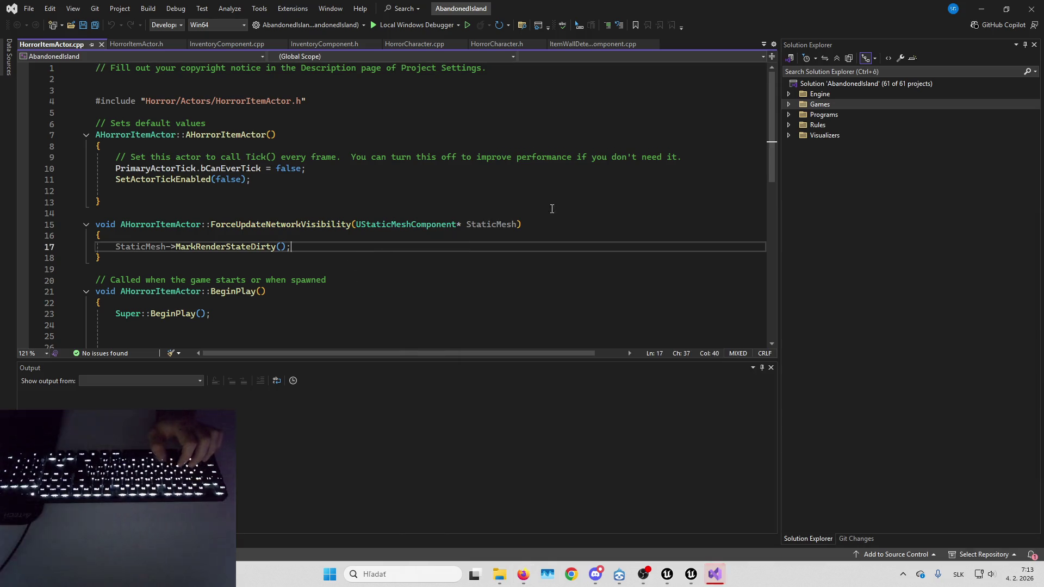
Save the four unsaved Unreal assets including L_Playground, then build the AbandonedIsland solution.
key("ctrl+shift+b")
left_click(696, 574)
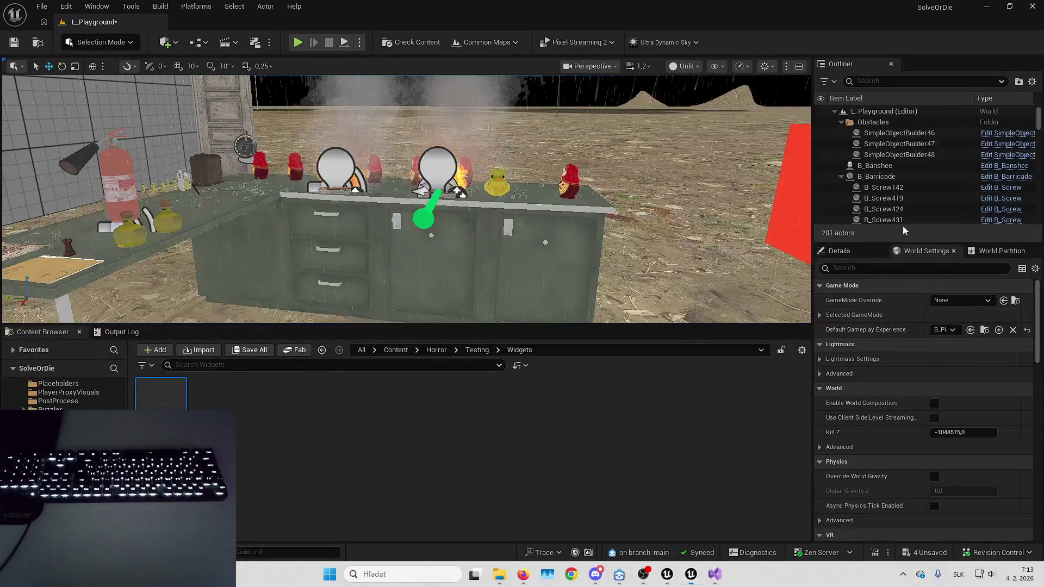
key("ctrl+shift+s")
left_click(569, 409)
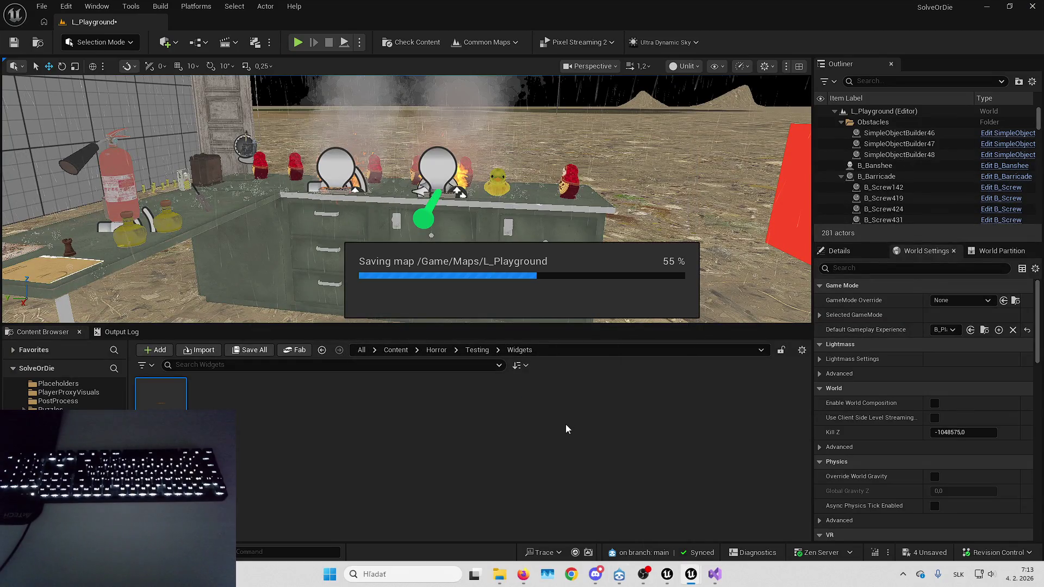
key("alt+Tab")
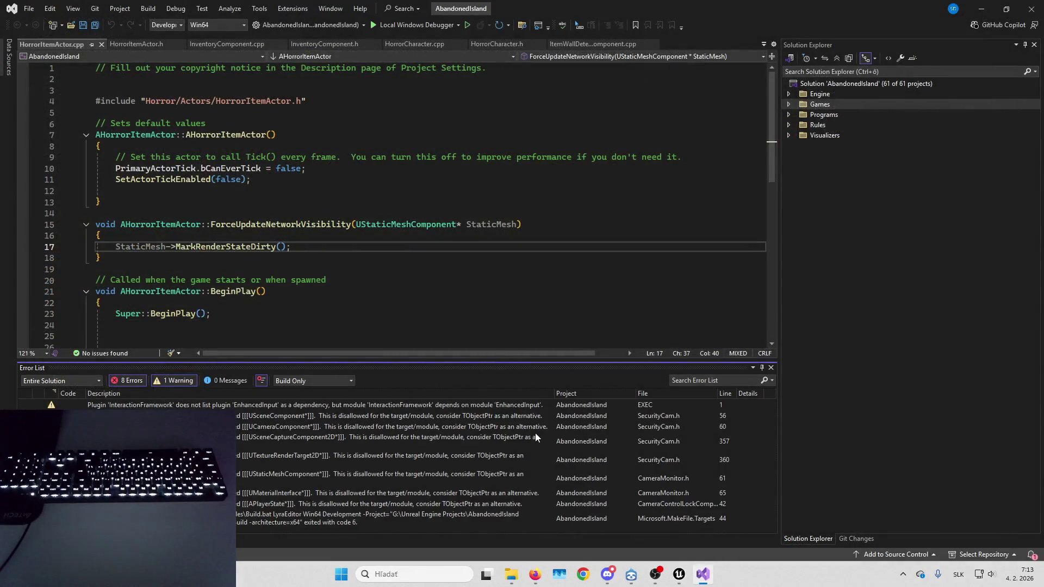
left_click(142, 10)
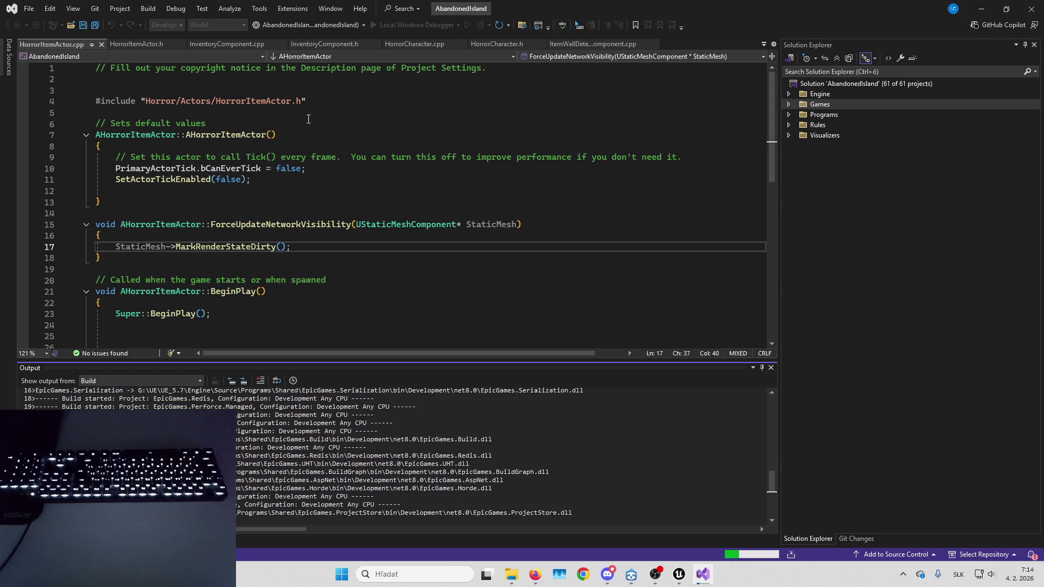
mouse_move(680, 574)
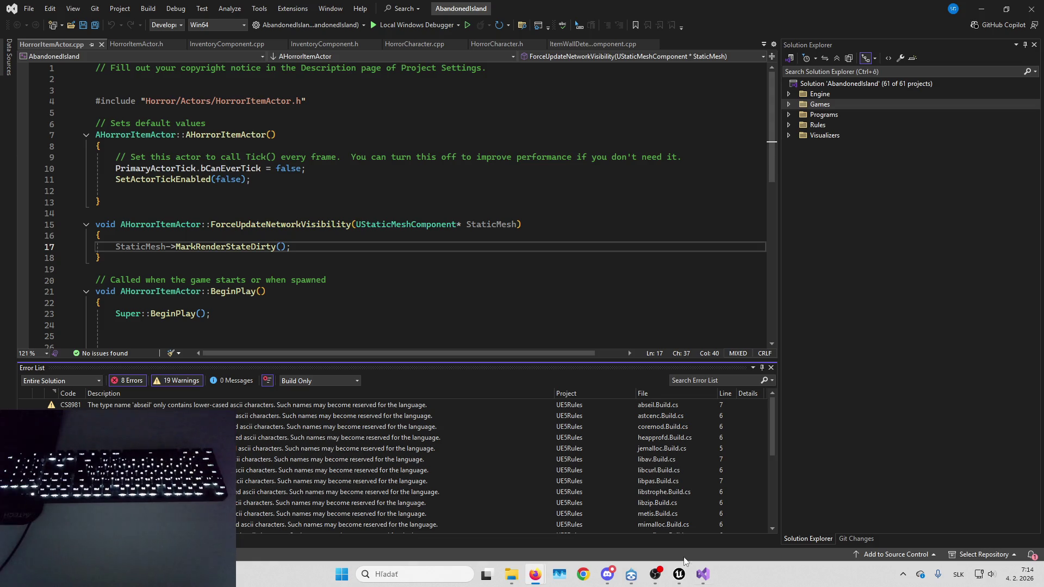
Scroll the Error List to the 8 AbandonedIsland errors, including SecurityCam.h's raw pointers.
scroll(394, 465, "down", 5)
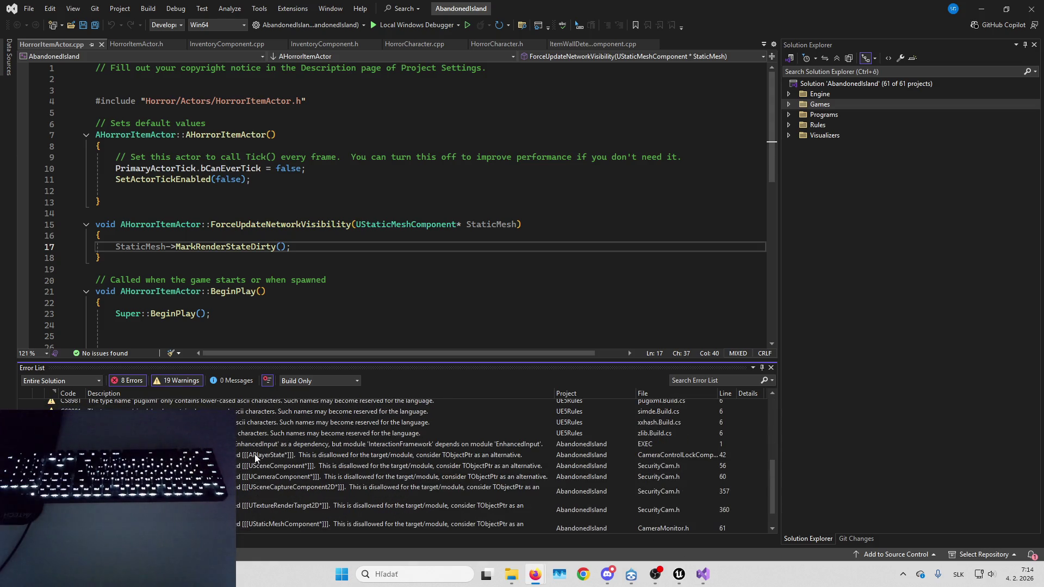
Change ControllingPlayerState in CameraControlLockComponent.h to TObjectPtr<APlayerState>.
double_click(256, 458)
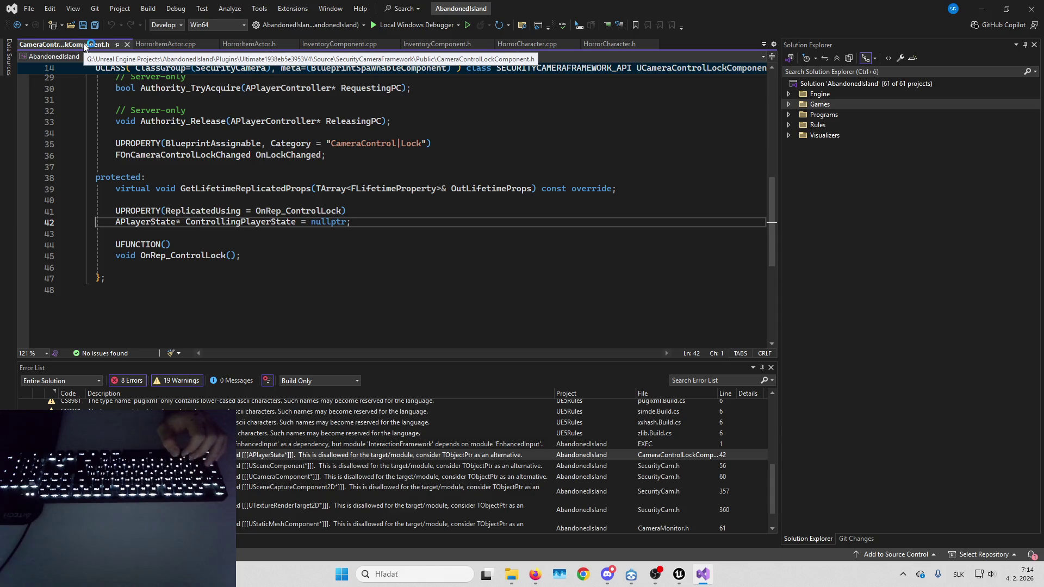
left_click(116, 221)
type("TObject")
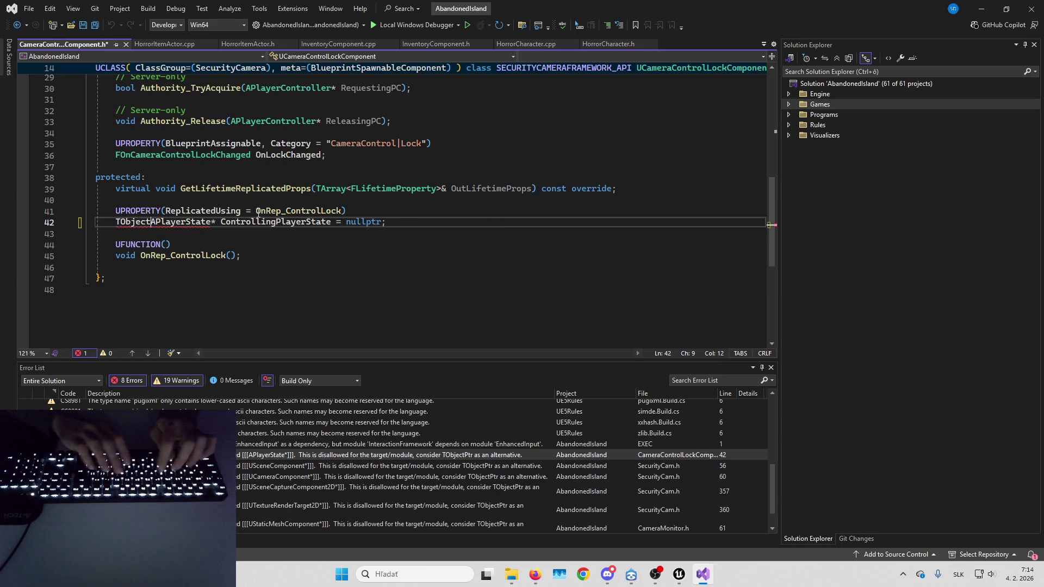
type("Ptr<")
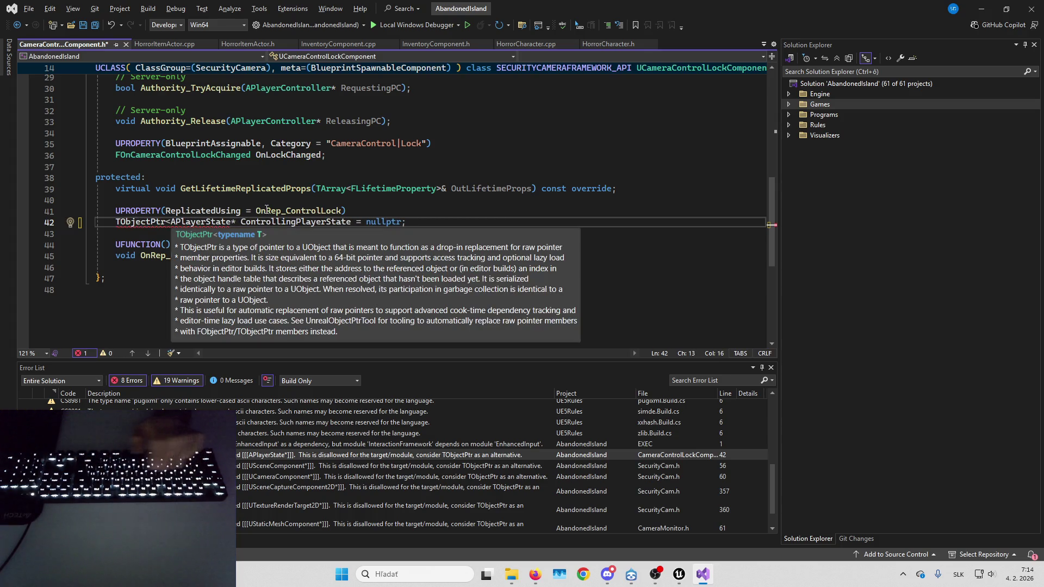
key("ctrl+Right")
key("Delete")
type(">")
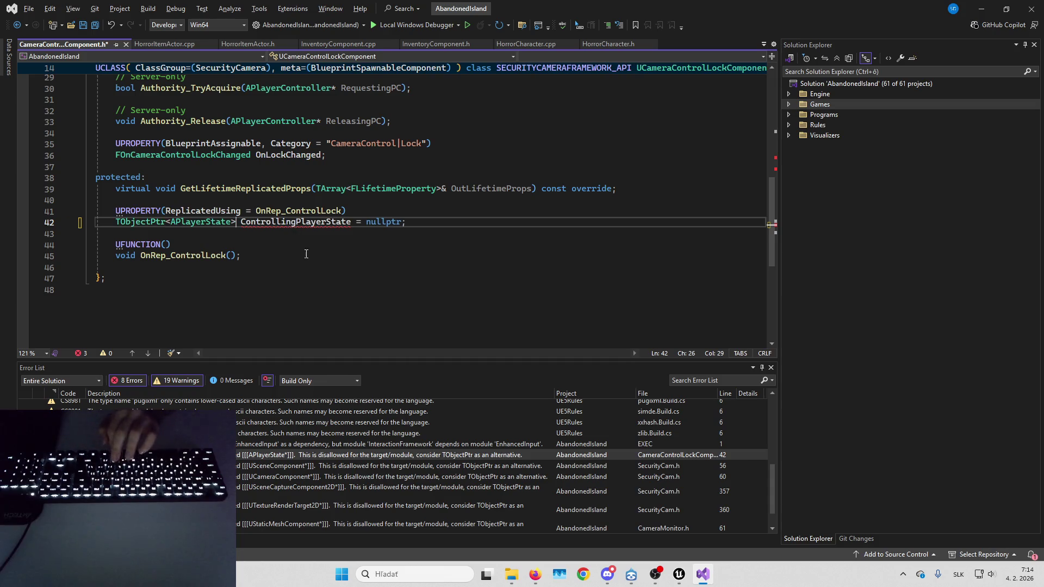
left_click_drag(116, 225, 166, 223)
key("ctrl+c")
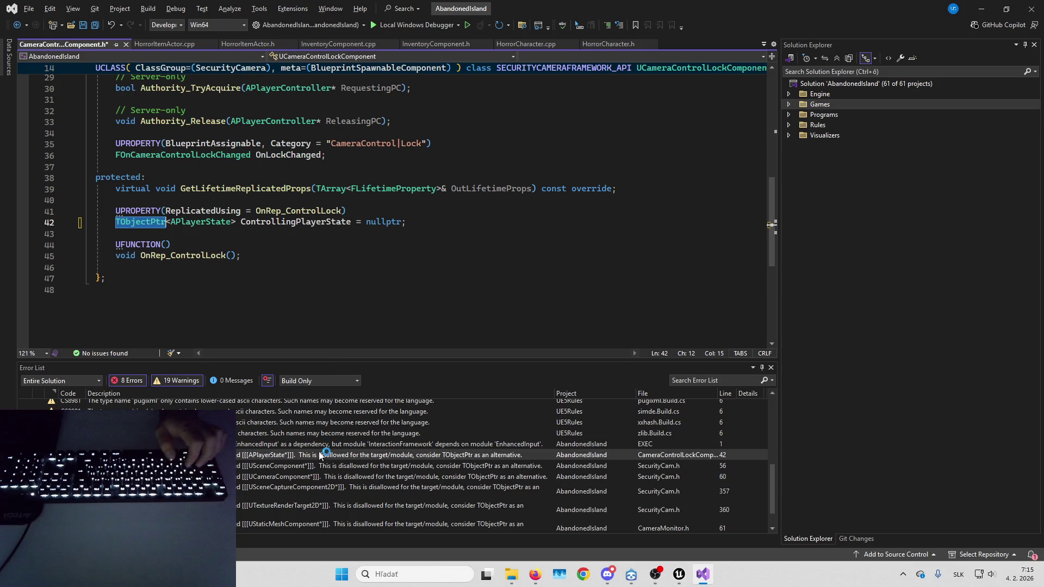
Start converting SecurityCam.h's Root member on line 56 to TObjectPtr<USceneComponent>.
double_click(324, 467)
key("ctrl+v")
type("<")
key("ctrl+Right")
key("Delete")
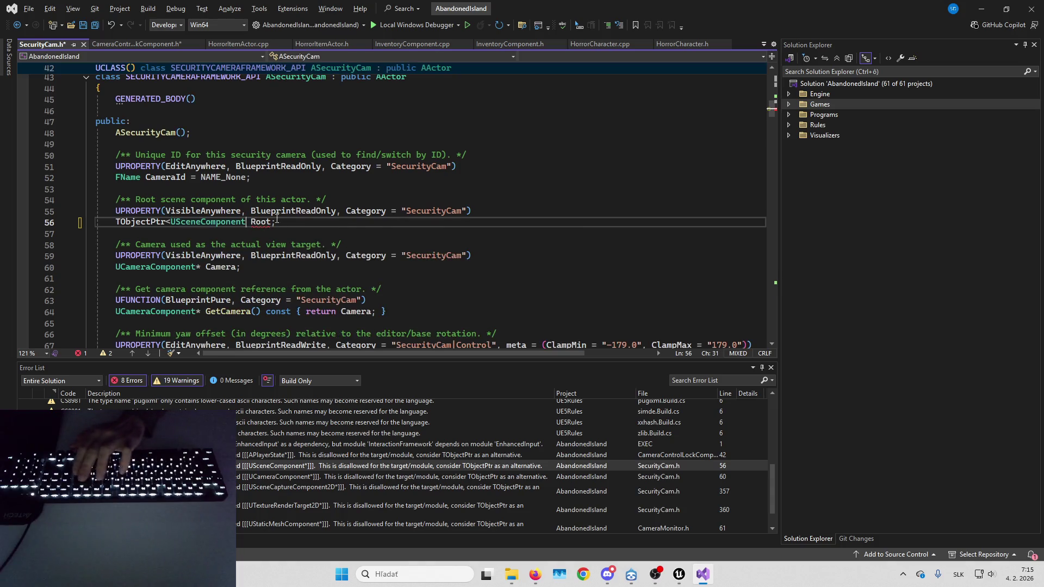
Finish Root as TObjectPtr<USceneComponent> and make the line 60 UCameraComponent a TObjectPtr.
type(">")
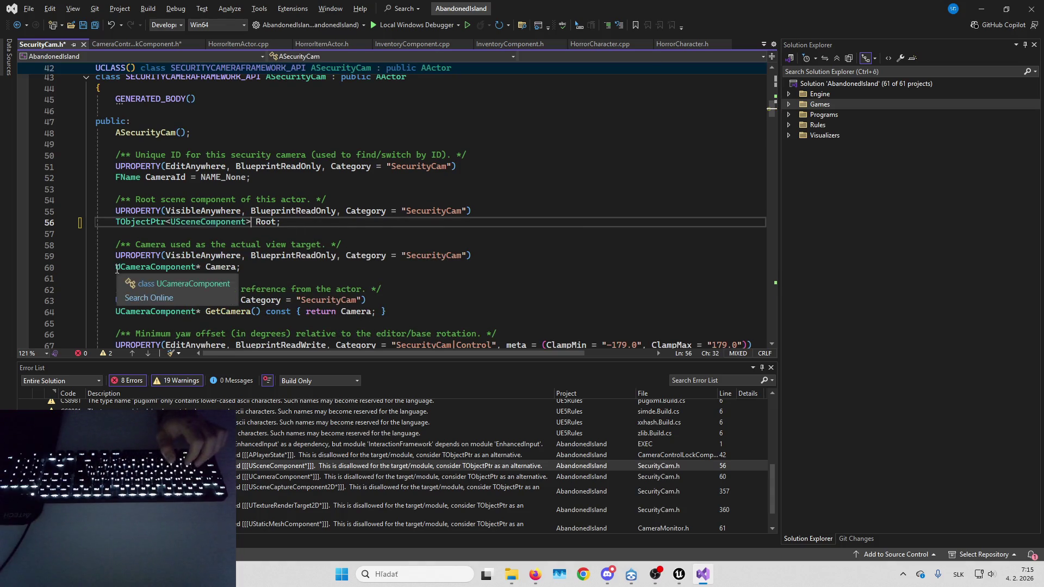
left_click(115, 267)
key("ctrl+v")
type("<")
key("ctrl+Right")
key("Delete")
type(">")
Wrap the USceneCaptureComponent2D and UTextureRenderTarget2D members on lines 357 and 360 in TObjectPtr.
double_click(327, 476)
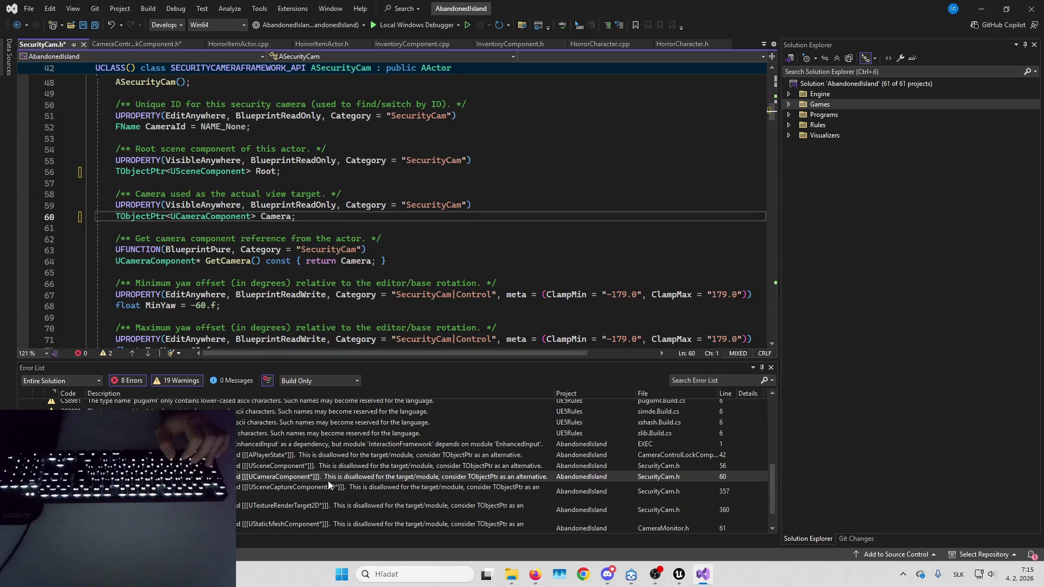
double_click(328, 486)
type("TObjectPtr<")
left_click(292, 216)
key("Delete")
type("> Capture = nullptr;")
left_click(116, 250)
type("TObjectPtr<")
left_click(283, 250)
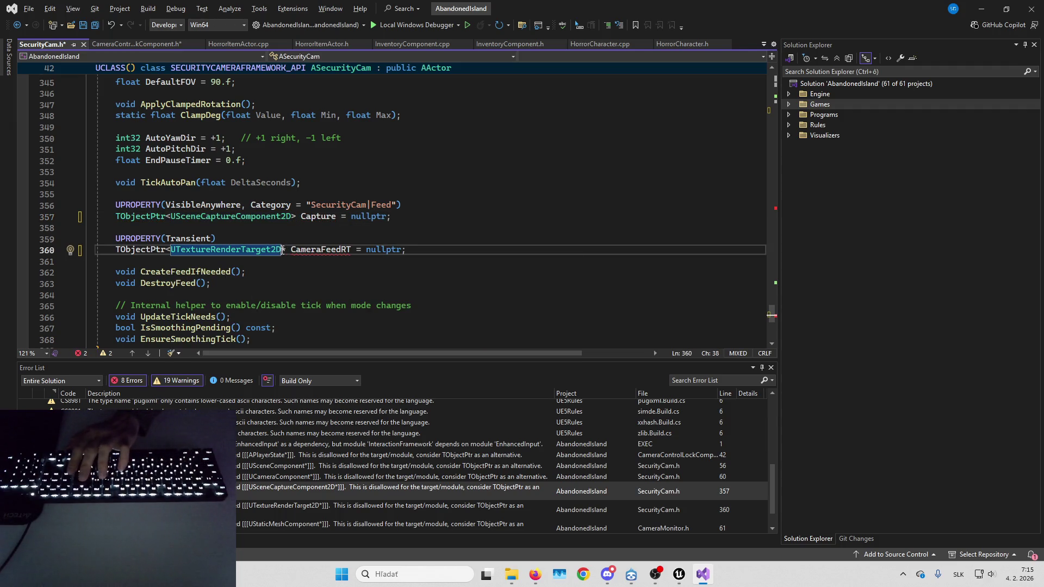
key("Delete")
type(">")
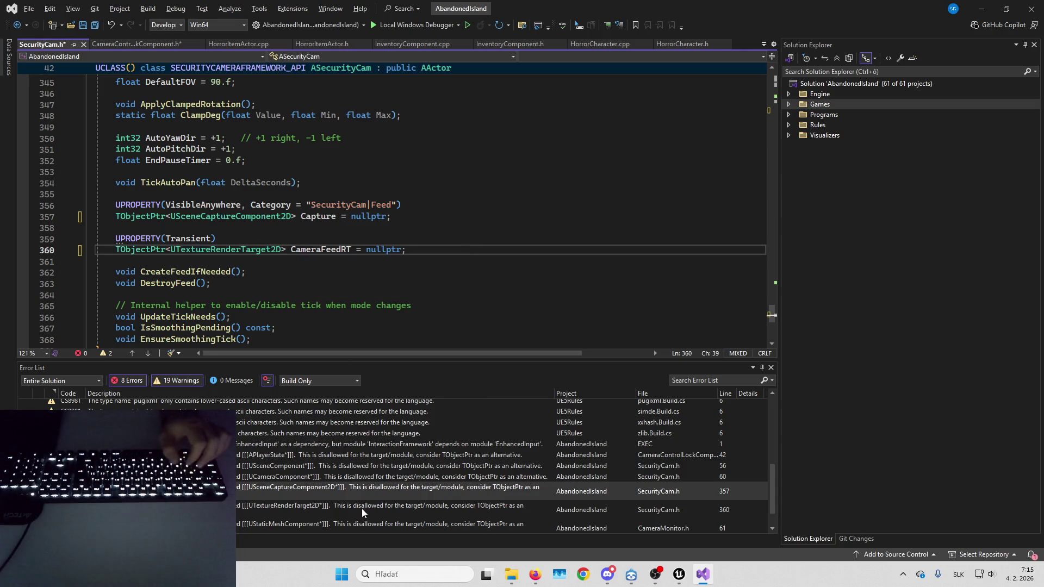
Change CameraMonitor.h's ScreenMesh to TObjectPtr<UStaticMeshComponent>.
double_click(312, 528)
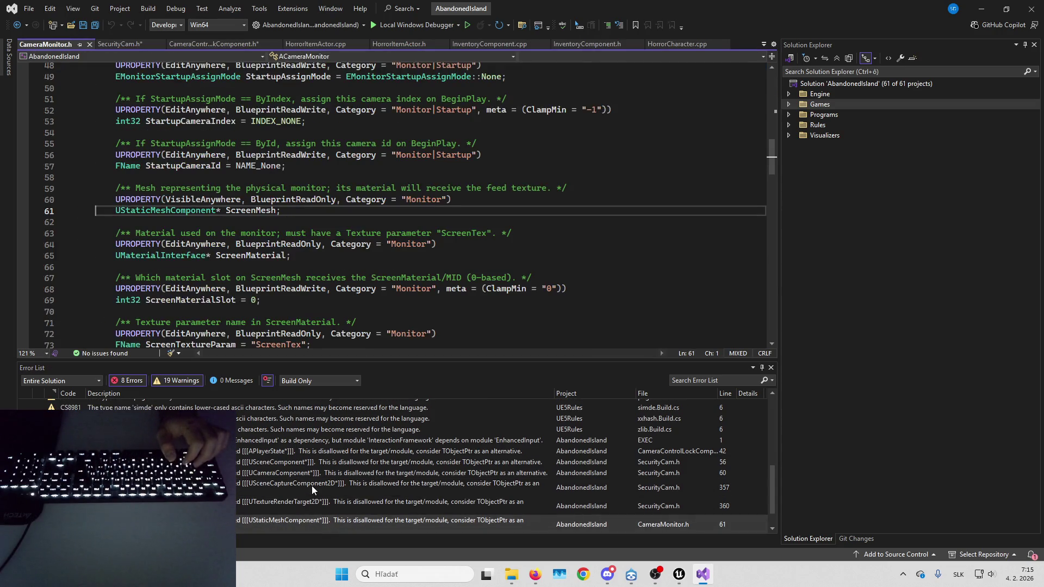
left_click(116, 211)
key("shift+Up")
type("TObjectPtr")
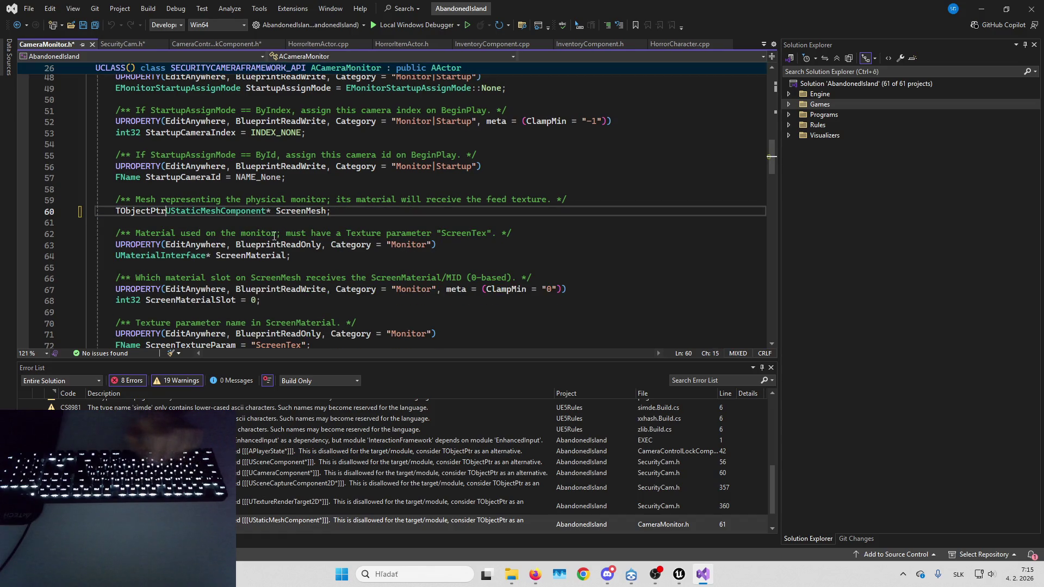
type("<")
left_click(276, 211)
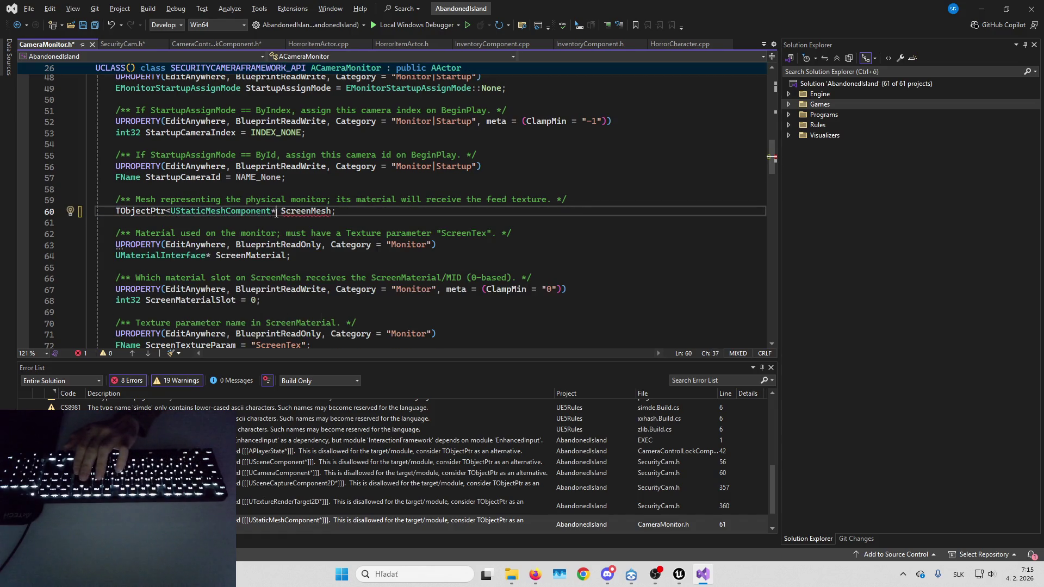
key("BackSpace")
type(">")
Change CameraMonitor.h's ScreenMaterial on line 64 to TObjectPtr<UMaterialInterface>.
scroll(406, 505, "down", 2)
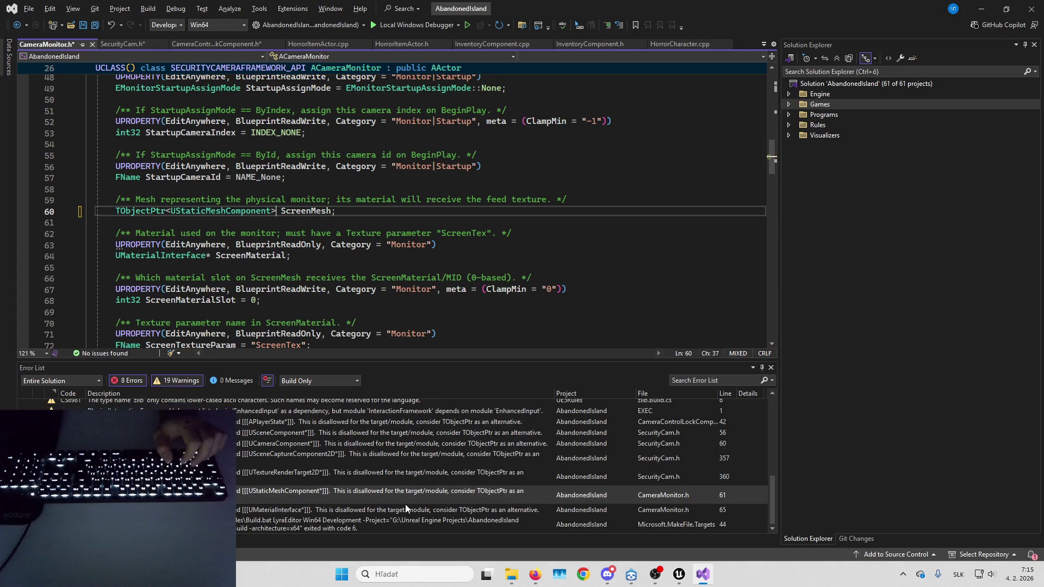
double_click(386, 505)
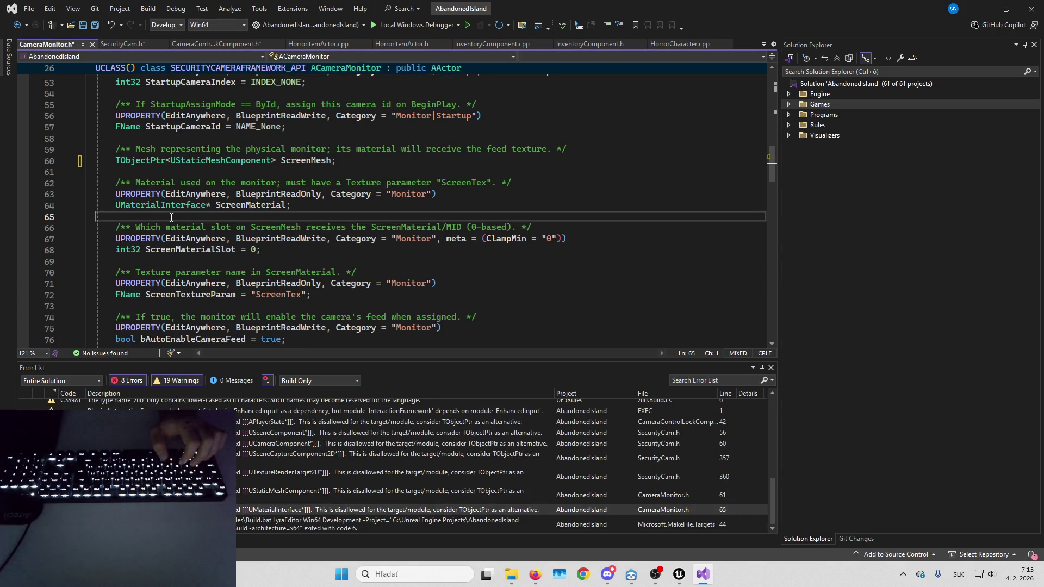
left_click(115, 205)
type("TObjectPtr<")
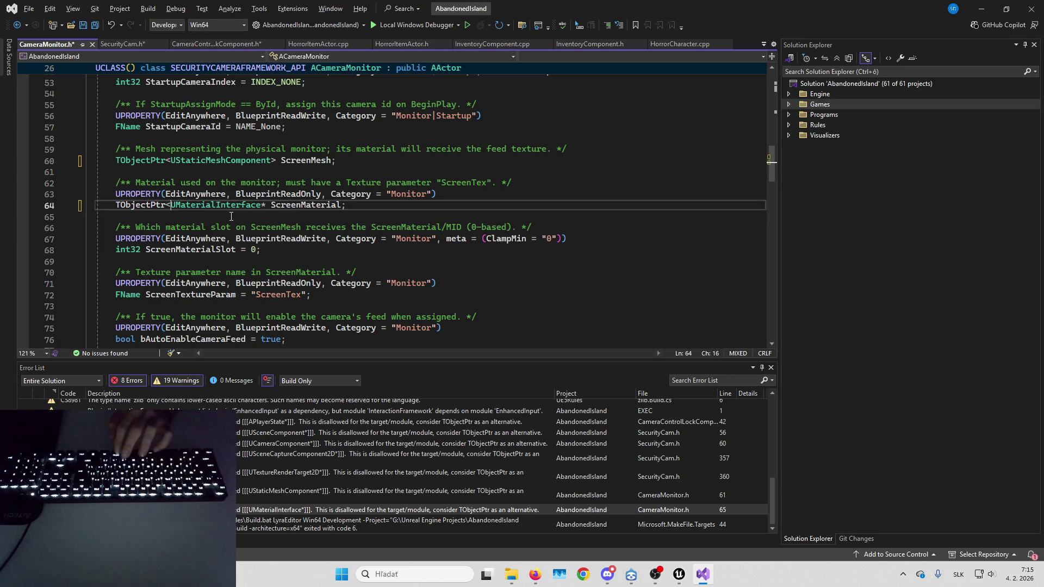
key("ctrl+Right")
key("Delete")
type(">")
key("End")
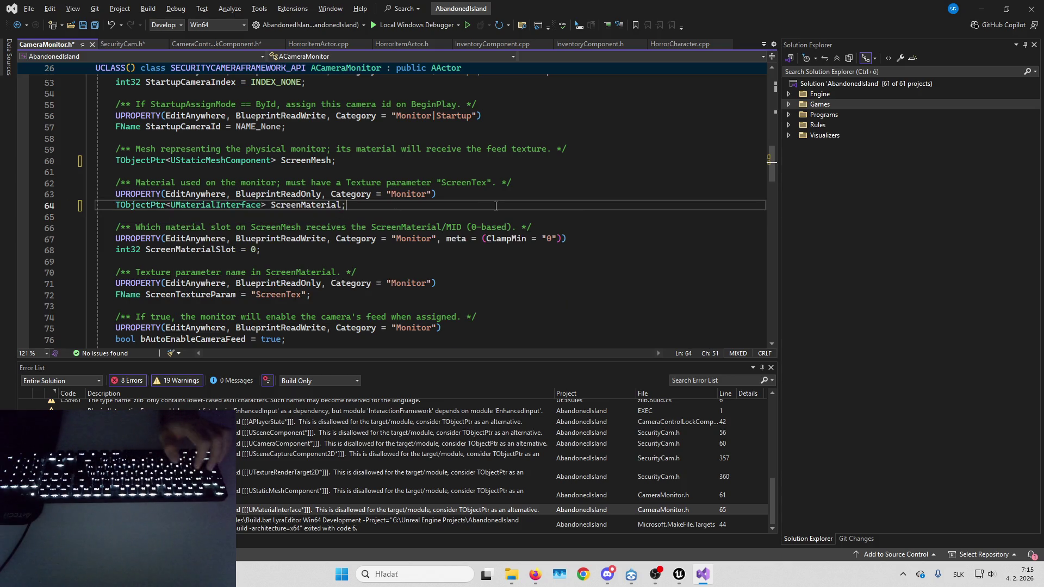
Rebuild with the TObjectPtr fixes and launch AbandonedIsland.uproject from its project folder.
scroll(380, 245, "up", 3)
key("ctrl+shift+b")
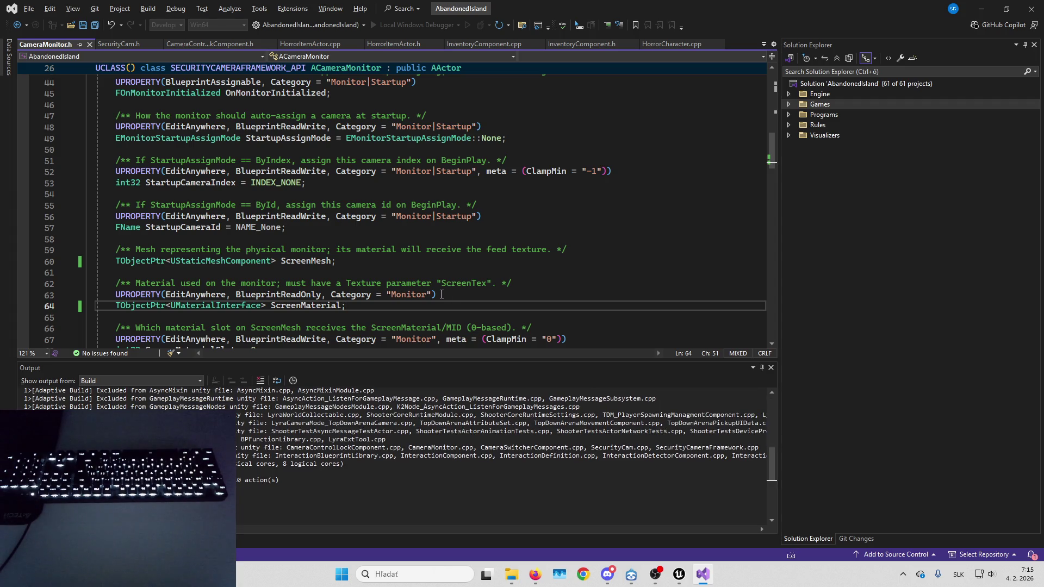
left_click(512, 574)
left_click(609, 508)
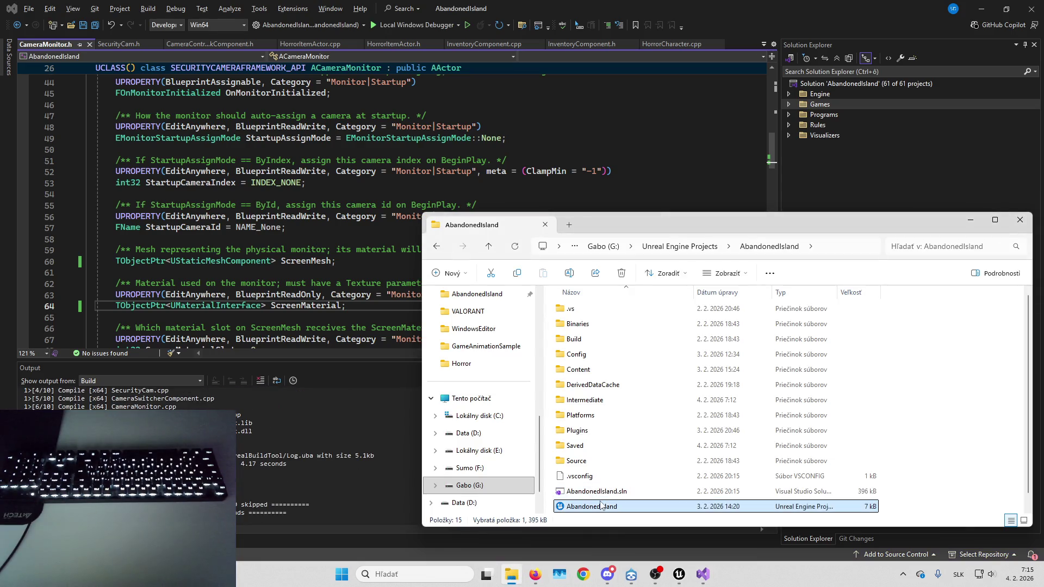
left_click(353, 441)
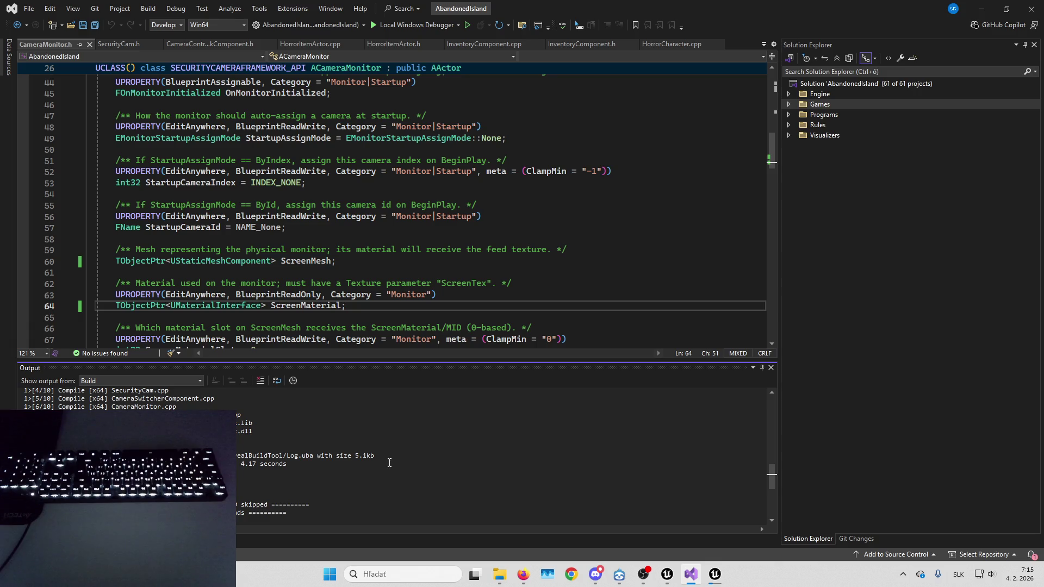
Bring the loaded AbandonedIsland Unreal Editor to the front from its taskbar preview.
mouse_move(715, 574)
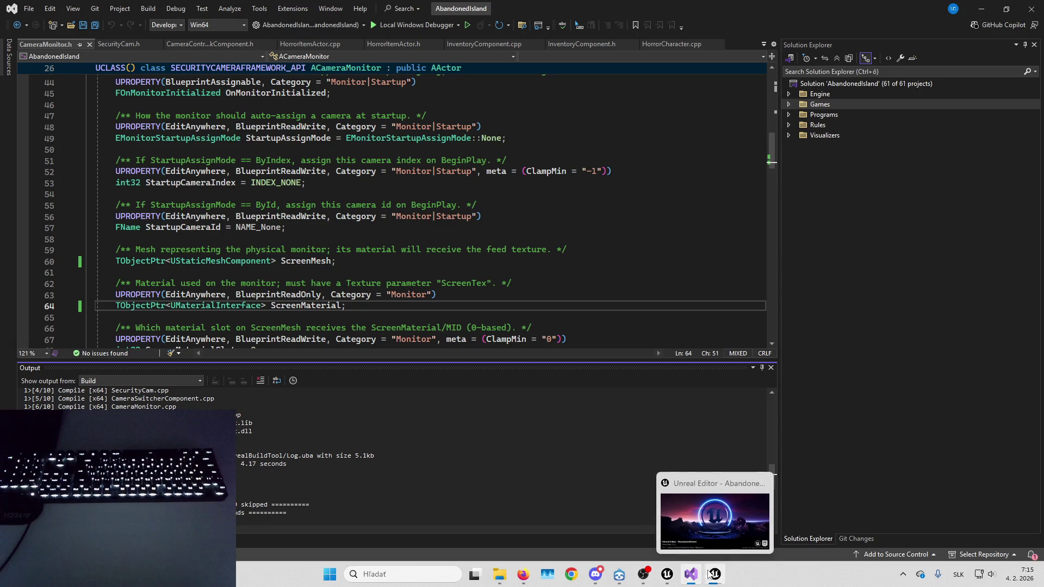
left_click(740, 530)
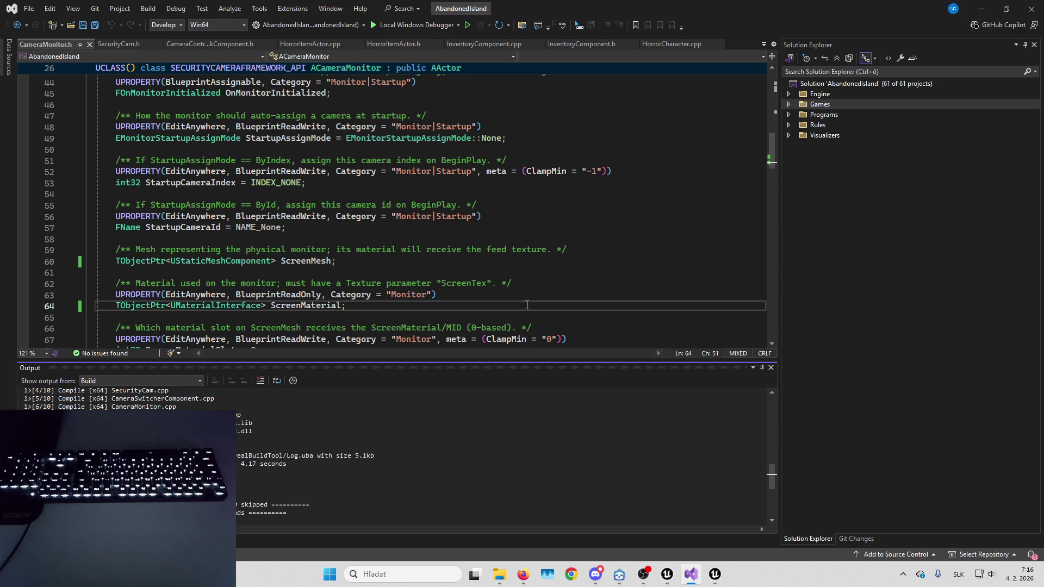
key("alt+Tab")
key("alt+Tab")
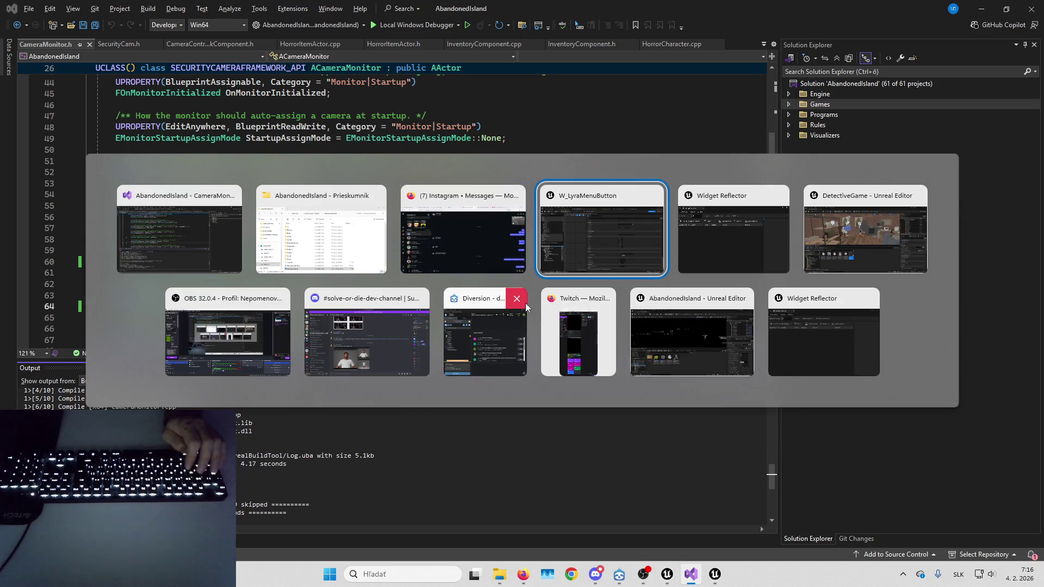
key("Escape")
mouse_move(717, 581)
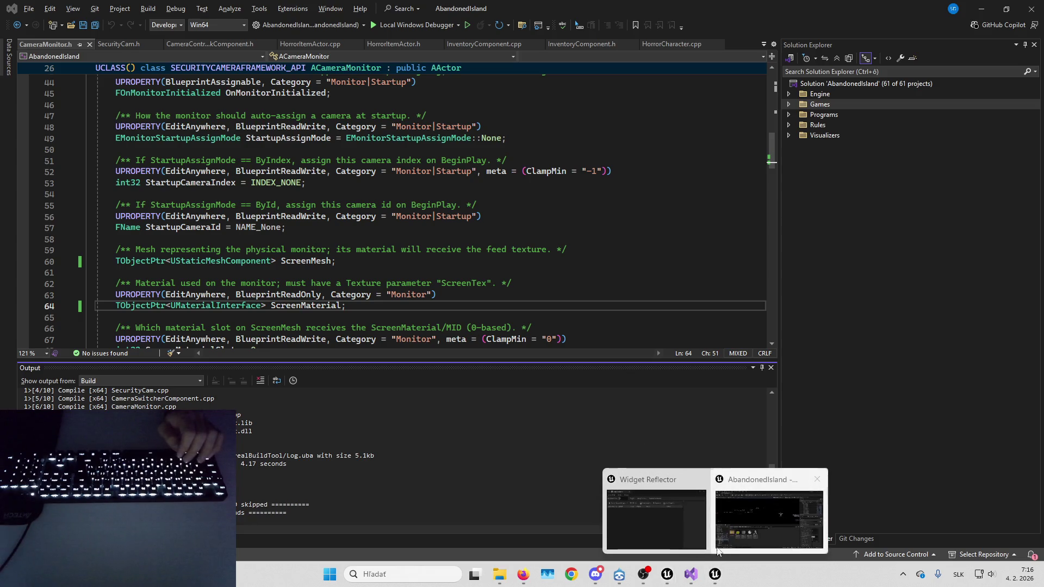
left_click(742, 524)
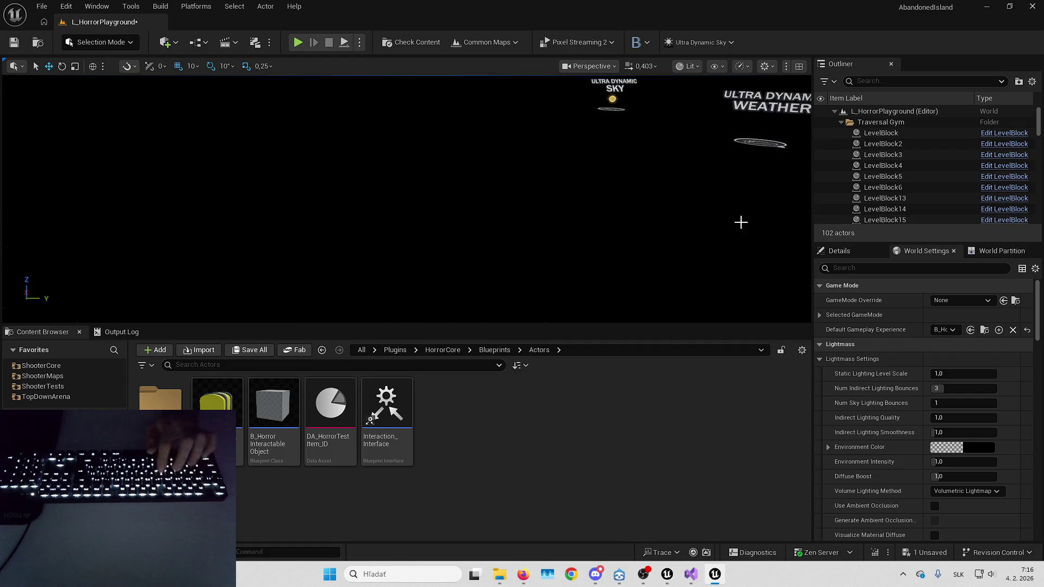
double_click(267, 459)
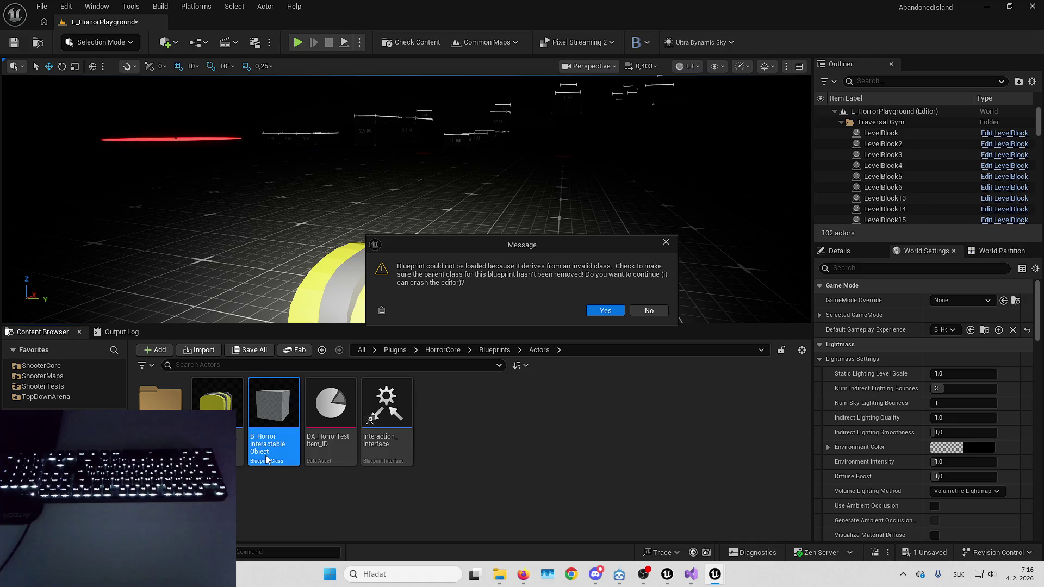
left_click(604, 310)
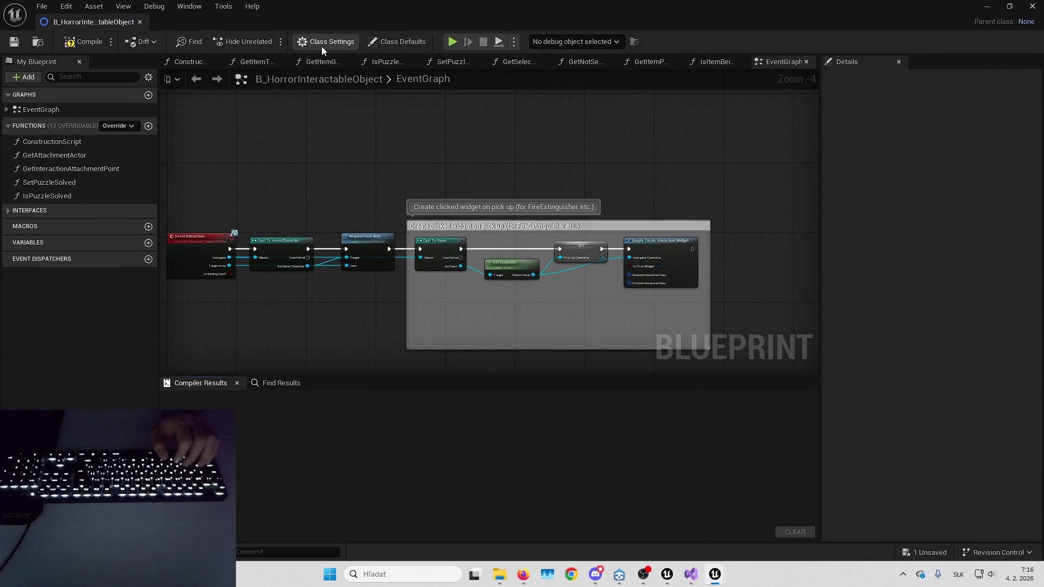
left_click(322, 46)
left_click(937, 113)
type("horror")
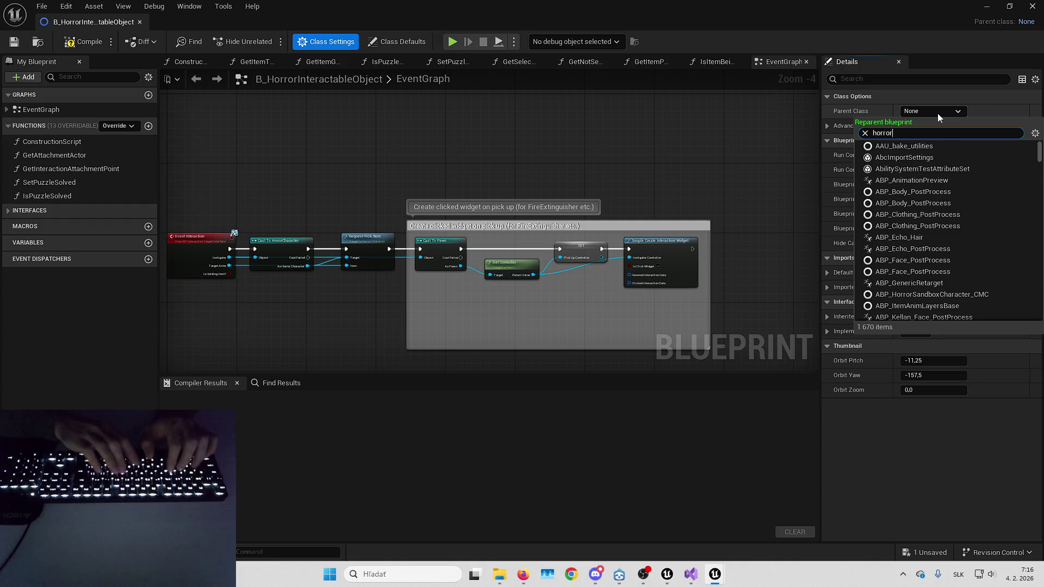
type(" act")
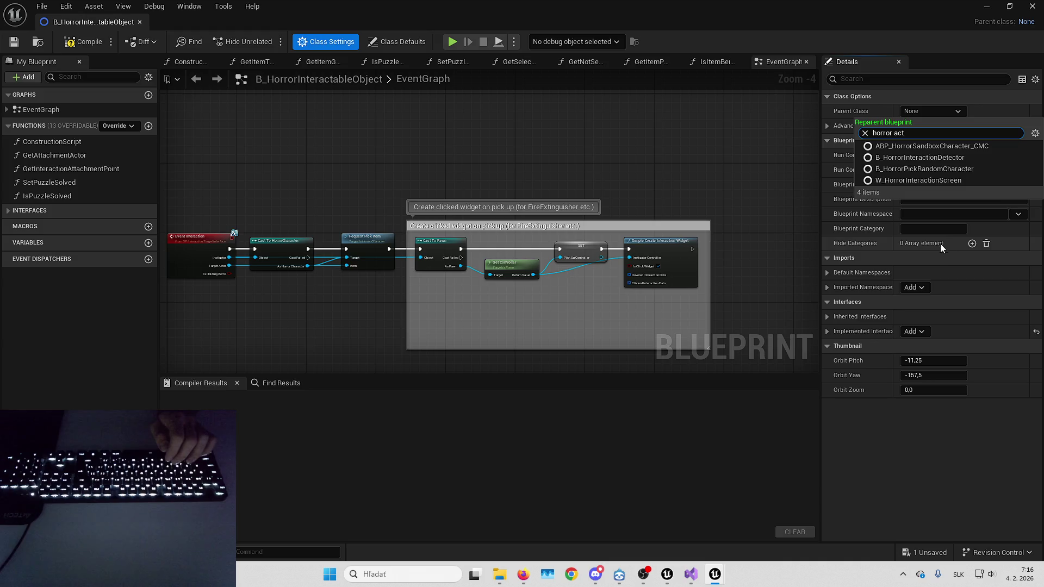
key("Escape")
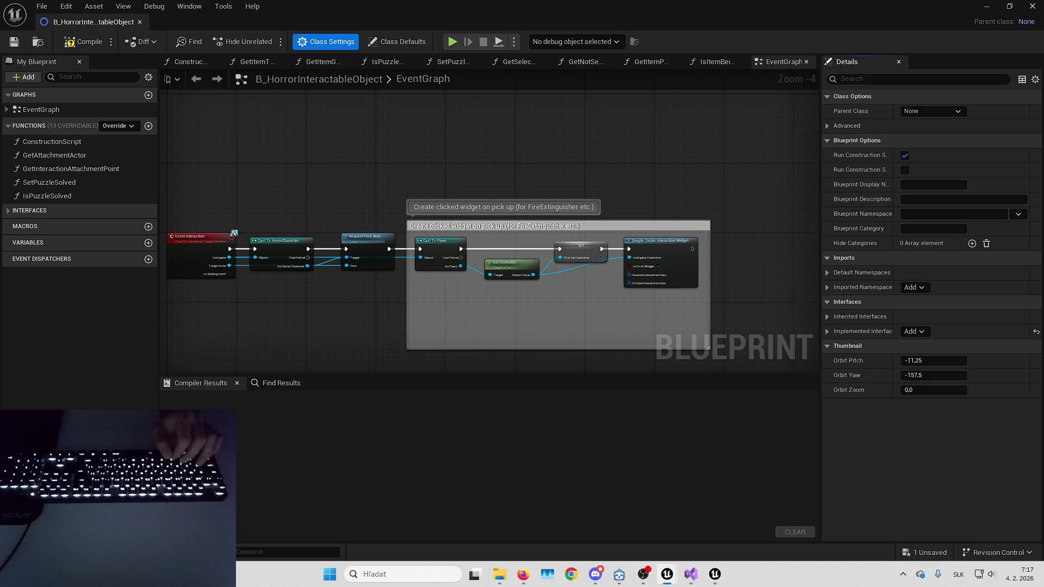
left_click(926, 109)
type("horror ite")
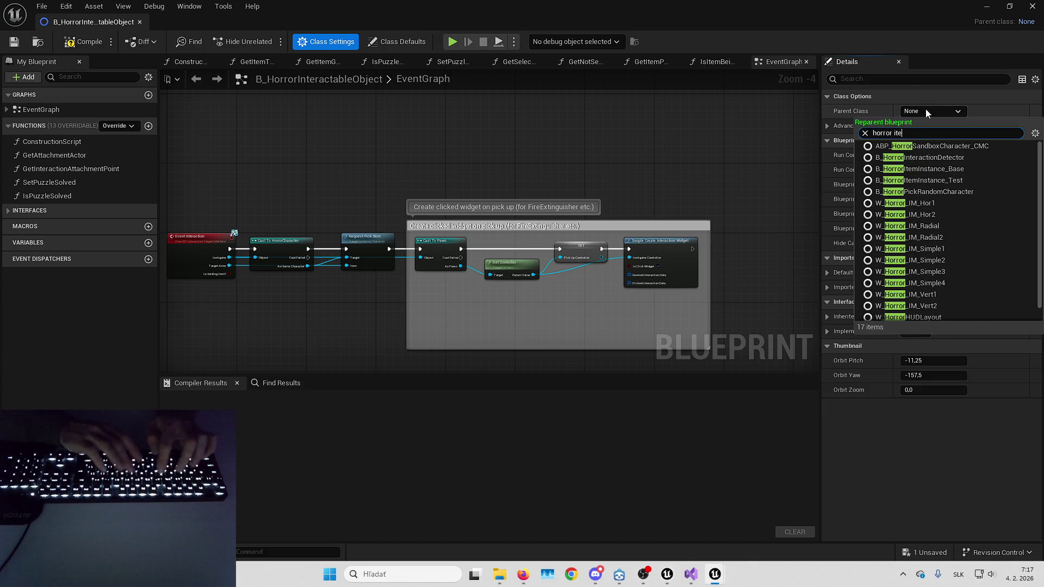
type("m actor")
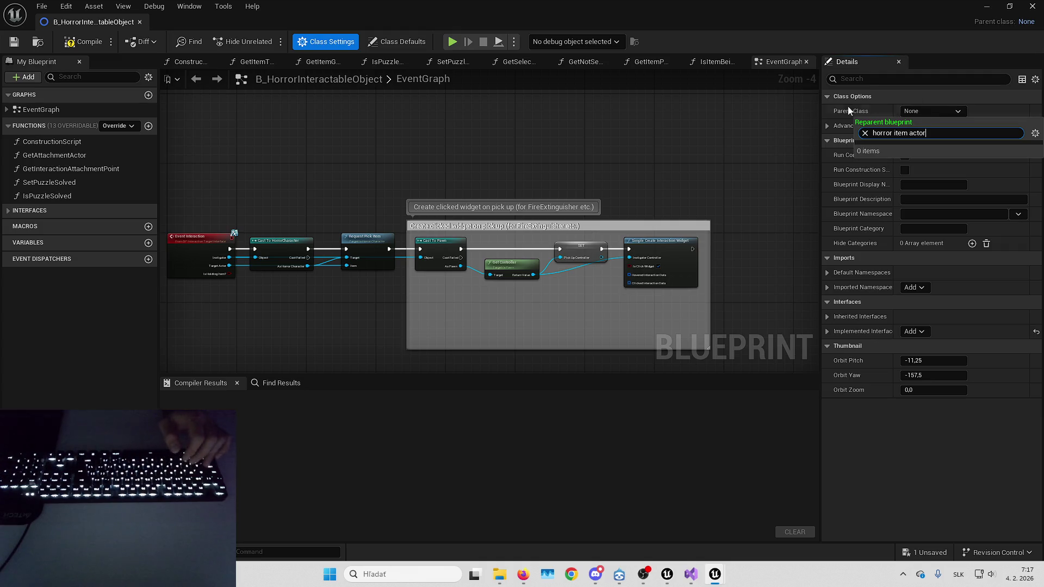
key("Escape")
left_click(983, 6)
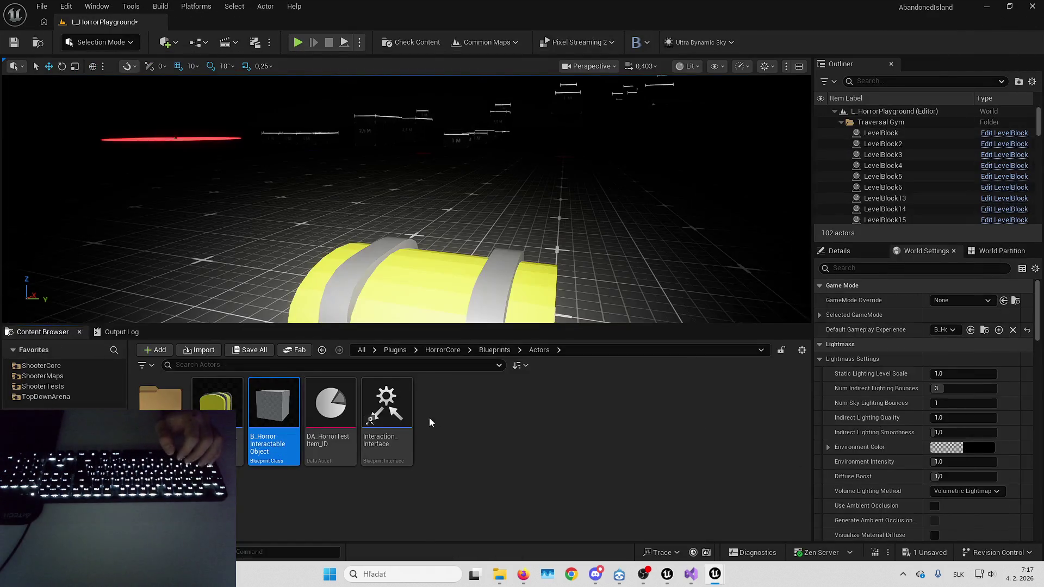
Confirm HorrorItemActor exists in the Blueprint Class picker for the Actors folder, then cancel.
right_click(498, 419)
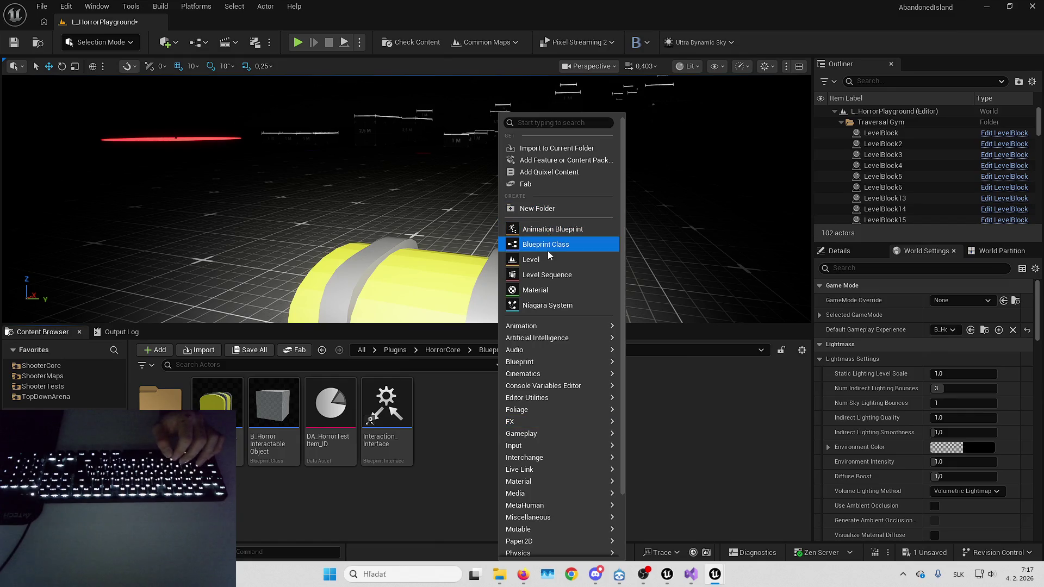
left_click(547, 250)
type("horro")
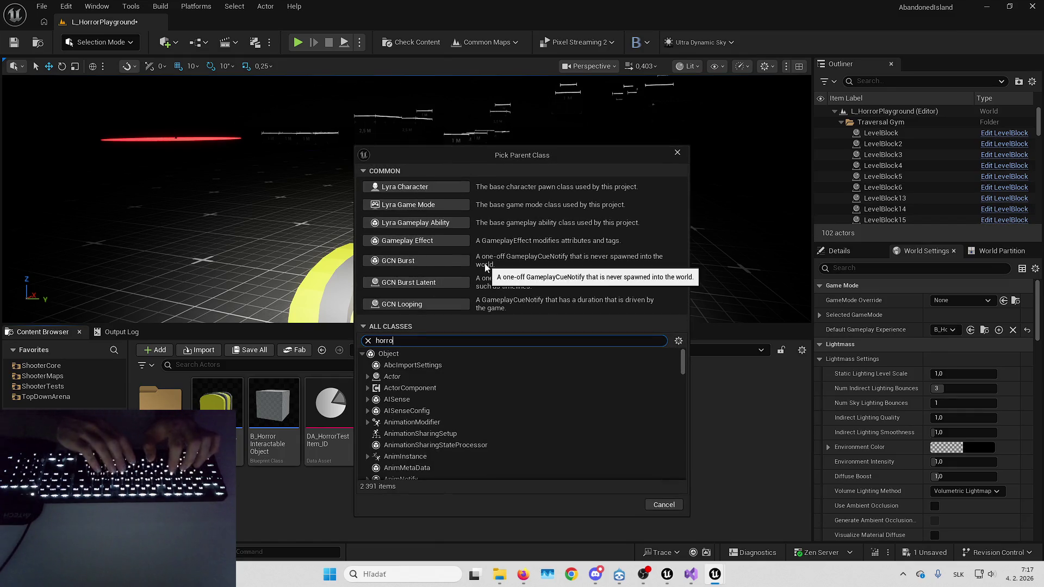
type("r item ac")
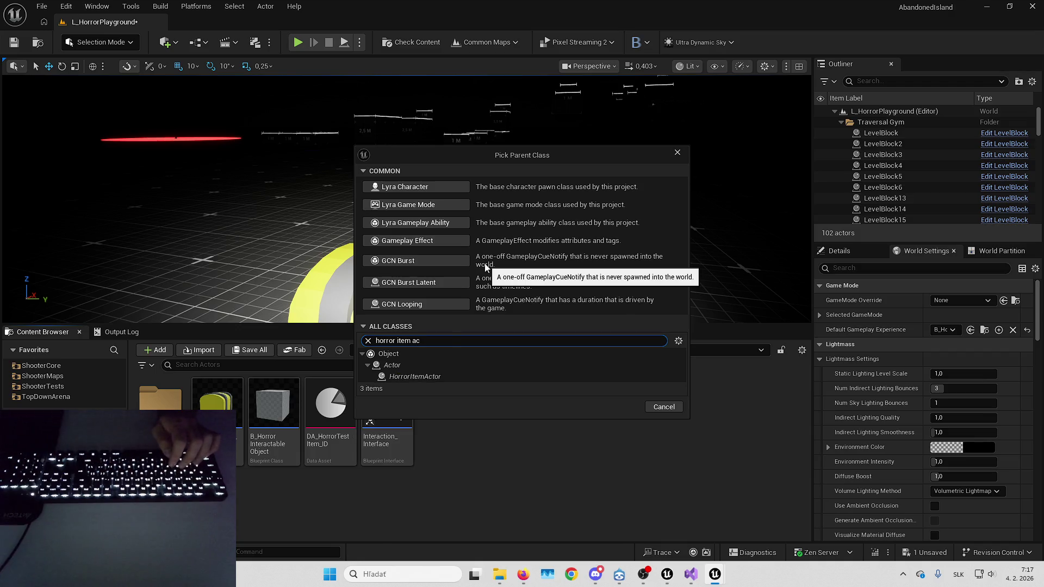
left_click(664, 407)
Force-delete B_HorrorInteractableObject and bring the migration Asset Report into view.
left_click(274, 405)
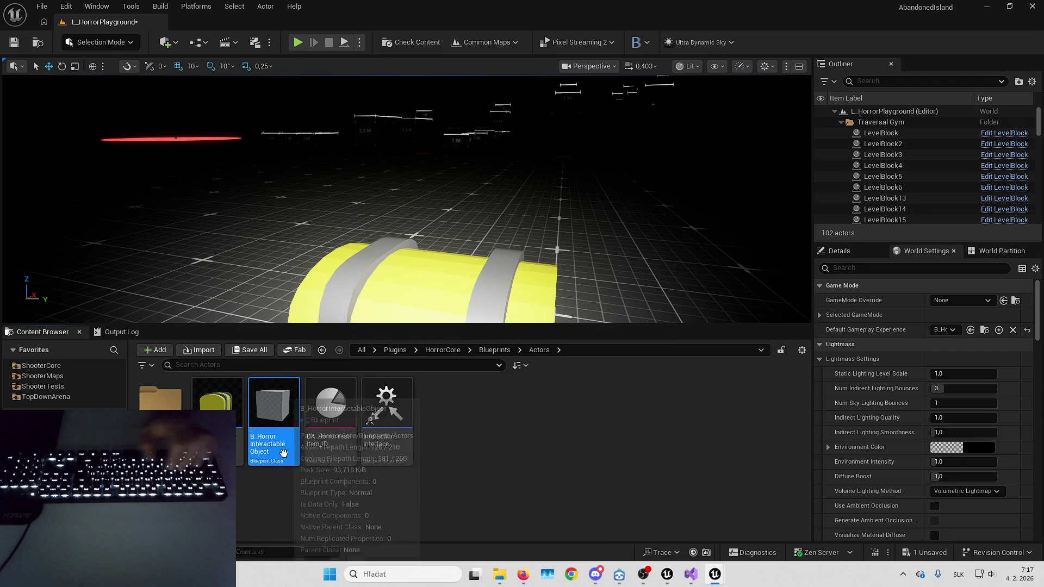
key("Delete")
left_click(474, 462)
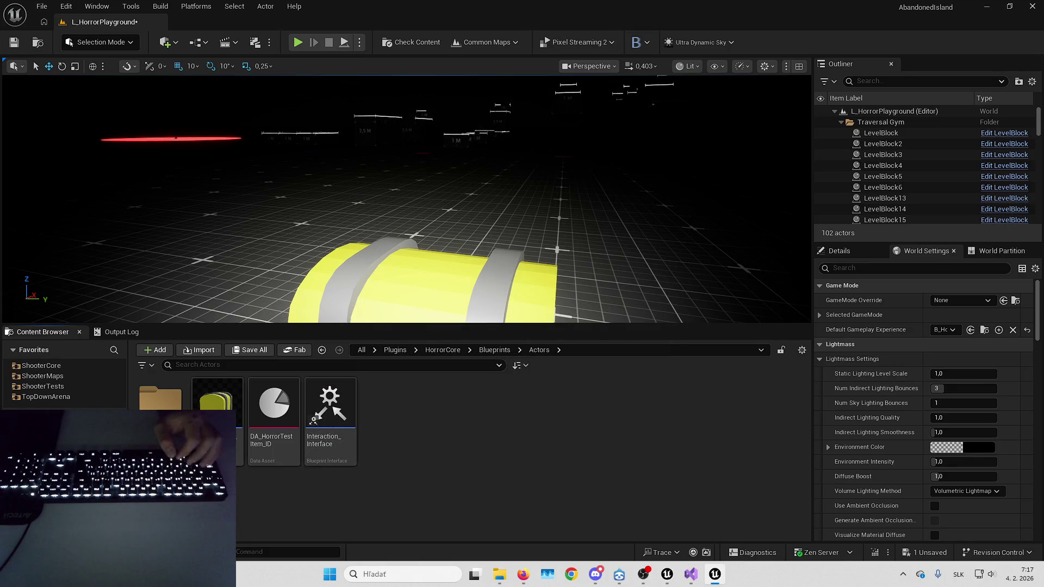
key("alt+Tab")
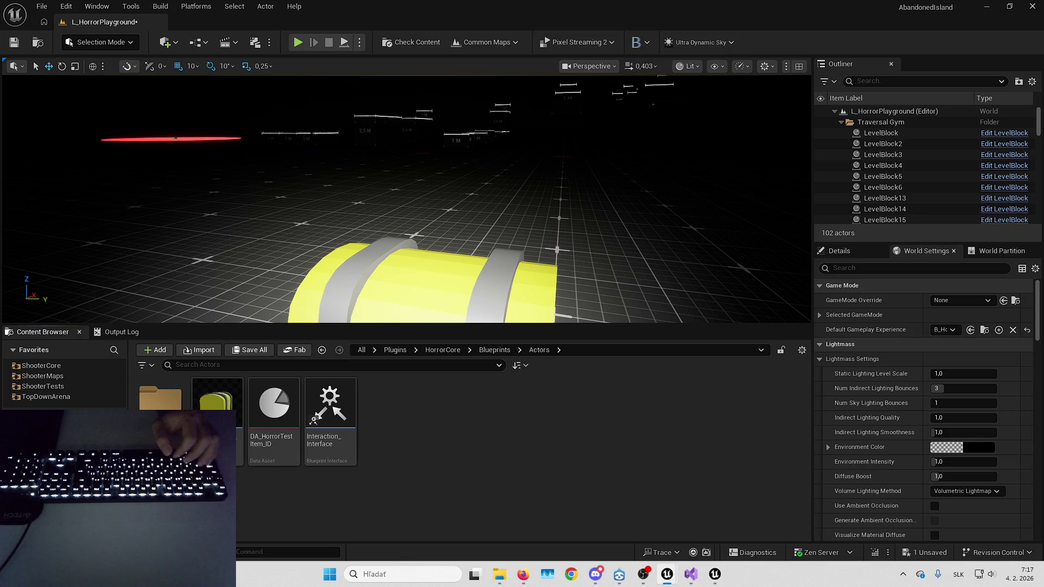
left_click_drag(618, 202, 619, 220)
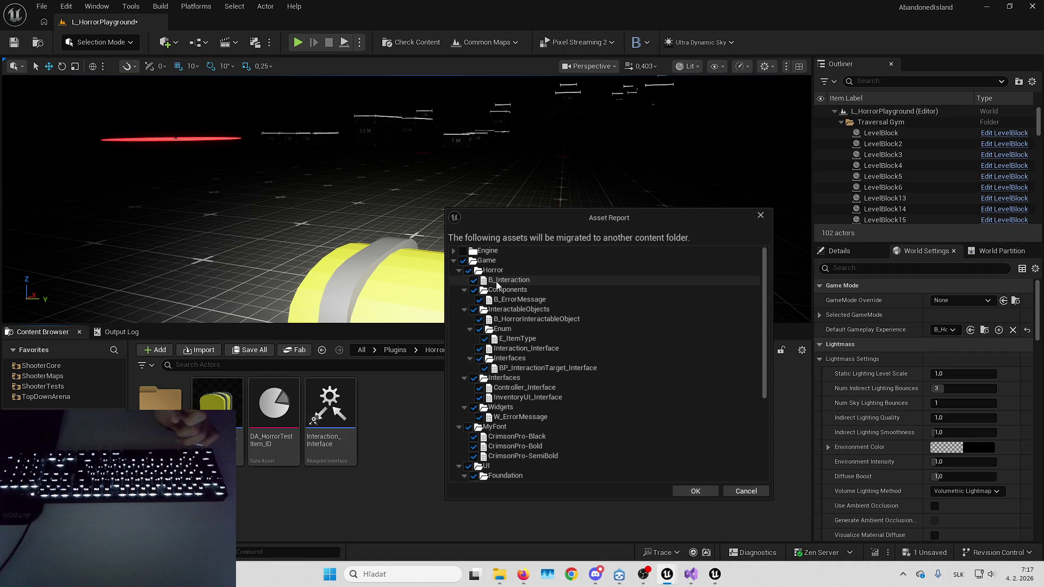
Inspect the DetectiveGame project's Content/Horror folder, then return to the AbandonedIsland editor.
left_click_drag(523, 225, 740, 225)
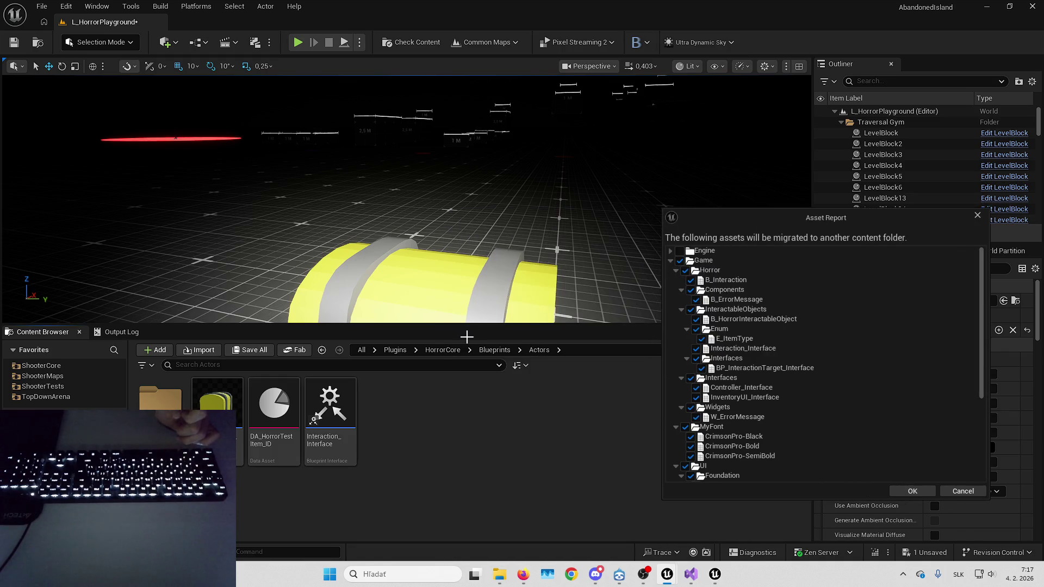
mouse_move(1042, 179)
left_mouse_down()
mouse_move(995, 218)
mouse_move(346, 177)
left_mouse_up()
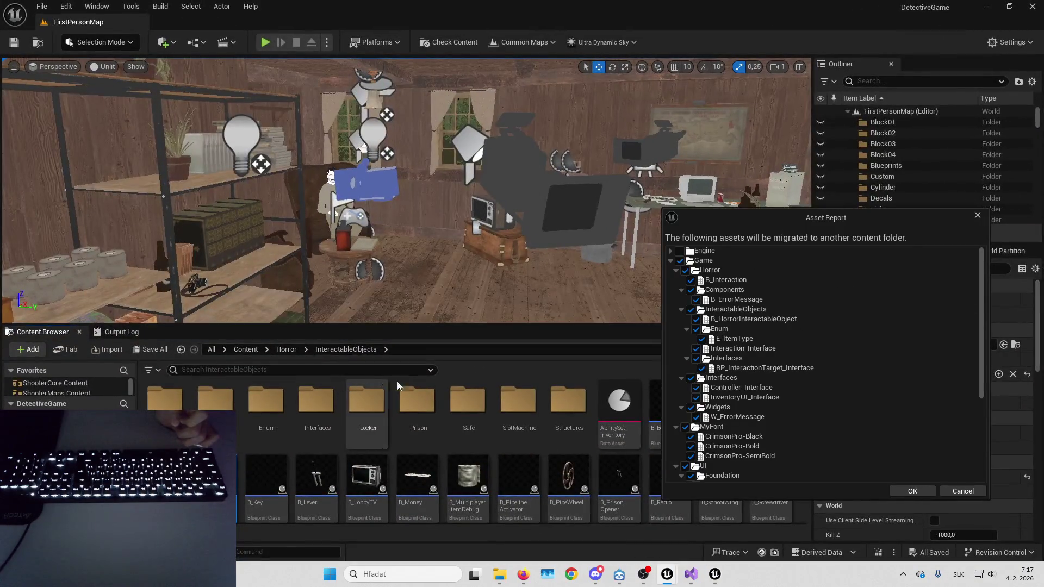
left_click(286, 349)
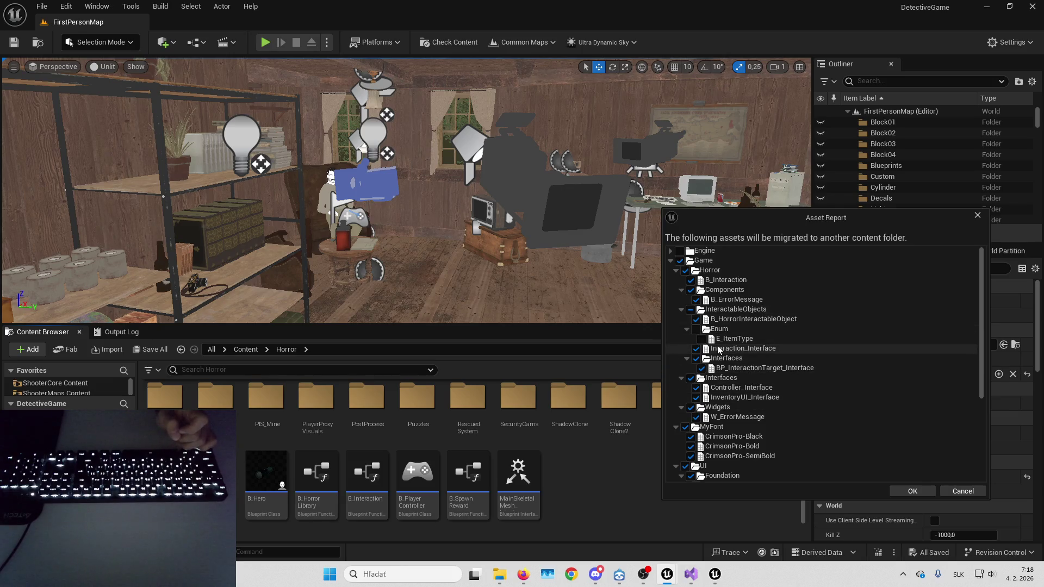
key("alt+Tab")
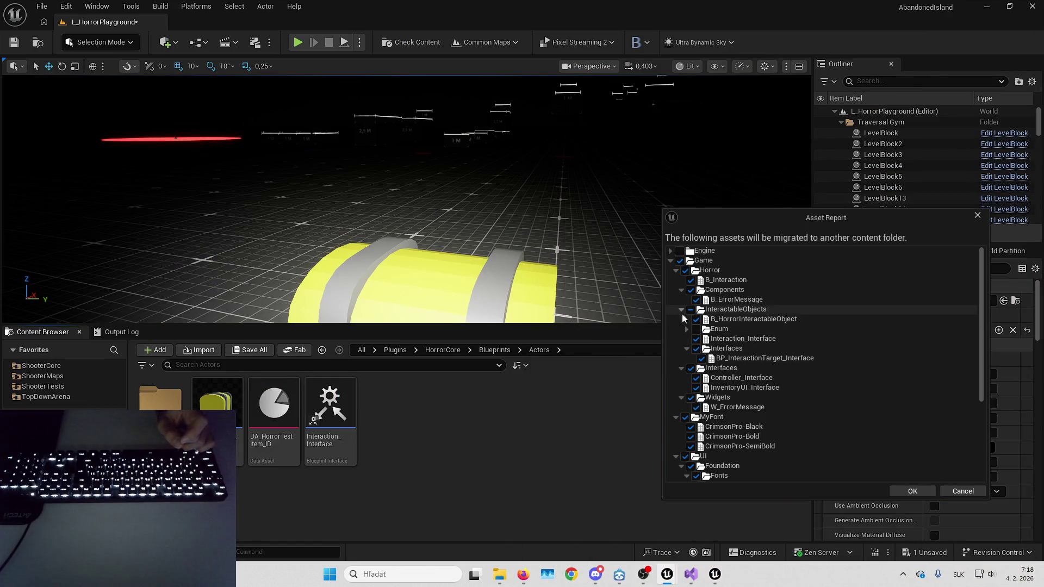
key("Escape")
Browse HorrorCore's Actors folder, then confirm the first migration Asset Report with OK.
left_click(498, 351)
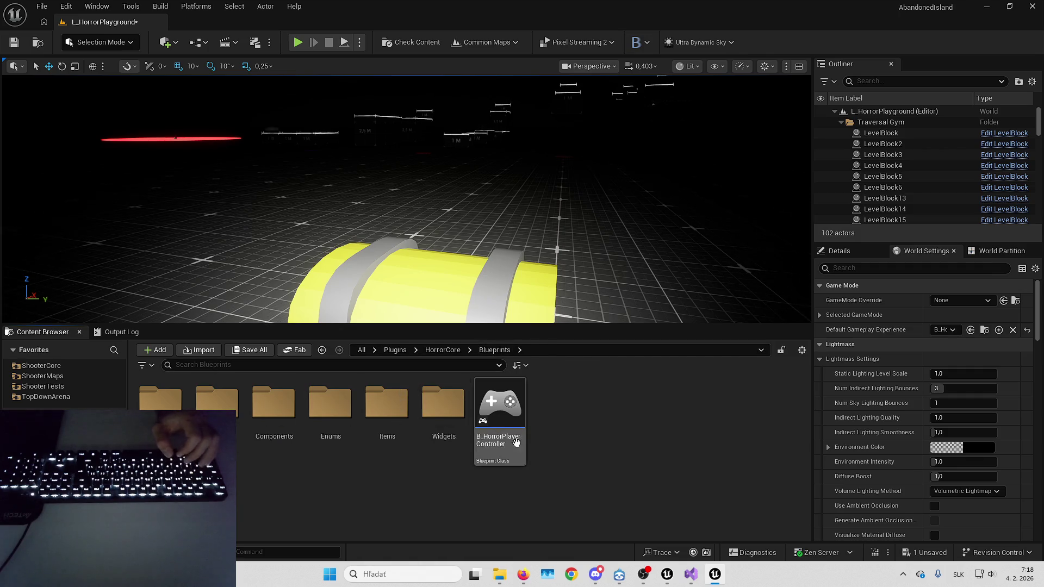
double_click(161, 402)
double_click(160, 402)
key("alt+Left")
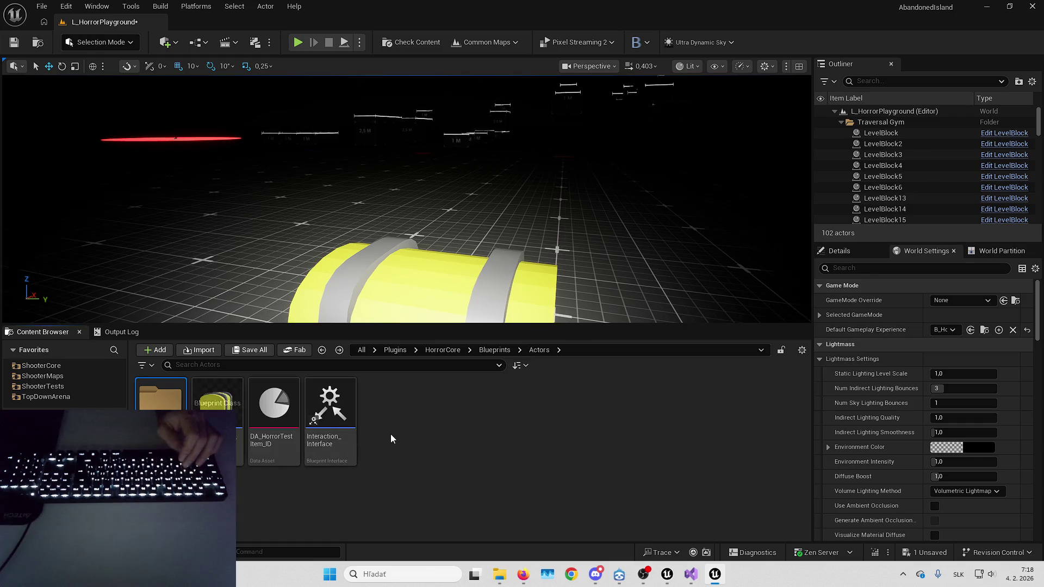
mouse_move(667, 574)
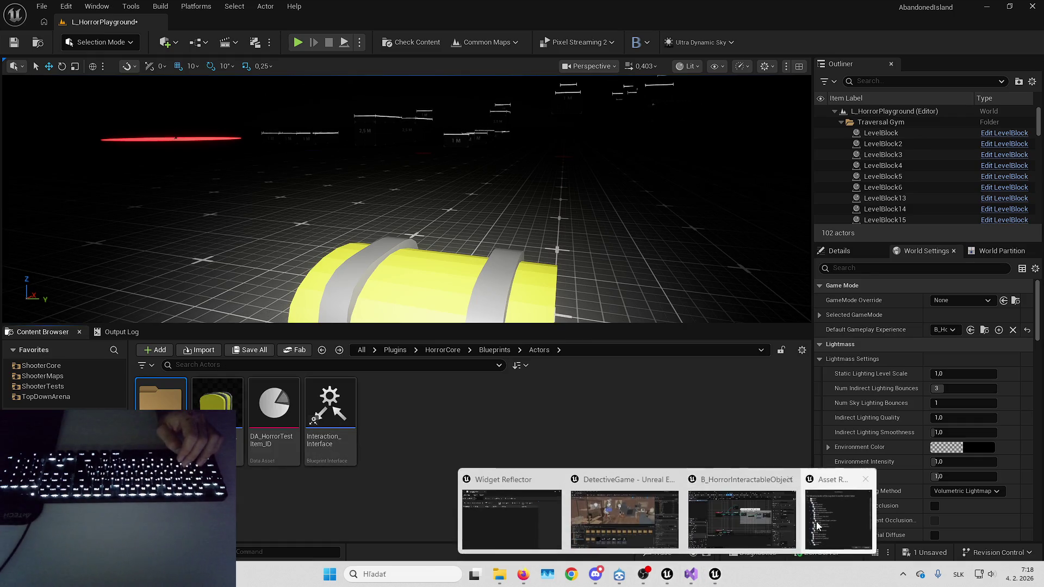
left_click(837, 519)
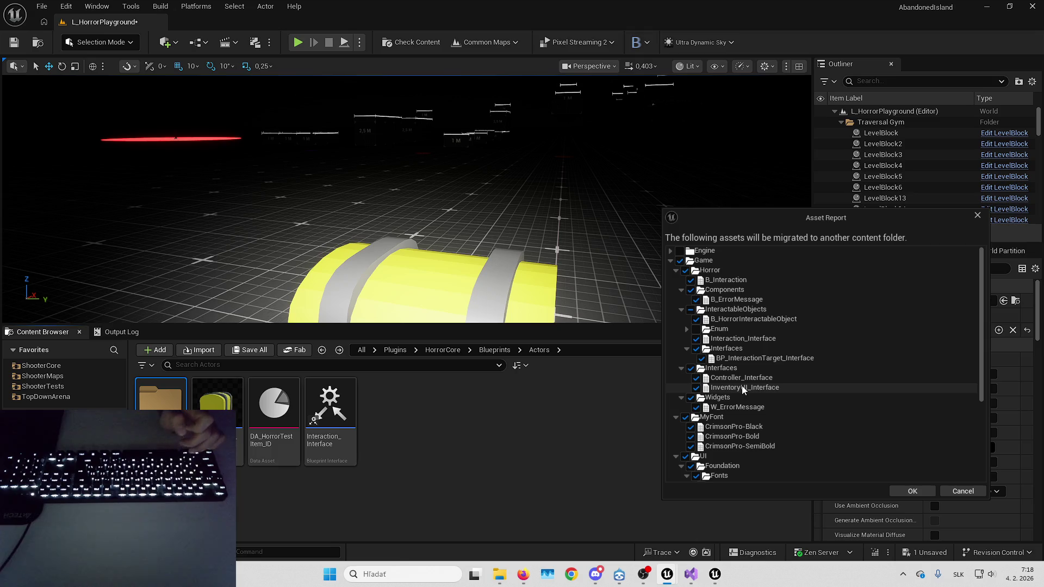
scroll(743, 391, "down", 5)
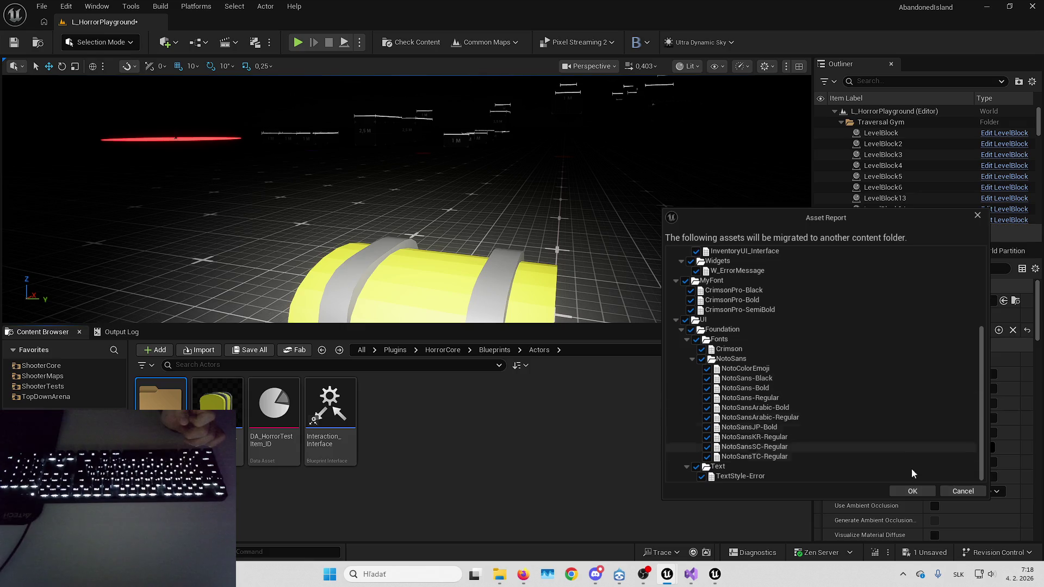
left_click(924, 489)
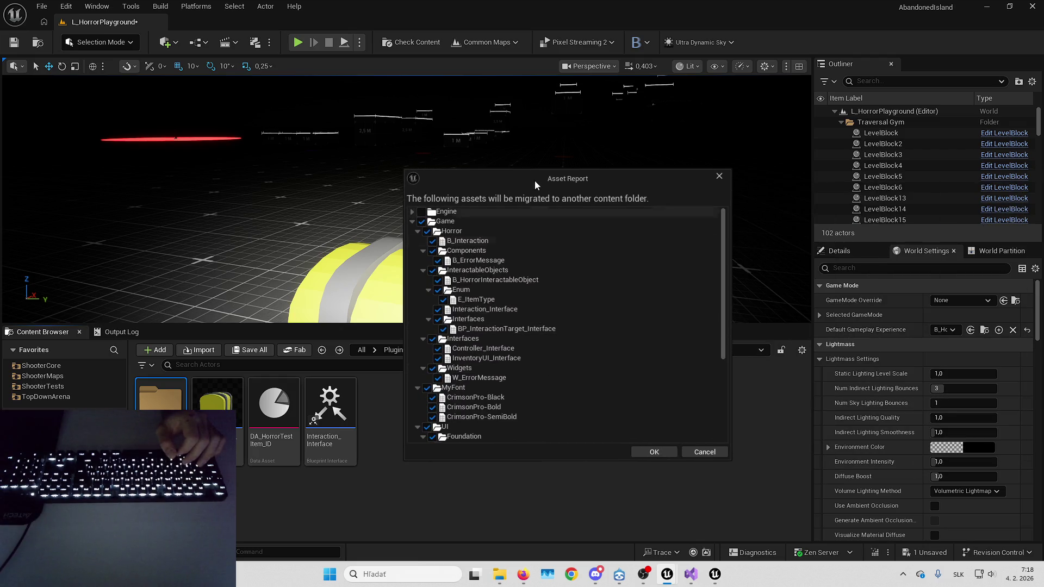
Confirm the second migration Asset Report with OK.
left_click_drag(537, 180, 652, 241)
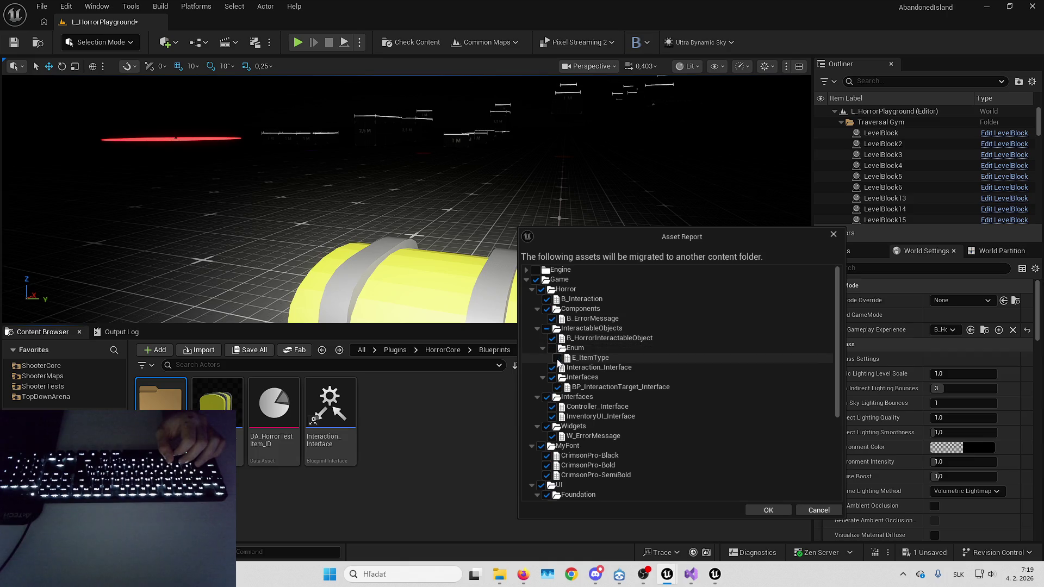
scroll(653, 422, "down", 3)
scroll(656, 395, "down", 3)
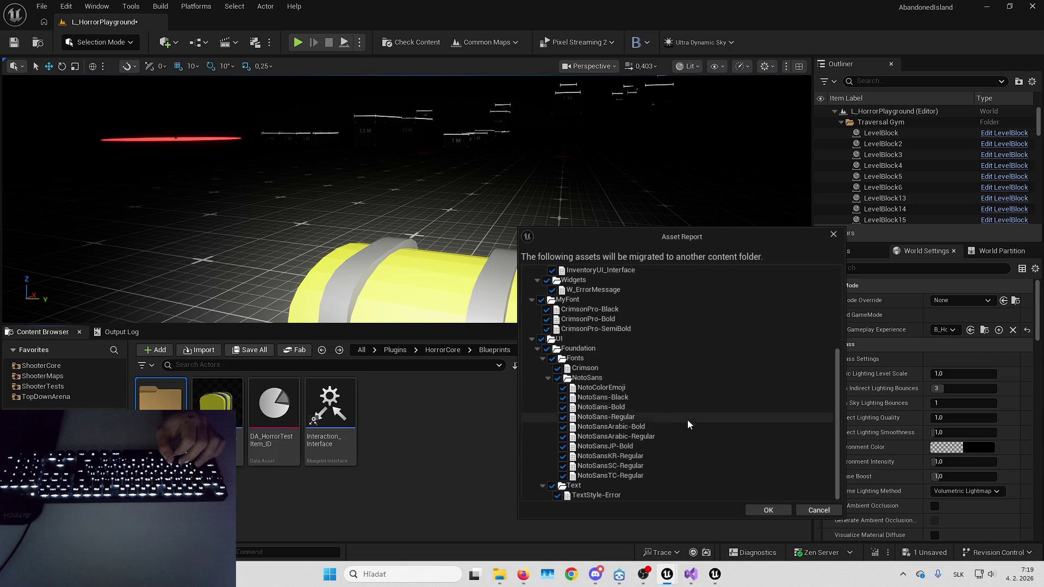
left_click(756, 510)
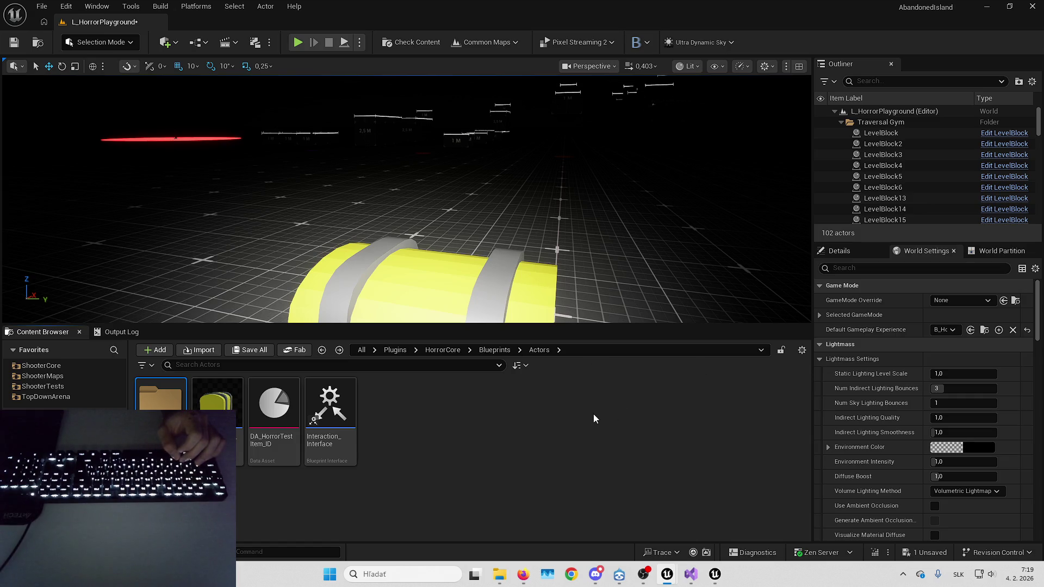
Open the B_HorrorInteractableObject blueprint from Content > Horror > InteractableObjects.
left_click(361, 350)
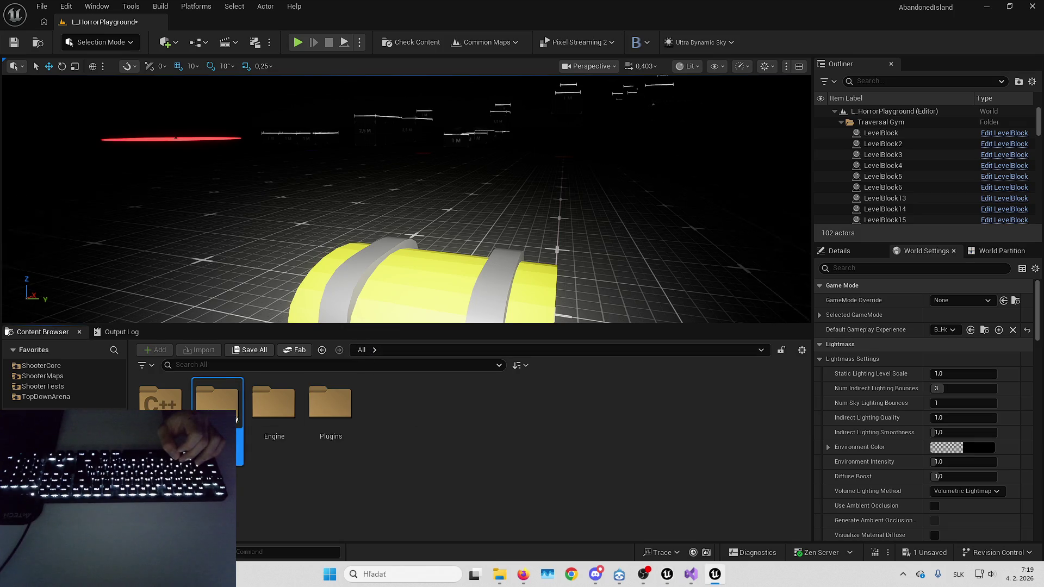
key("Return")
key("h")
key("Return")
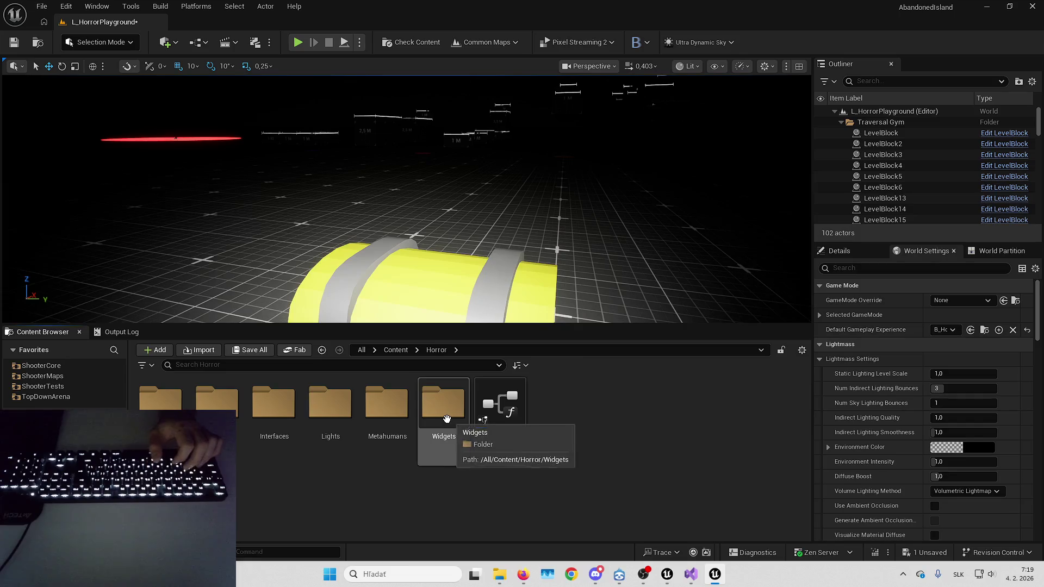
double_click(231, 449)
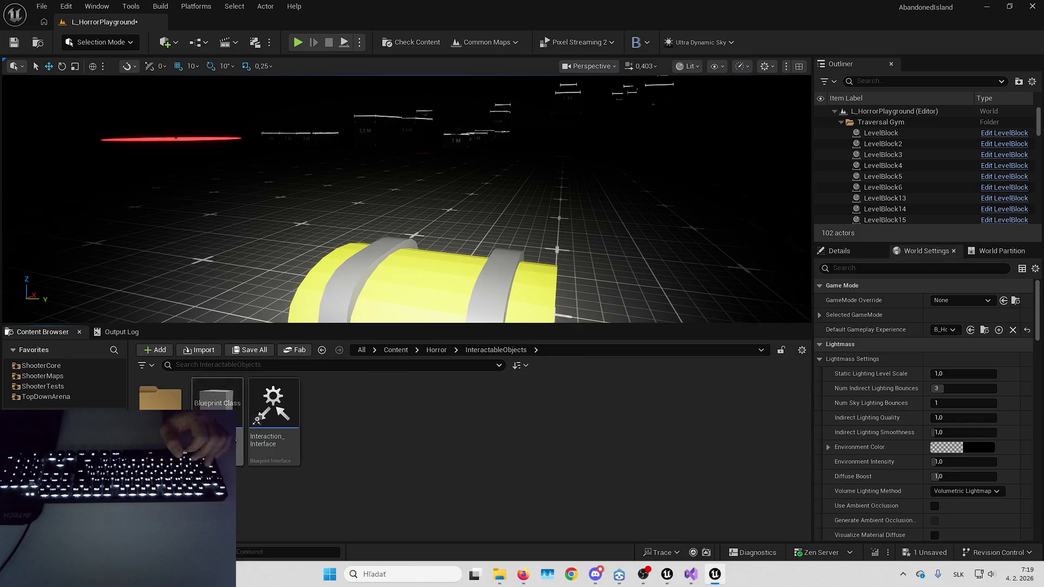
left_click(217, 402)
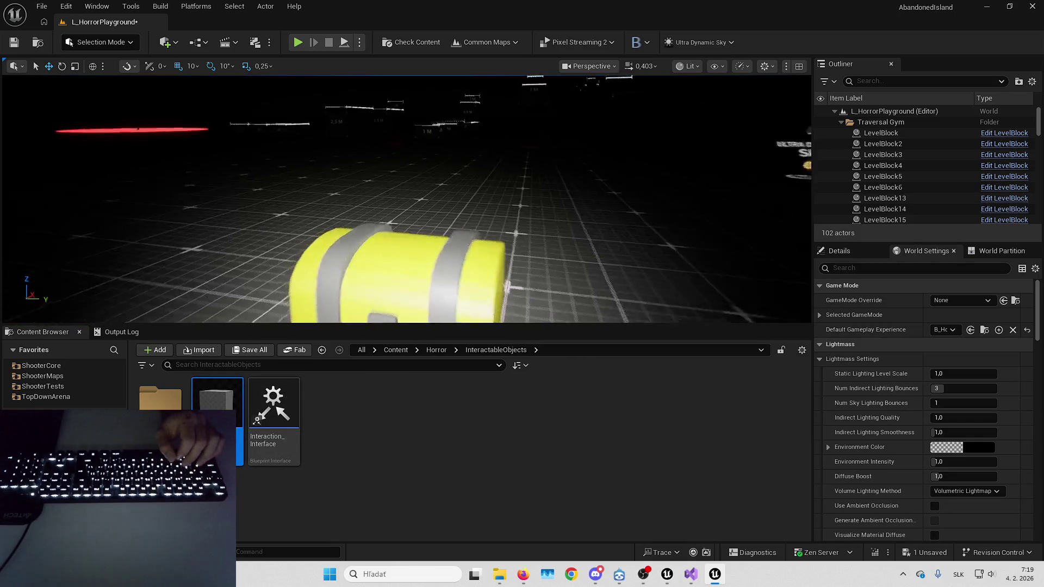
key("Return")
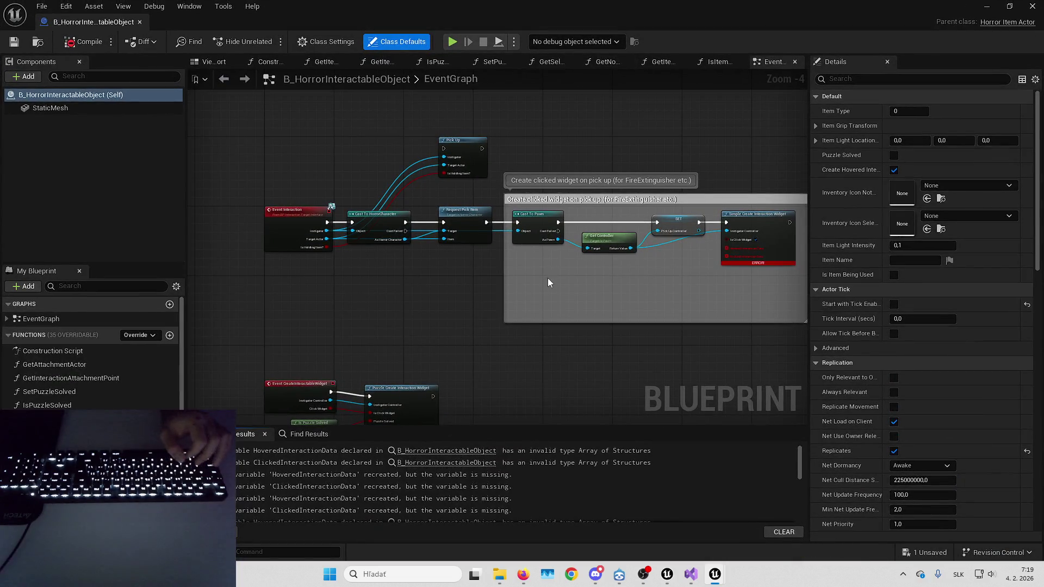
Zoom in and select the erroring Simple Create Interaction Widget node, then return to Visual Studio.
scroll(426, 306, "up", 3)
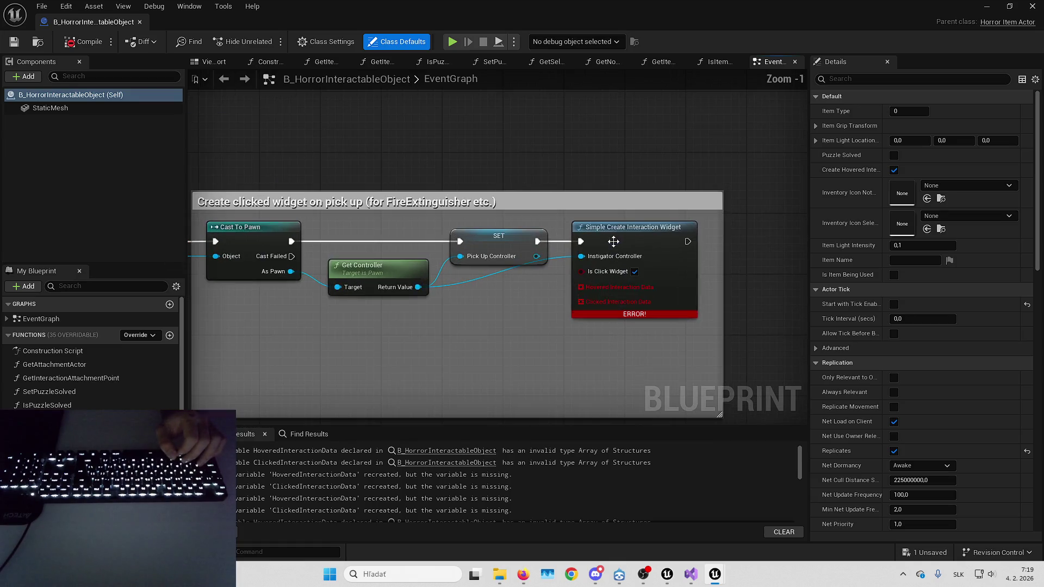
left_click(634, 285)
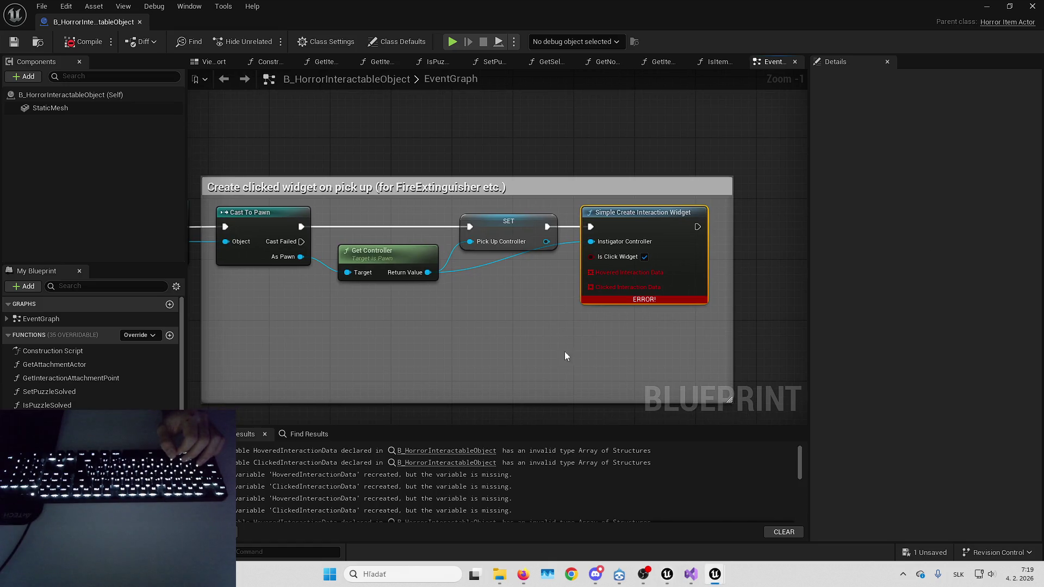
left_click(696, 574)
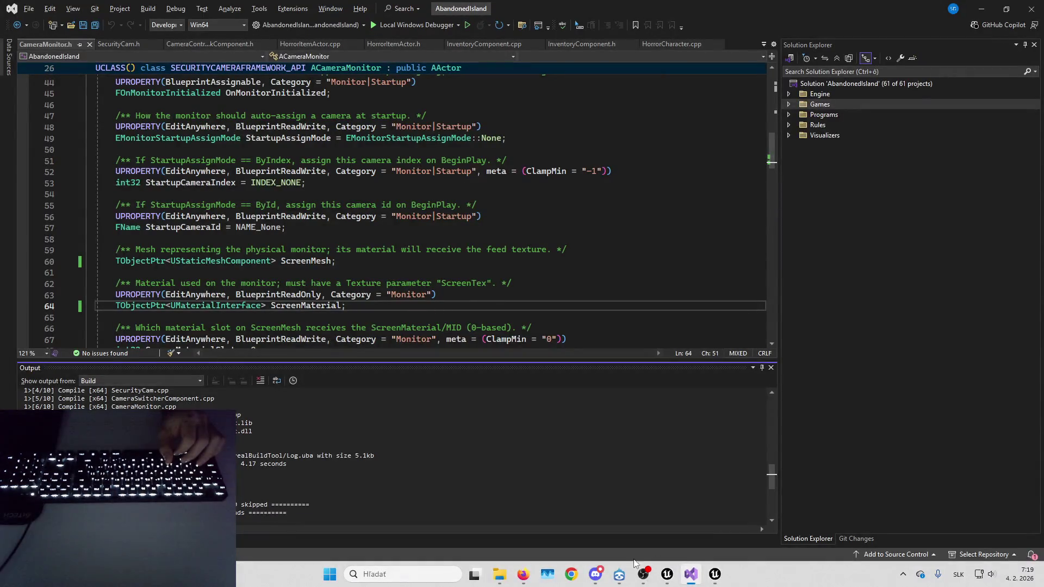
Open SolveOrDie.sln from the SolveOrDie project folder in File Explorer.
left_click(500, 574)
scroll(484, 342, "up", 3)
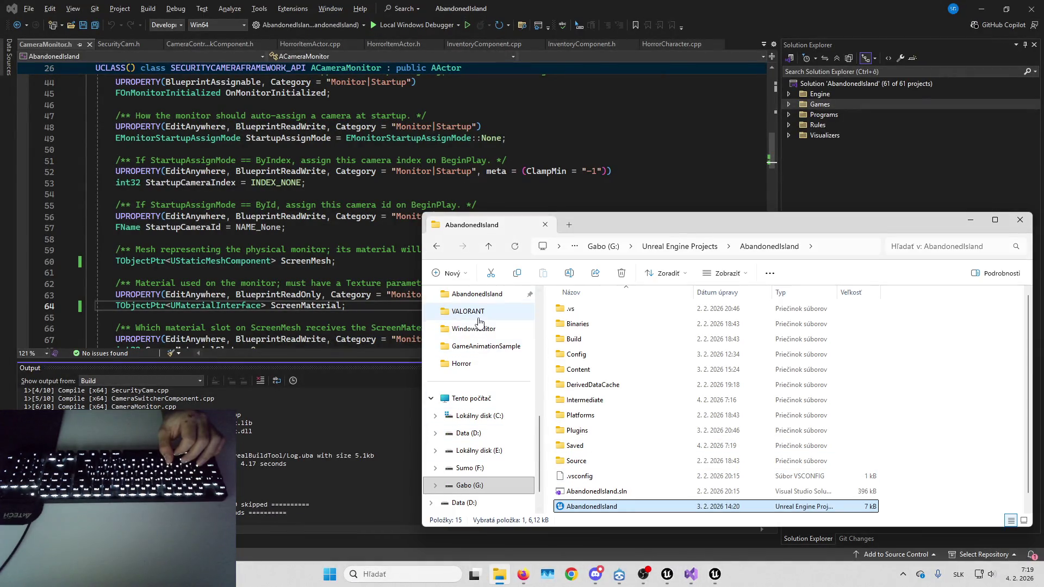
left_click(473, 329)
scroll(620, 435, "down", 2)
double_click(588, 492)
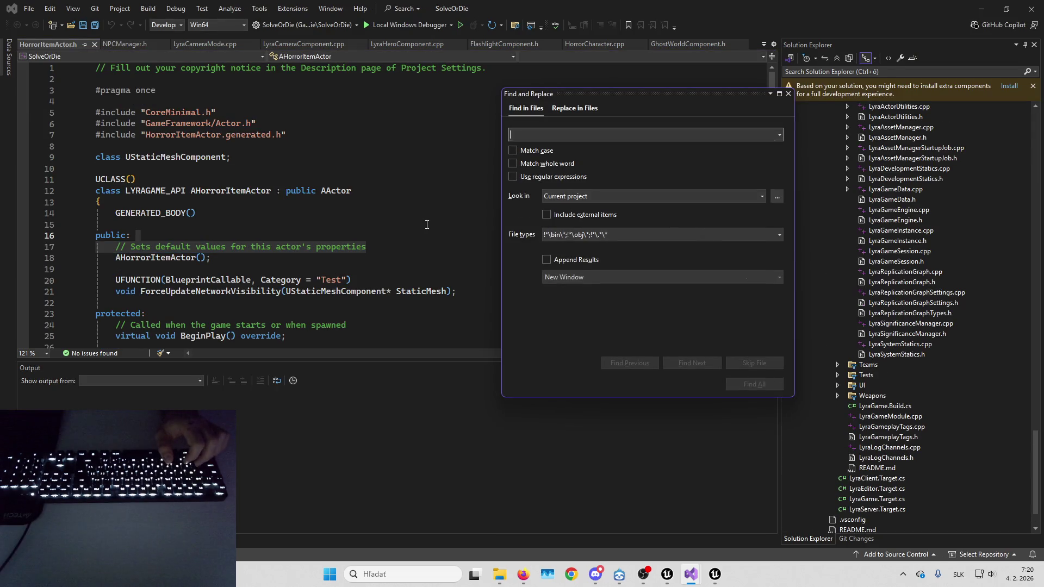
Search all SolveOrDie files for InteractionIndicatorData and open the InteractBase.h line 86 match.
key("Escape")
left_click(427, 224)
key("ctrl+shift+f")
type("InteractionIndicatorData")
key("Return")
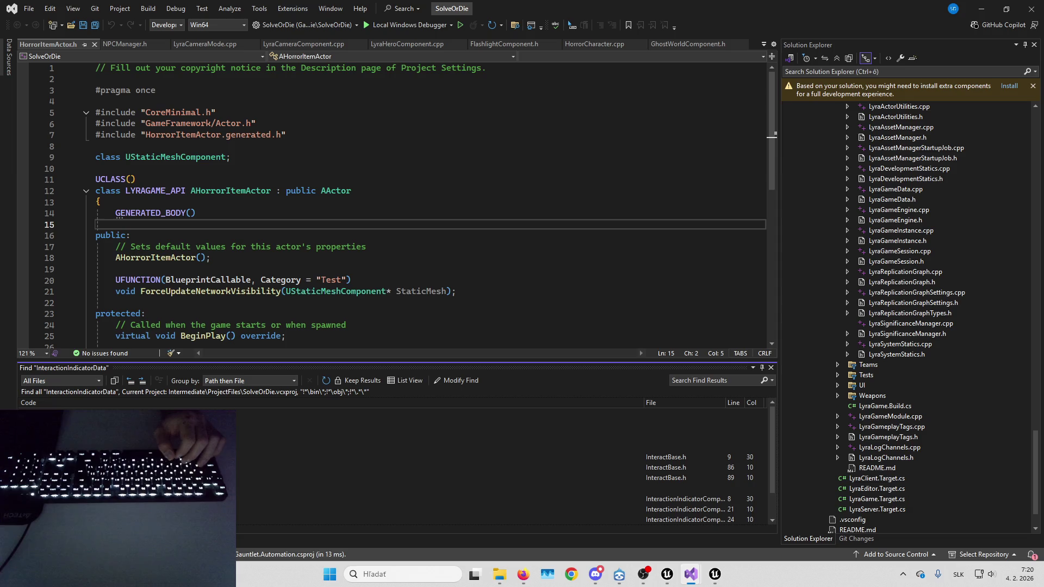
double_click(380, 467)
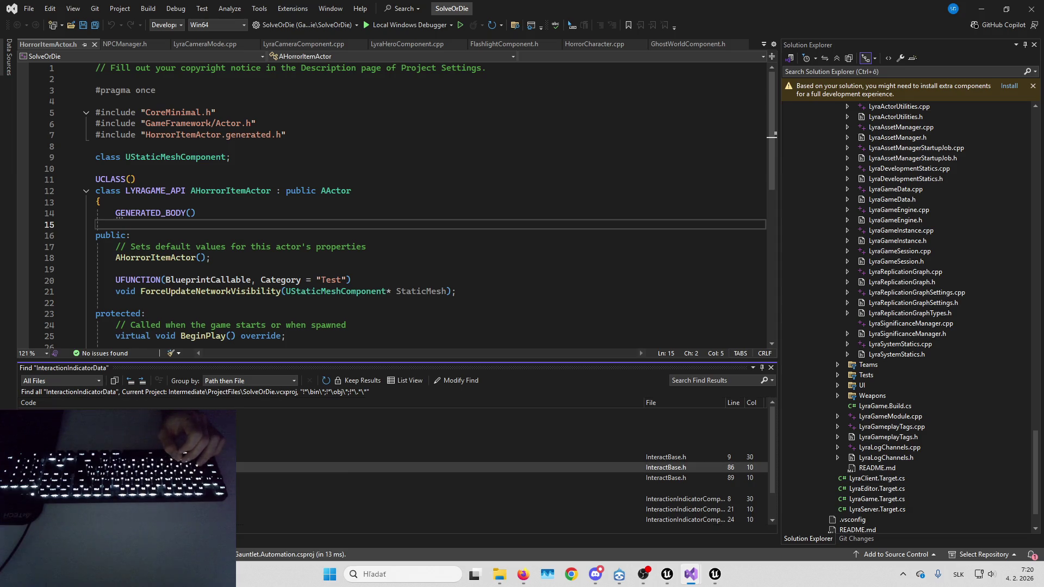
Go to the FInteractionIndicatorData definition and show InteractionIndicatorData.h's folder in File Explorer.
left_click(168, 211, "ctrl")
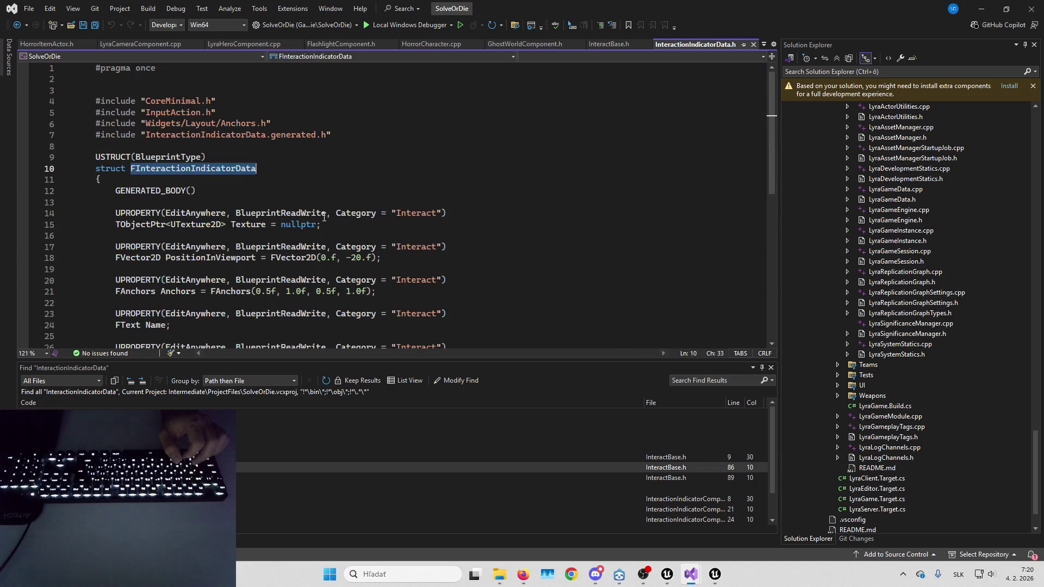
scroll(324, 218, "down", 2)
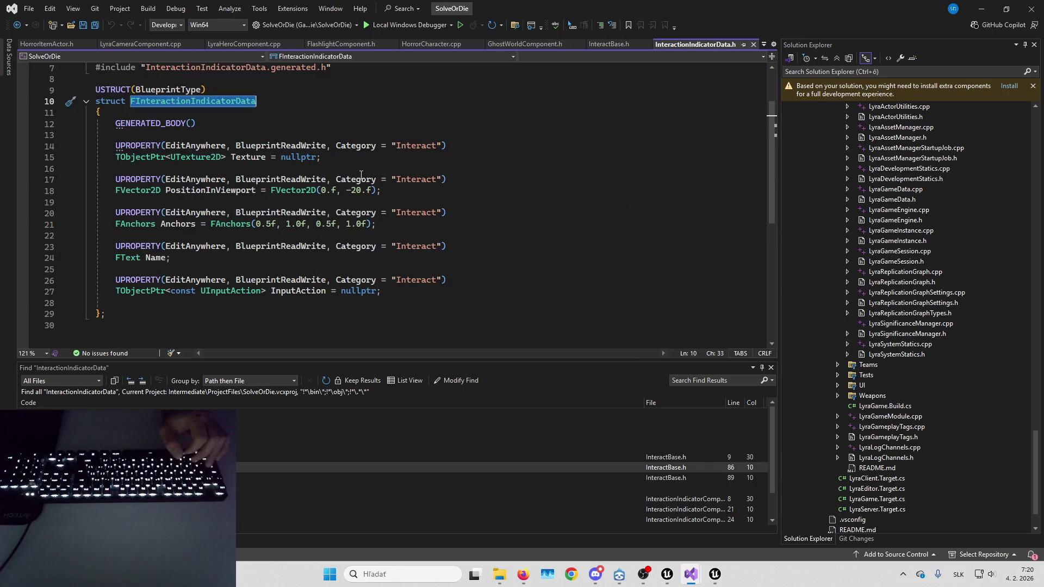
right_click(694, 47)
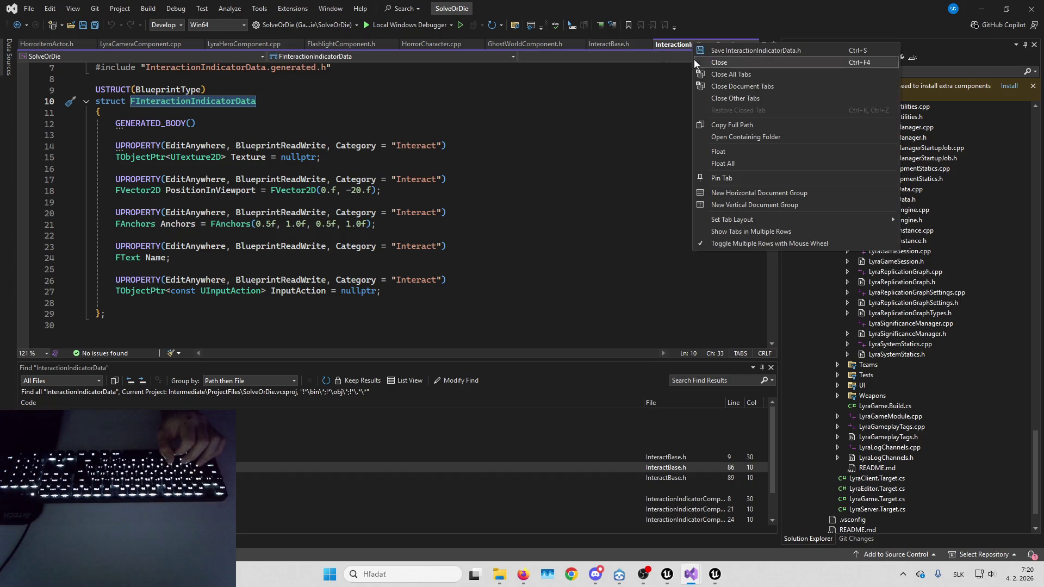
left_click(717, 141)
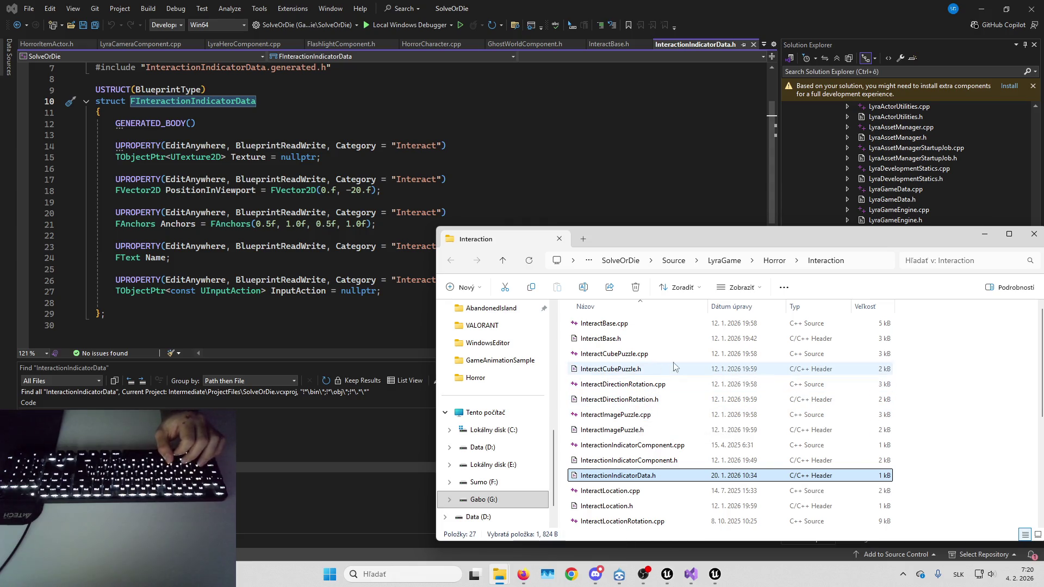
Copy the Interaction folder from SolveOrDie's Horror source folder.
scroll(683, 369, "down", 5)
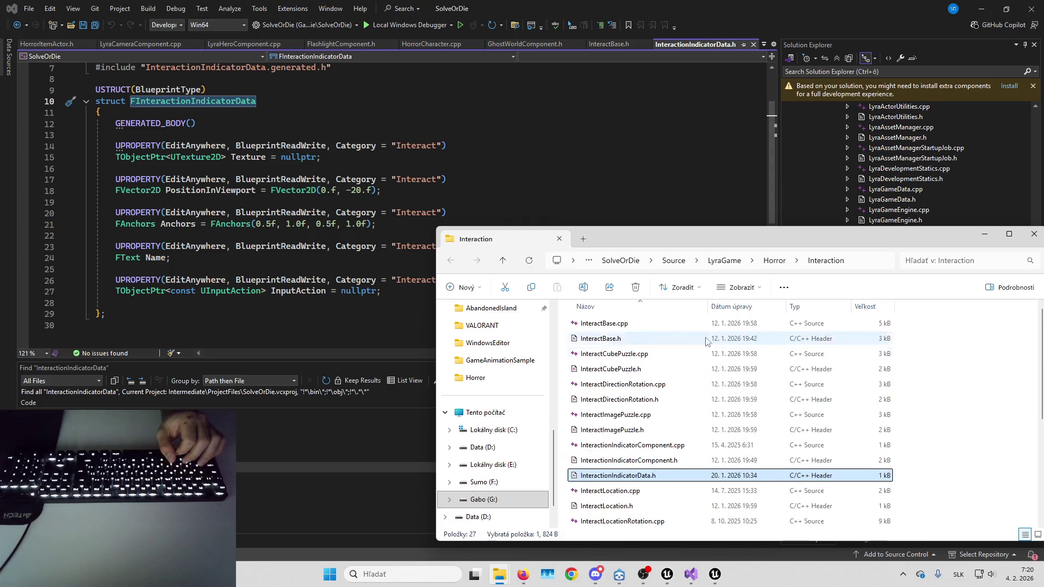
key("alt+Up")
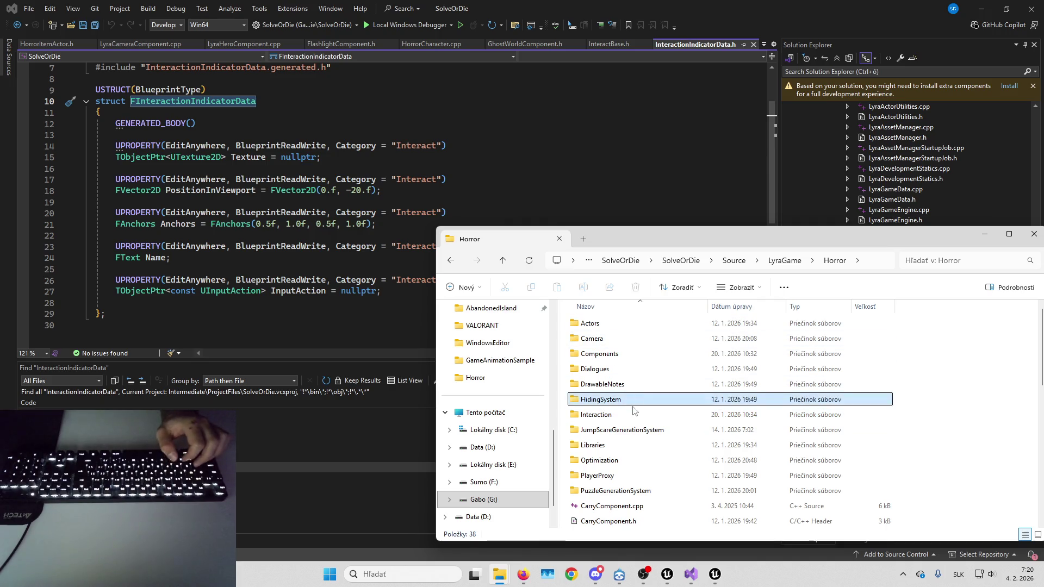
key("ctrl+c")
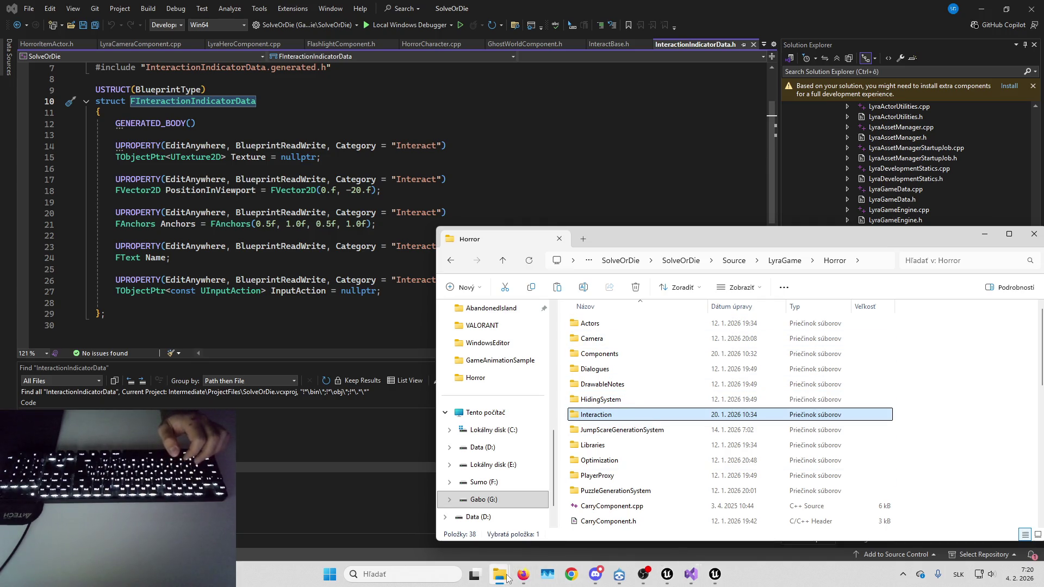
Close Unreal Editor with Save Selected, then open the AbandonedIsland project folder.
left_click(714, 575)
left_click(686, 518)
left_click(987, 6)
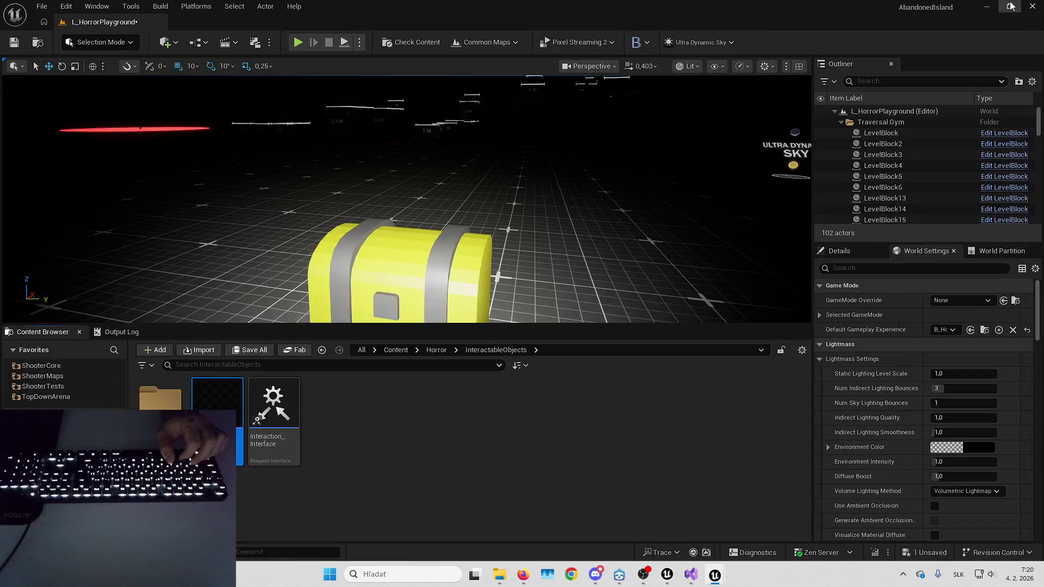
left_click(1032, 6)
left_click(561, 409)
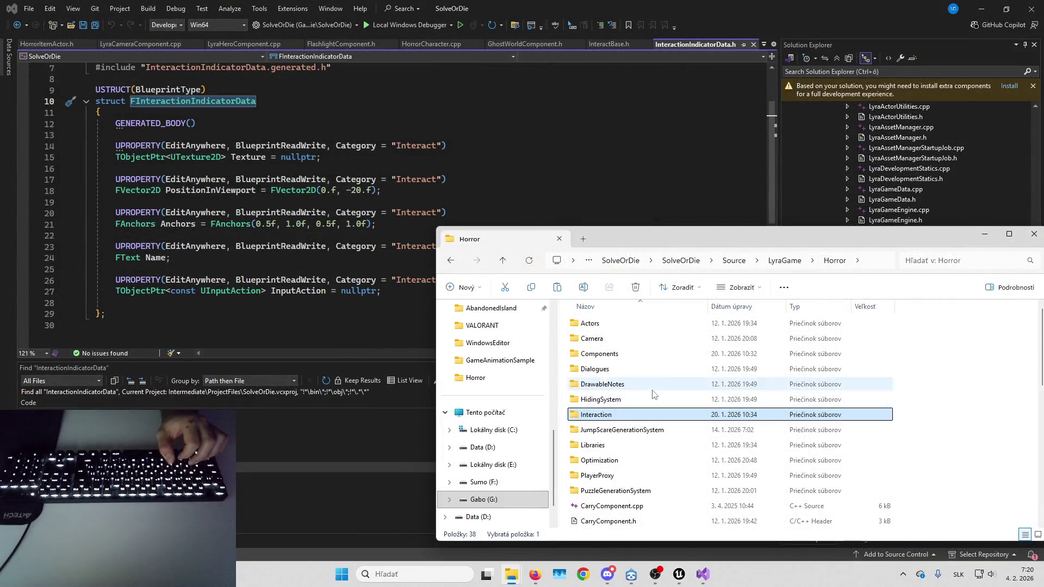
scroll(492, 359, "up", 3)
scroll(496, 346, "down", 1)
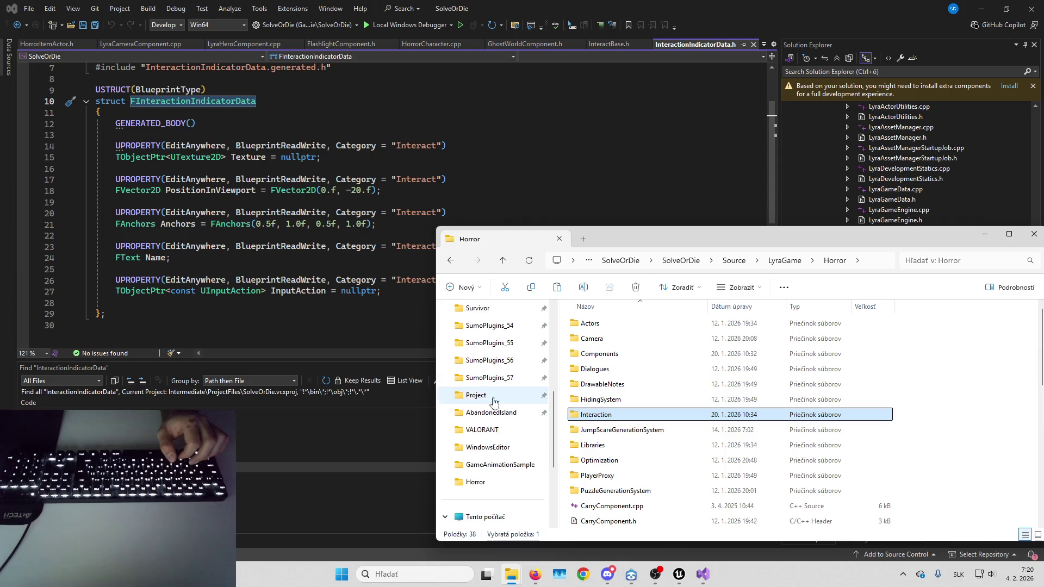
left_click(482, 412)
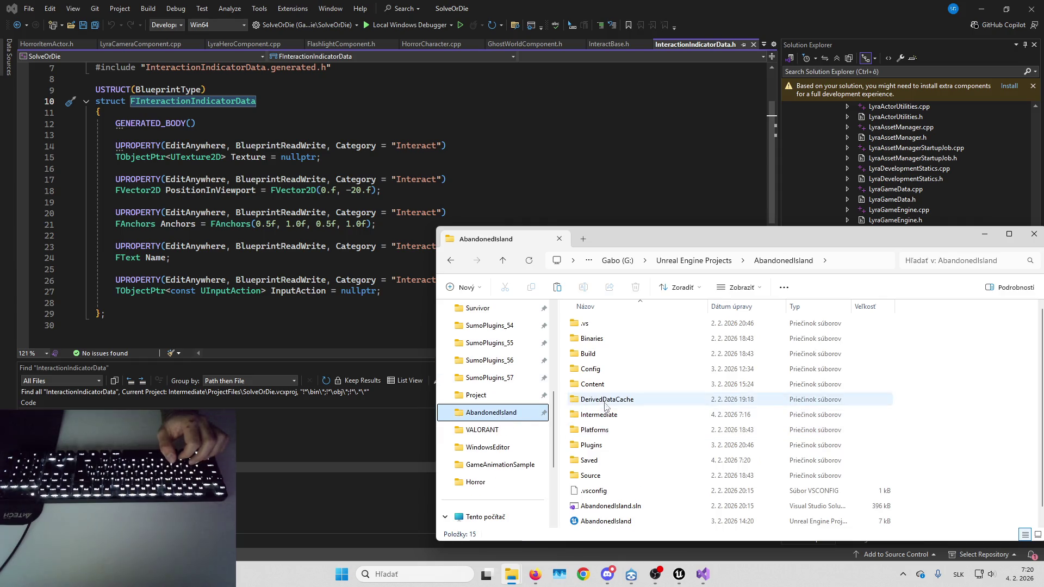
Create an Interaction folder inside AbandonedIsland's Source/LyraGame/Horror folder.
double_click(597, 475)
double_click(604, 341)
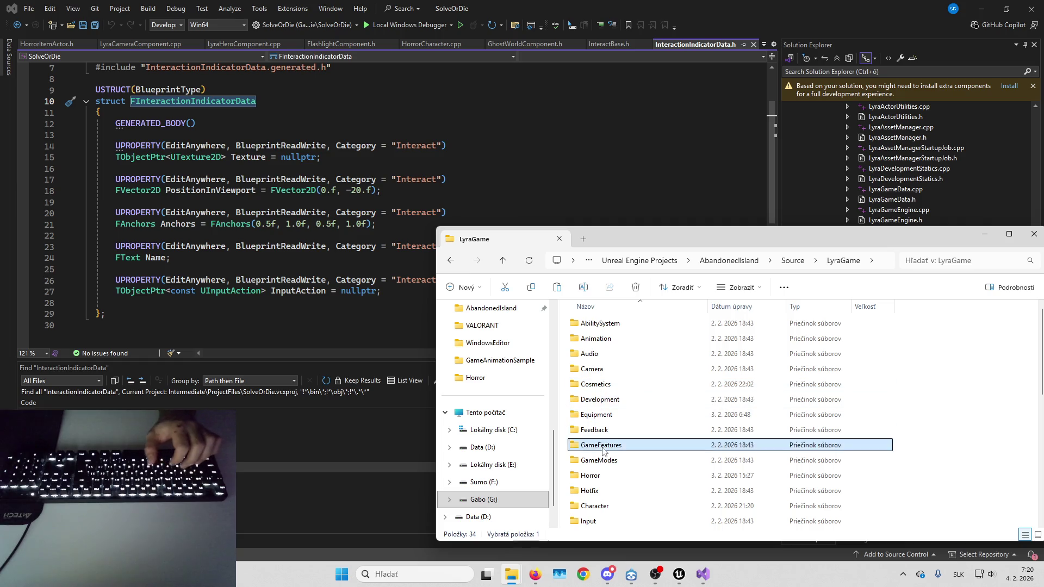
double_click(590, 475)
right_click(633, 486)
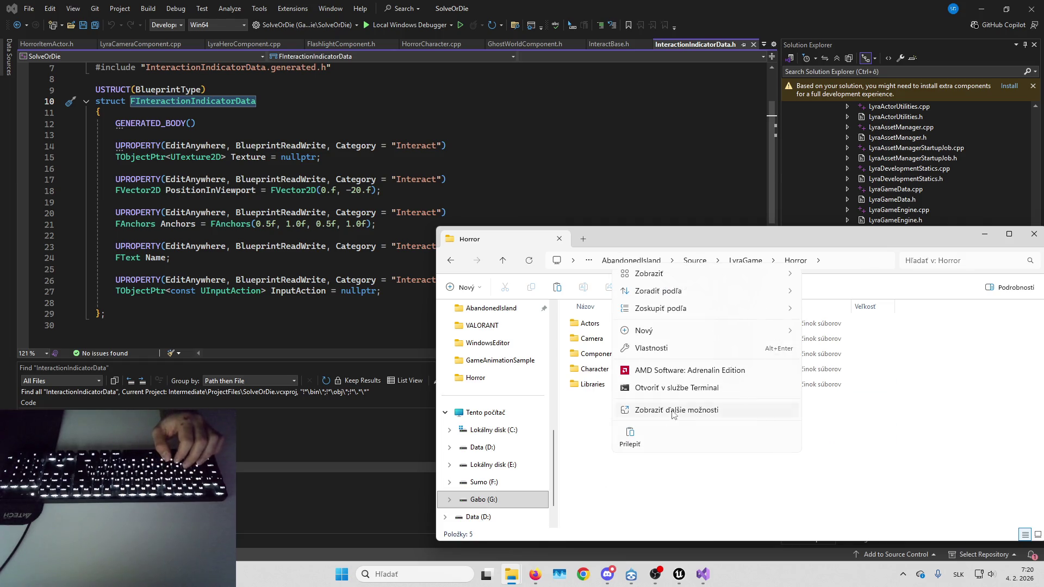
mouse_move(695, 337)
left_click(822, 334)
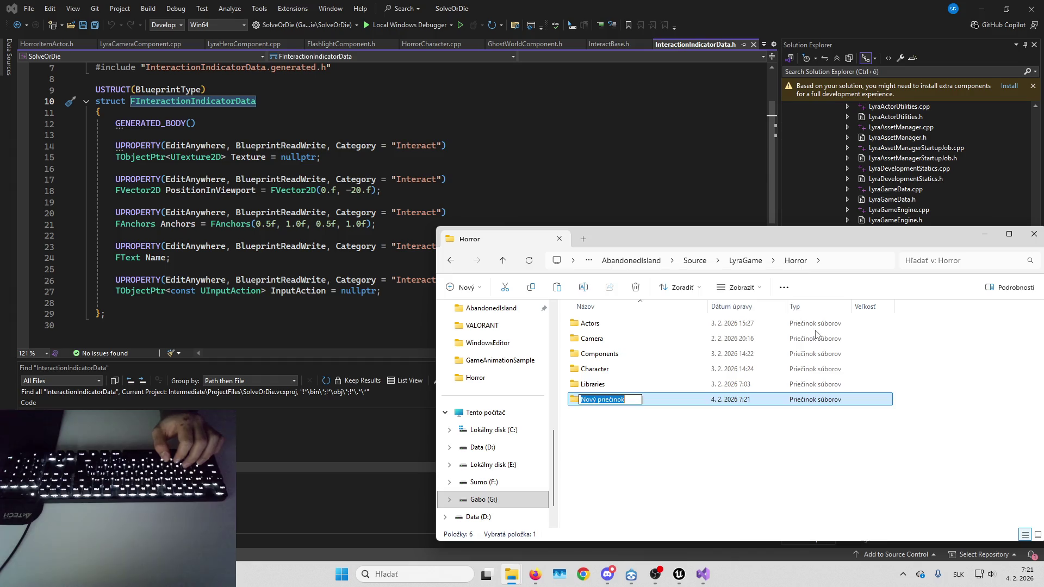
type("Interaction")
key("Return")
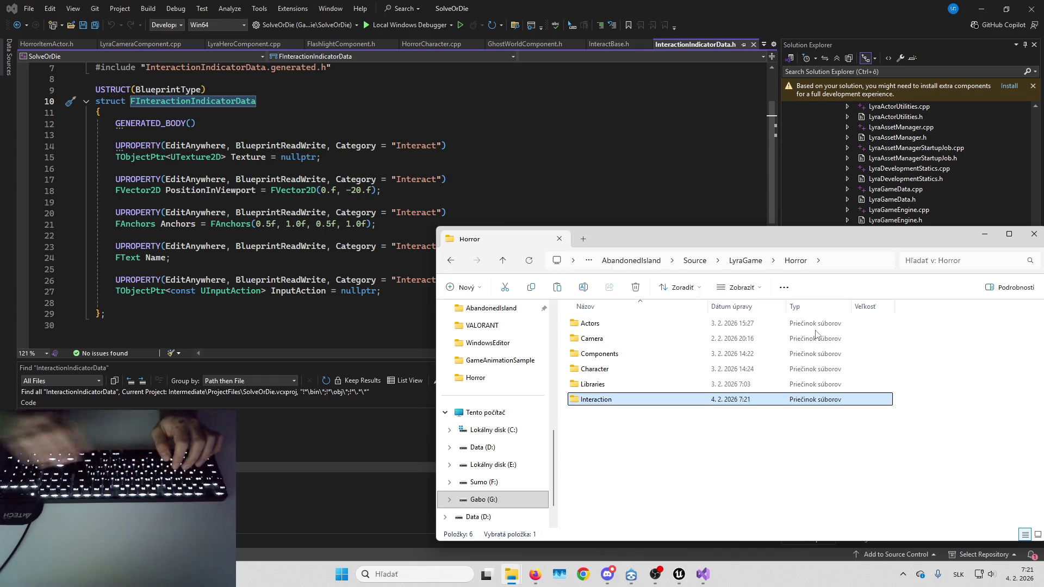
mouse_move(519, 573)
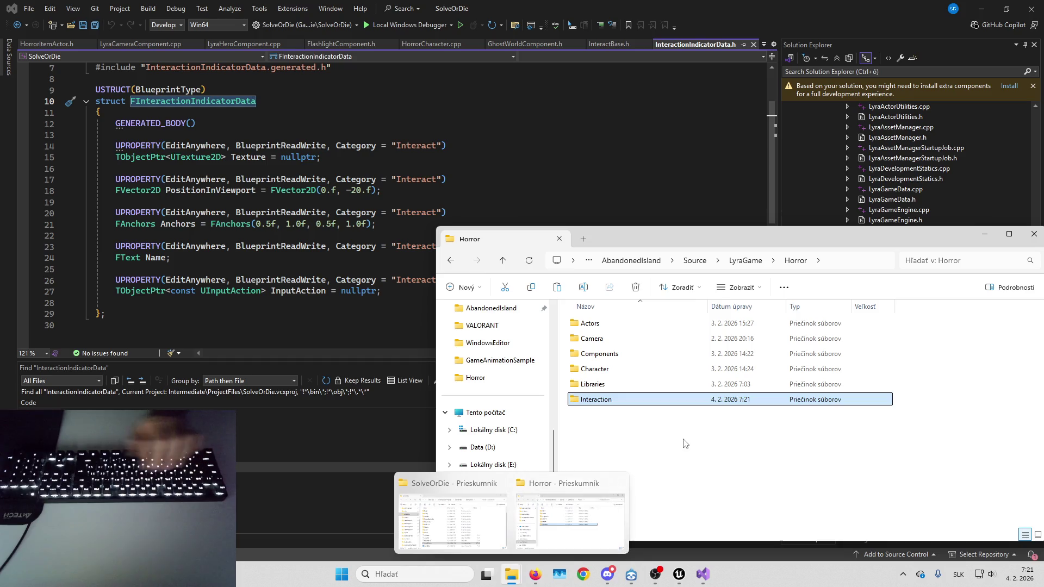
key("Delete")
key("ctrl+z")
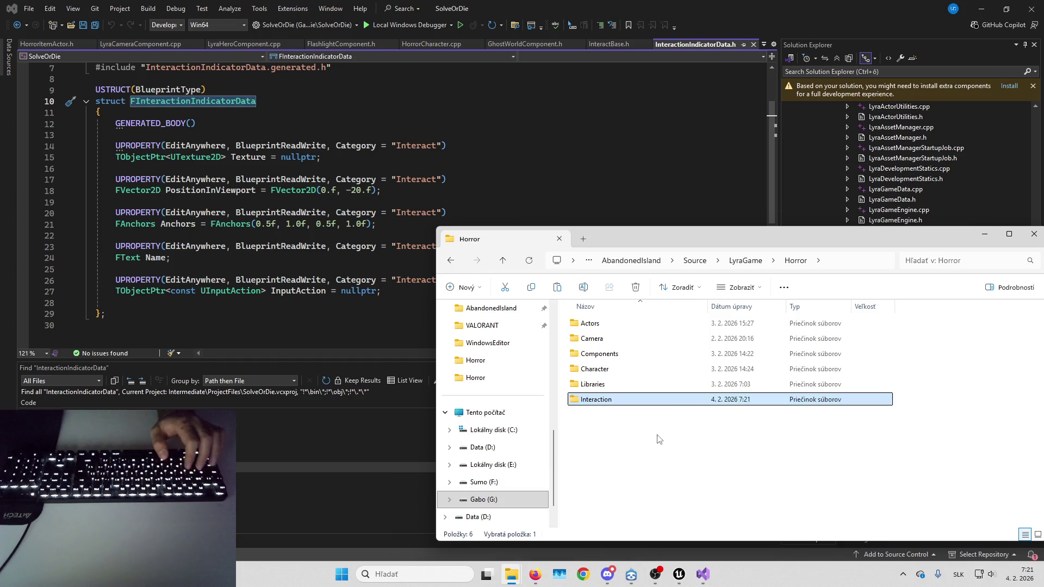
Generate Visual Studio project files for AbandonedIsland.uproject.
left_click(631, 261)
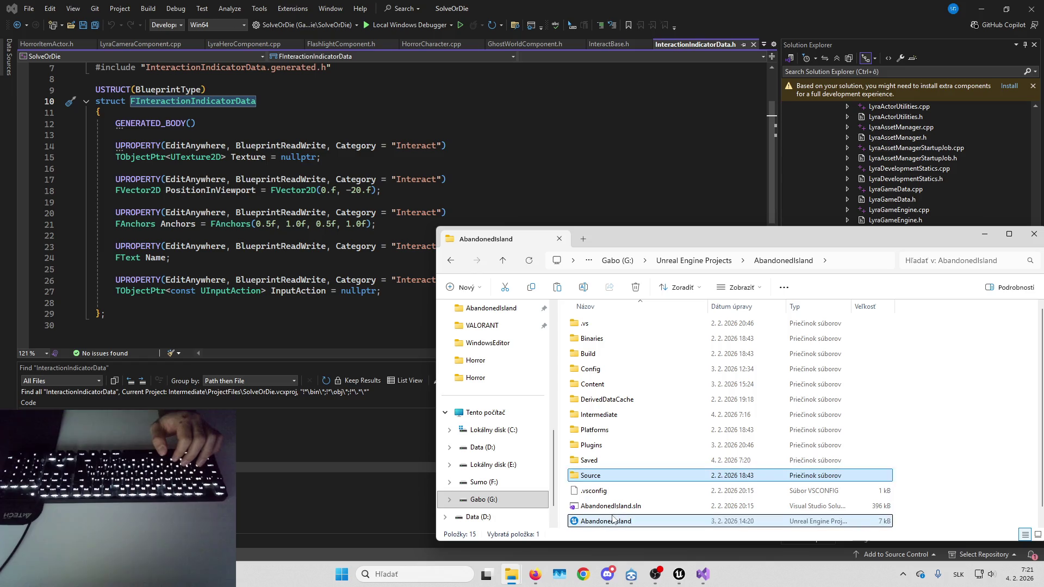
right_click(612, 521)
left_click(659, 504)
left_click(707, 256)
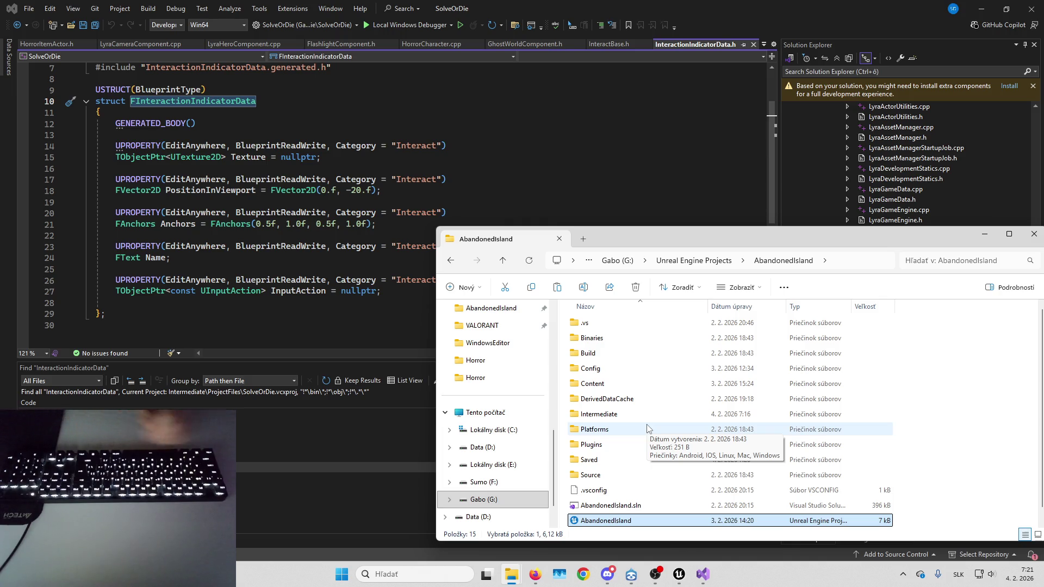
left_click(643, 169)
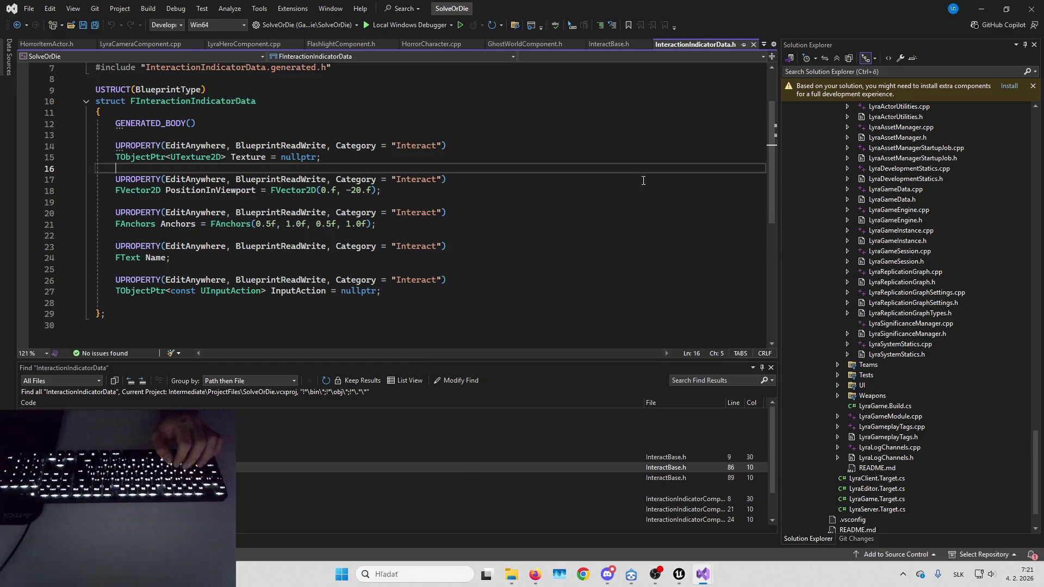
Reload all changed files in the AbandonedIsland solution and build it.
mouse_move(699, 578)
left_click(756, 520)
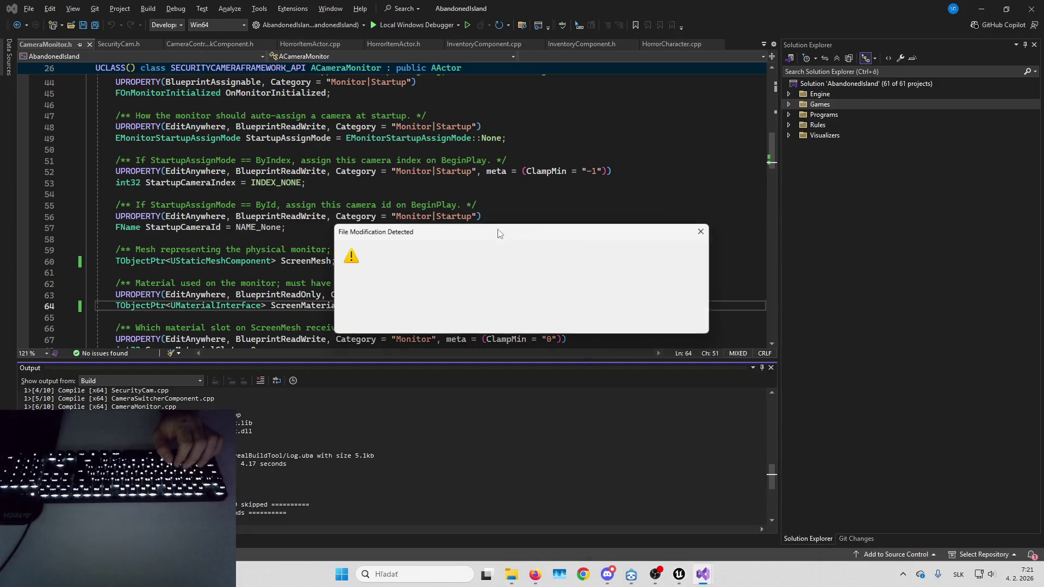
left_click(508, 324)
left_click(517, 280)
key("ctrl+shift+b")
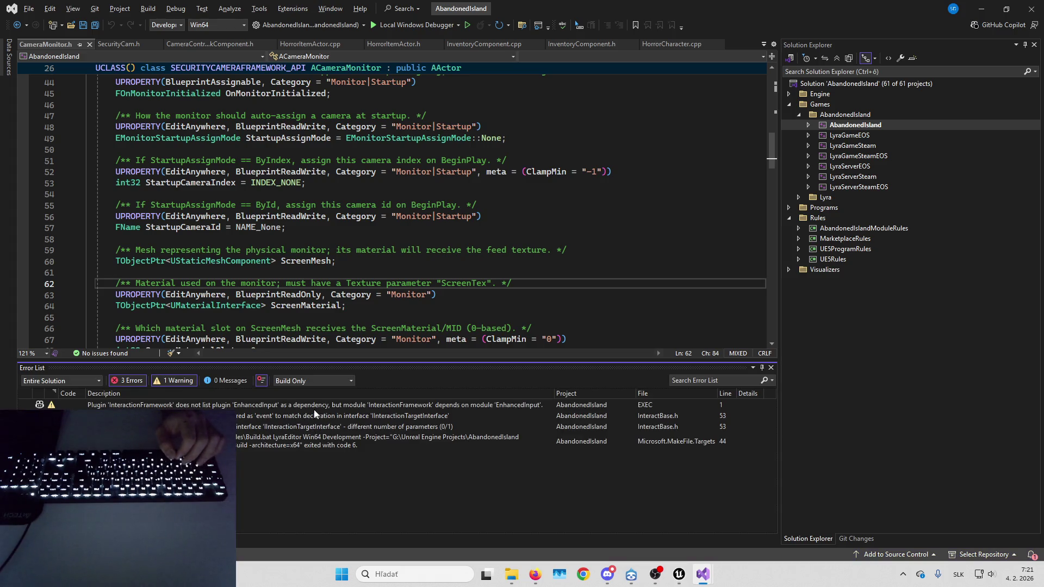
Open the InteractBase.h line 53 error and select IInteractionTargetInterface in AInteractBase's declaration.
double_click(315, 416)
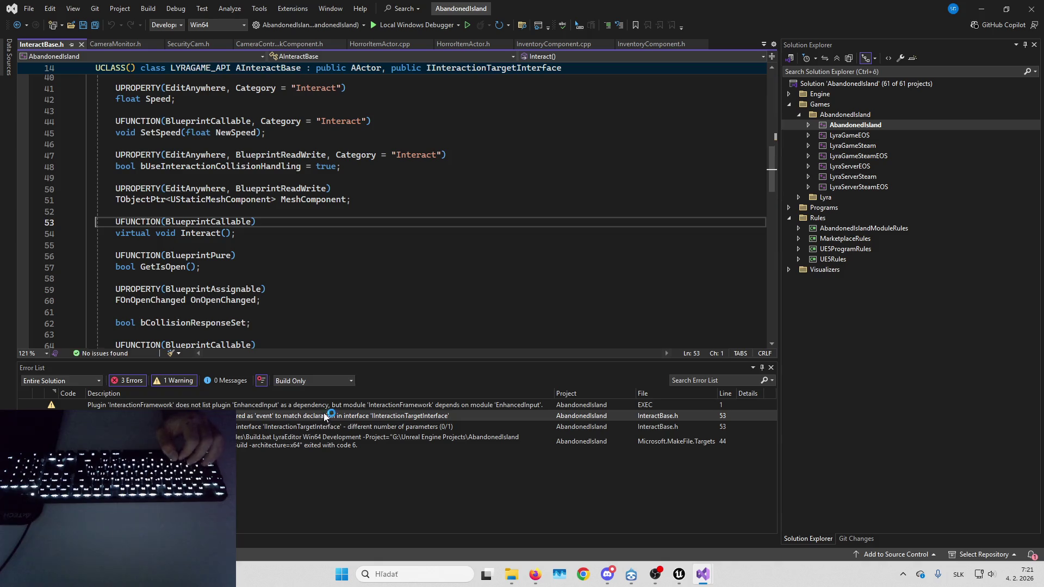
left_click(257, 234)
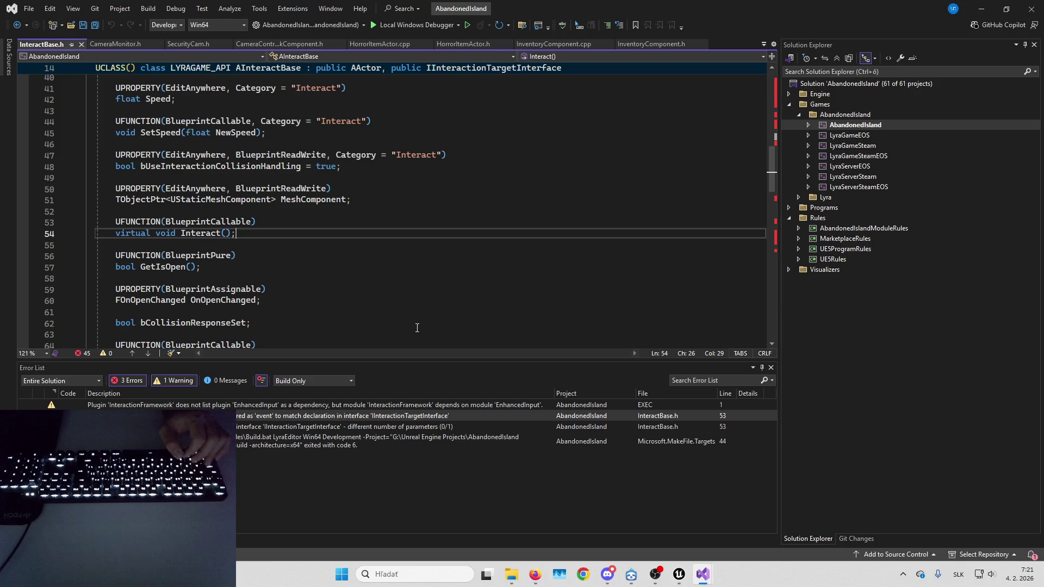
left_click(460, 416)
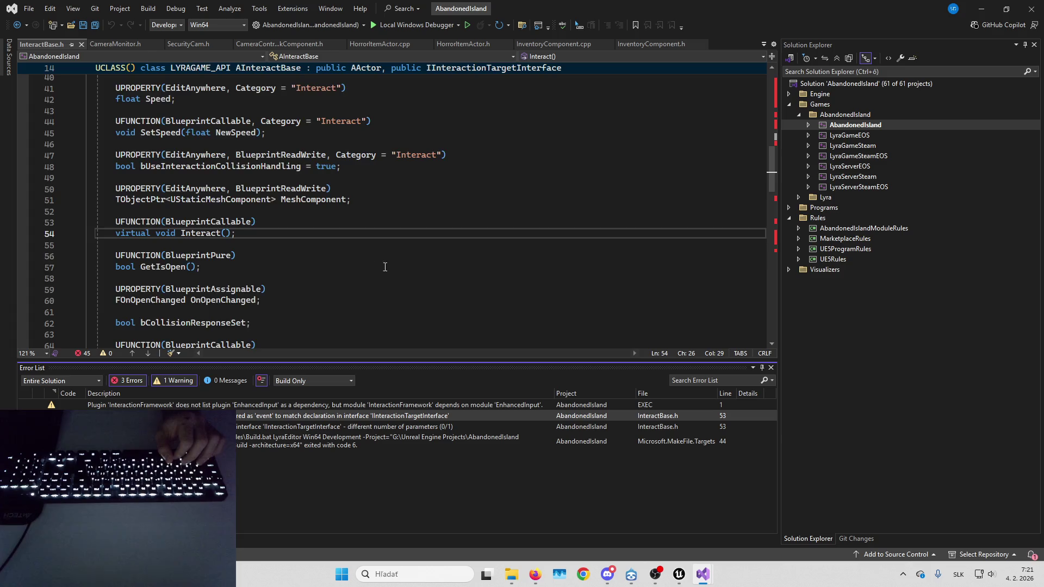
scroll(372, 248, "up", 3)
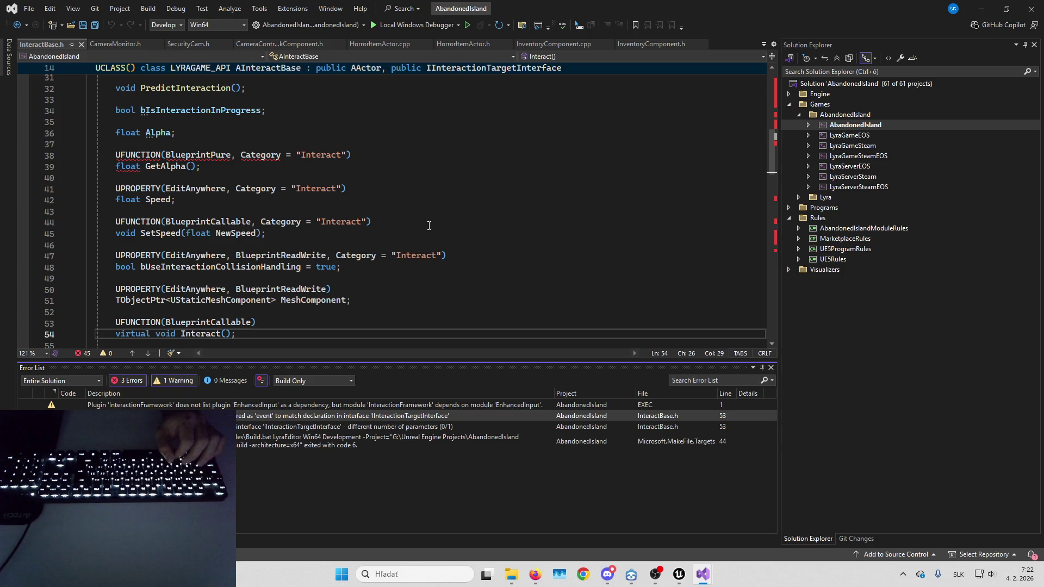
left_click(490, 67)
double_click(490, 79)
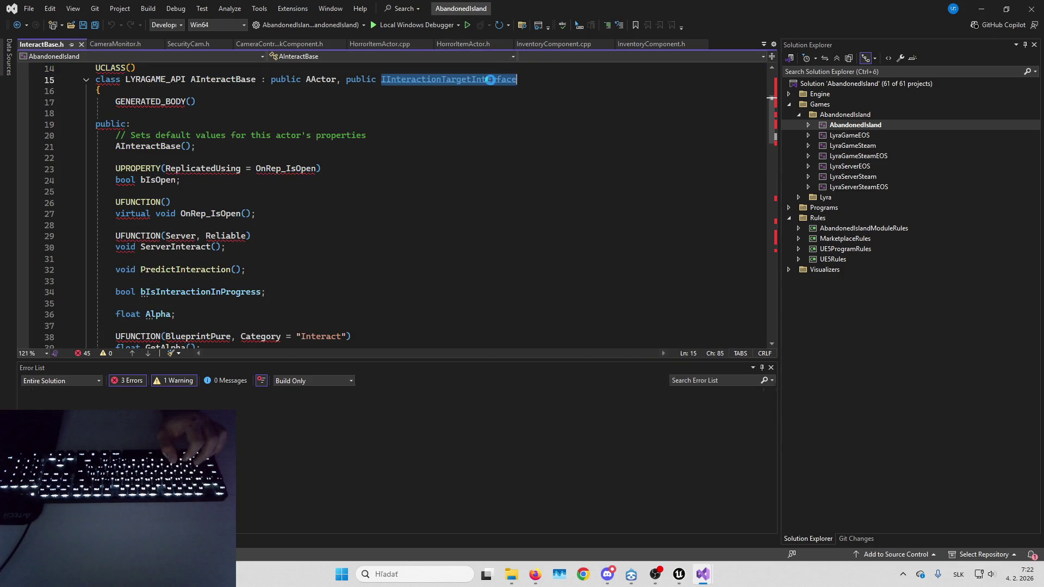
Go to IInteractionTargetInterface's definition and review the project plugin's interface header.
key("F12")
double_click(427, 402)
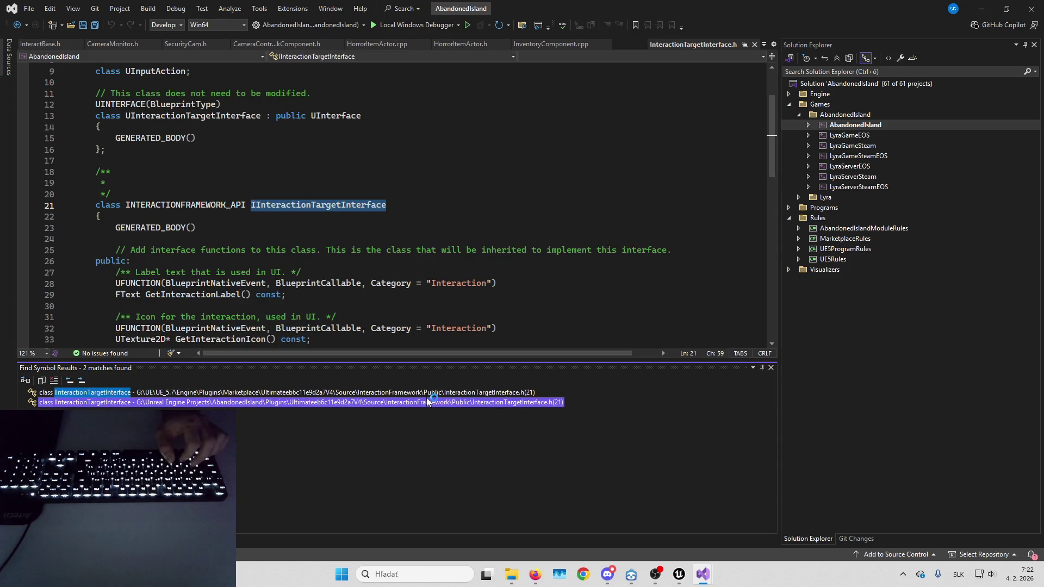
scroll(405, 274, "down", 9)
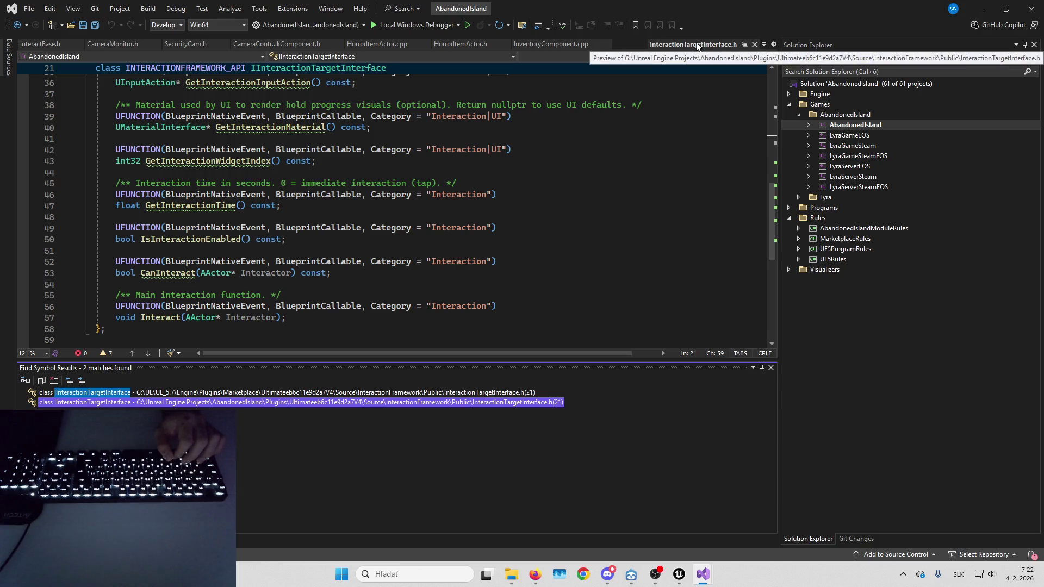
scroll(586, 173, "up", 6)
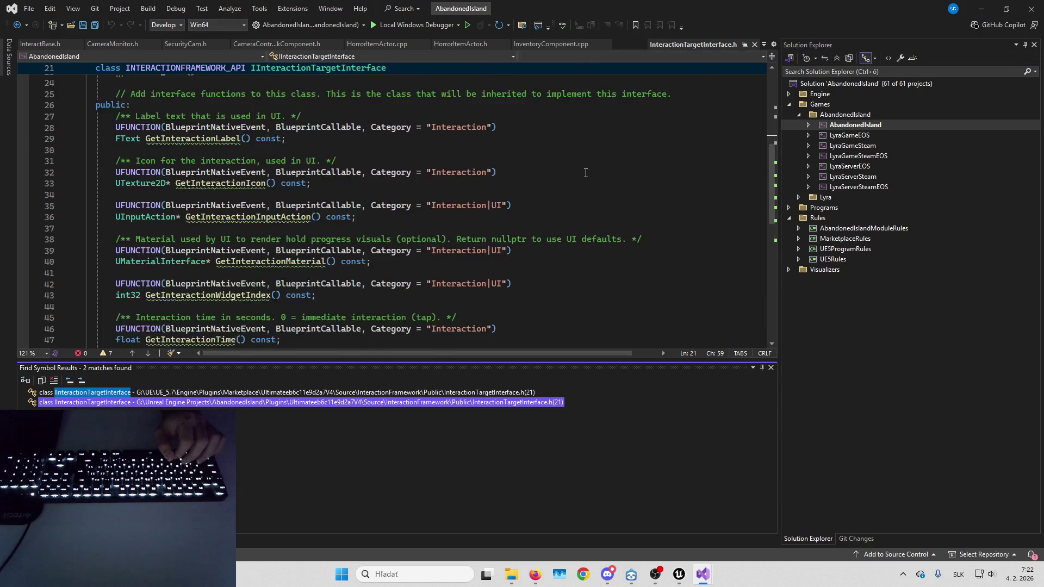
scroll(586, 173, "up", 4)
scroll(586, 173, "down", 2)
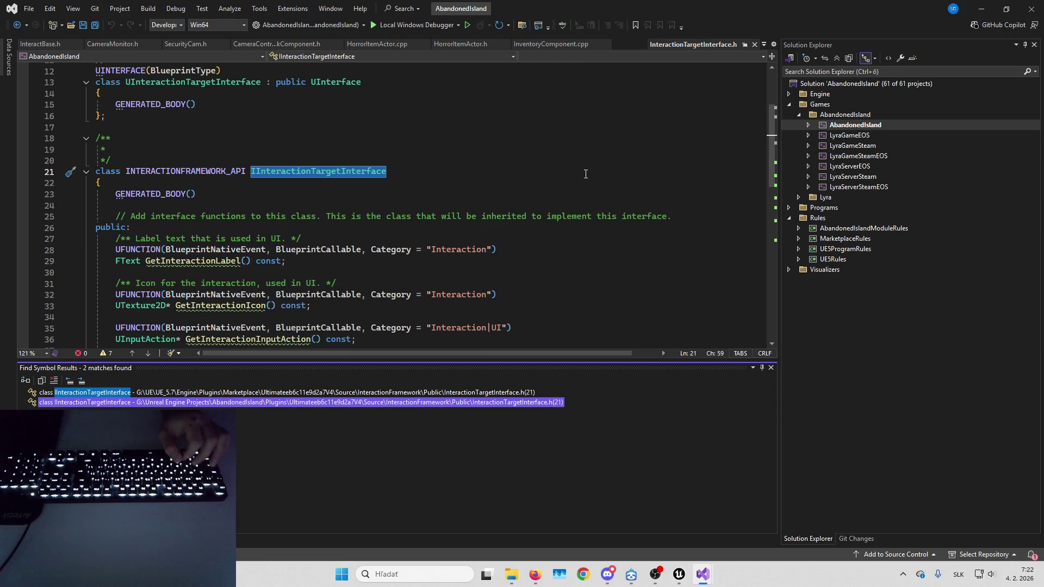
key("ctrl+Home")
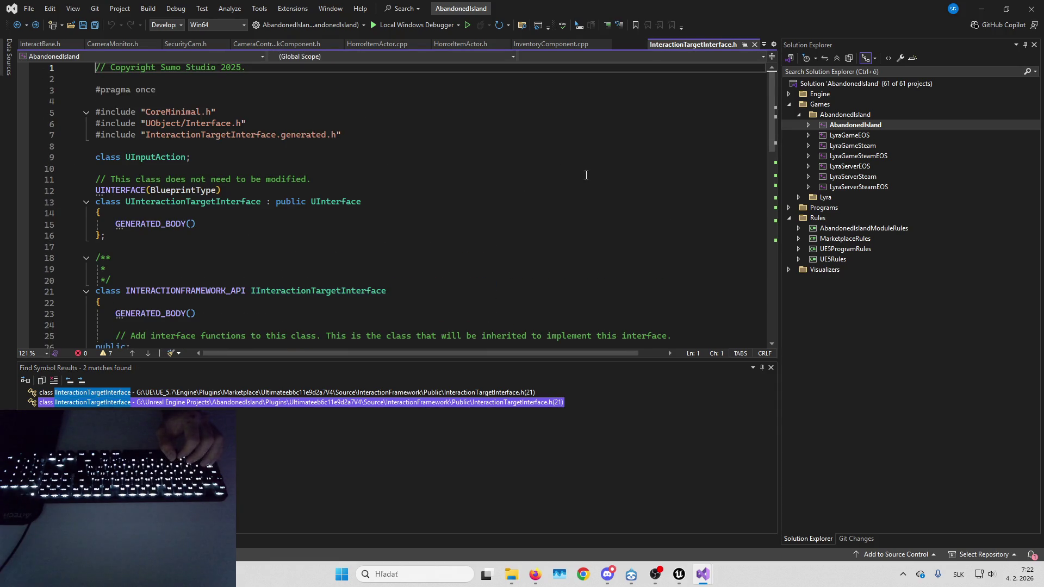
key("ctrl+F4")
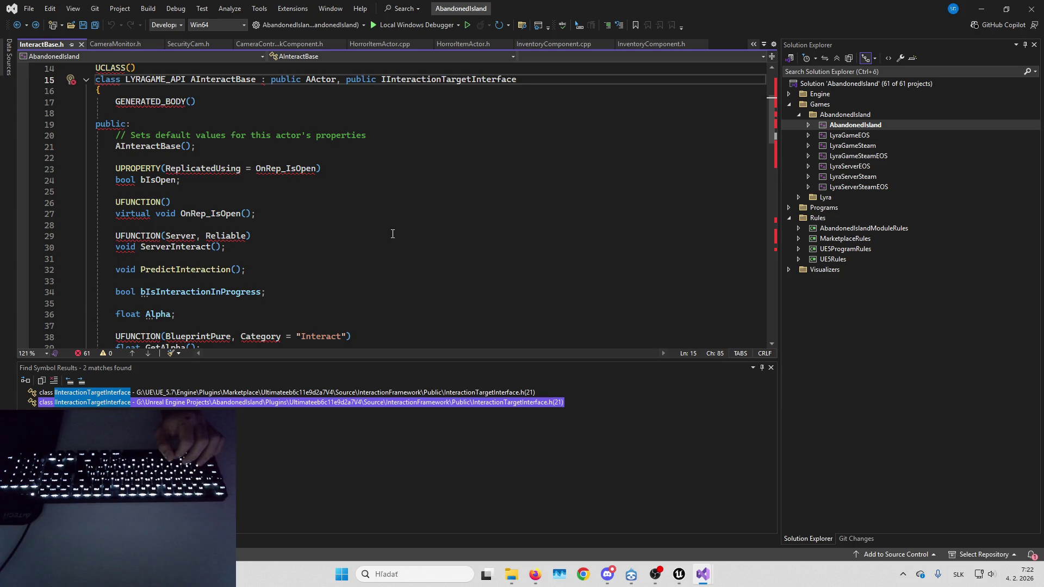
Reopen and close the interface header, then switch to the SolveOrDie solution window.
key("F12")
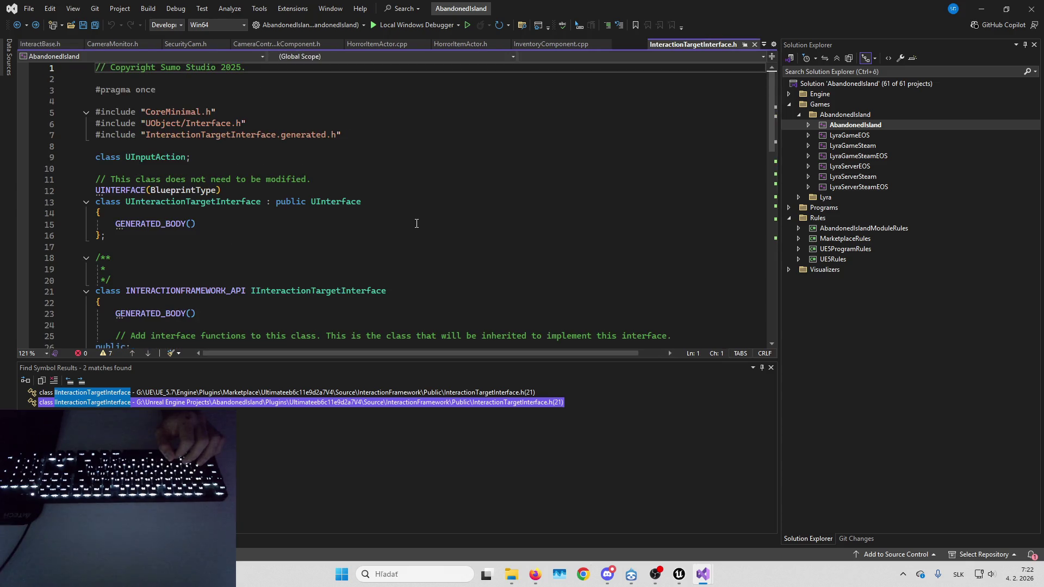
key("ctrl+F4")
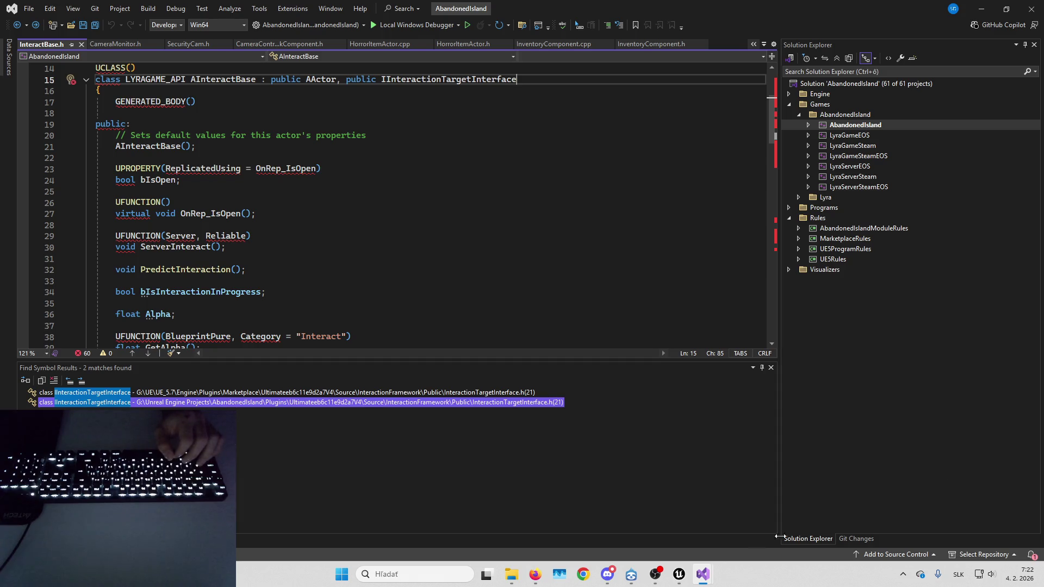
mouse_move(703, 574)
left_click(750, 524)
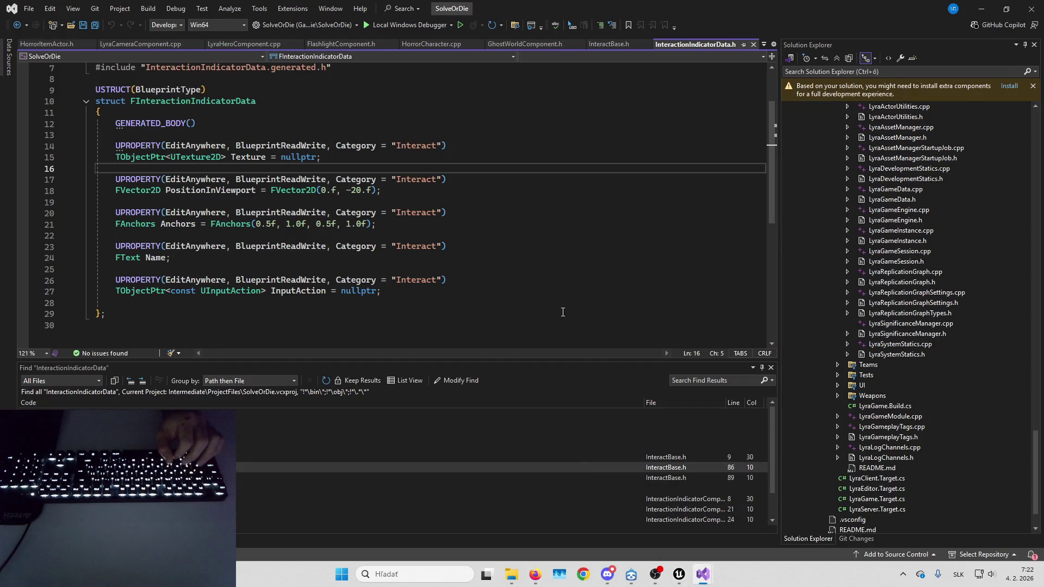
Compare against the AbandonedIsland solution's InteractBase header and come back to SolveOrDie.
scroll(522, 228, "down", 5)
scroll(520, 234, "up", 5)
key("alt+Tab")
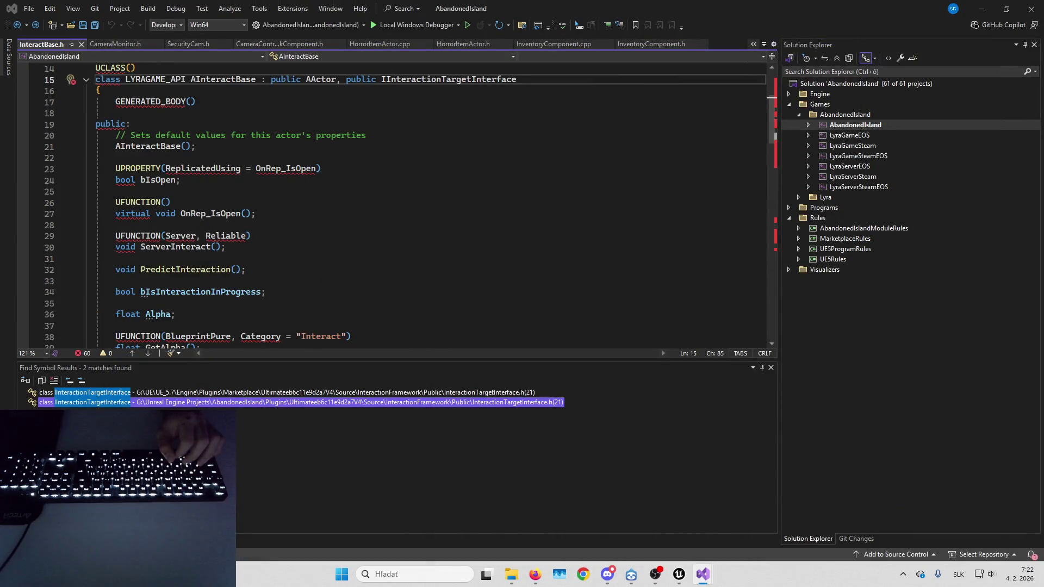
key("alt+Tab")
Find and open SolveOrDie's InteractBase.h, then go to IInteractionTargetInterface's declaration.
left_click(929, 74)
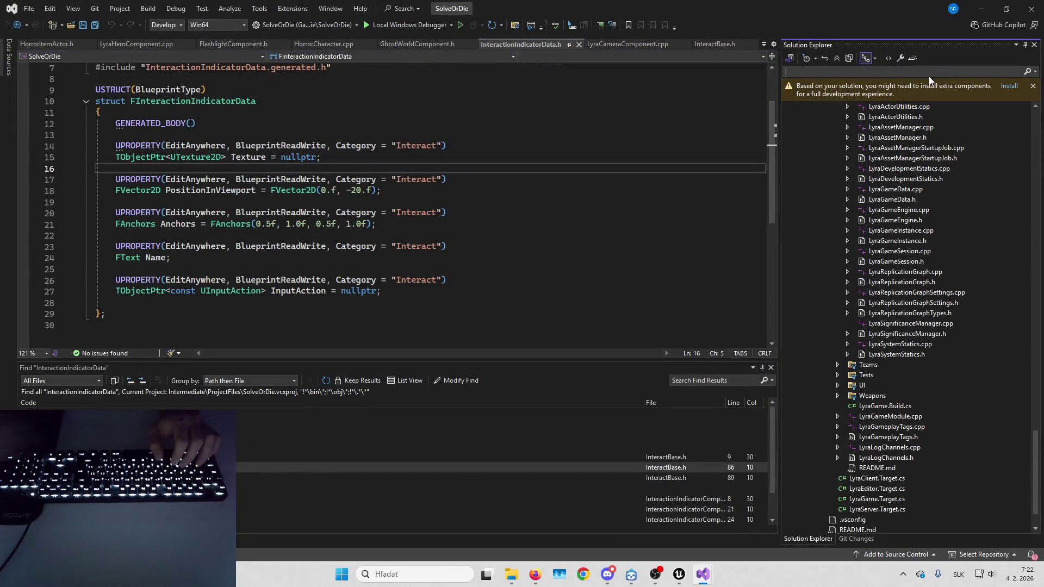
type("InteractBase")
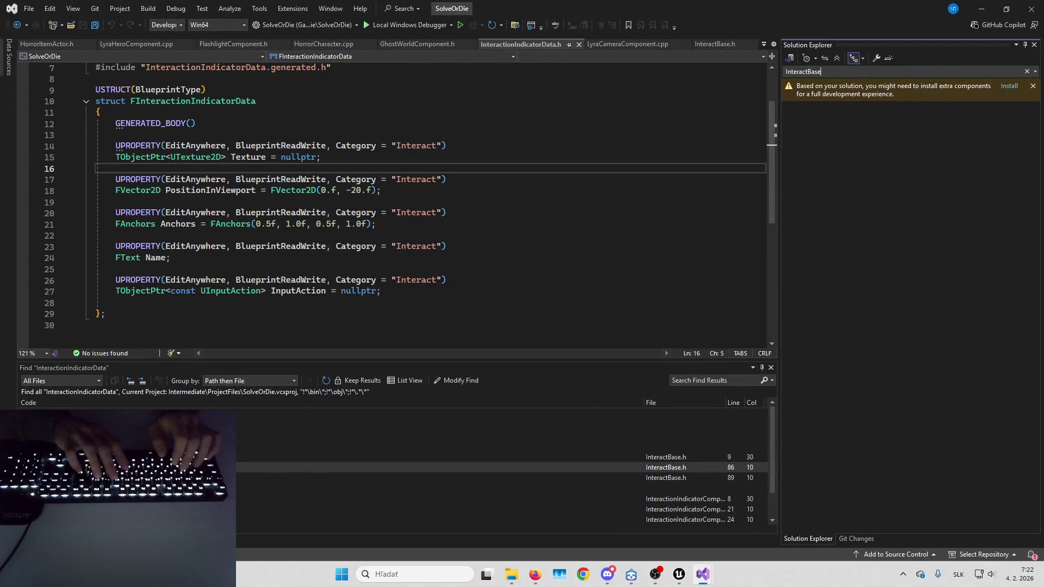
double_click(898, 200)
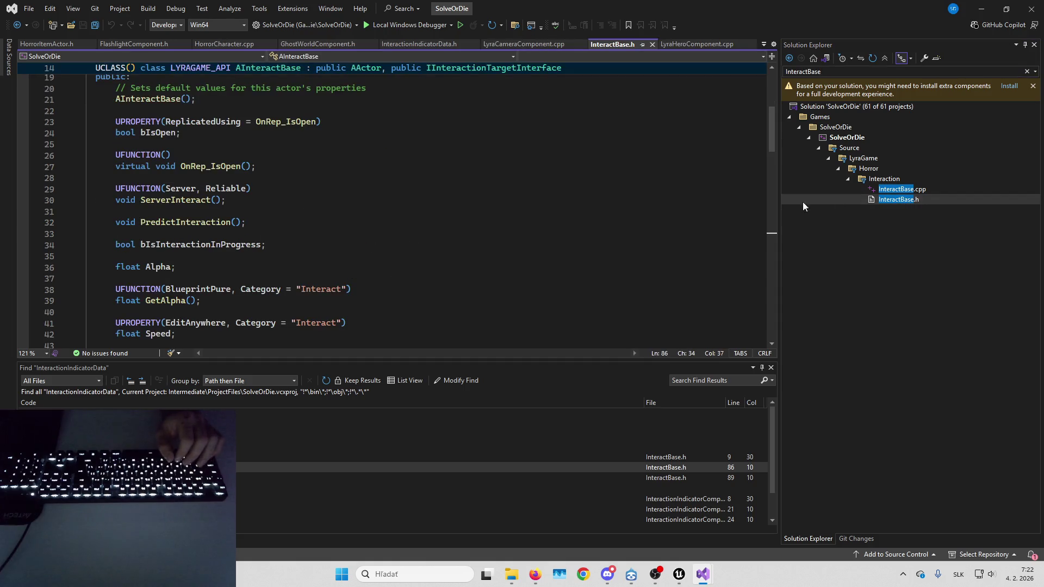
scroll(563, 208, "up", 5)
double_click(484, 121)
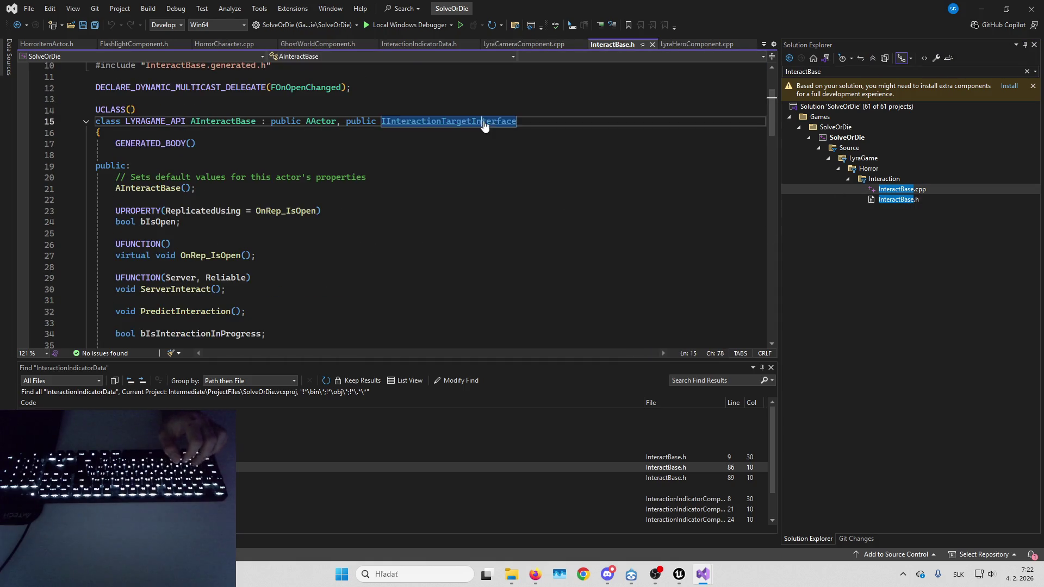
key("F12")
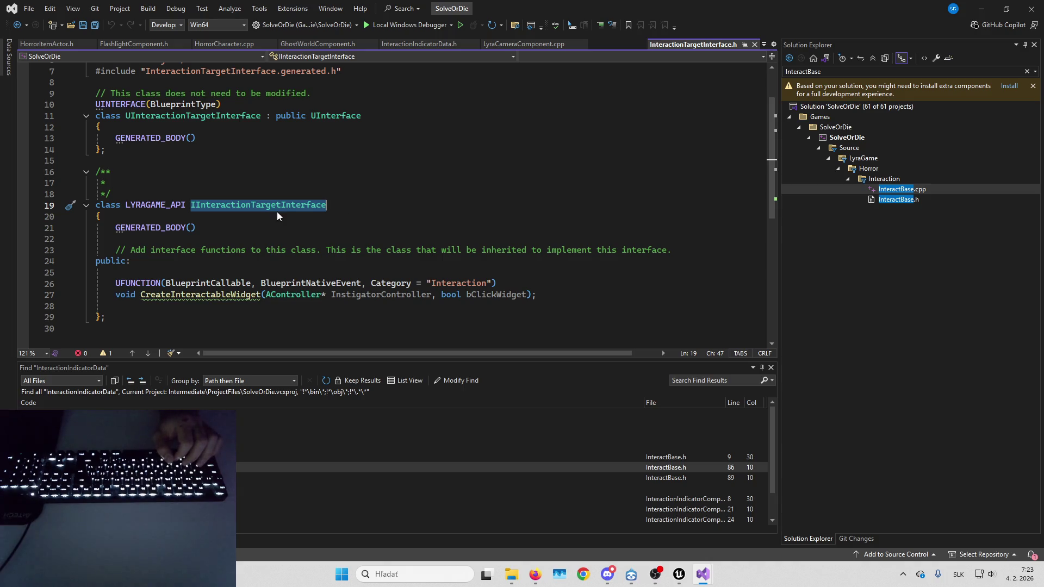
Glance at HorrorItemActor.h, then return to AbandonedIsland's InteractBase.h.
mouse_move(281, 210)
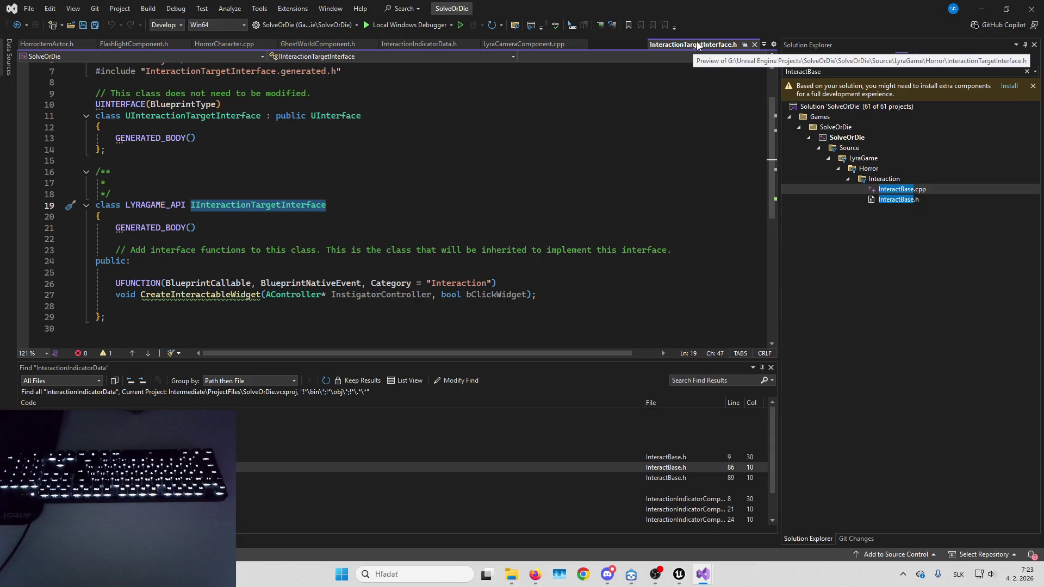
left_click(46, 44)
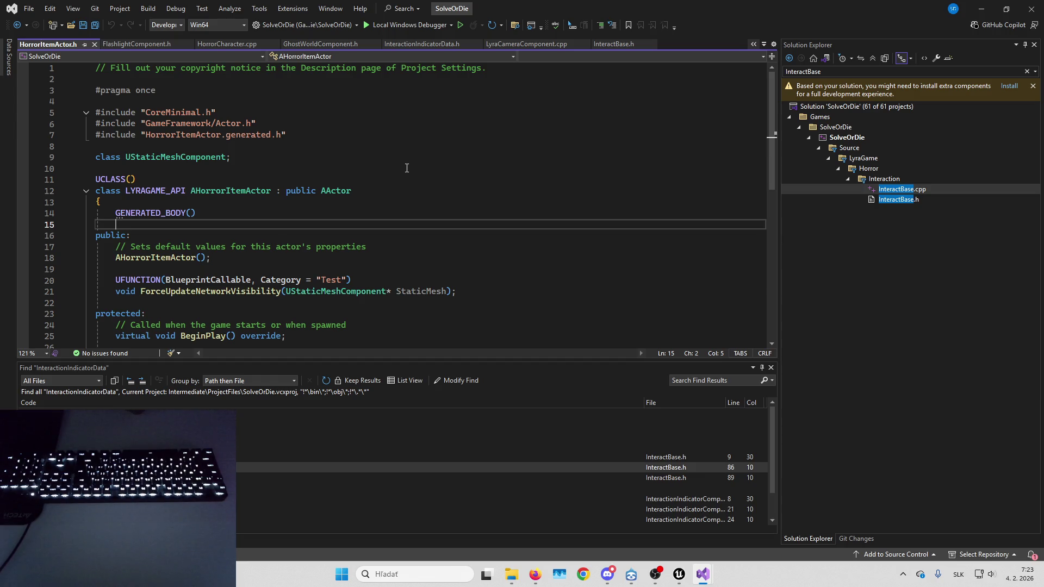
scroll(407, 168, "down", 2)
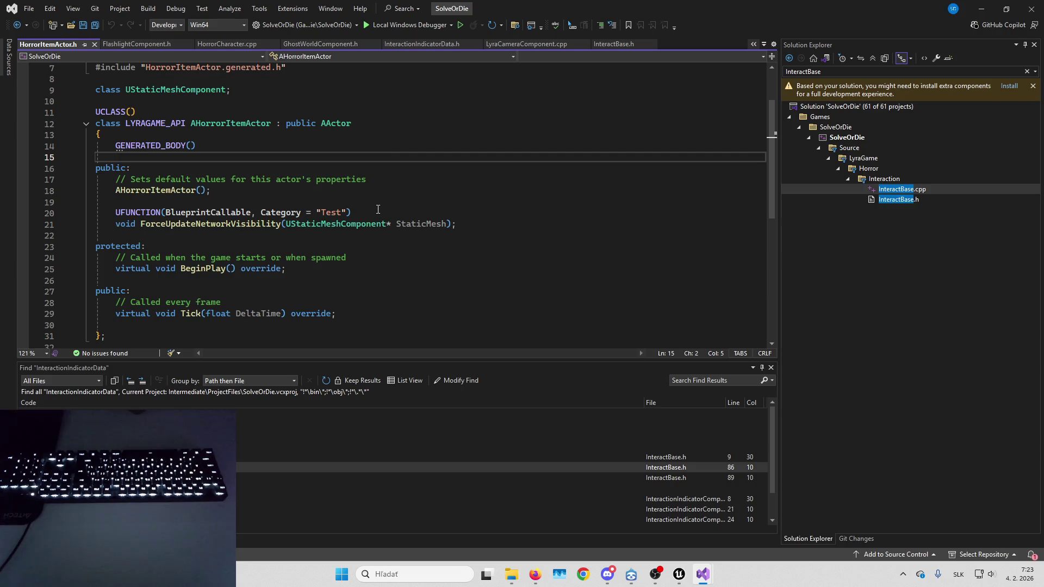
key("alt+Tab")
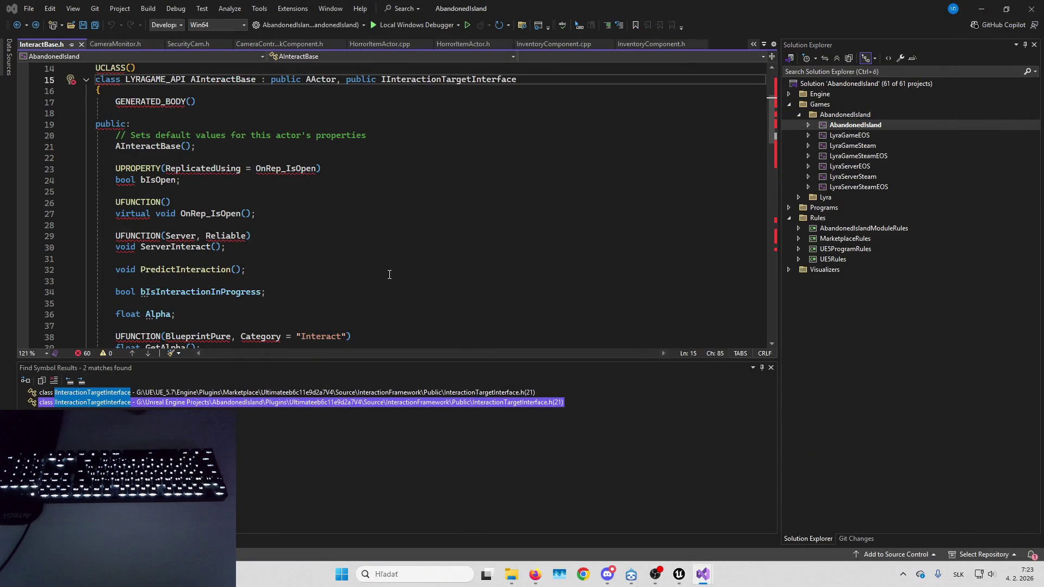
scroll(418, 267, "down", 5)
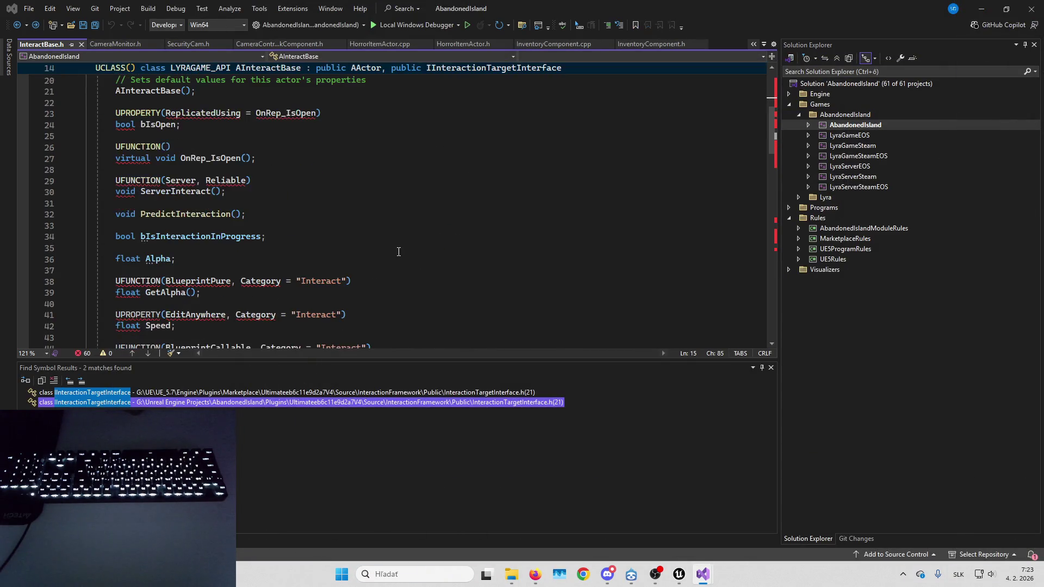
scroll(401, 243, "up", 5)
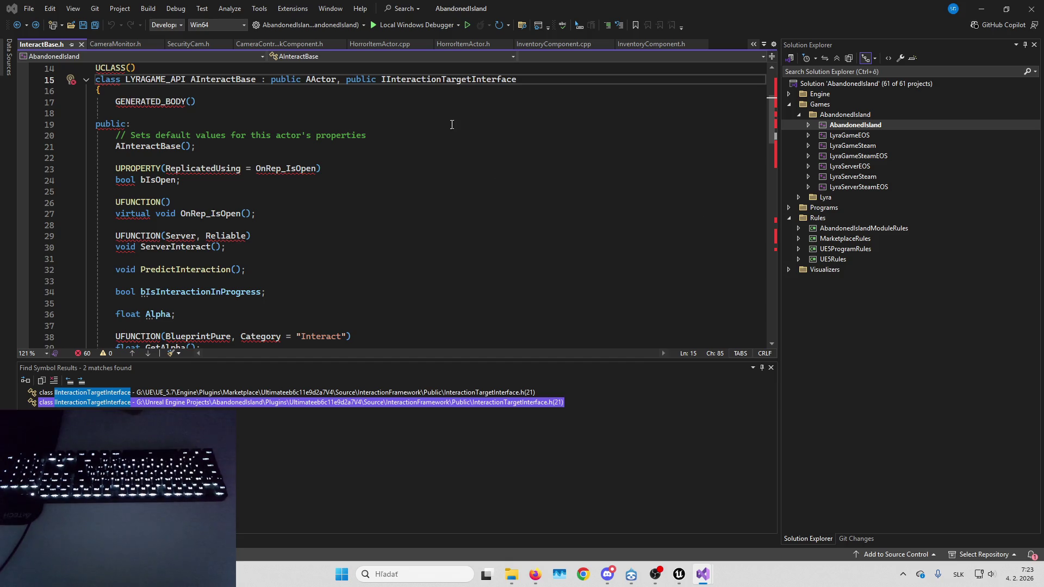
Remove ', public IInteractionTargetInterface' from AInteractBase and build.
left_click_drag(517, 79, 337, 79)
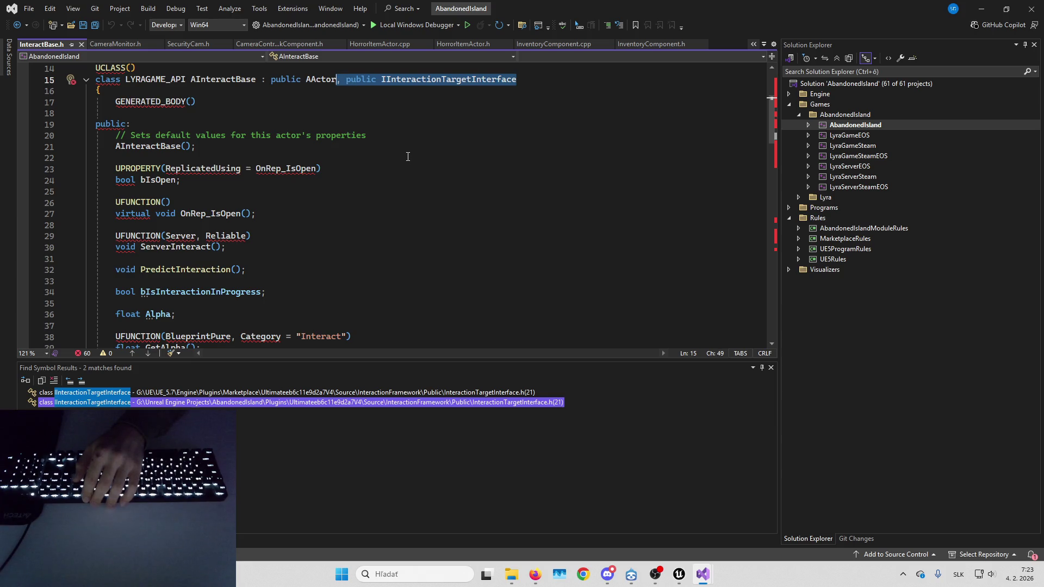
key("BackSpace")
scroll(405, 155, "down", 8)
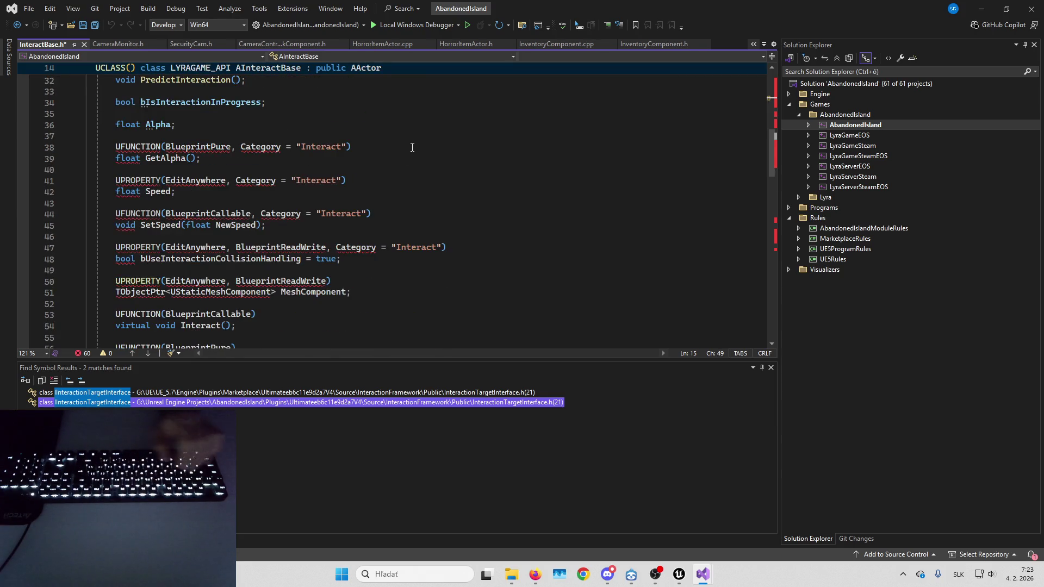
key("ctrl+shift+b")
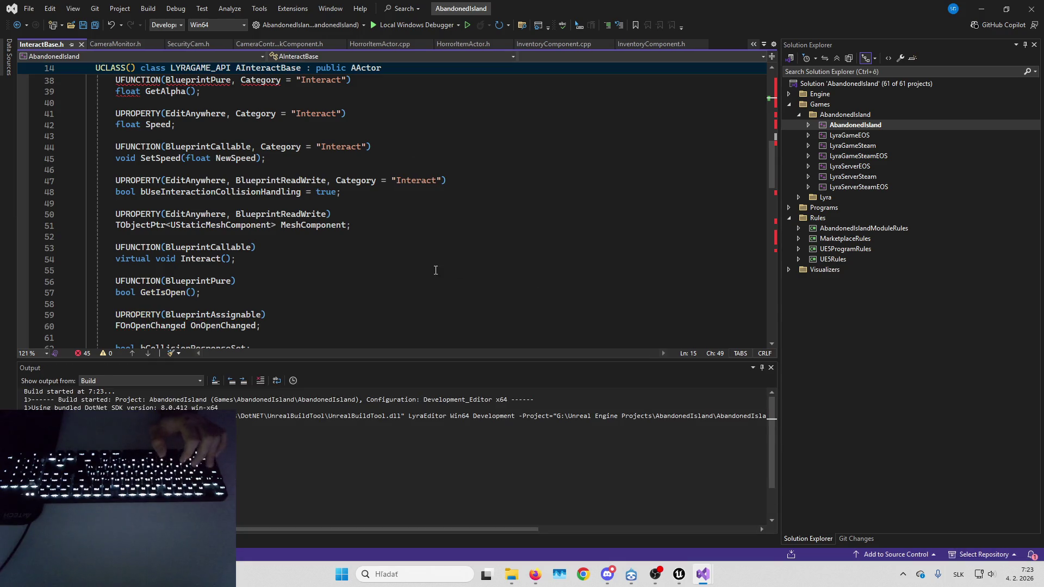
Delete the InteractionTargetInterface.h include and rebuild AbandonedIsland until it succeeds.
scroll(423, 245, "up", 12)
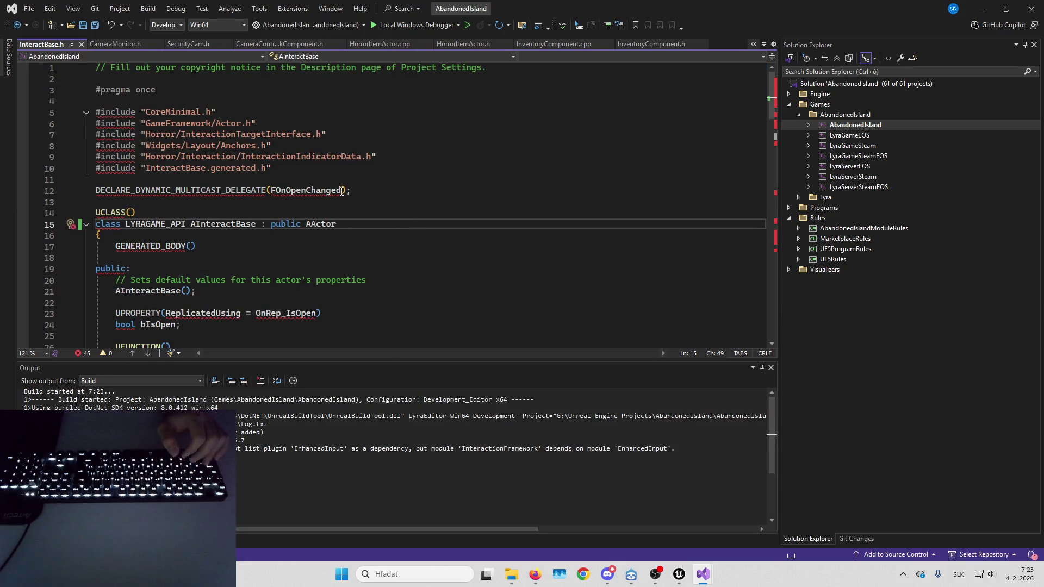
left_click_drag(325, 134, 96, 135)
key("BackSpace")
key("BackSpace")
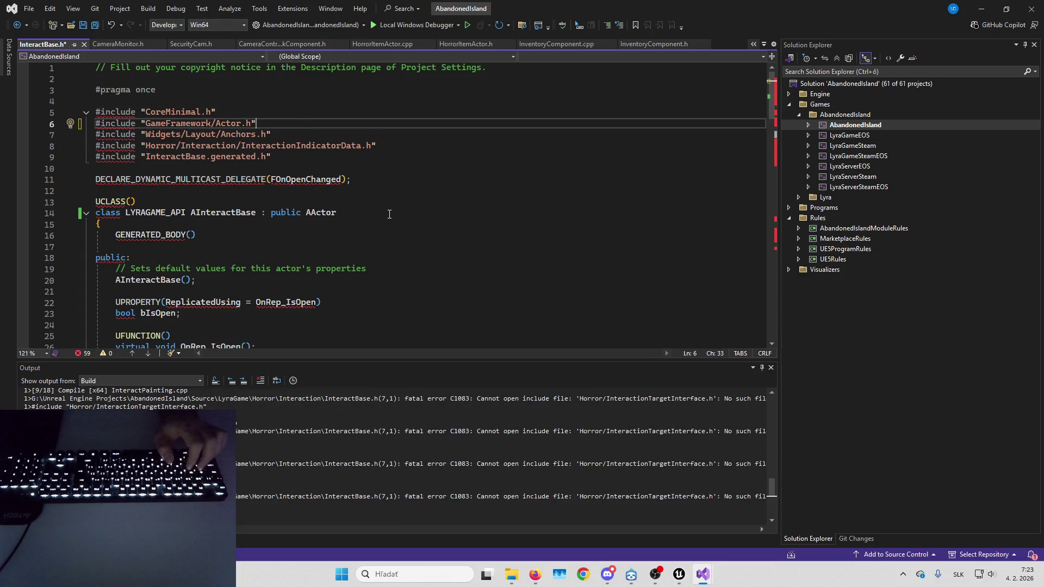
key("ctrl+shift+b")
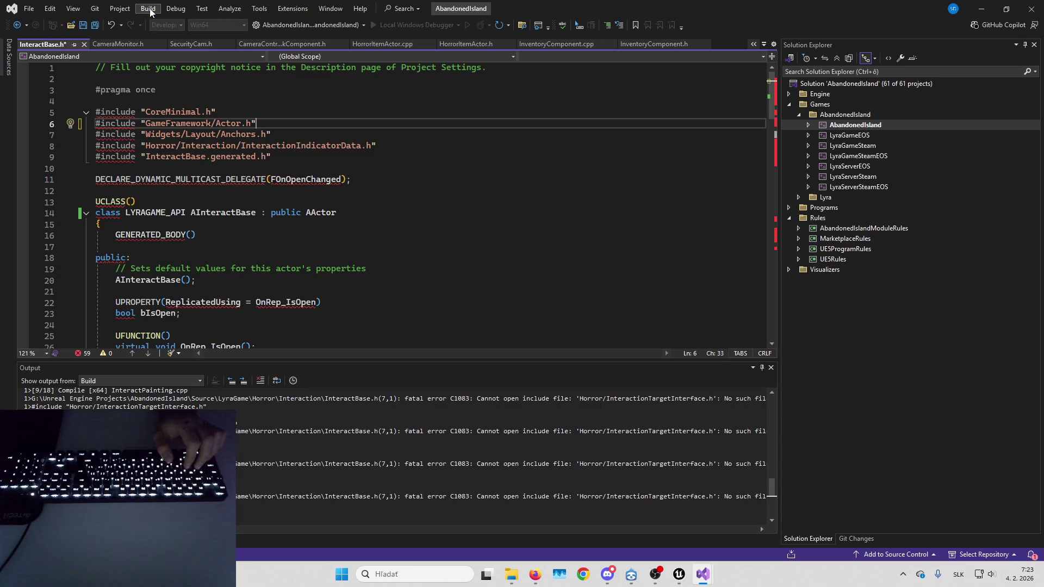
left_click(148, 8)
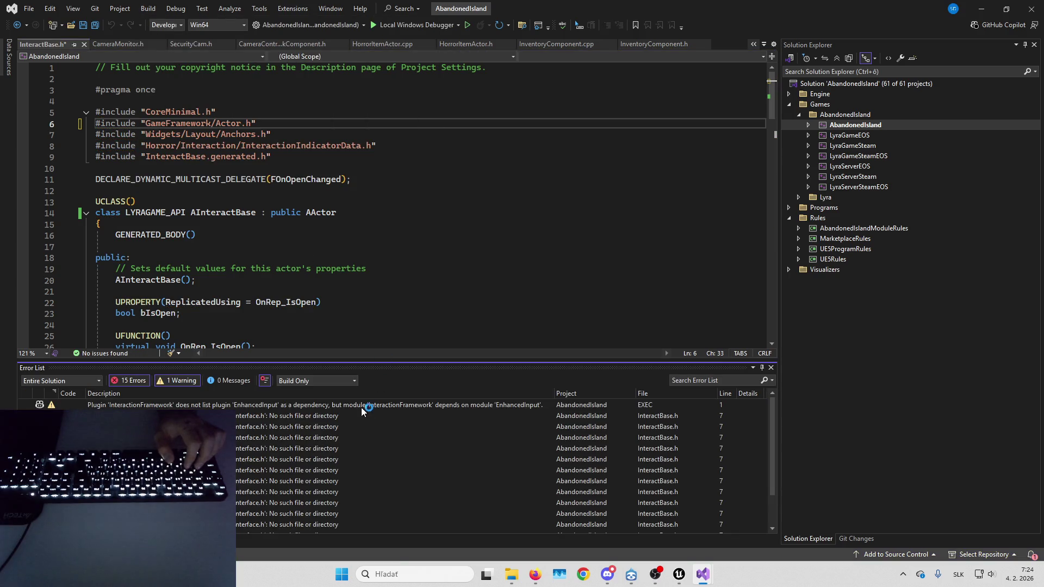
double_click(341, 415)
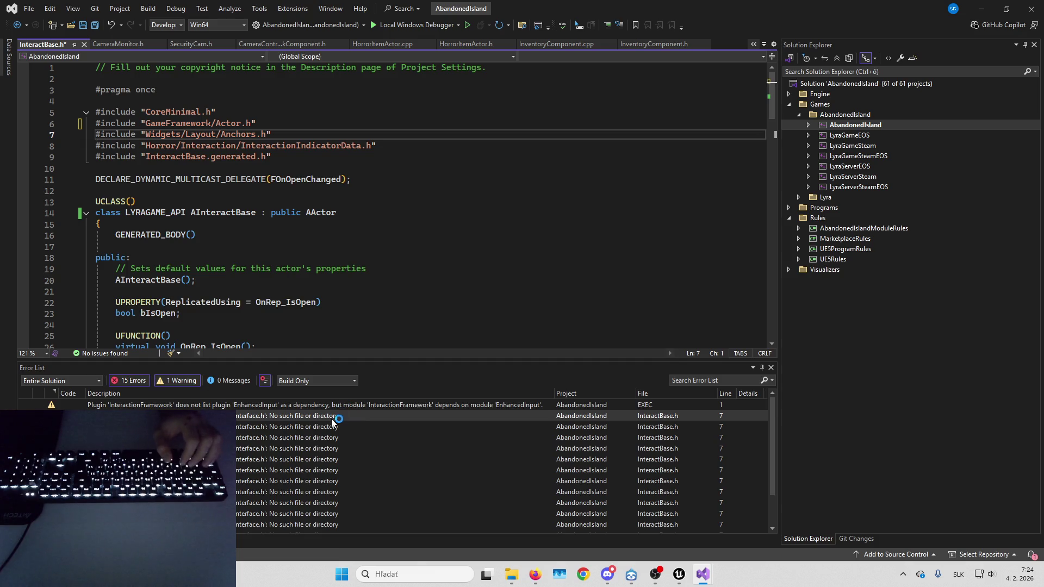
left_click(405, 190)
key("ctrl+shift+b")
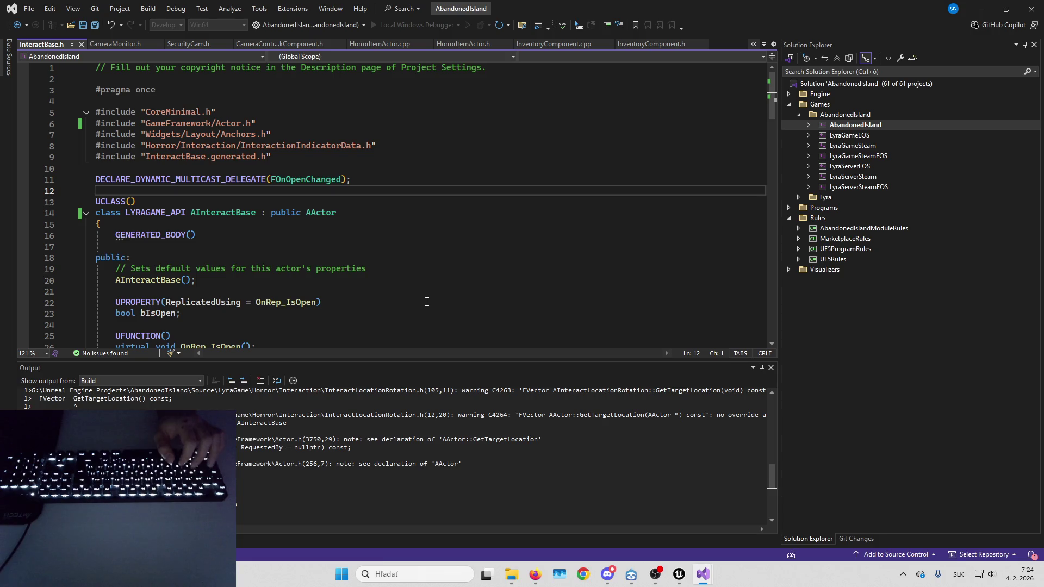
Review the successful build result, then bring the AbandonedIsland File Explorer window forward.
scroll(386, 397, "up", 2)
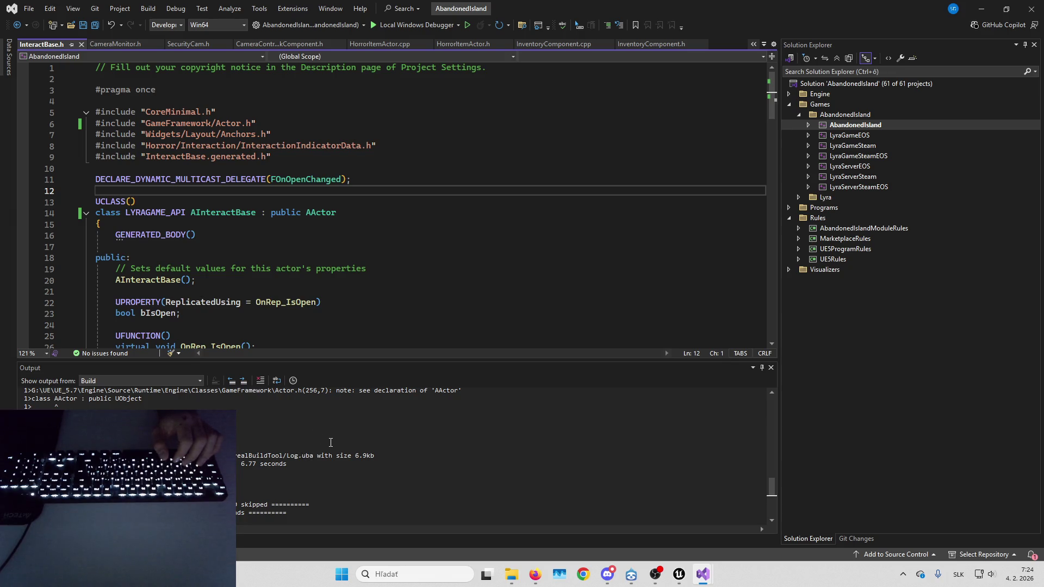
scroll(529, 430, "up", 4)
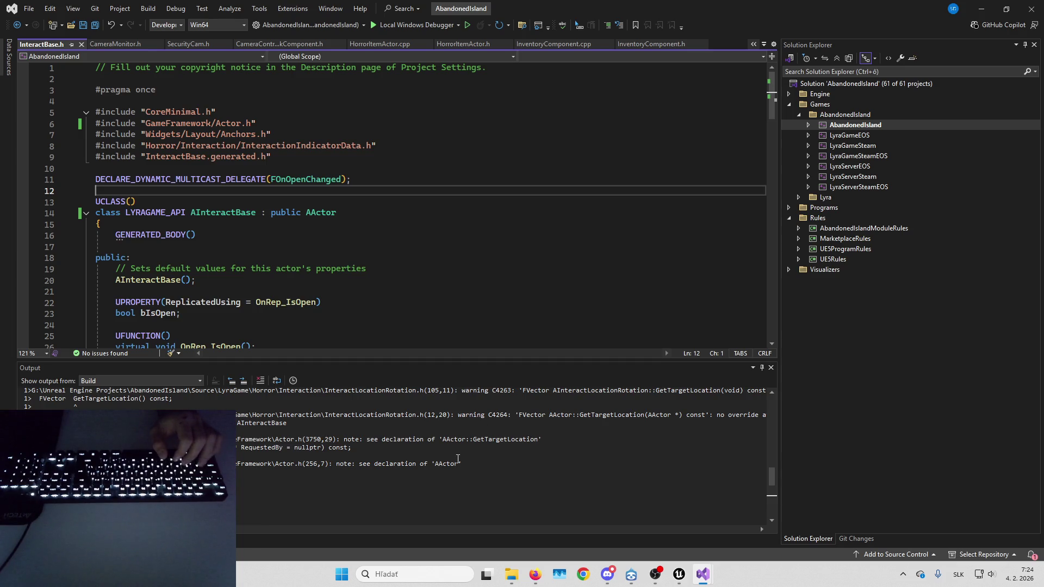
scroll(517, 463, "down", 5)
left_click(513, 575)
left_click(538, 468)
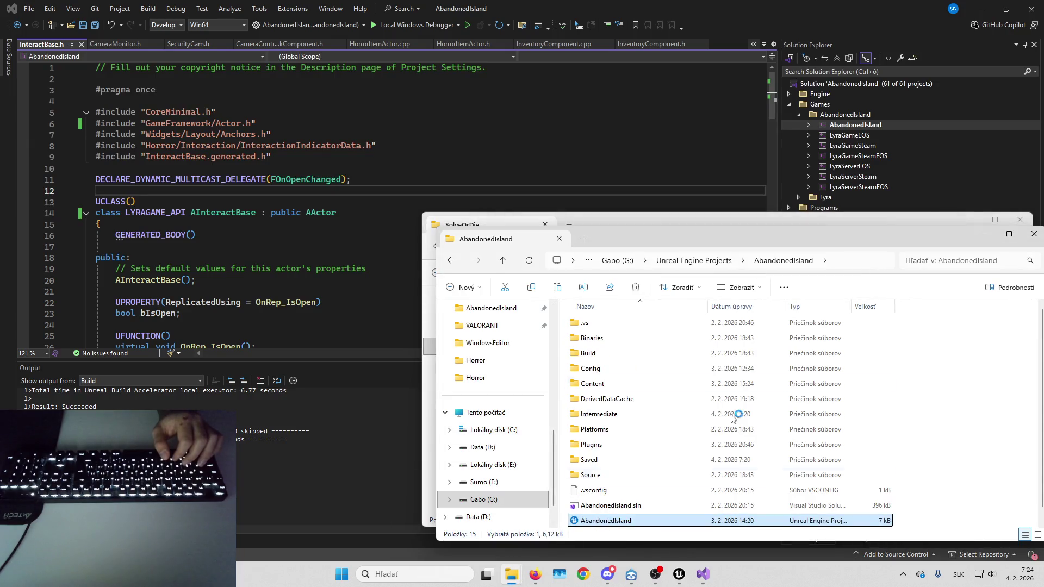
Minimize the AbandonedIsland folder window.
left_click(983, 235)
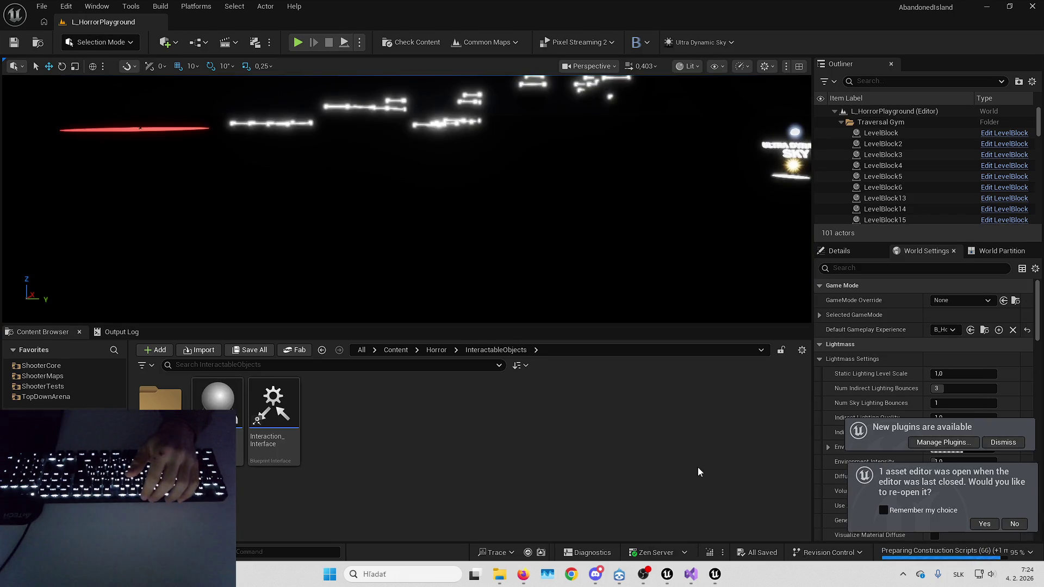
Dismiss the new-plugins notice and bring the B_HorrorInteractableObject blueprint editor to the front.
left_click(1000, 443)
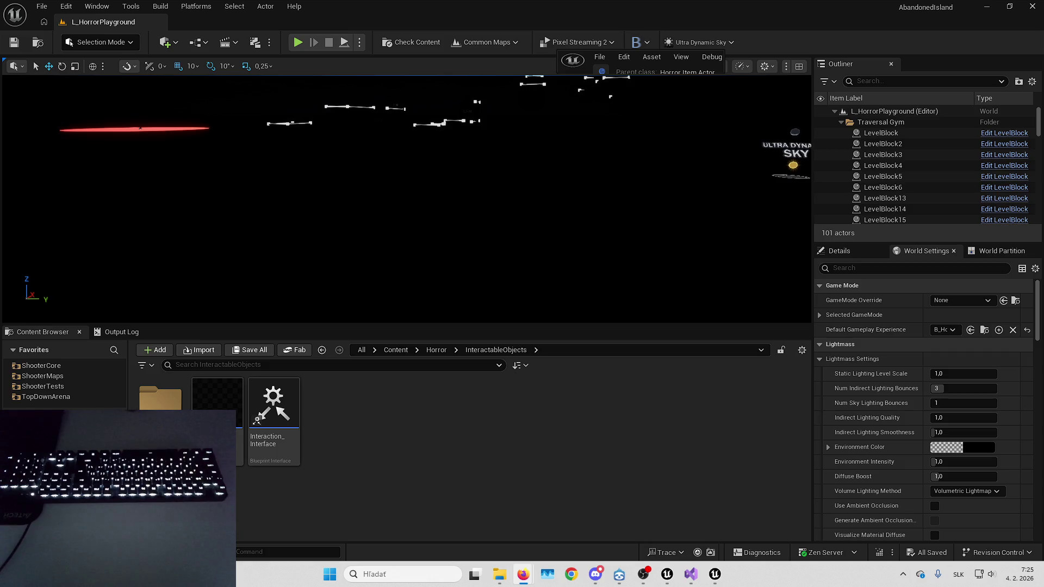
key("alt+Tab")
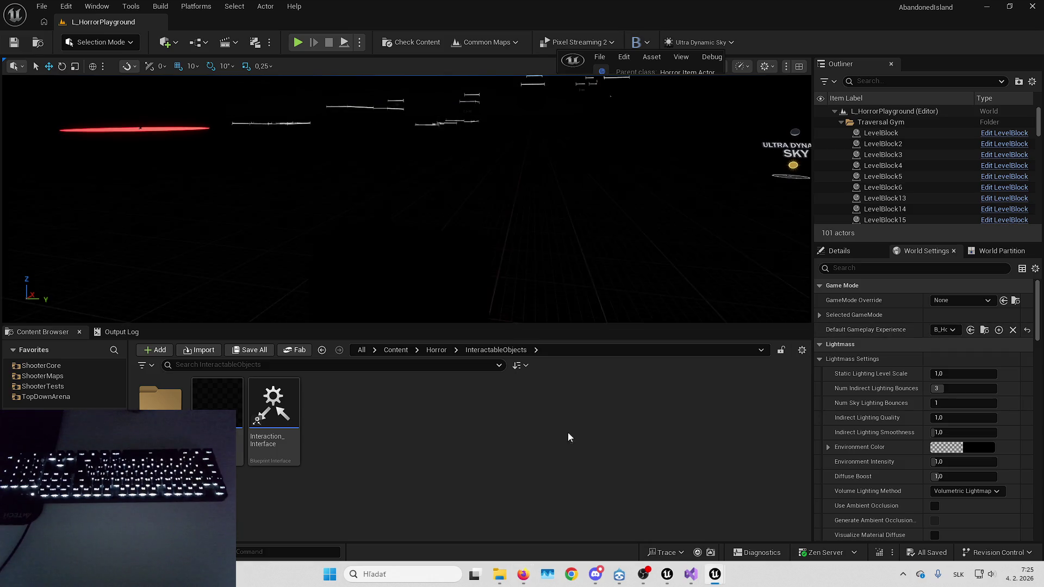
left_click(696, 64)
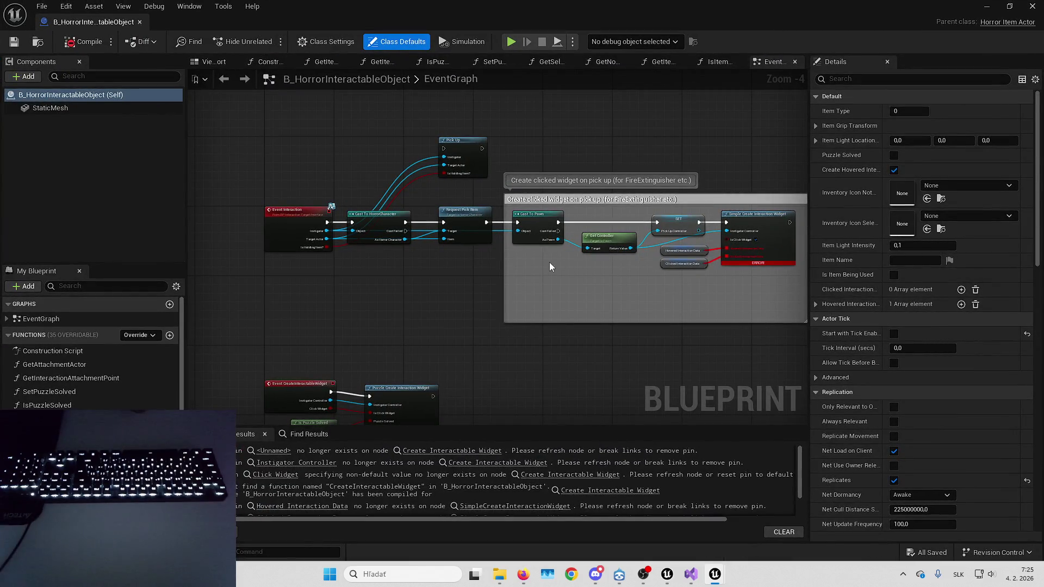
Find and delete the erroring Create Interactable Widget node in the event graph.
left_click_drag(560, 292, 499, 302)
mouse_move(608, 300)
left_mouse_down()
mouse_move(552, 334)
mouse_move(527, 324)
mouse_move(581, 312)
mouse_move(577, 328)
mouse_move(530, 266)
mouse_move(635, 211)
left_mouse_up()
scroll(581, 311, "up", 3)
scroll(578, 281, "down", 4)
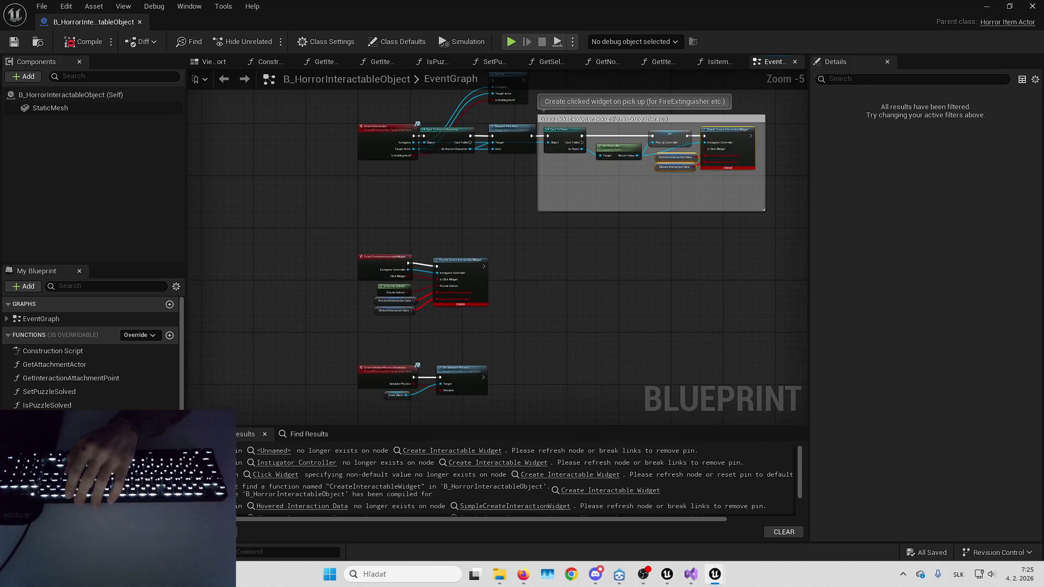
scroll(501, 197, "up", 2)
mouse_move(536, 179)
left_mouse_down()
mouse_move(505, 233)
mouse_move(362, 333)
mouse_move(496, 255)
mouse_move(553, 373)
mouse_move(502, 188)
mouse_move(431, 334)
mouse_move(599, 283)
mouse_move(574, 330)
mouse_move(402, 217)
mouse_move(560, 227)
mouse_move(625, 256)
mouse_move(591, 118)
mouse_move(543, 102)
mouse_move(536, 187)
left_mouse_up()
left_click(565, 243)
key("Delete")
Compile B_HorrorInteractableObject and return to the L_HorrorPlayground level editor.
left_click_drag(435, 311, 375, 241)
scroll(532, 203, "down", 2)
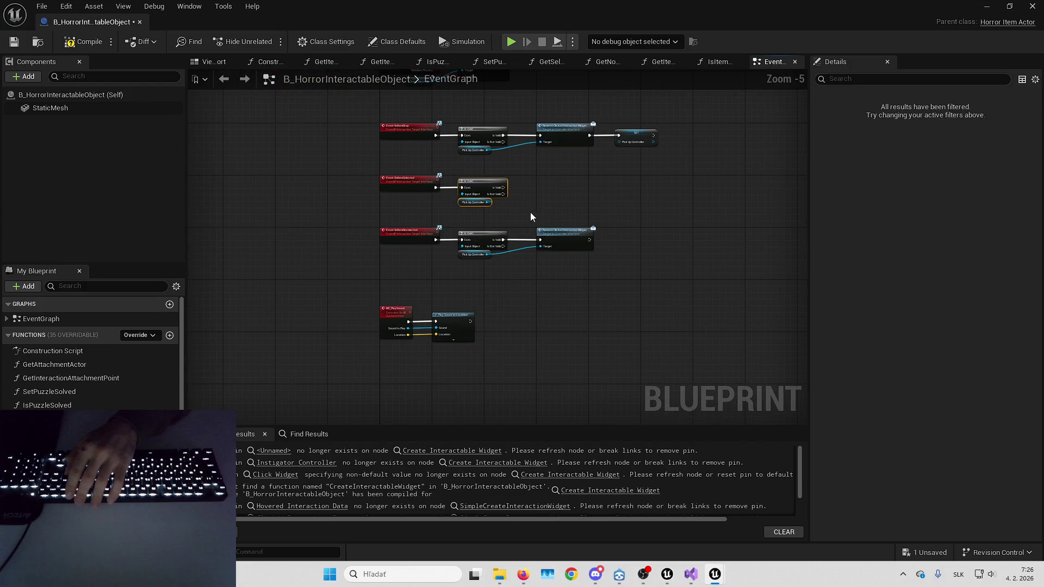
scroll(514, 185, "up", 1)
left_click(88, 41)
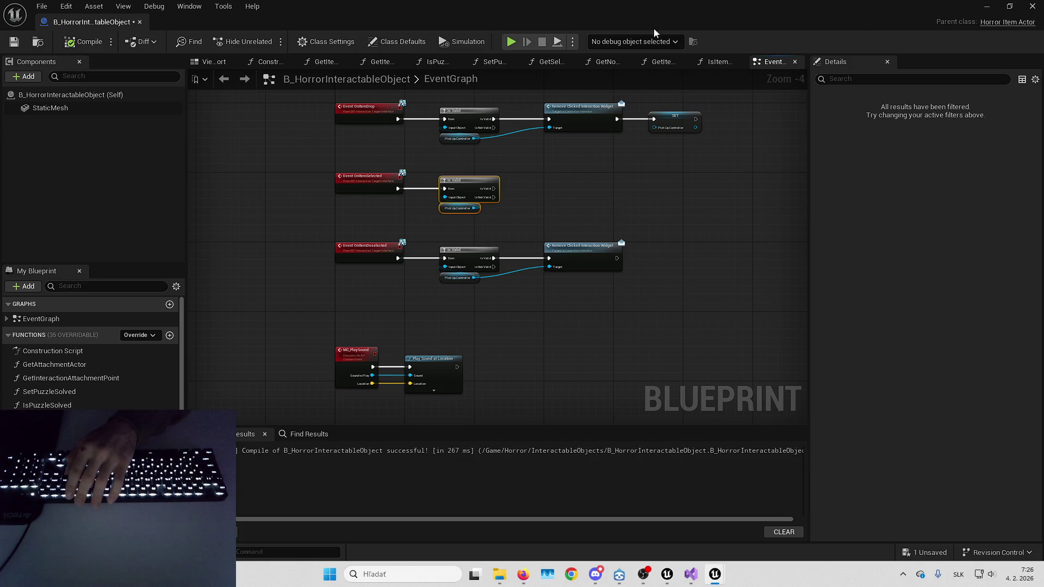
left_click(38, 42)
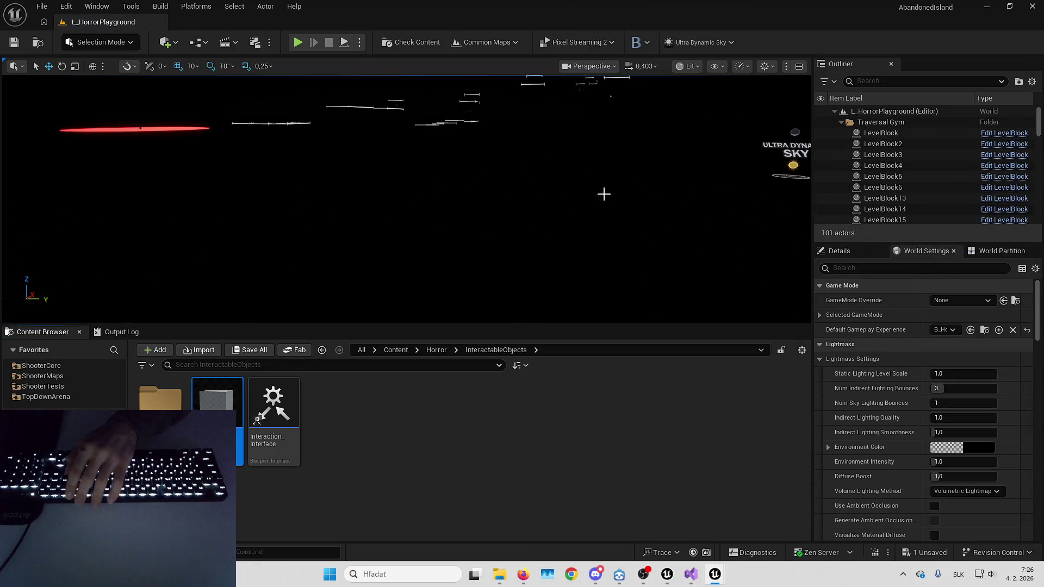
Drag a B_HorrorInteractableObject block into the level and frame it in the viewport.
left_click_drag(604, 194, 477, 226)
key("f")
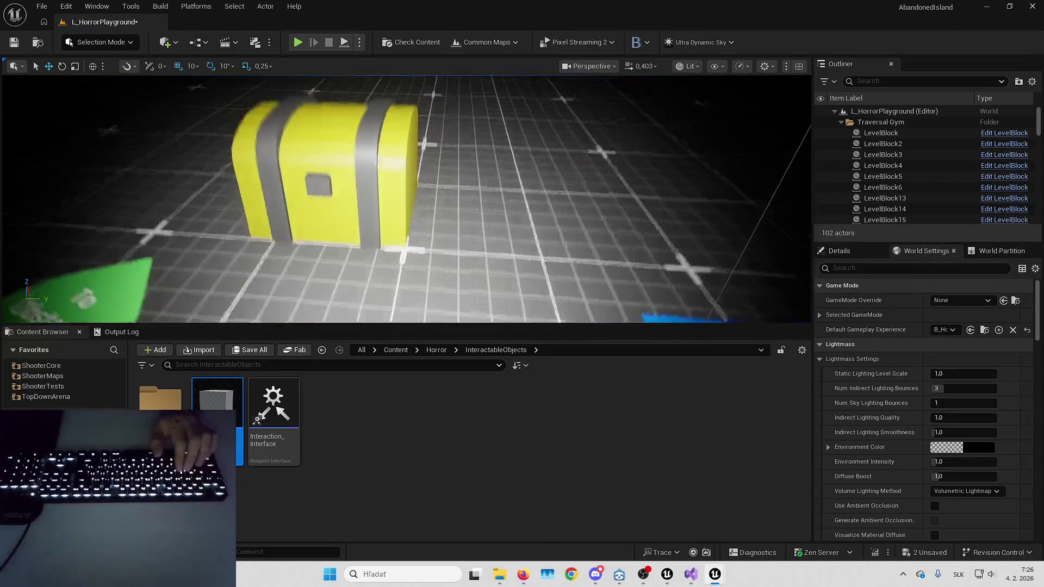
key("Left")
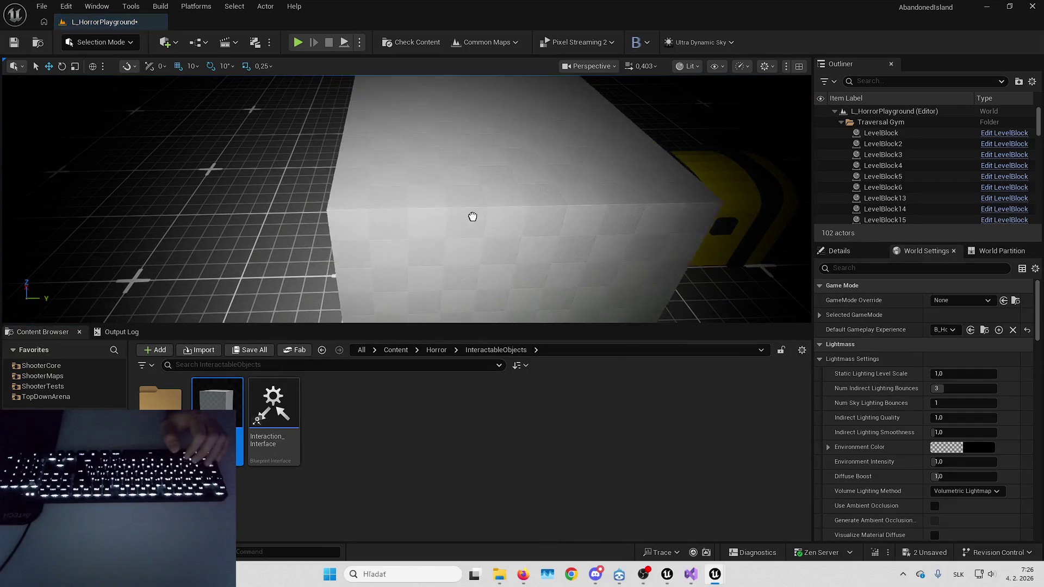
key("Down")
left_click(391, 159)
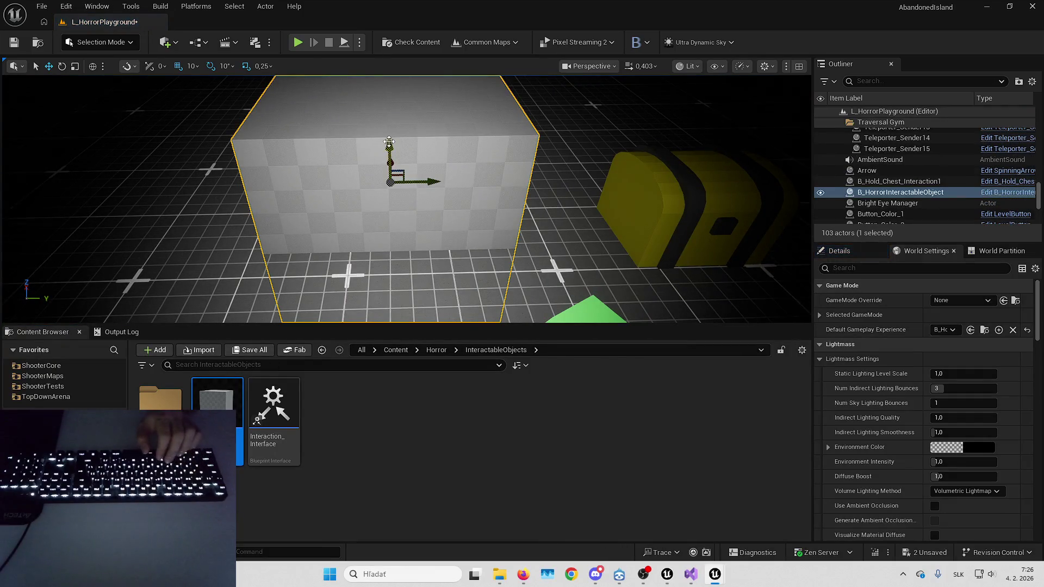
scroll(389, 141, "up", 1)
Try playing the level, cancel on the compile errors, and switch to B_Interaction.
key("alt+p")
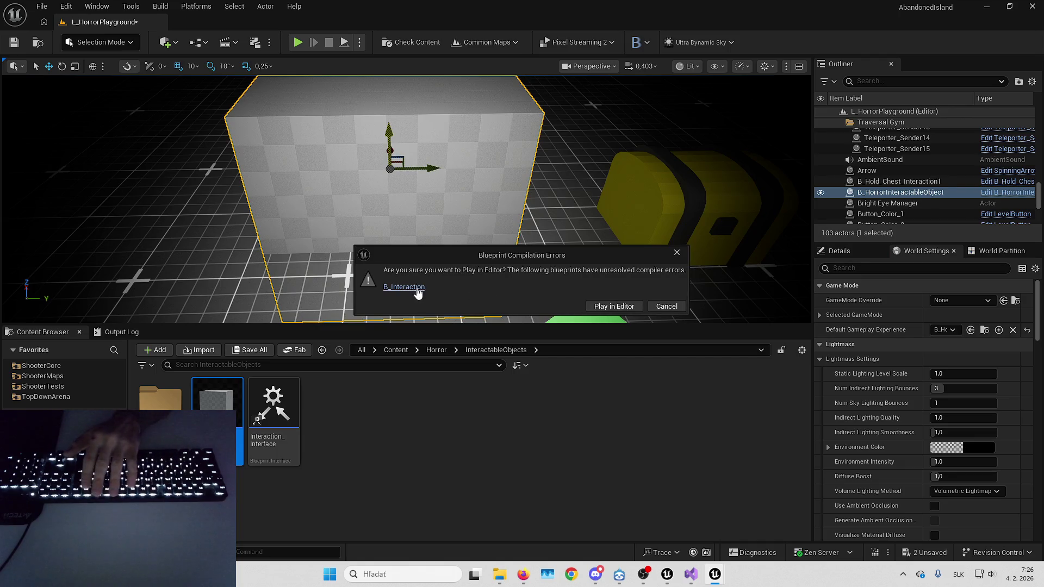
key("Escape")
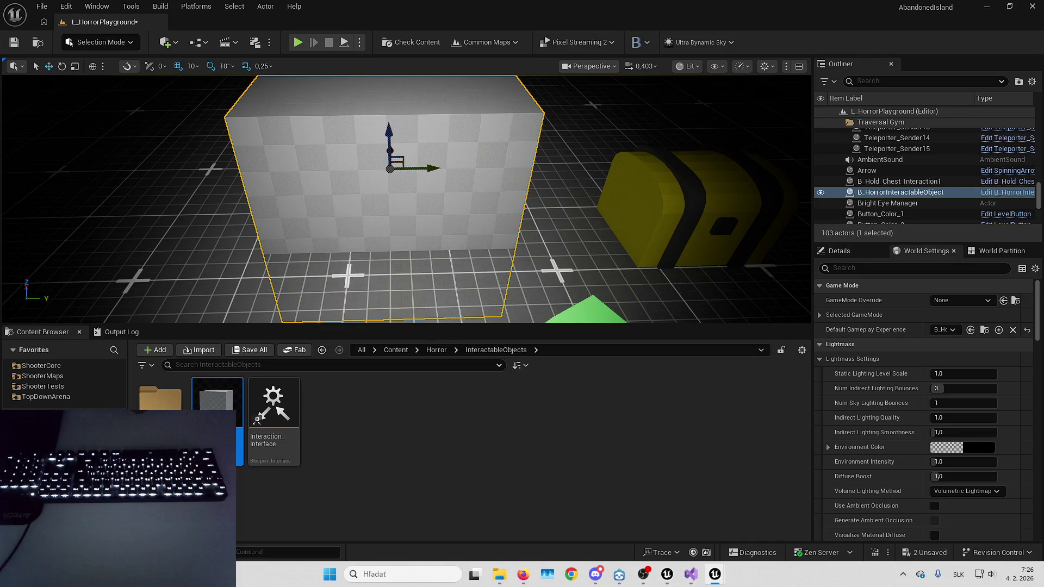
key("alt+Tab")
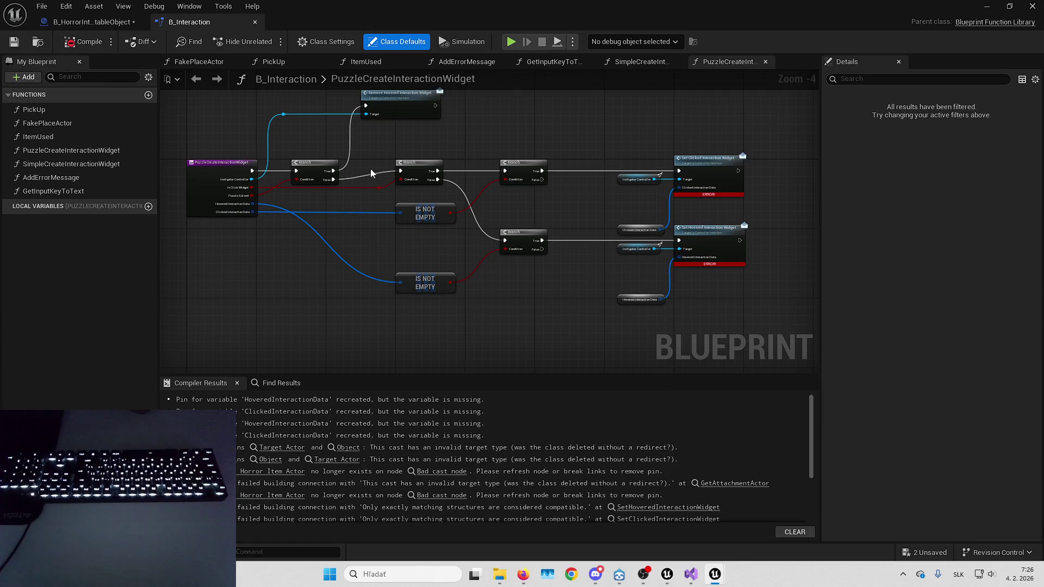
Disconnect Clicked Interaction Data from its Set node and select the Hovered Interaction Data variable.
scroll(741, 150, "up", 2)
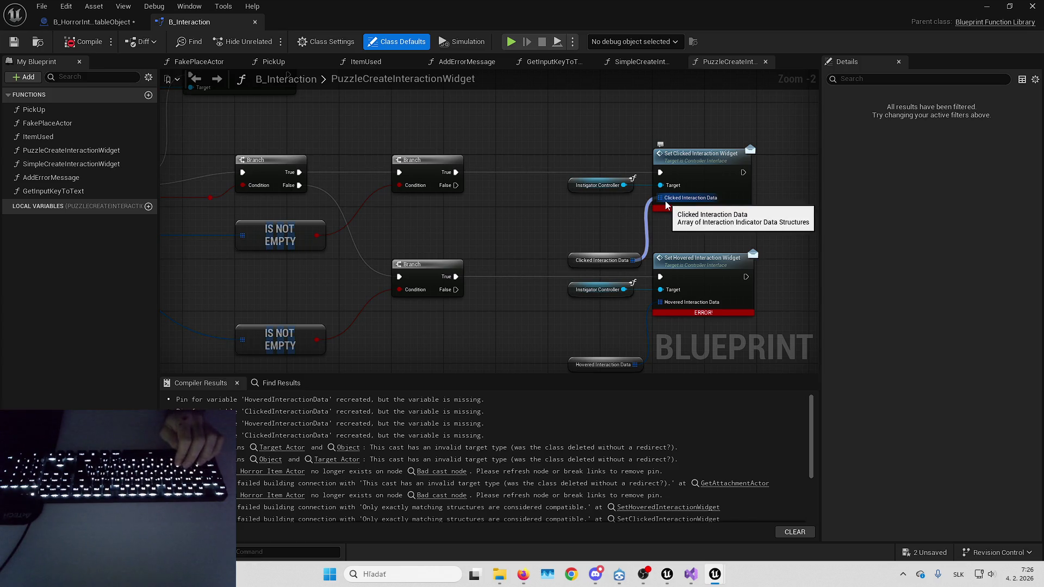
left_click(667, 205, "alt")
left_click_drag(629, 236, 621, 208)
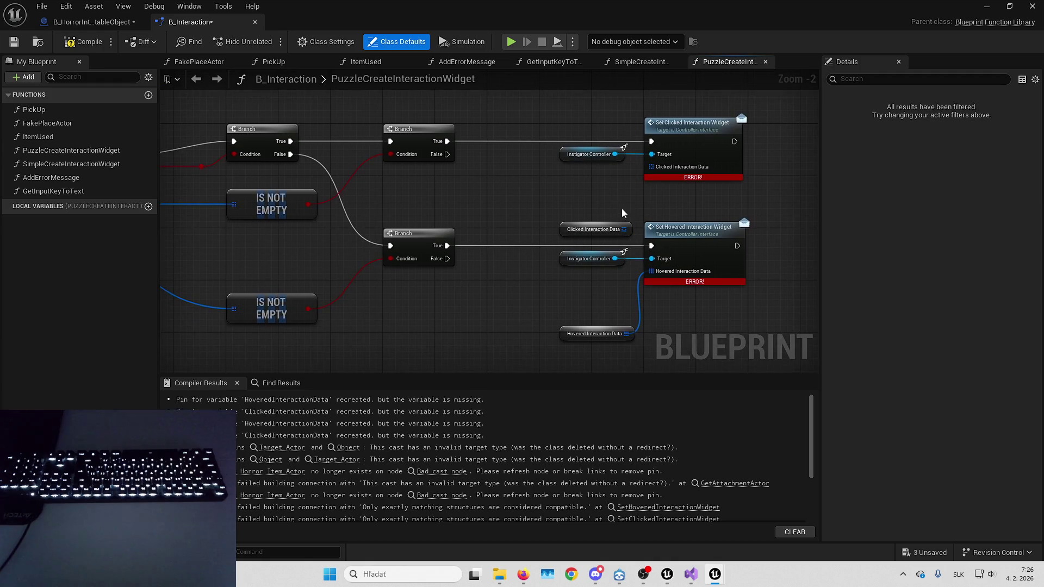
left_click(569, 334)
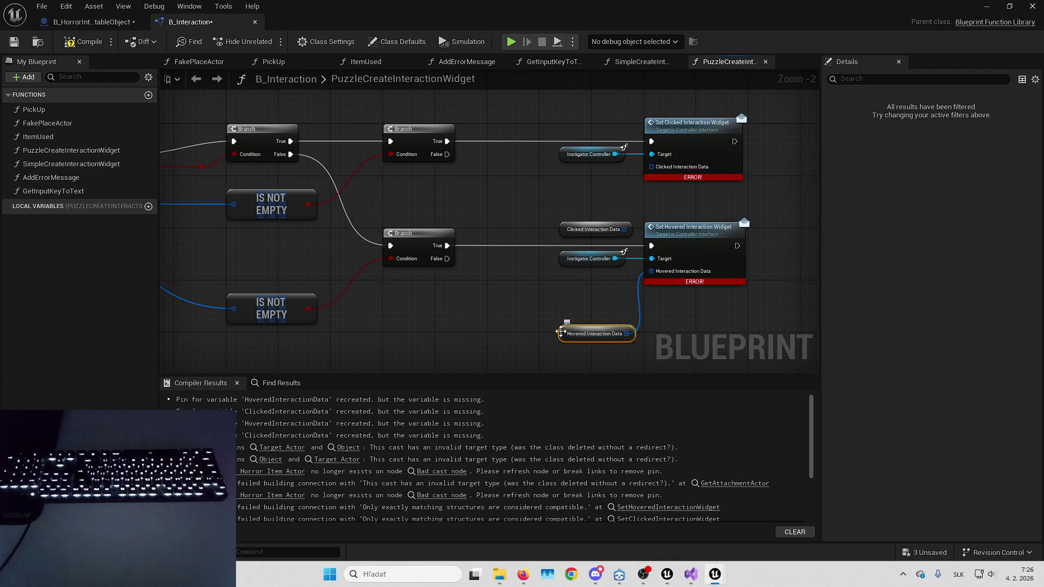
Disconnect Hovered Interaction Data from Set Hovered, recompile, and jump to PickUp's Target Actor error.
mouse_move(603, 299)
left_mouse_down()
mouse_move(613, 233)
mouse_move(522, 250)
mouse_move(720, 259)
left_mouse_up()
mouse_move(684, 266)
left_mouse_down()
mouse_move(657, 286)
mouse_move(762, 296)
mouse_move(644, 273)
mouse_move(665, 275)
left_mouse_up()
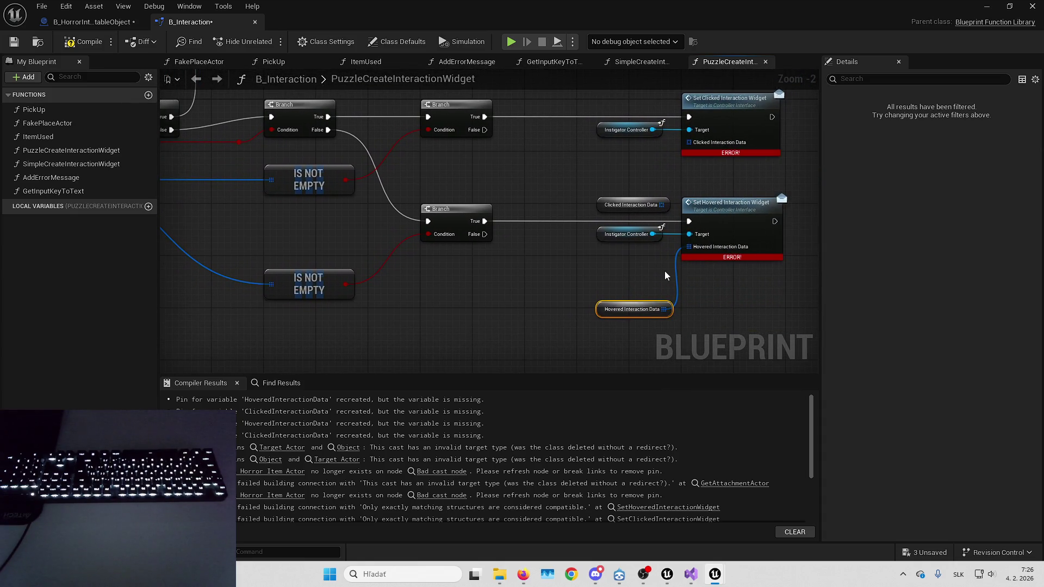
left_click(693, 248, "alt")
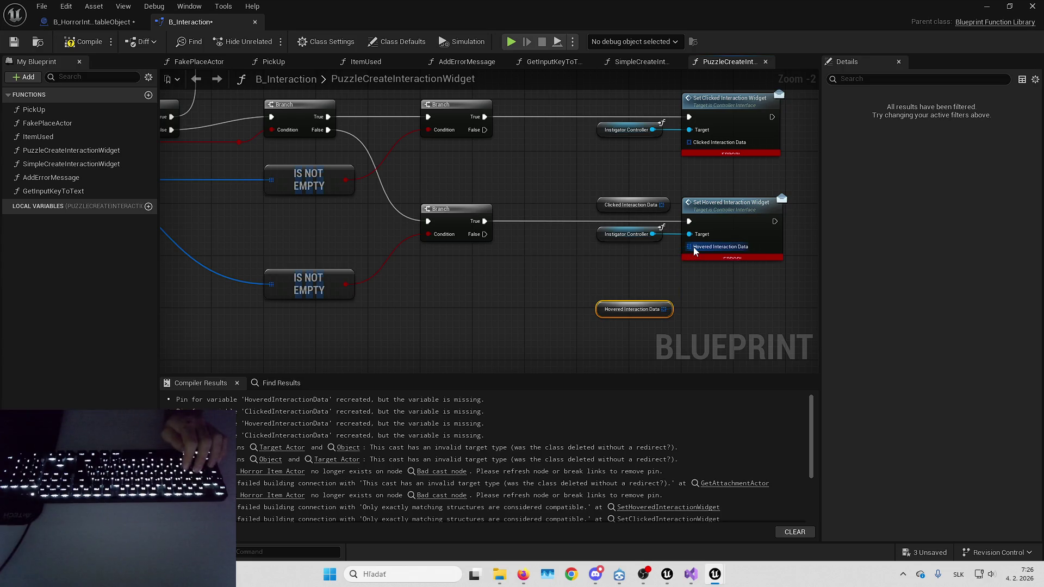
left_click(85, 43)
left_click(299, 400)
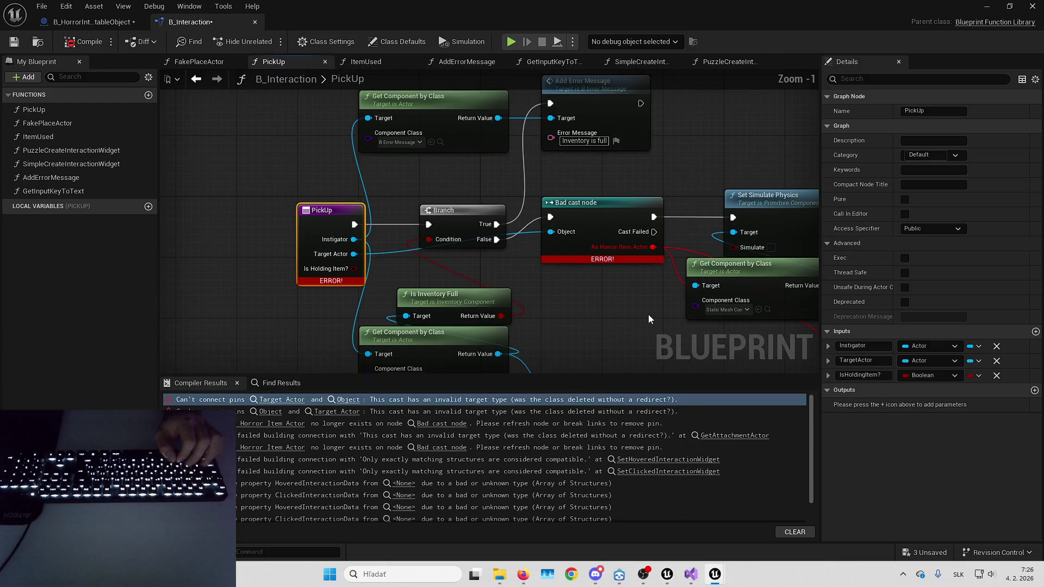
In PickUp, replace the Bad cast node with a wired-in Cast To HorrorItemActor node.
left_click_drag(255, 250, 476, 289)
type("casttohorror")
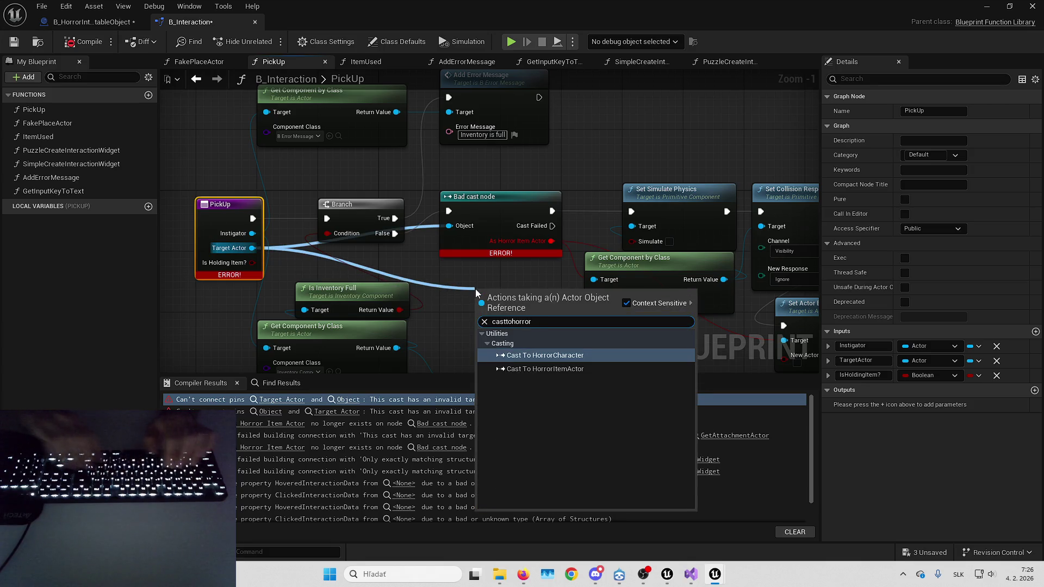
key("Down")
key("Return")
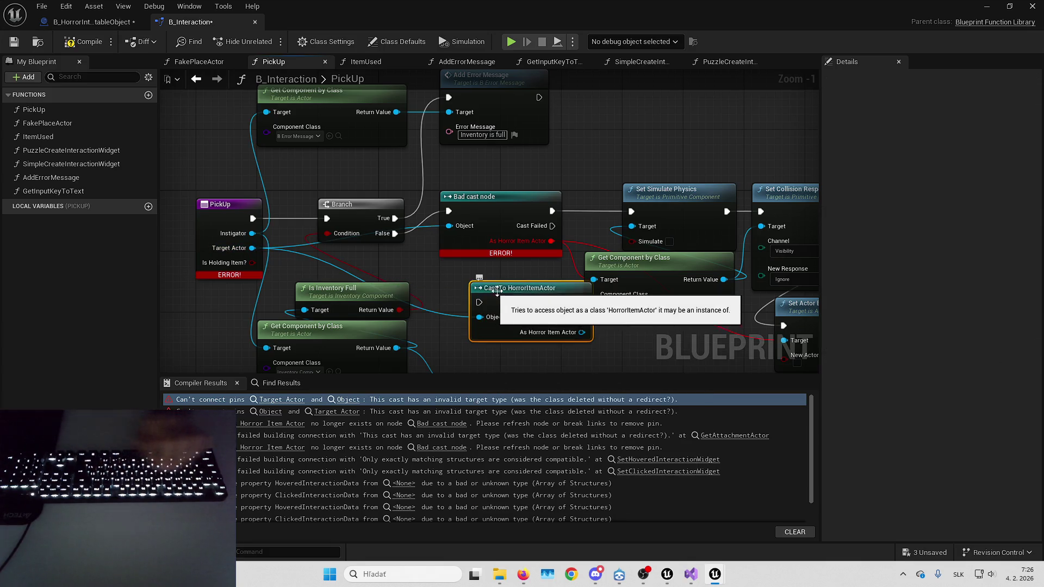
left_click_drag(497, 291, 466, 269)
left_click_drag(448, 211, 449, 280)
left_click_drag(553, 211, 551, 310)
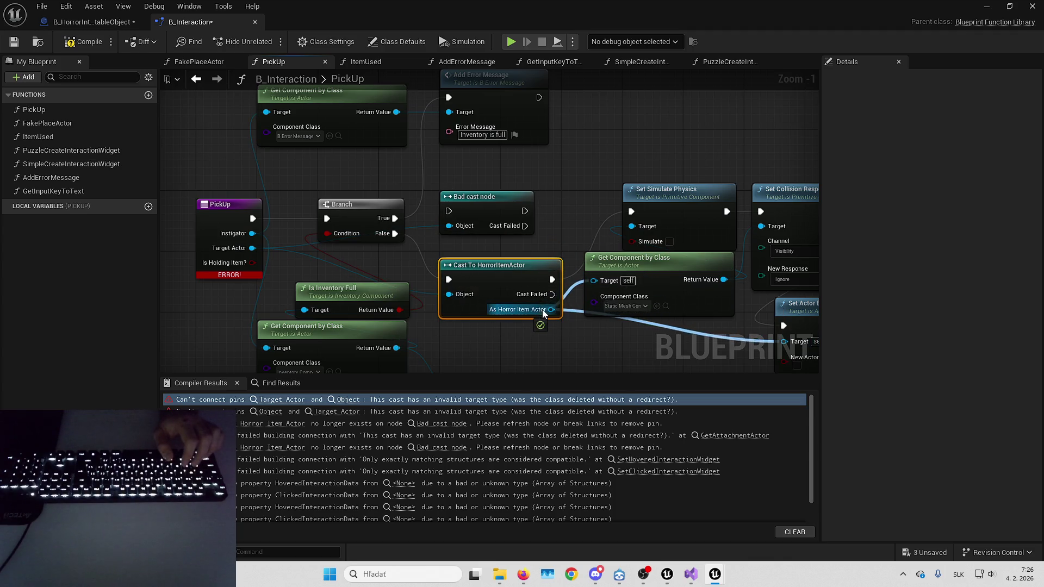
left_click(492, 199)
key("Delete")
left_click_drag(482, 289, 481, 215)
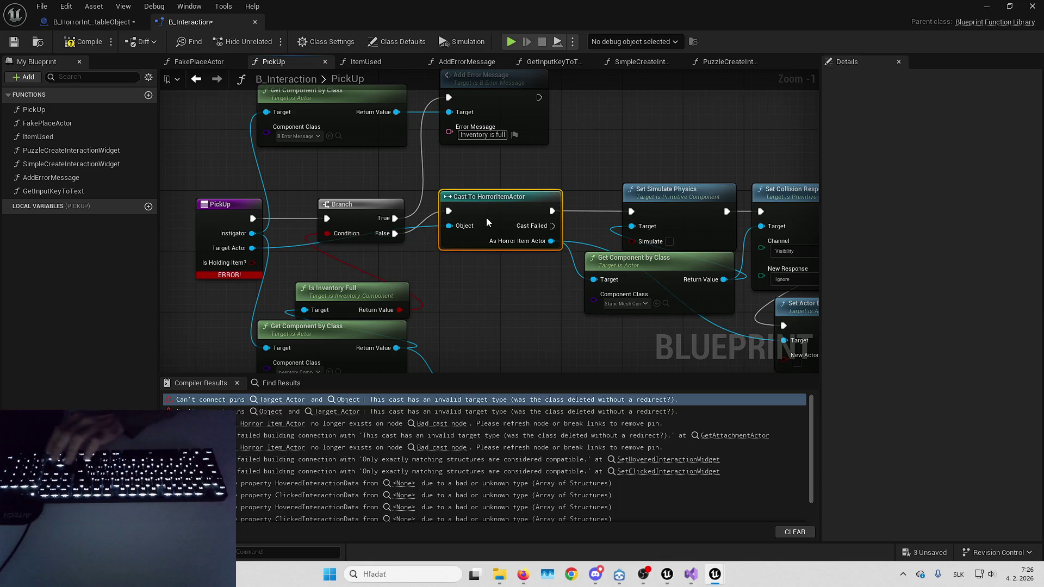
Recompile, then replace ItemUsed's Bad cast node with a Cast To HorrorItemActor fed by Remove Item.
left_click(98, 44)
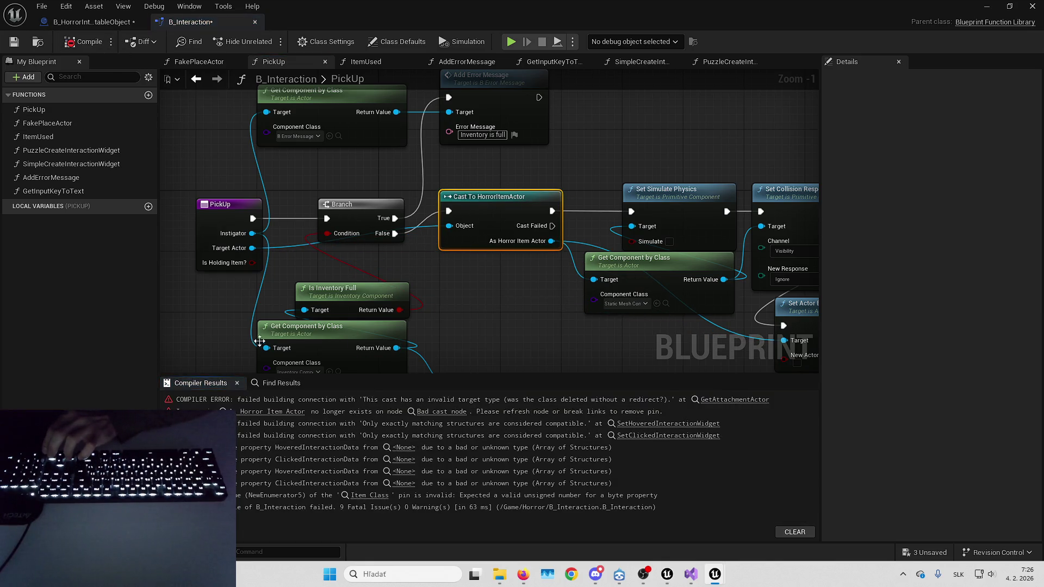
left_click(441, 411)
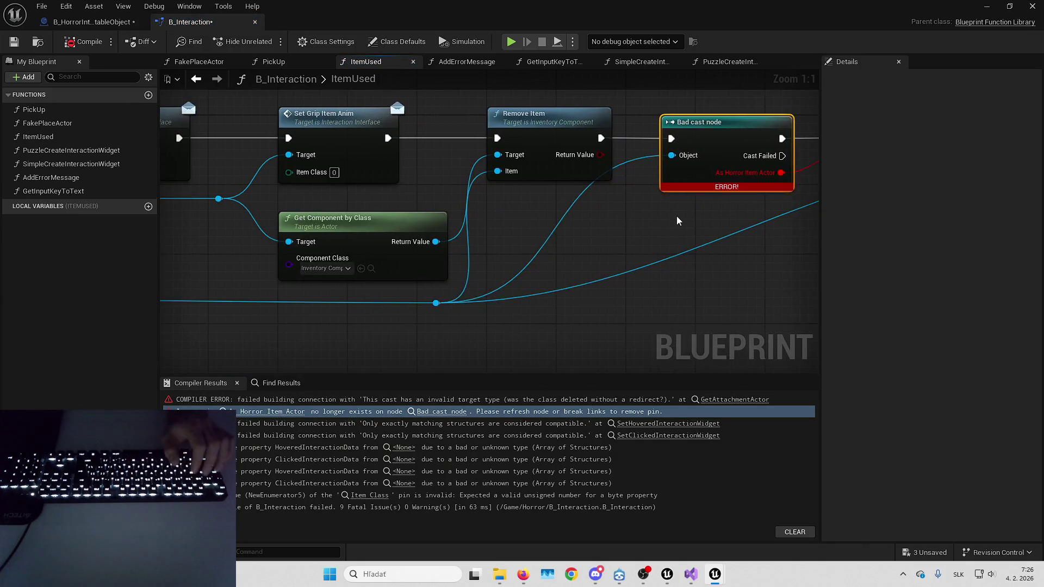
left_click_drag(385, 310, 549, 269)
type("casttohorro")
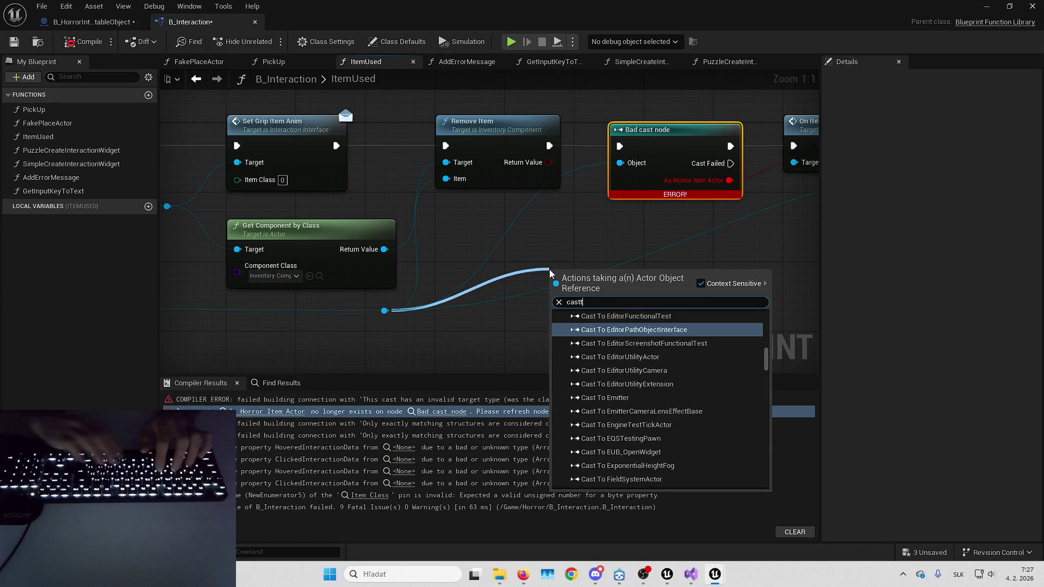
key("Down")
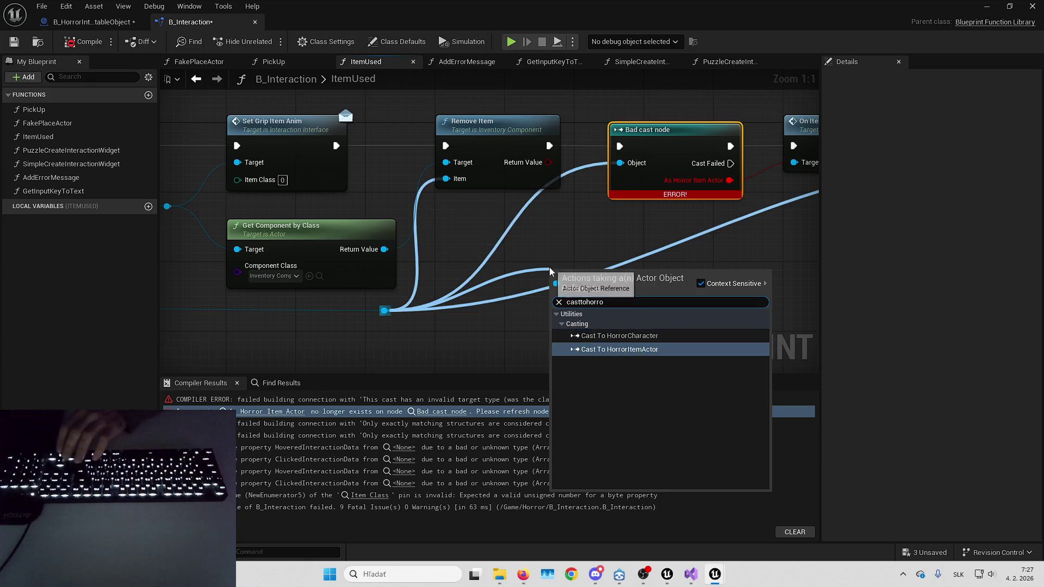
key("Return")
mouse_move(581, 289)
left_mouse_down()
mouse_move(651, 228)
mouse_move(620, 225)
left_mouse_up()
mouse_move(794, 163)
left_mouse_down()
mouse_move(764, 228)
mouse_move(721, 185)
mouse_move(730, 258)
left_mouse_up()
left_click(653, 129)
key("Delete")
left_click_drag(659, 208, 648, 129)
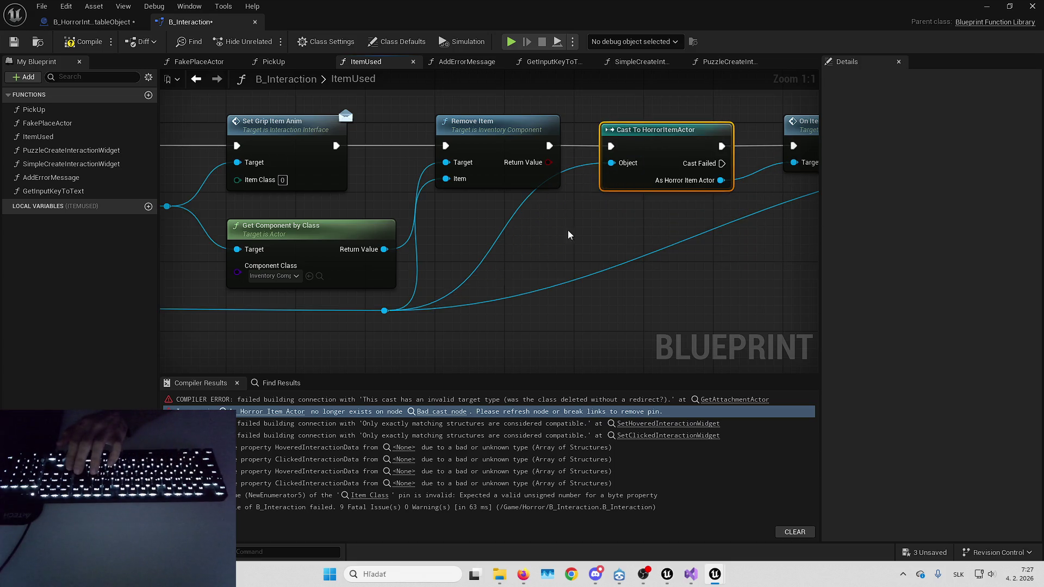
Recompile through the Set Hovered and Set Clicked widget errors, reaching FakePlaceActor's Item Class error.
left_click(94, 42)
left_click(648, 400)
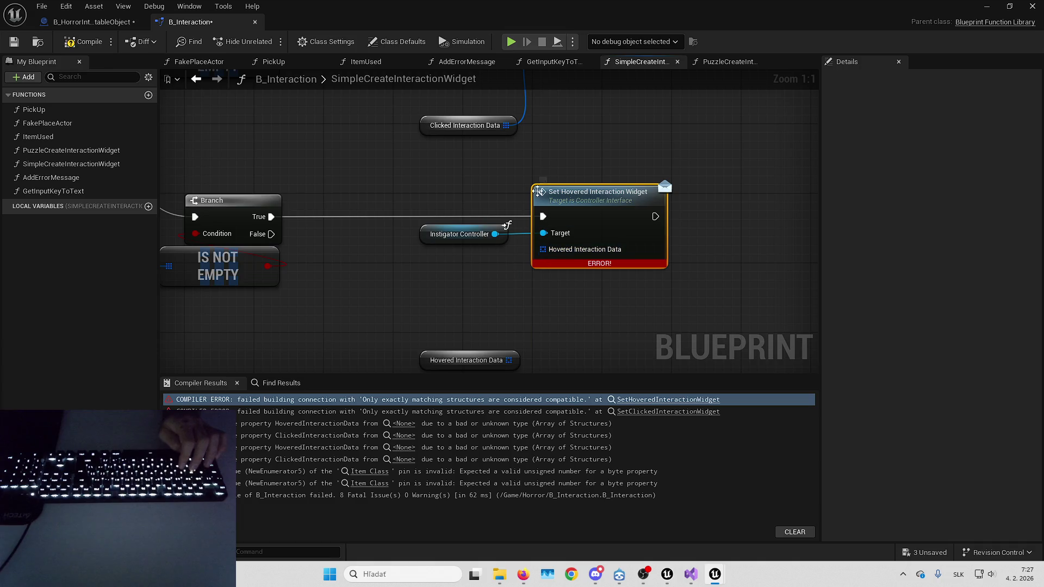
left_click(81, 42)
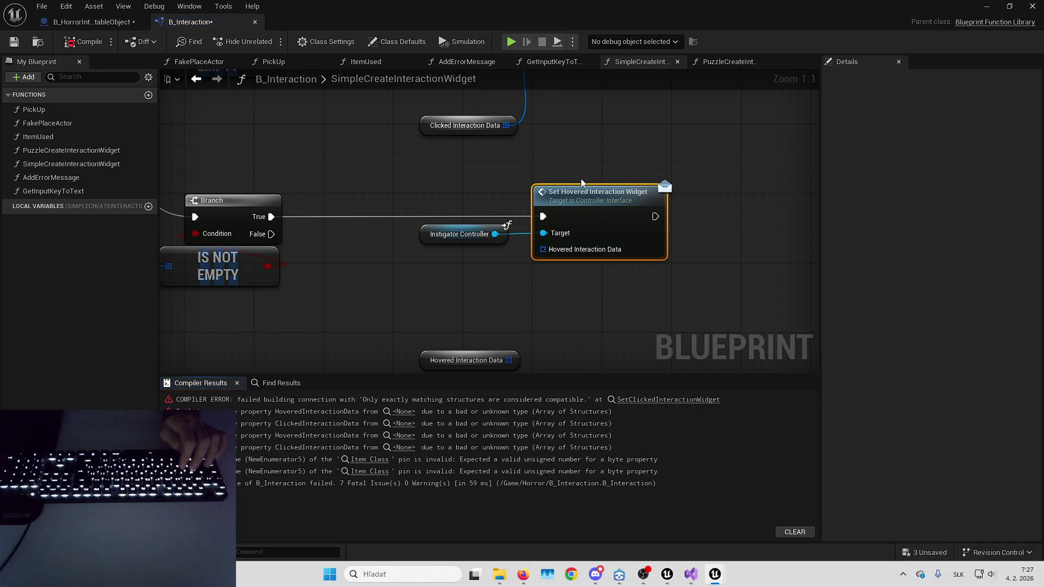
left_click(668, 400)
left_click(100, 42)
left_click(405, 402)
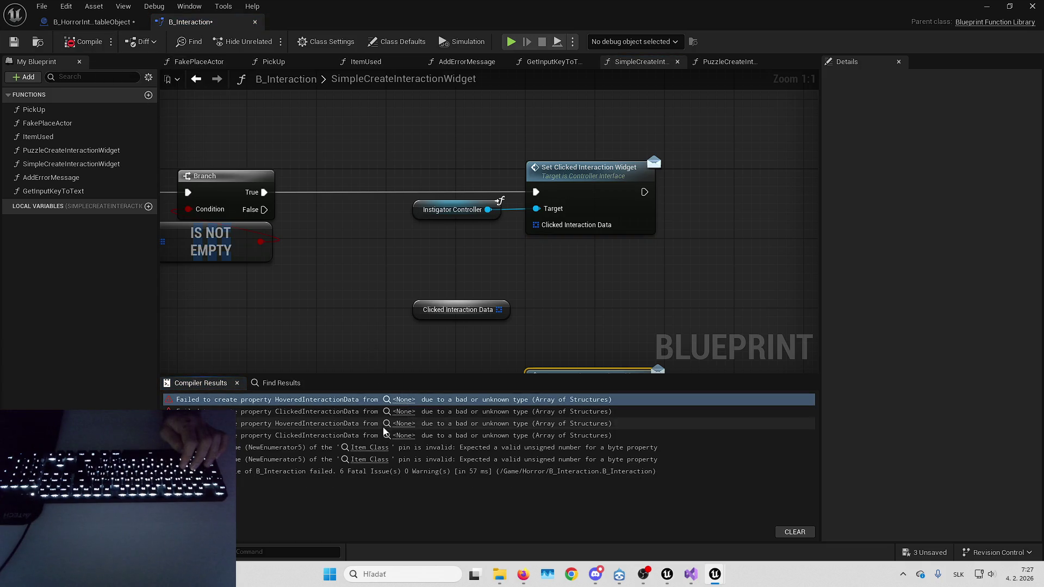
left_click(375, 448)
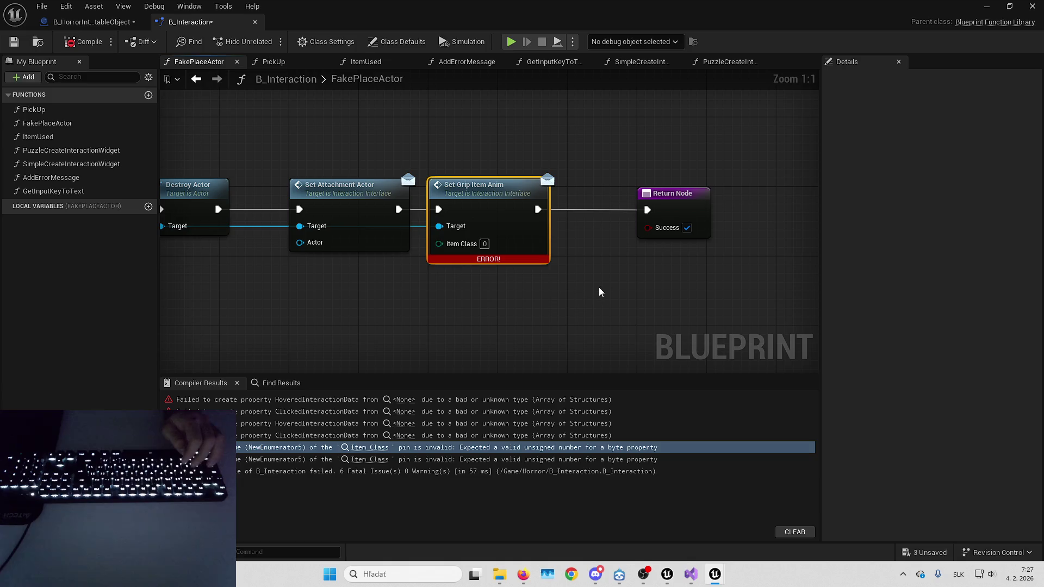
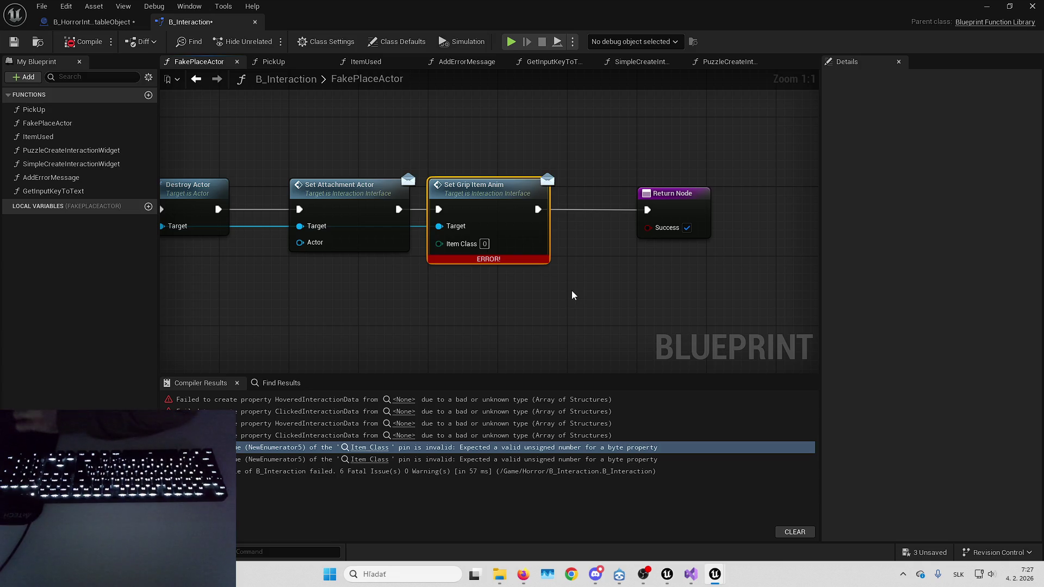
Inspect the Set Grip Item Anim interface function's definition and properties.
left_click_drag(478, 293, 521, 285)
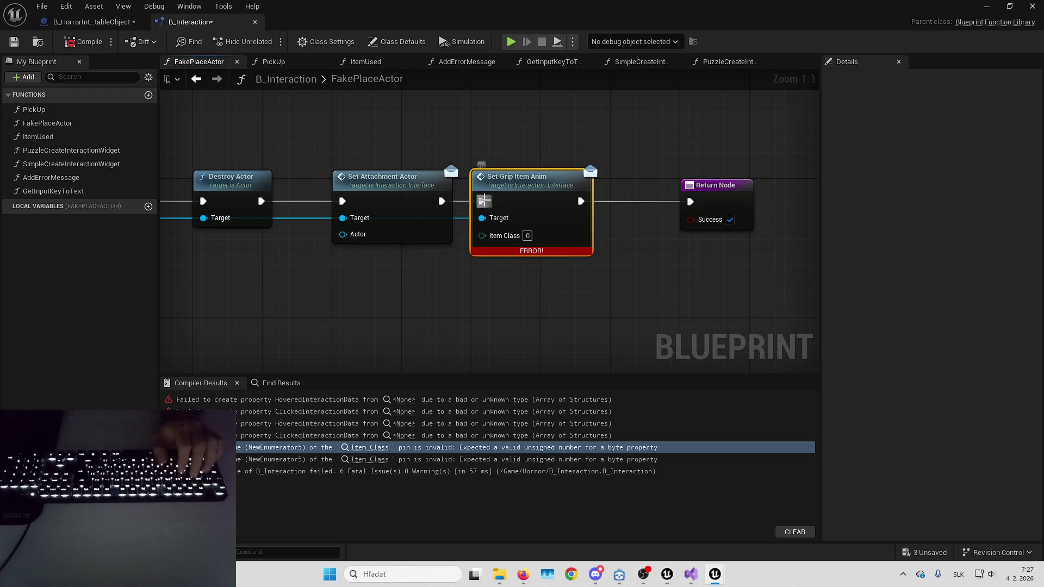
double_click(543, 198)
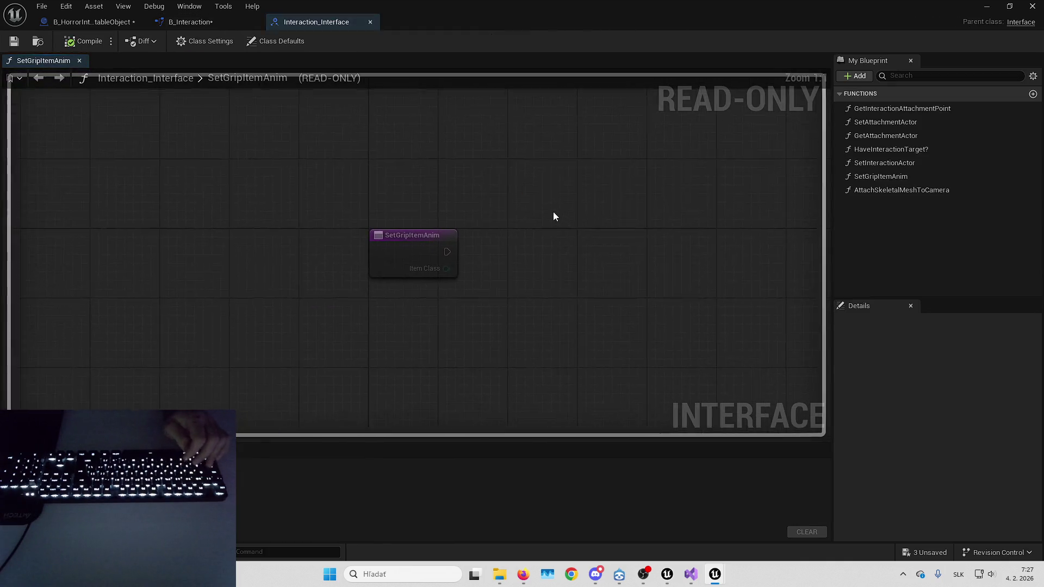
left_click(421, 236)
scroll(929, 395, "down", 3)
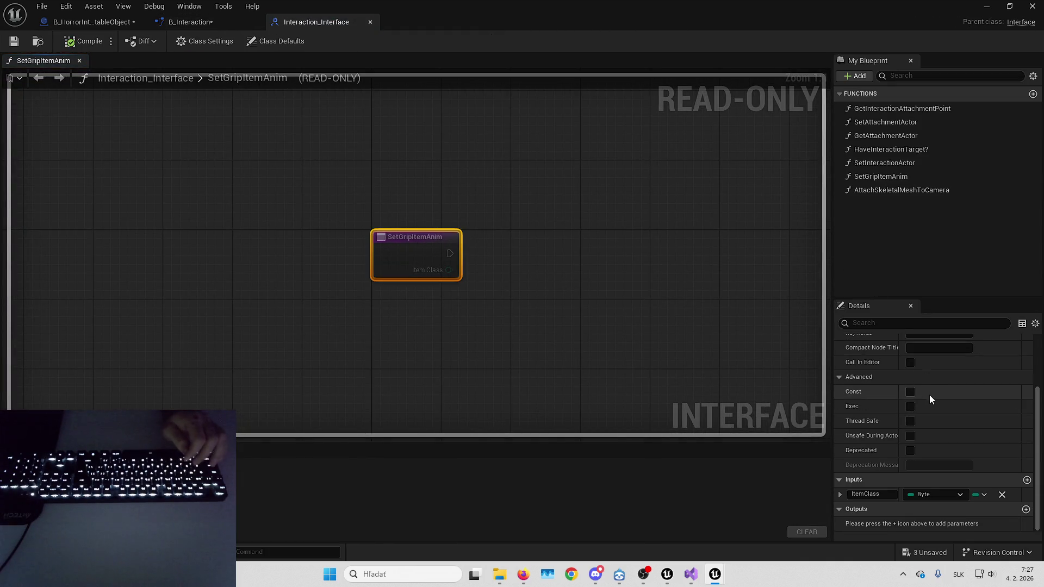
Recompile B_Interaction down to four fatal errors, then open PuzzleCreateInteractionWidget.
left_click(228, 20)
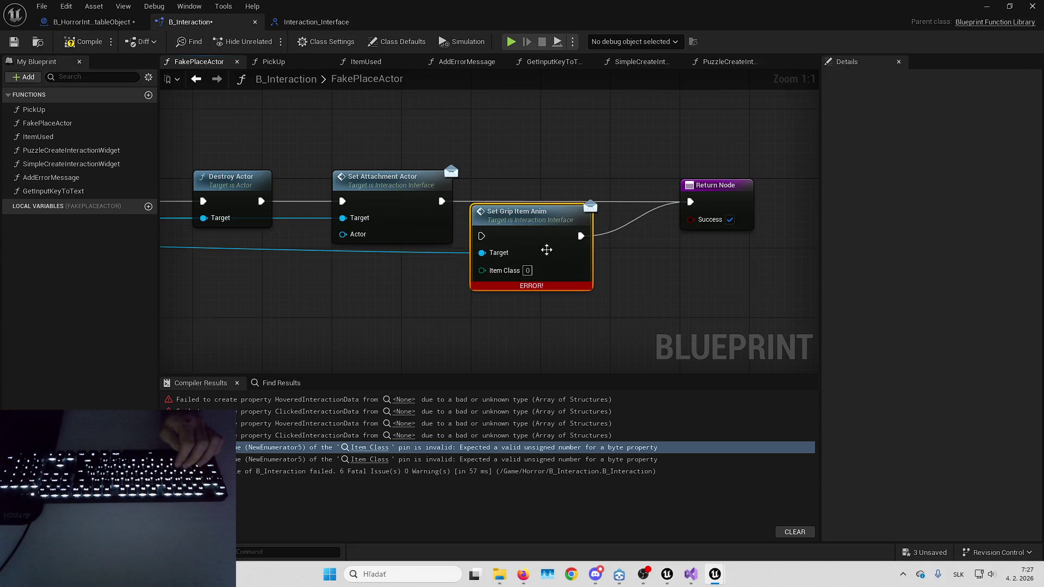
left_click(370, 459)
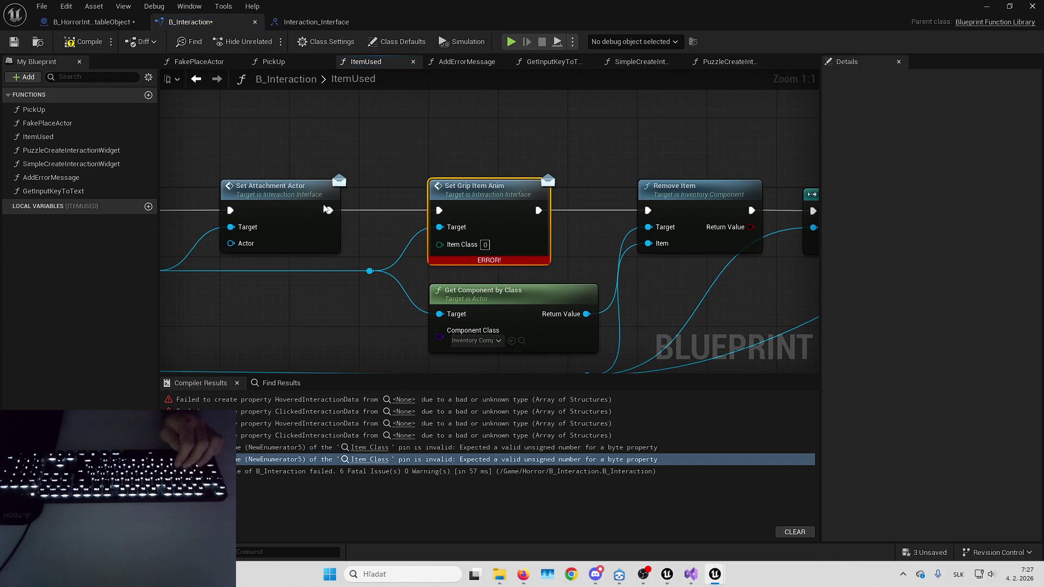
left_click(85, 42)
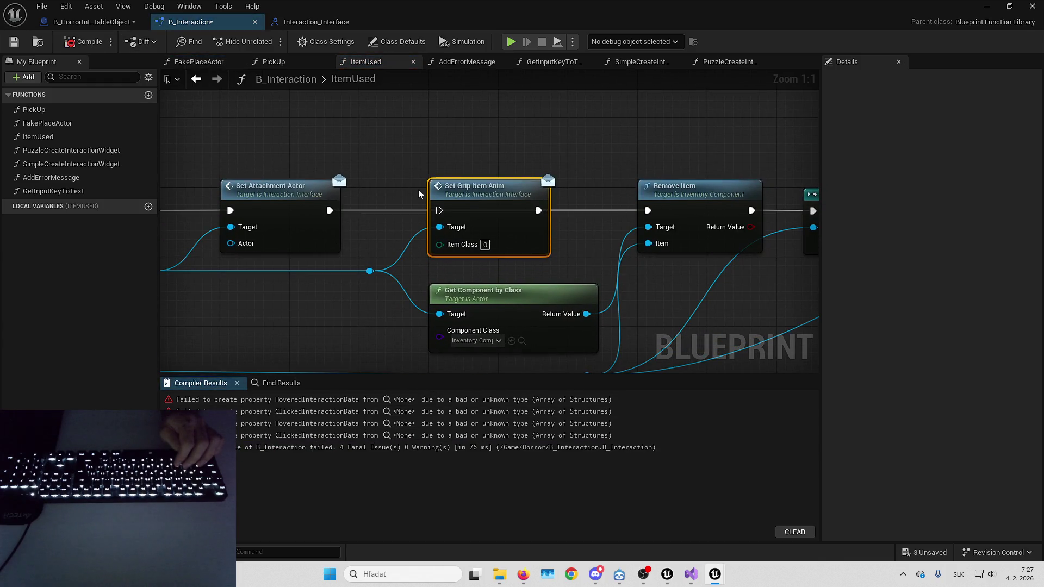
left_click(410, 404)
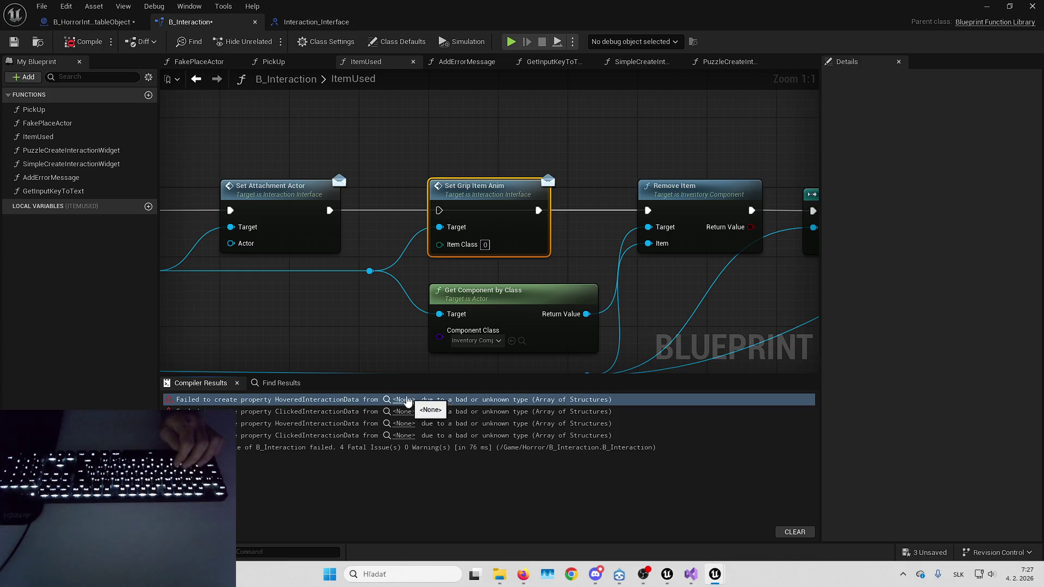
double_click(86, 152)
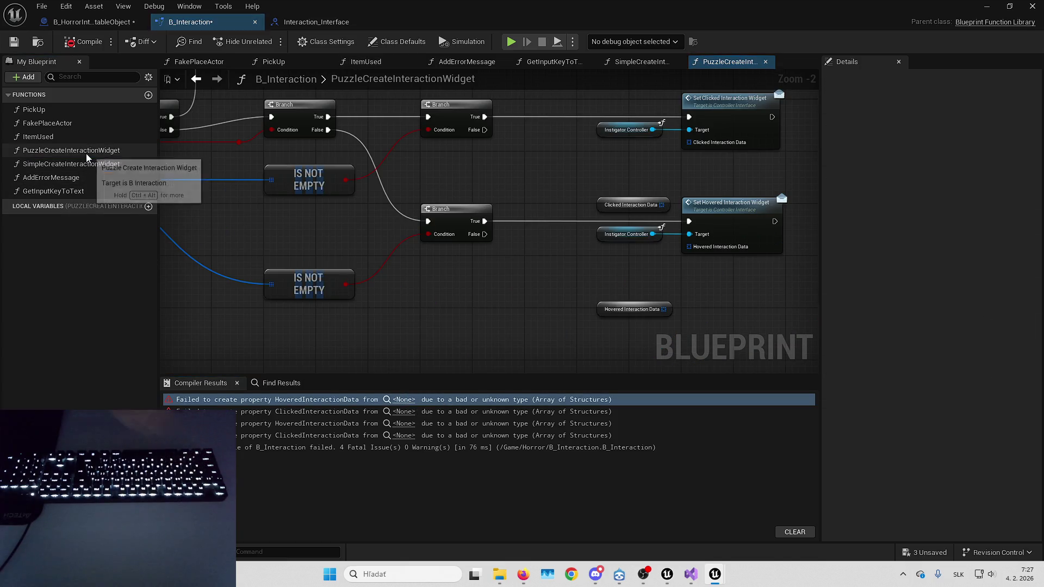
Retype the entry node's hovered and clicked inputs to Interaction Indicator Data and compile.
left_click_drag(523, 209, 840, 232)
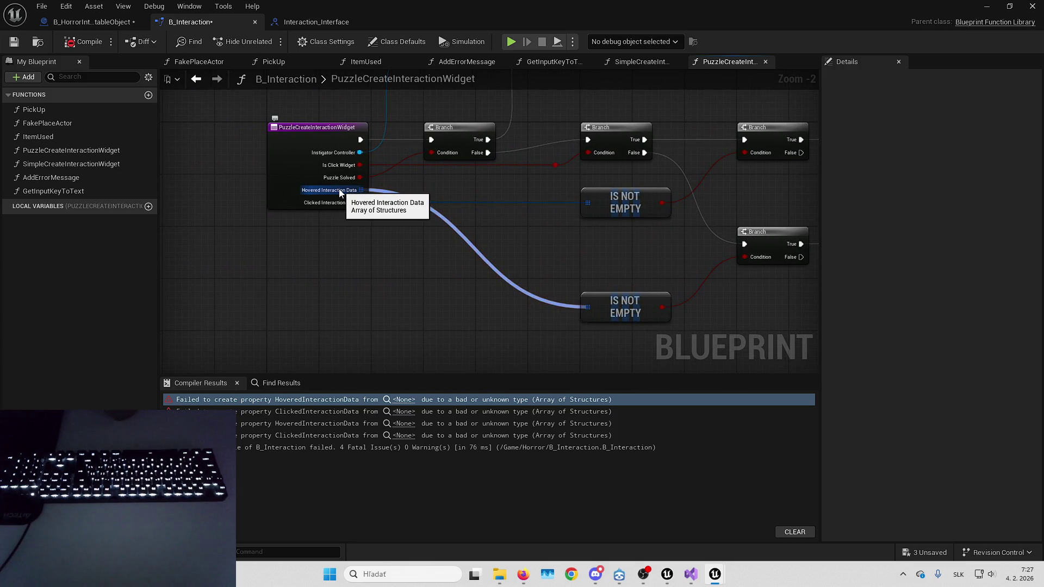
left_click_drag(412, 190, 405, 220)
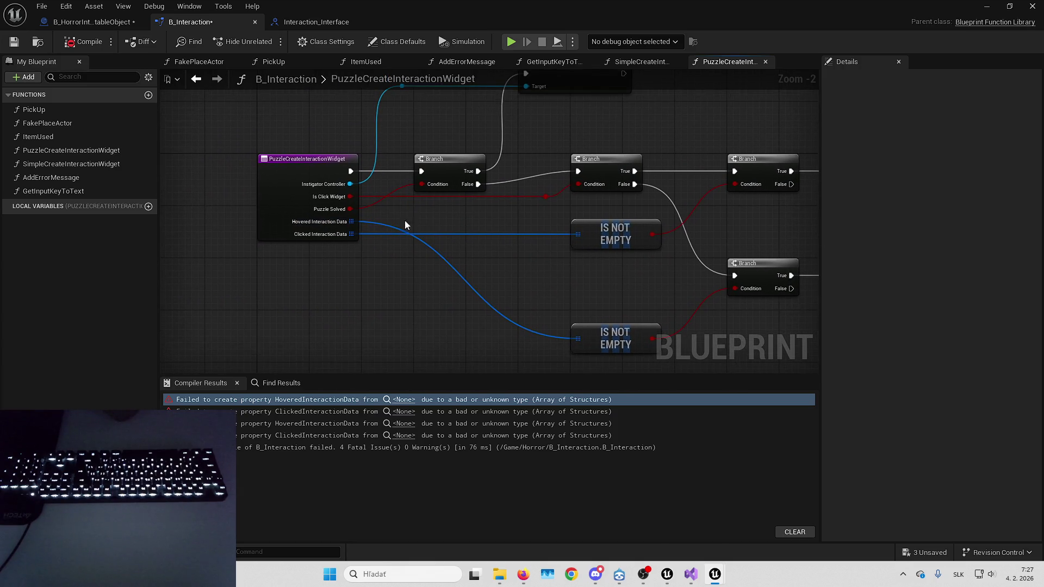
left_click(283, 190)
left_click(935, 389)
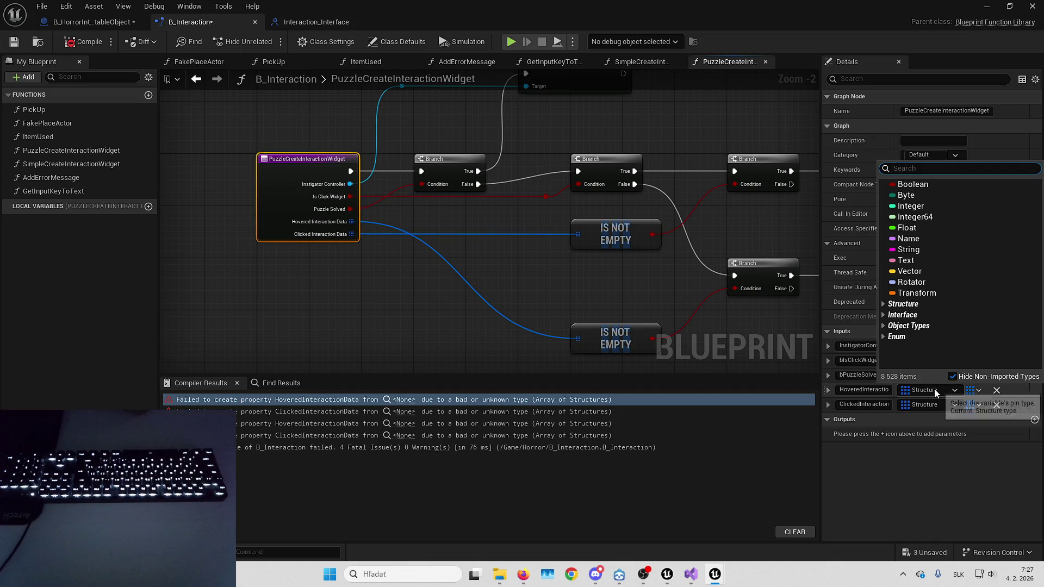
type("inter indi")
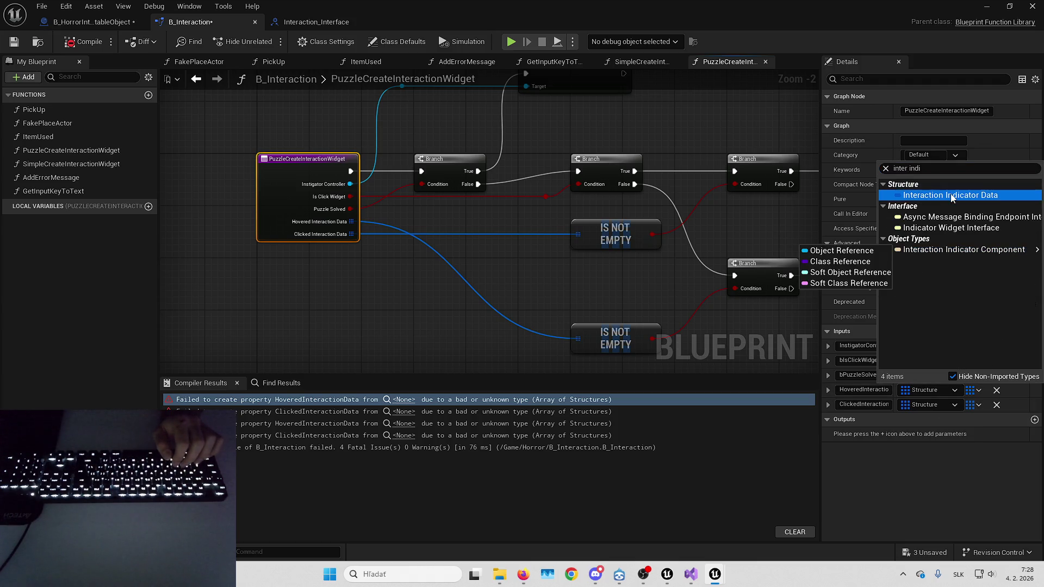
left_click(949, 197)
left_click(935, 406)
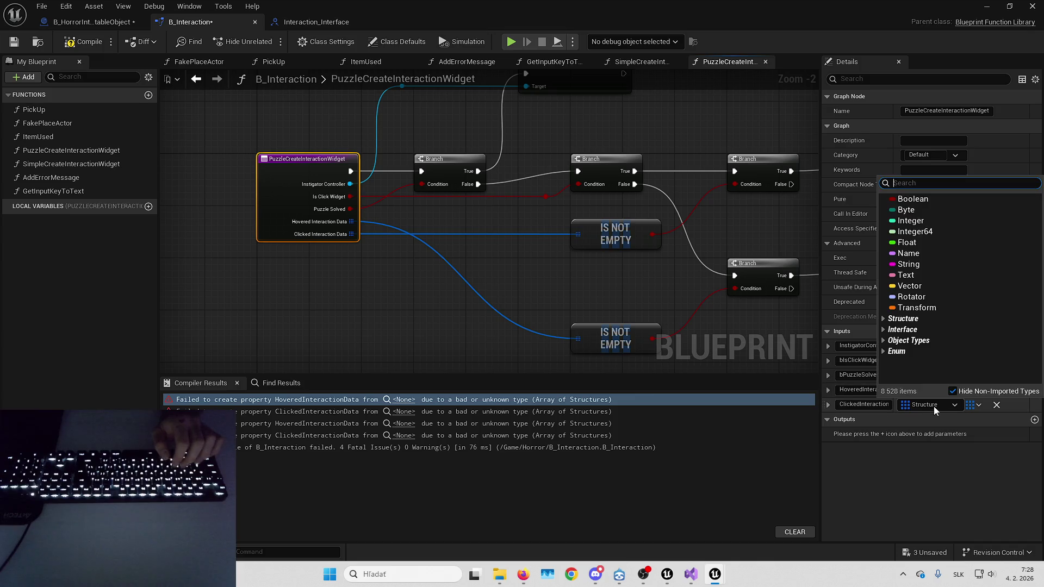
type("inter indi")
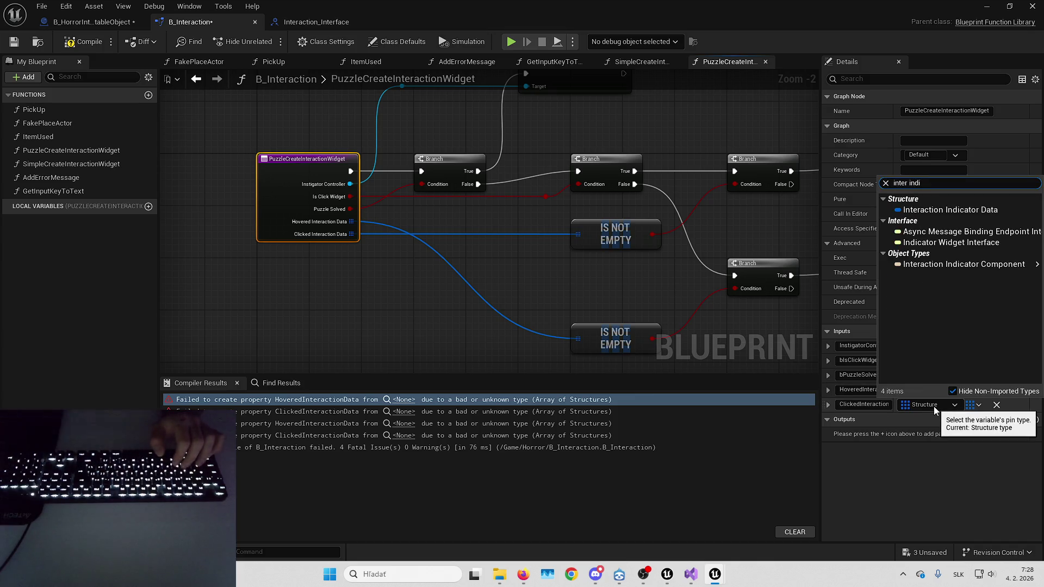
left_click(952, 202)
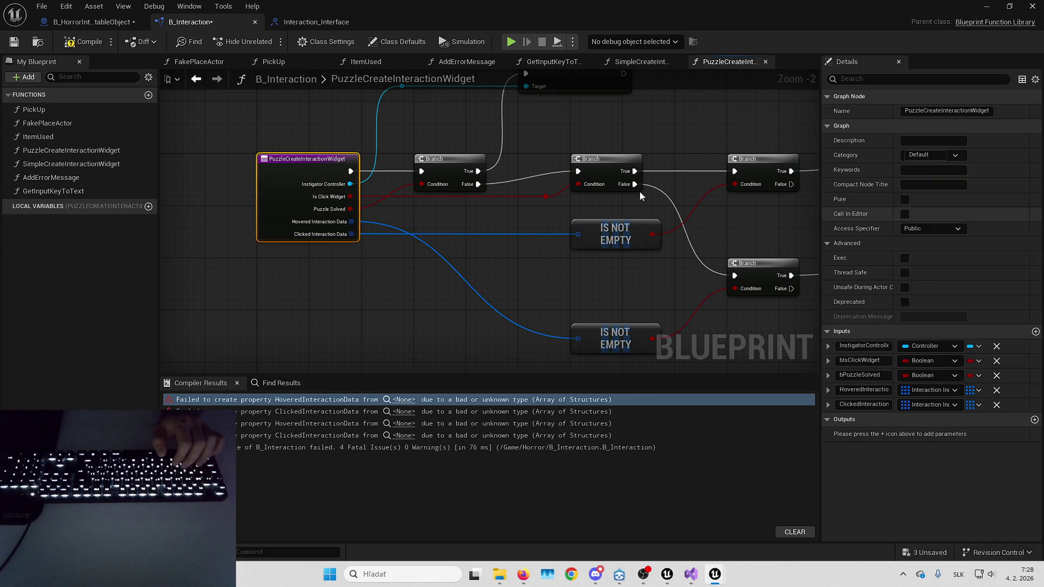
left_click(78, 42)
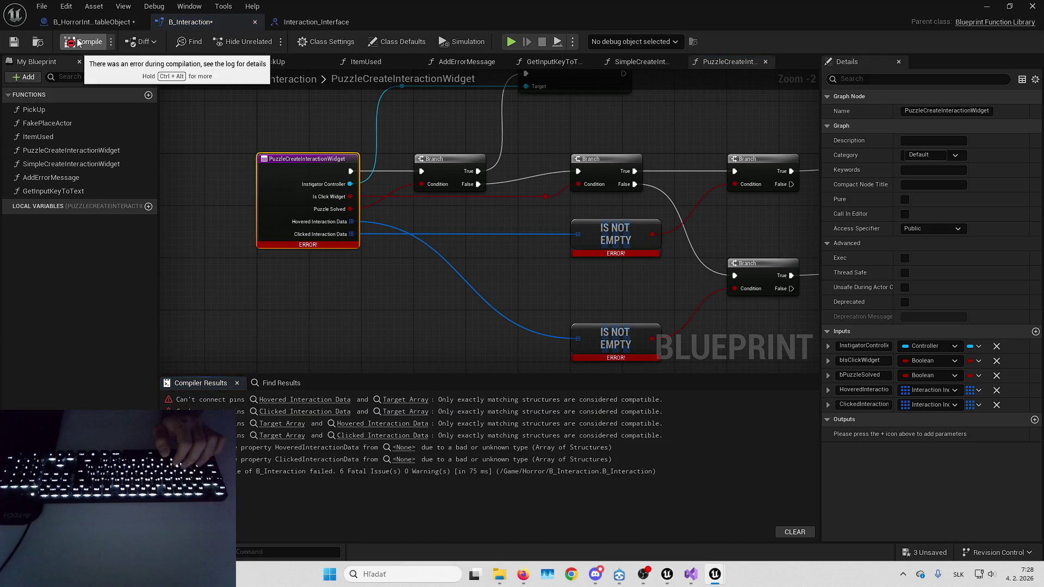
Refresh both IS NOT EMPTY nodes, recompile to two errors, and open SimpleCreateInteractionWidget.
right_click(609, 238)
left_click(647, 314)
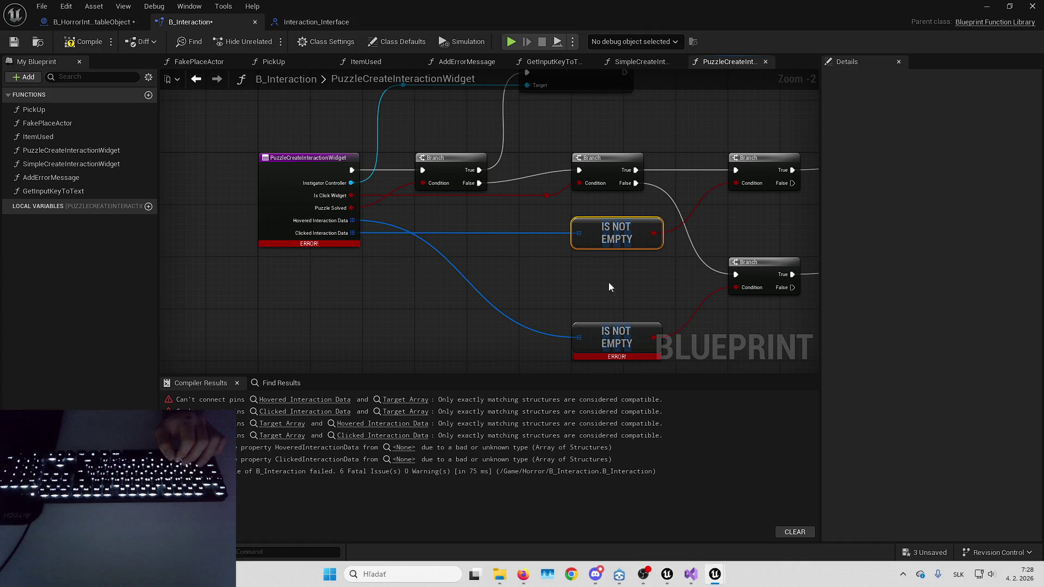
right_click(621, 326)
left_click(663, 141)
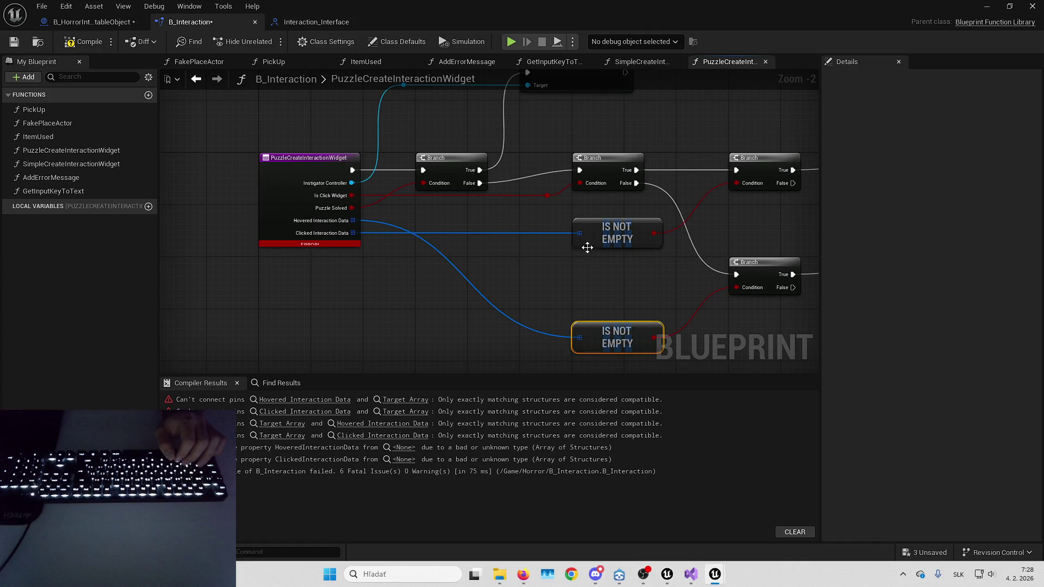
left_click(94, 44)
left_click(408, 401)
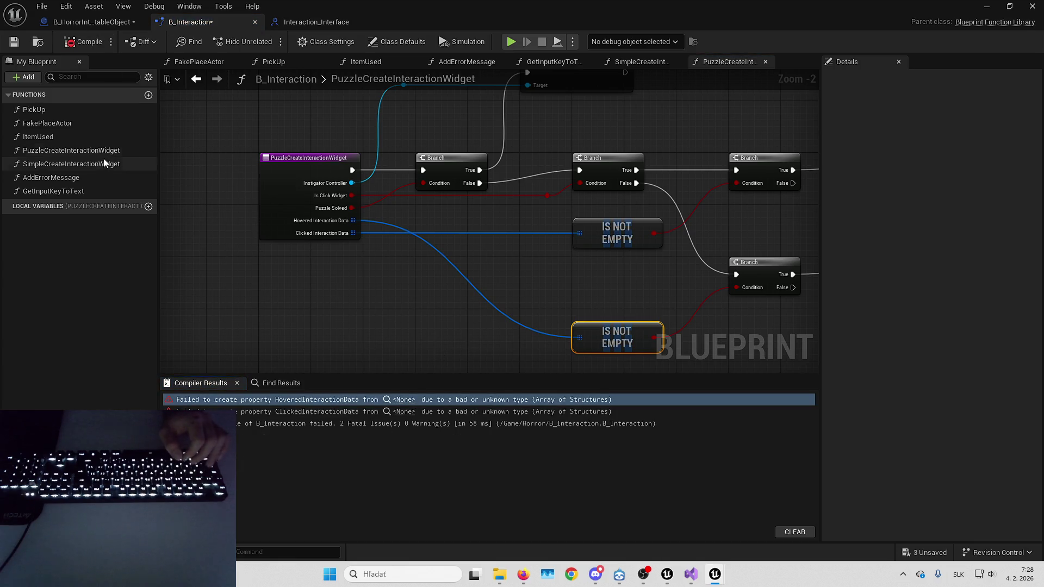
double_click(83, 164)
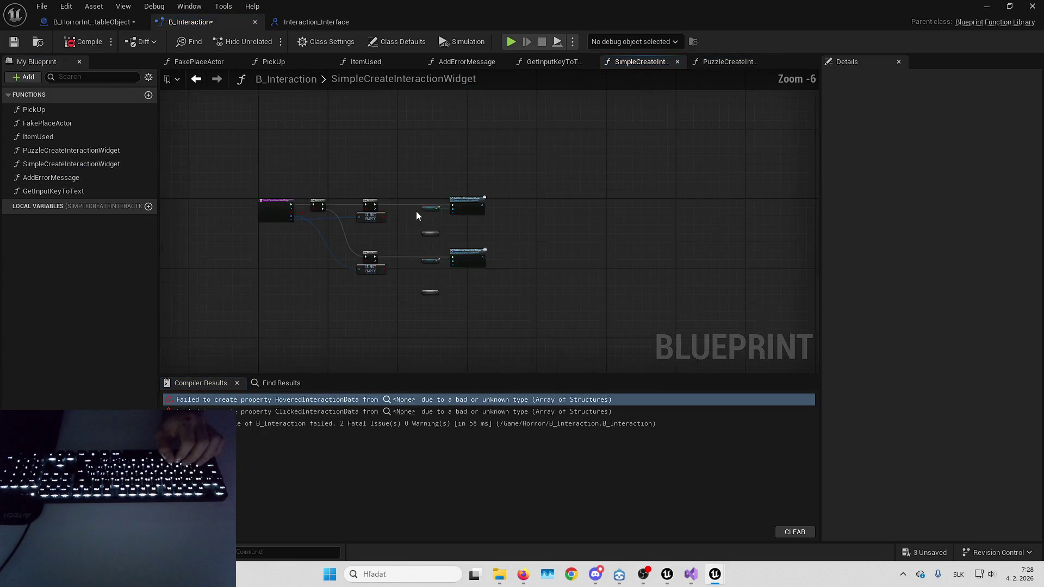
Set SimpleCreateInteractionWidget's hovered and clicked inputs to Interaction Indicator Data.
scroll(453, 207, "up", 1)
left_click(267, 234)
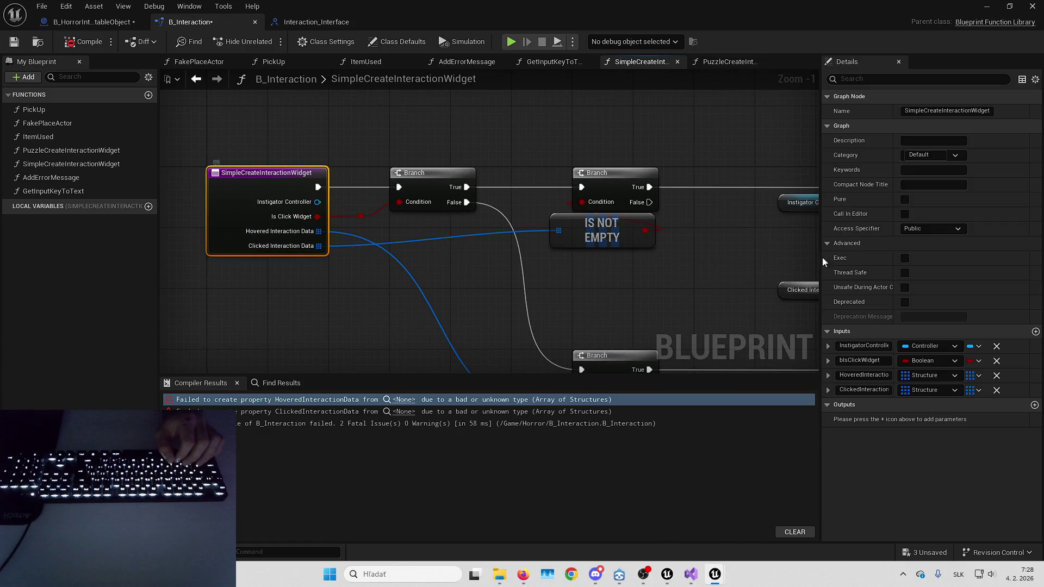
left_click(913, 376)
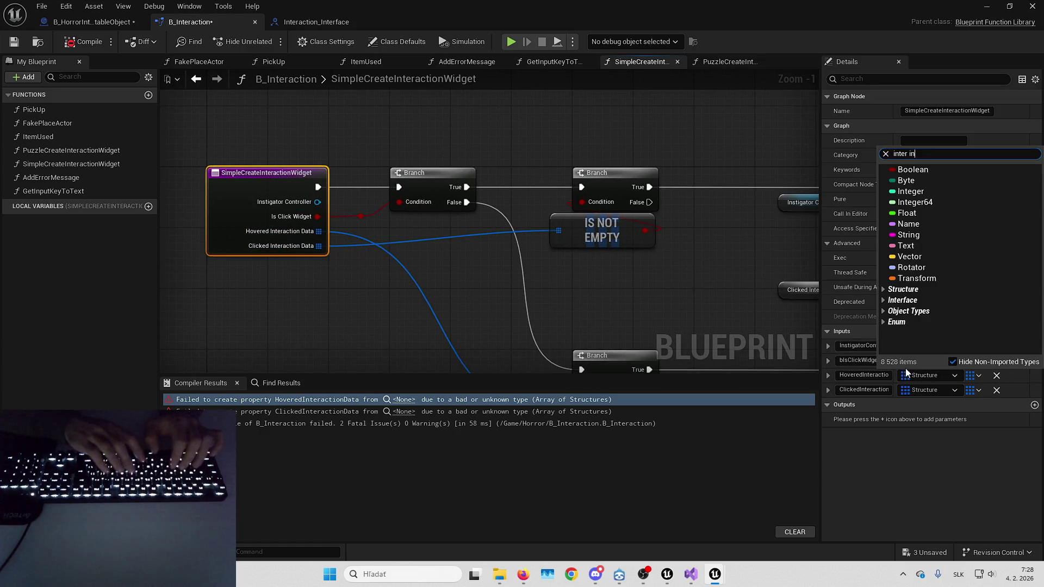
left_click(920, 179)
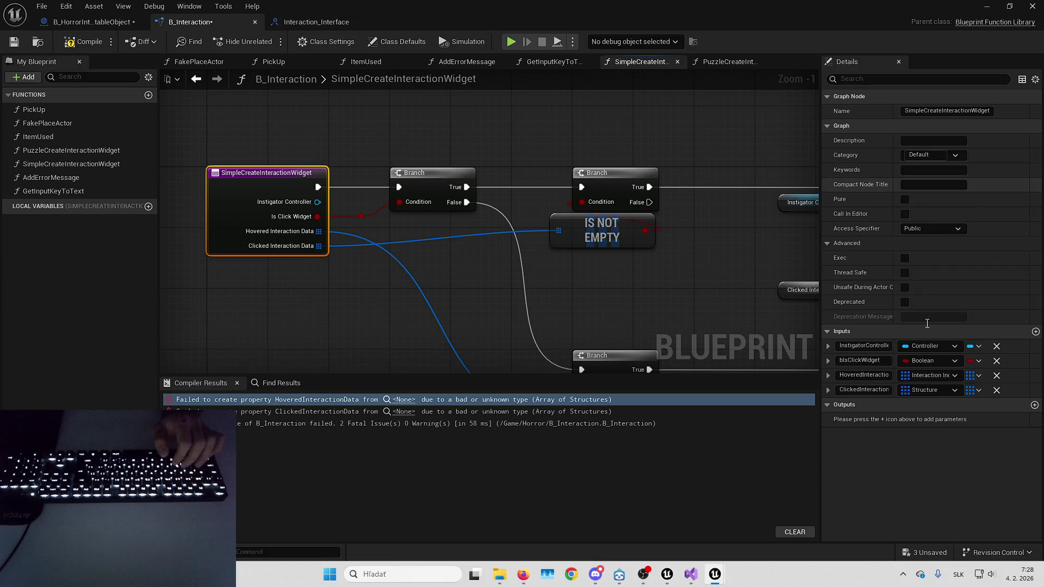
left_click(924, 390)
type("inter ind")
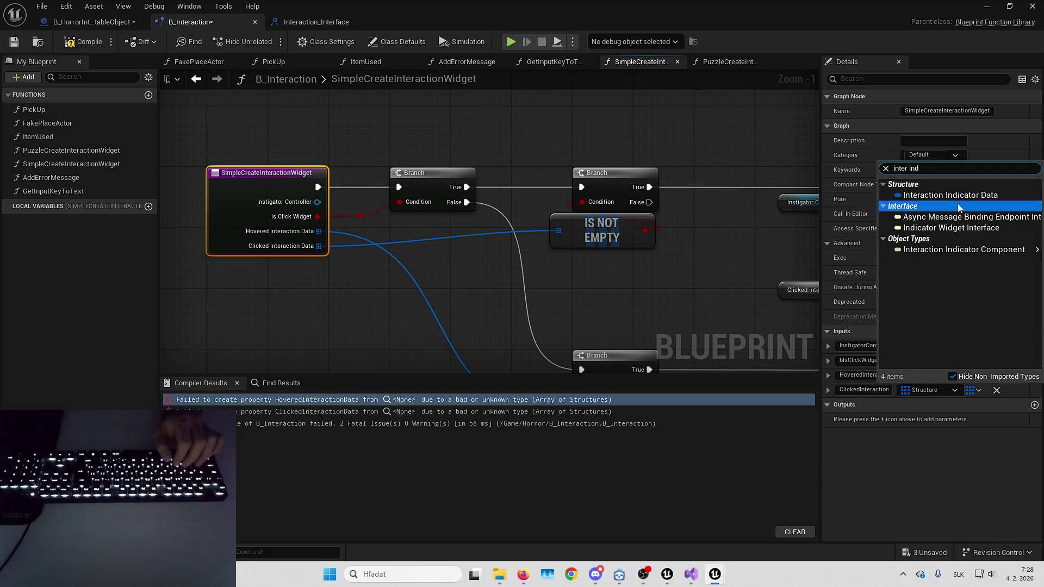
left_click(925, 195)
Check both IS NOT EMPTY nodes, compile B_Interaction cleanly, and save all assets.
right_click(617, 239)
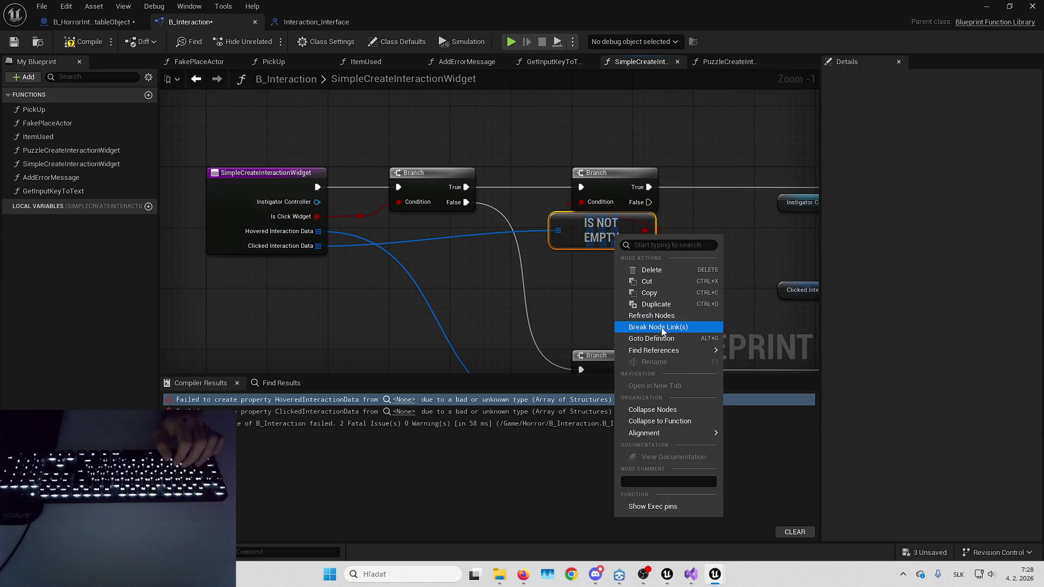
key("Escape")
right_click(571, 323)
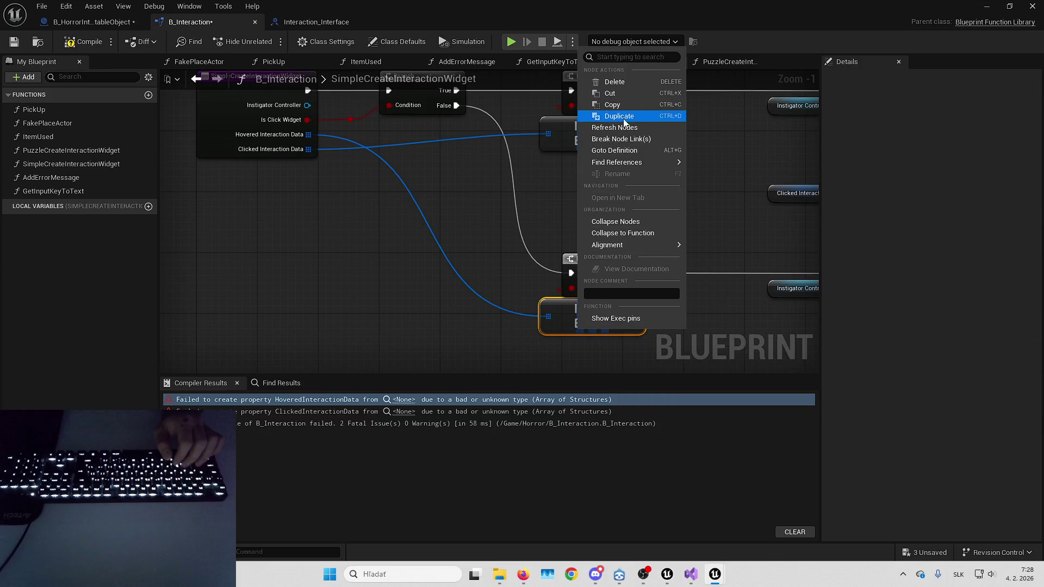
key("Escape")
left_click(83, 42)
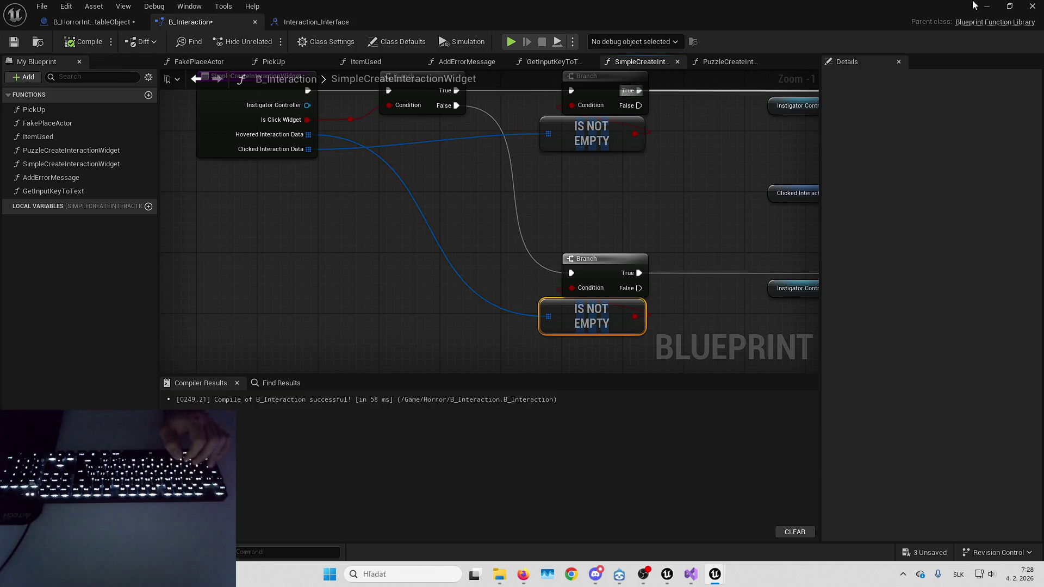
key("ctrl+shift+s")
key("Return")
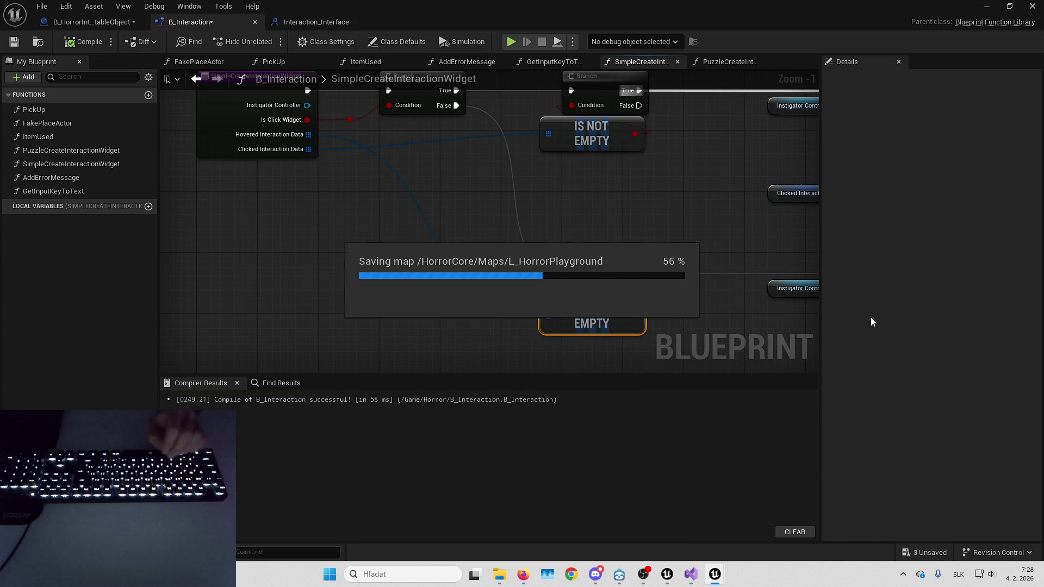
left_click(987, 6)
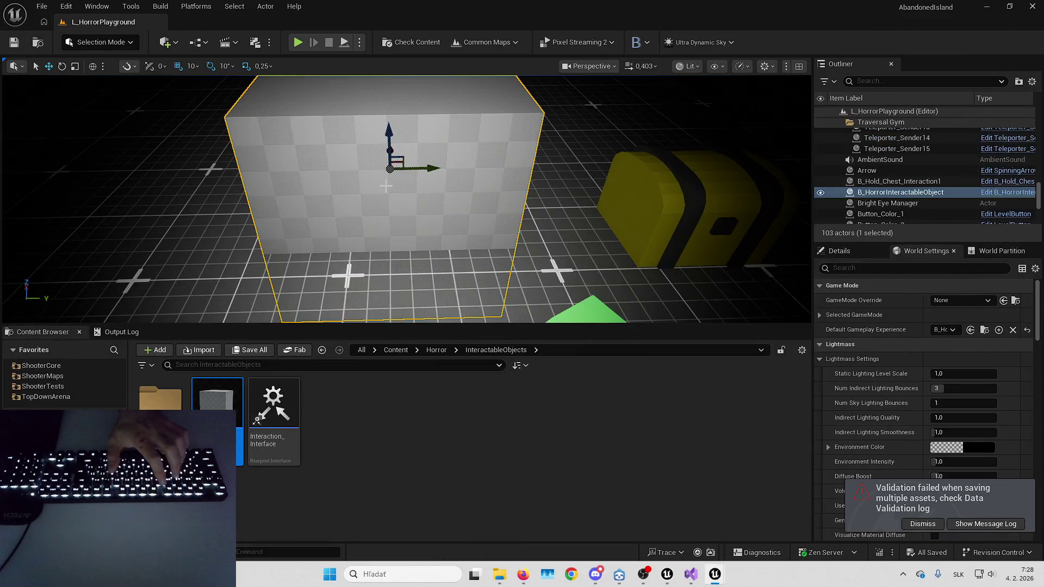
Play-test the level fullscreen to view the starting area.
left_click_drag(386, 187, 424, 179)
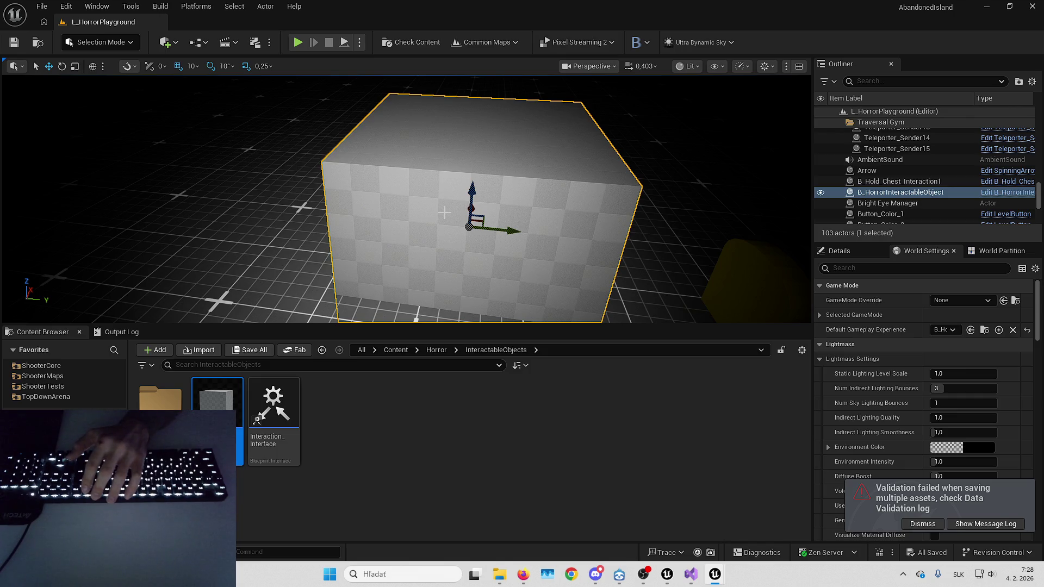
key("alt+p")
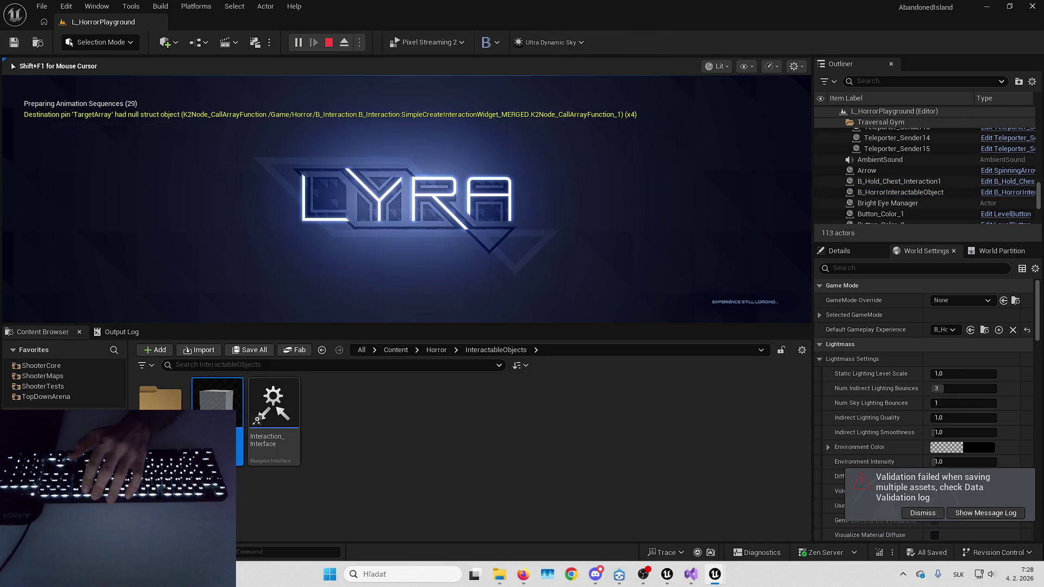
key("F11")
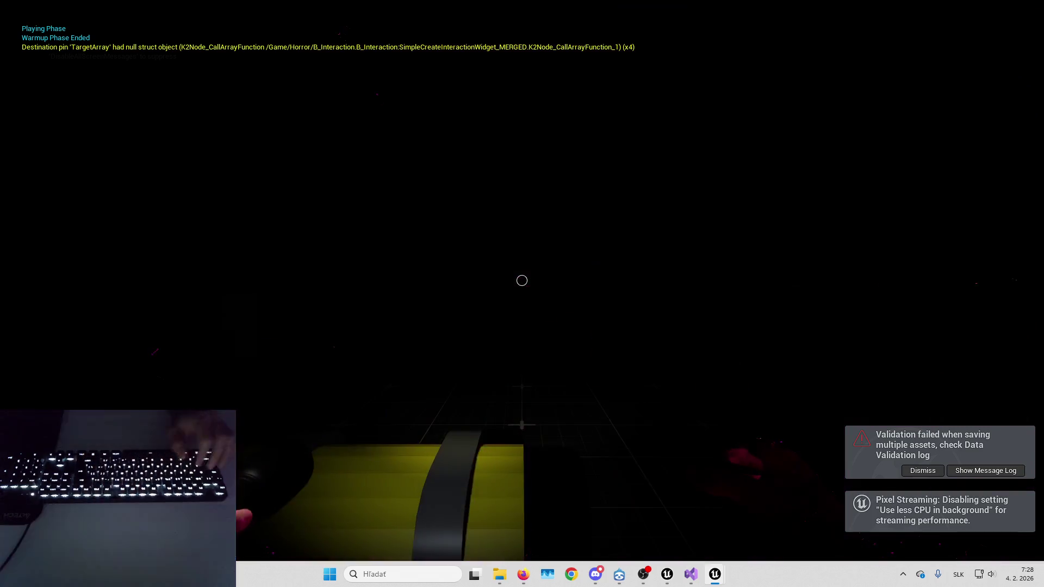
mouse_move(522, 381)
mouse_move(523, 281)
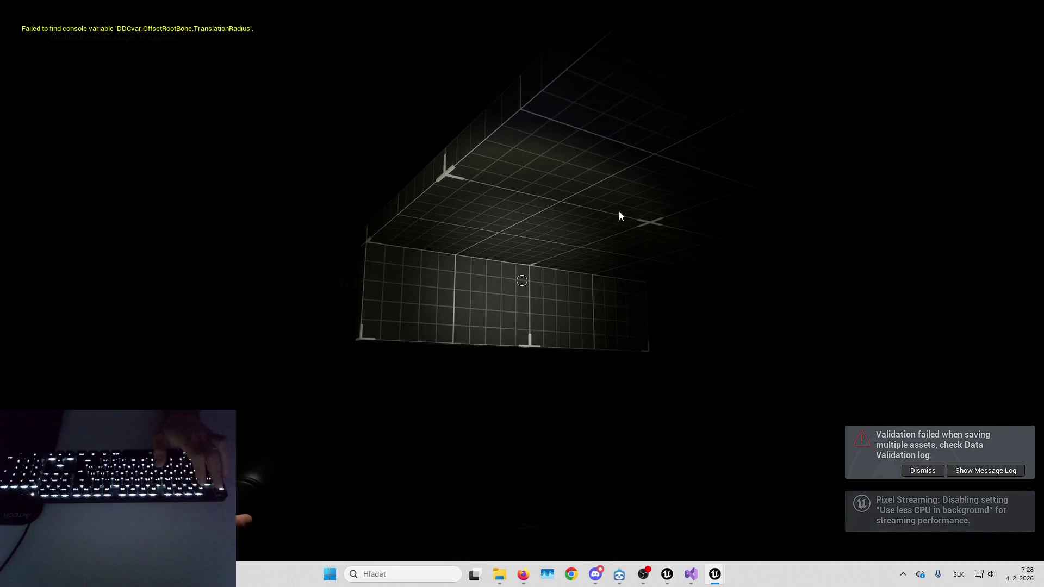
key("Escape")
Move the yellow chest up-left beside the grey cube.
key("f")
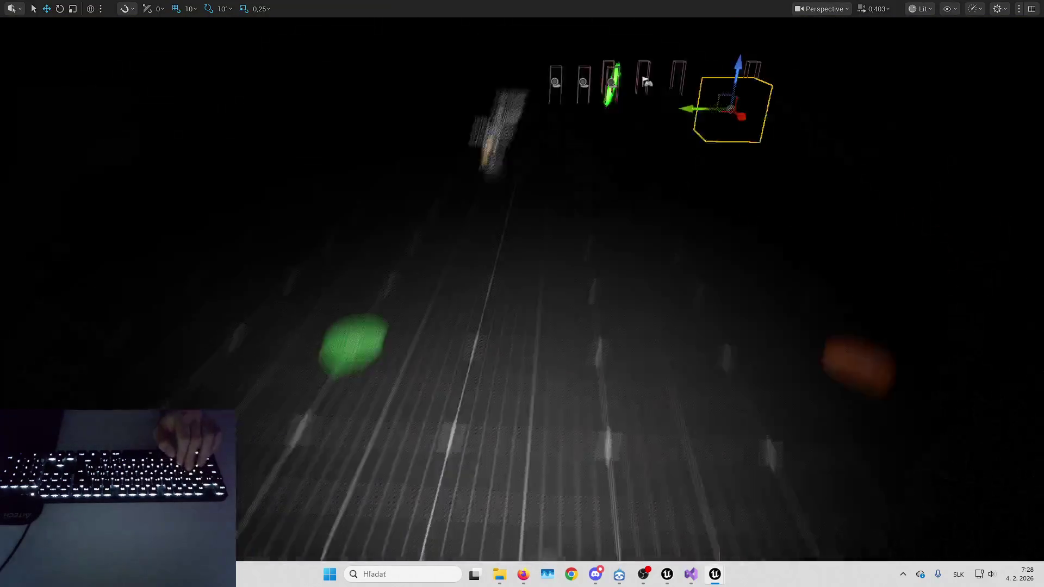
key("Up")
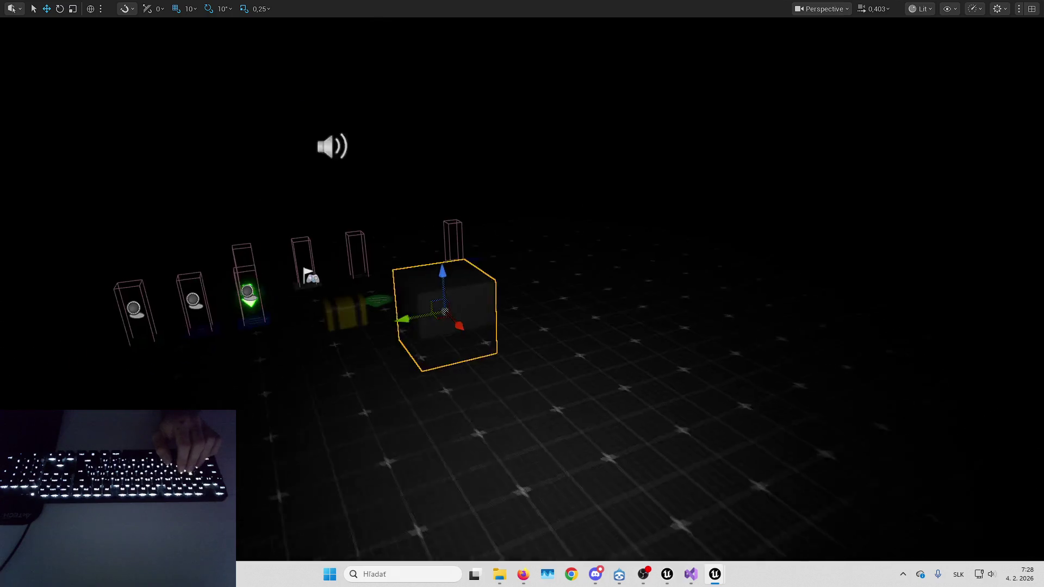
mouse_move(641, 296)
left_mouse_down()
mouse_move(530, 299)
mouse_move(232, 188)
left_mouse_up()
mouse_move(675, 365)
left_mouse_down()
mouse_move(602, 370)
mouse_move(416, 214)
left_mouse_up()
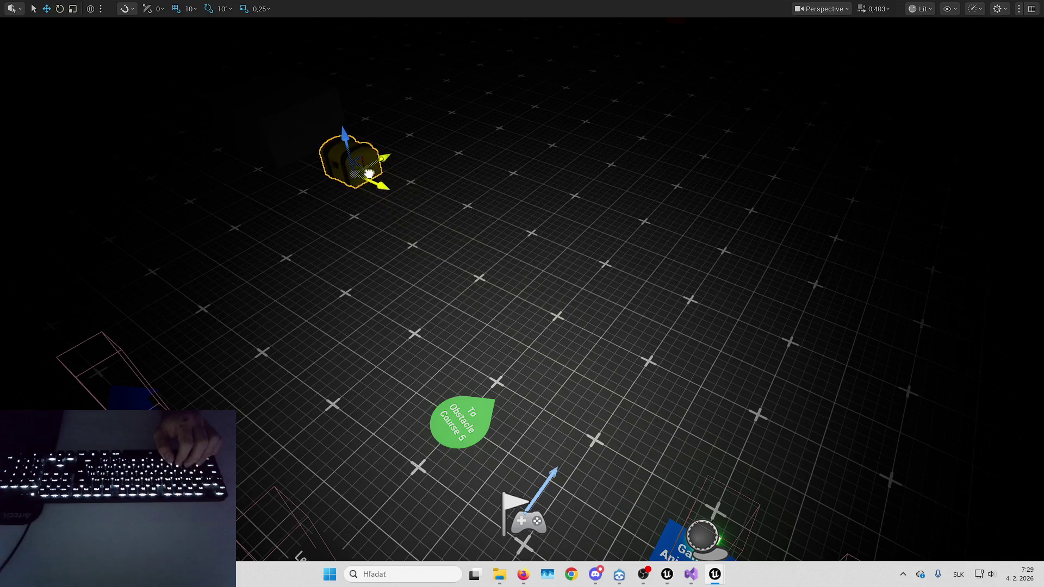
key("f")
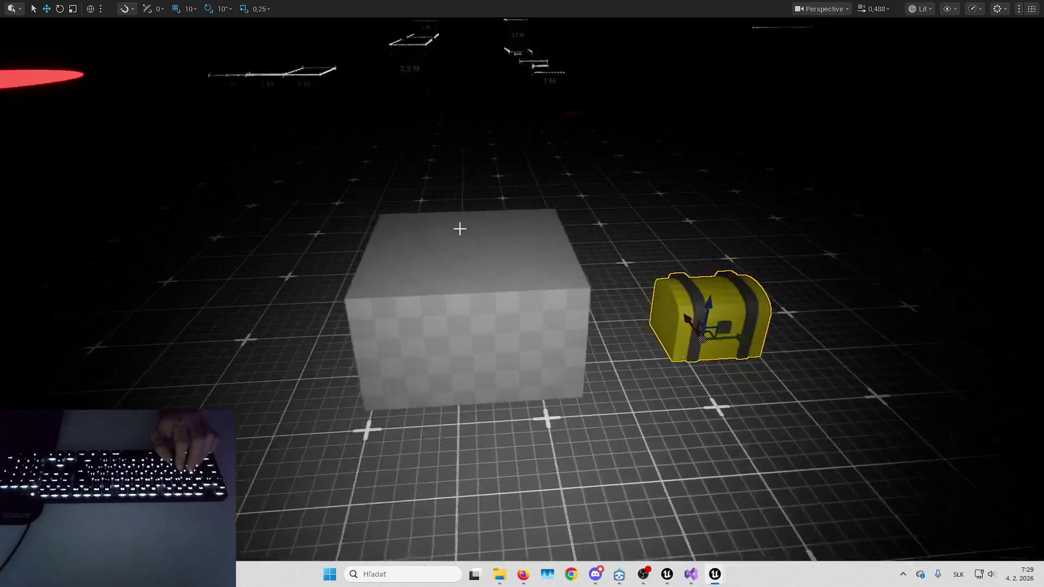
Play again and walk the player up to the yellow chest.
key("alt+p")
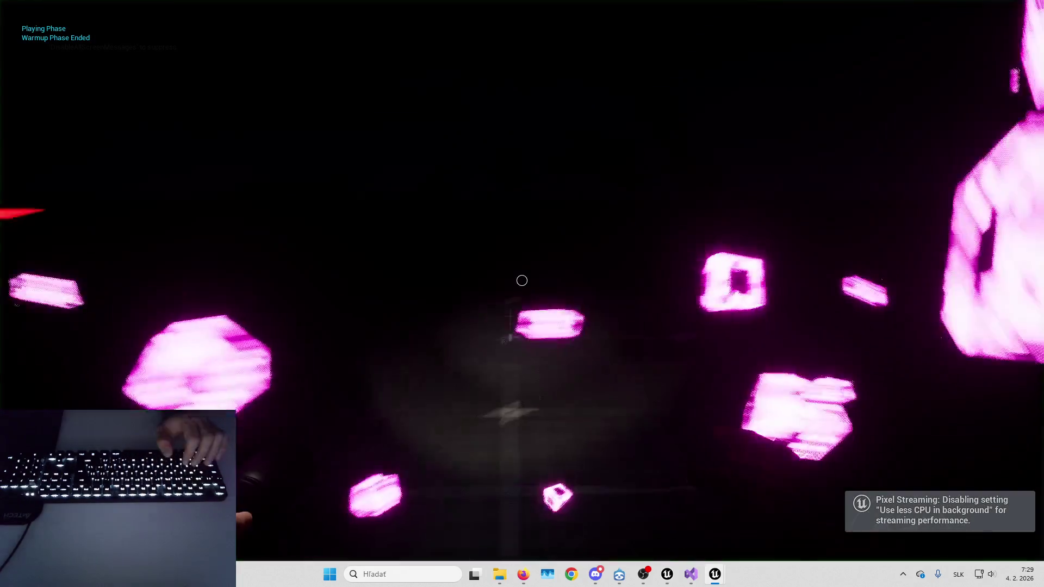
key("w")
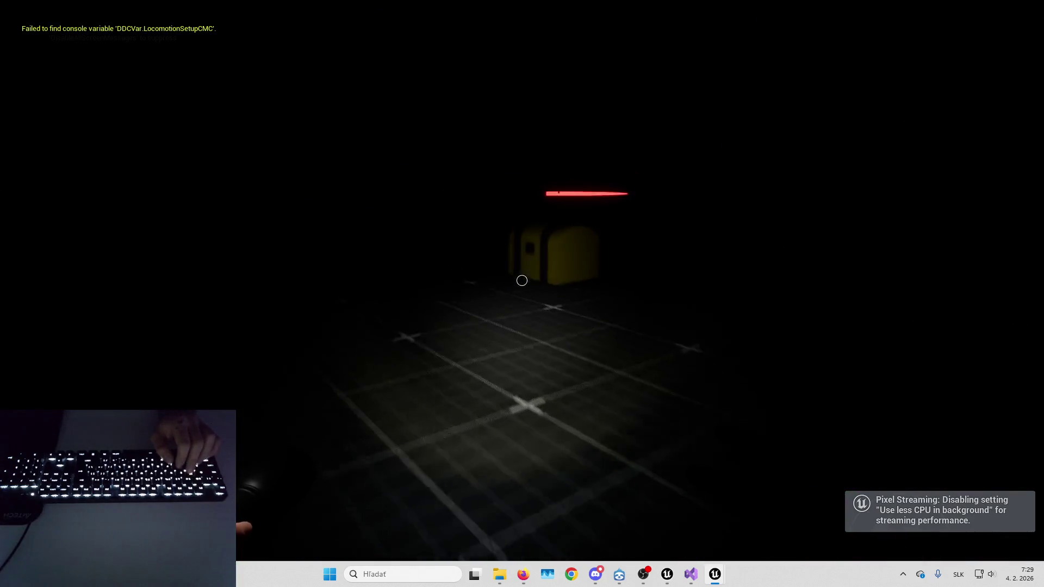
key("s")
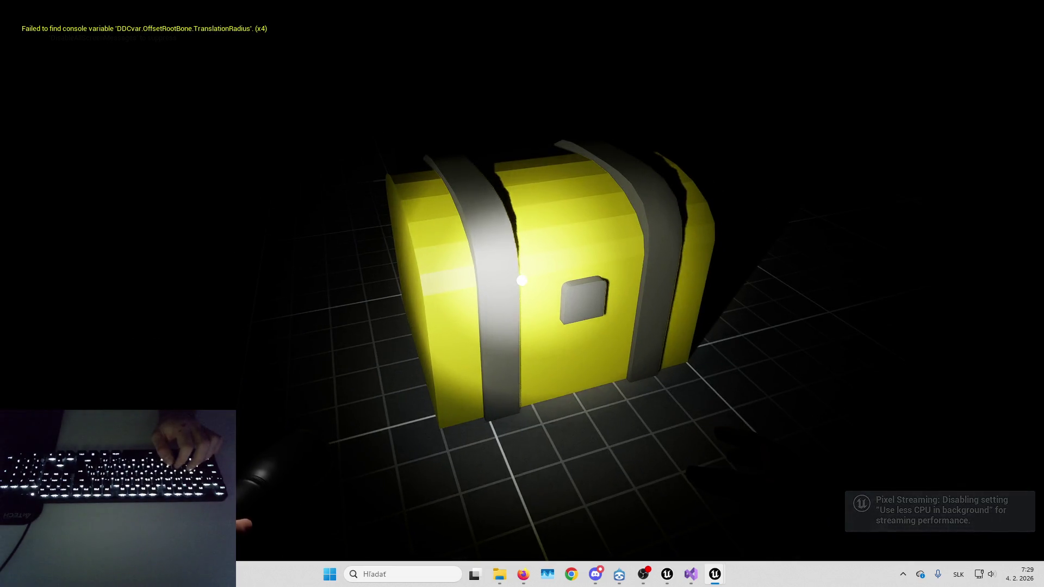
key("Escape")
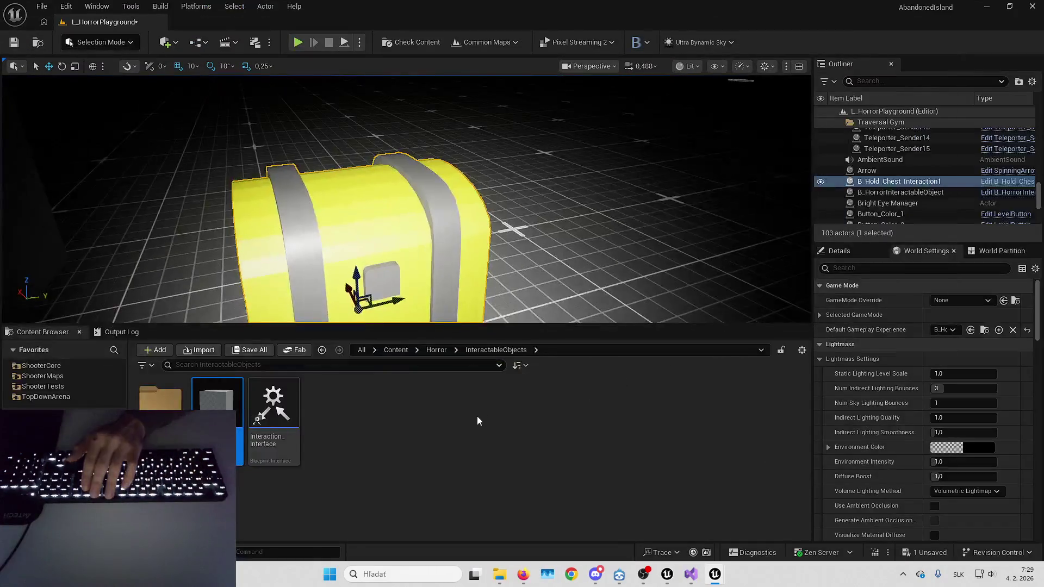
Open W_HorrorInteractionScreen from Plugins > HorrorCore > Blueprints > Widgets, then start play.
left_click(436, 350)
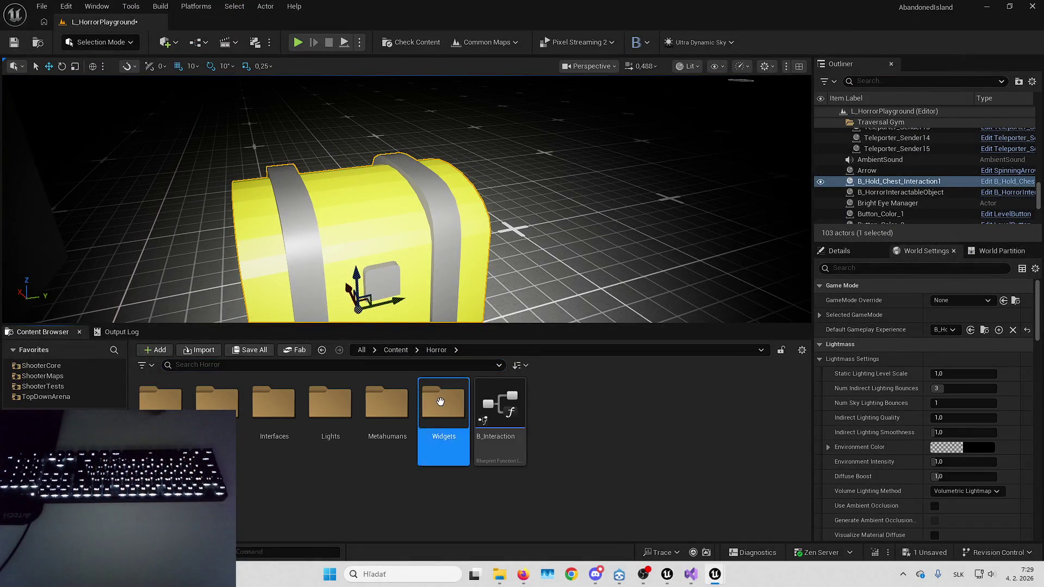
double_click(443, 419)
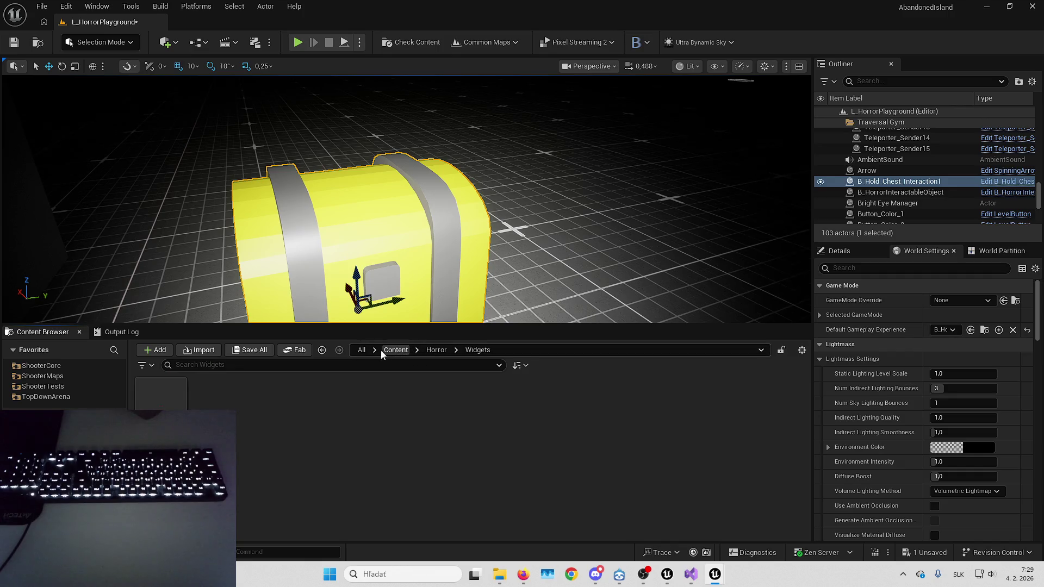
left_click(362, 350)
double_click(337, 414)
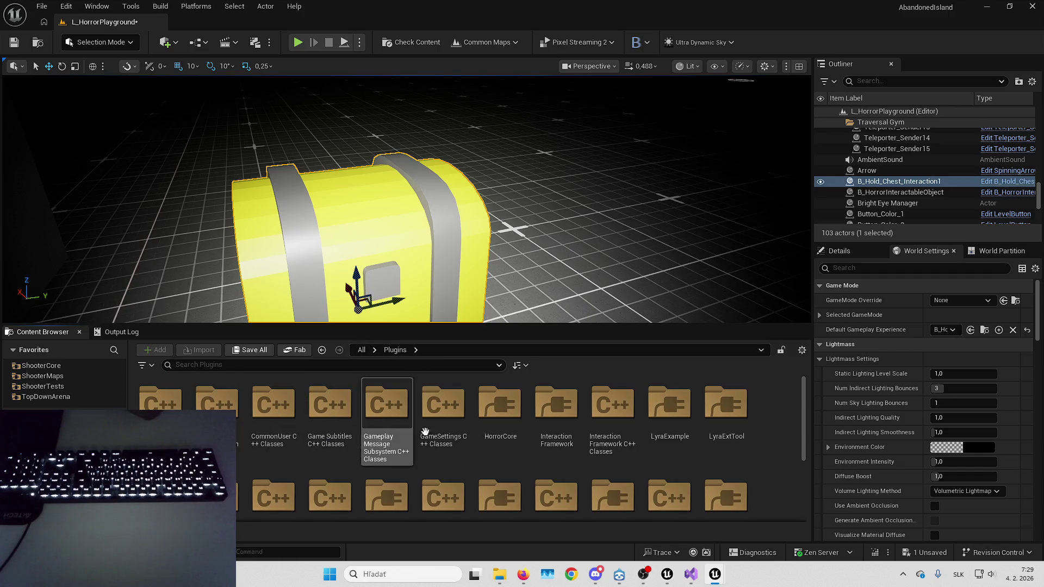
double_click(510, 427)
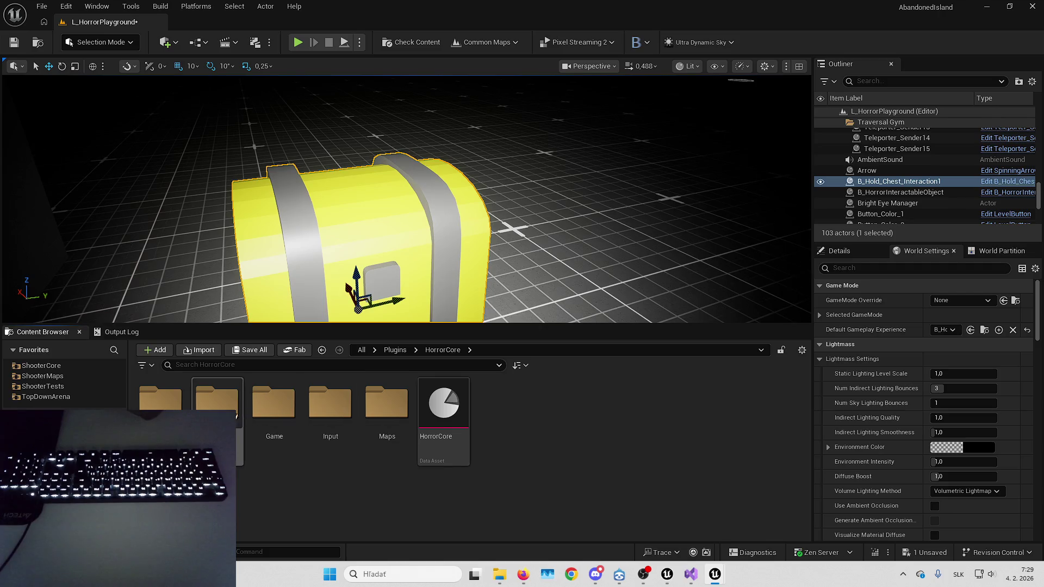
double_click(215, 406)
double_click(438, 403)
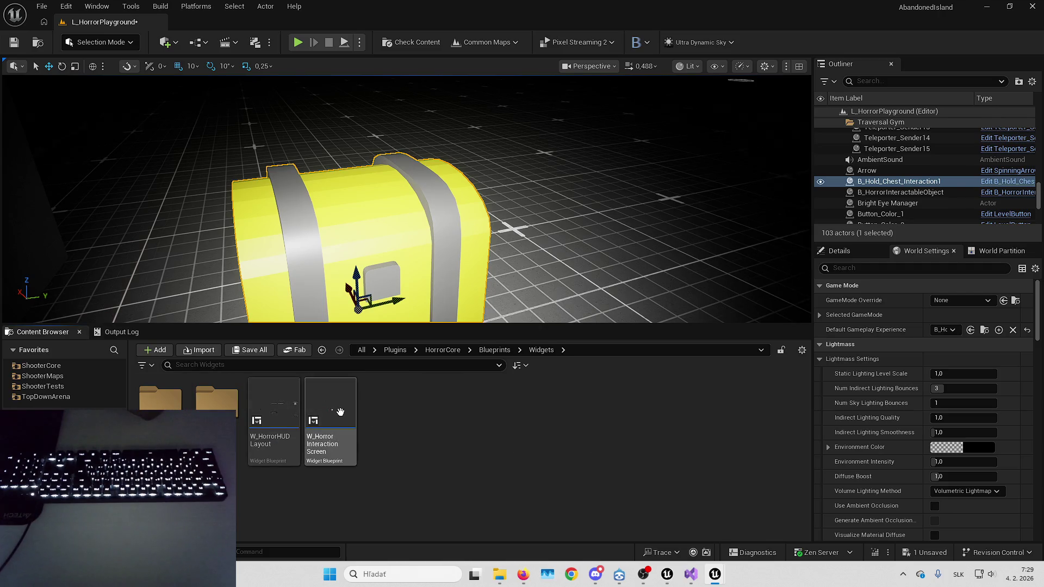
double_click(340, 410)
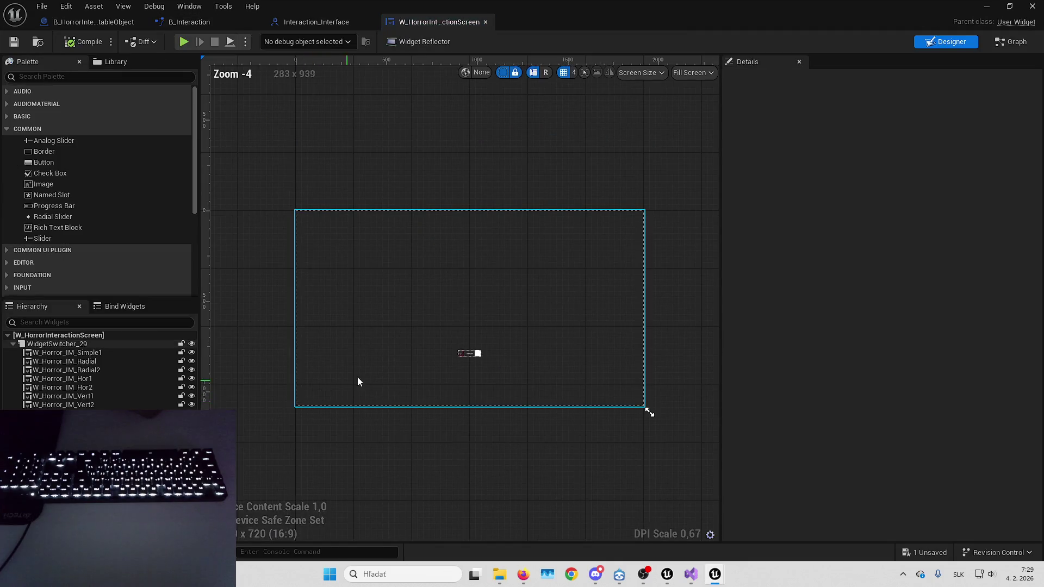
key("alt+p")
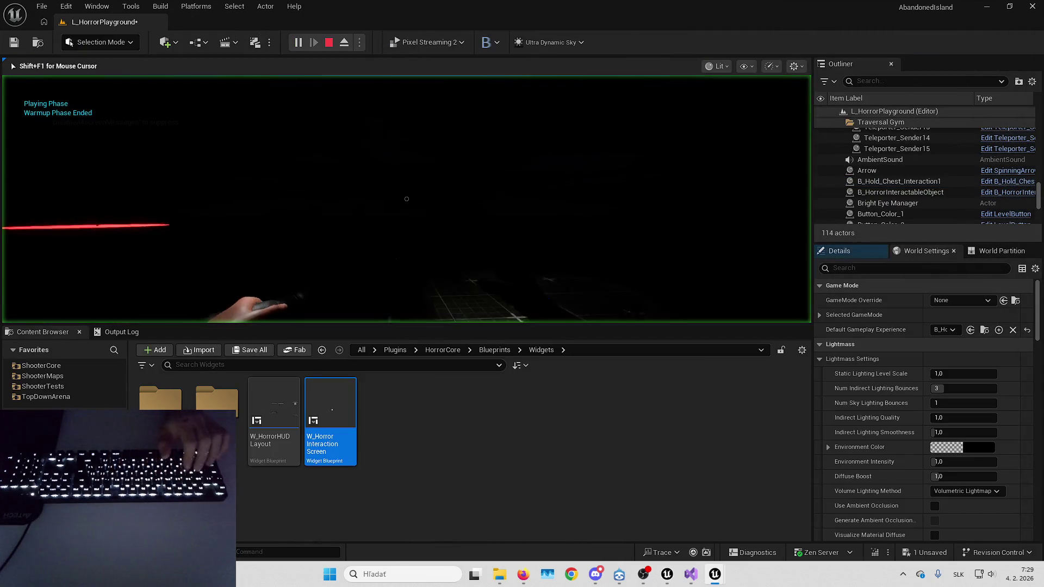
Set the play spawn option and shift the PlayerStart to the left.
key("Escape")
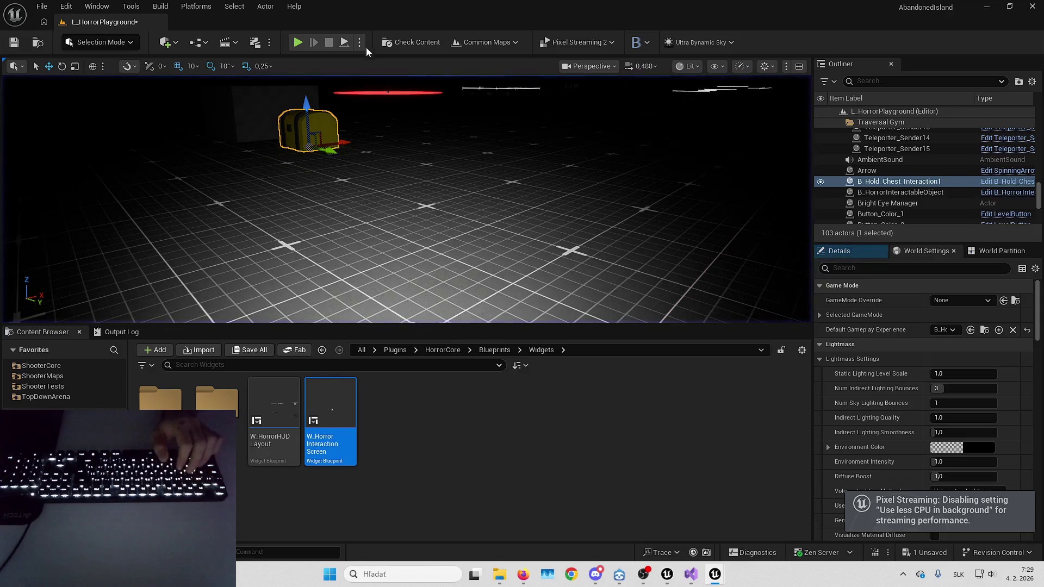
left_click(360, 42)
mouse_move(485, 264)
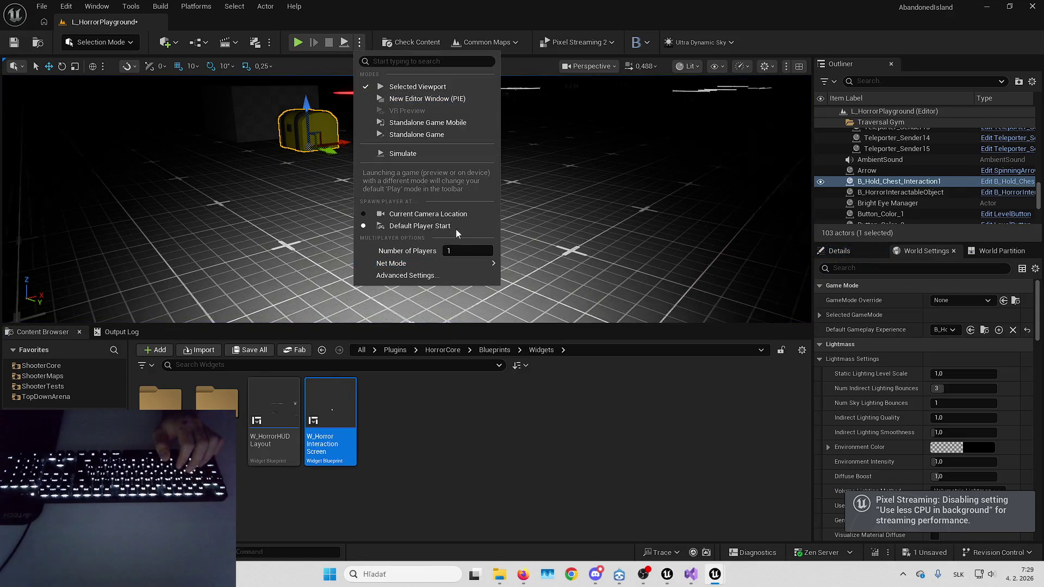
left_click(428, 214)
key("f")
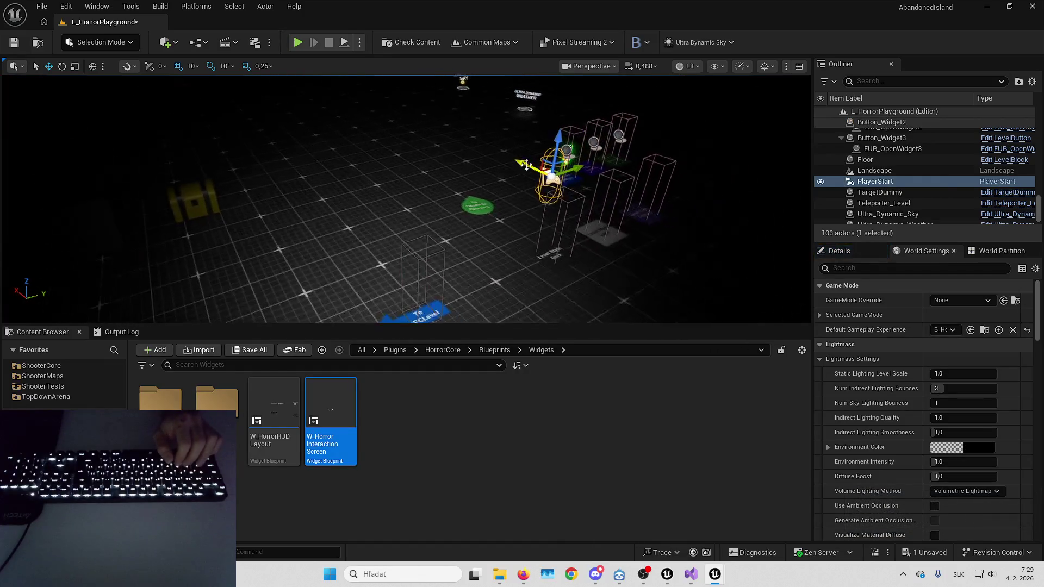
left_click_drag(266, 248, 306, 252)
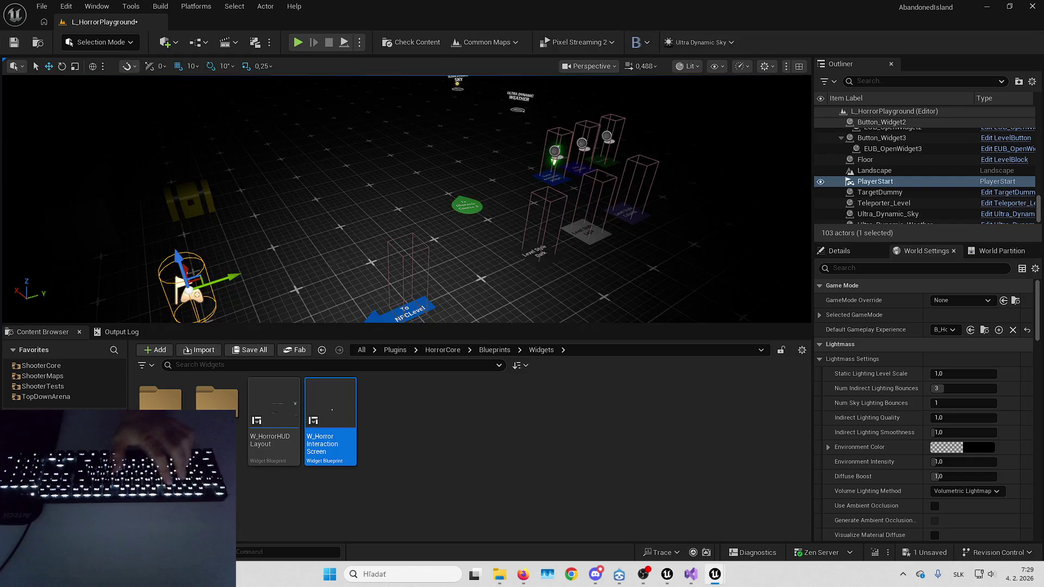
Play-test the level, holding F at the yellow chest to open it.
key("alt+p")
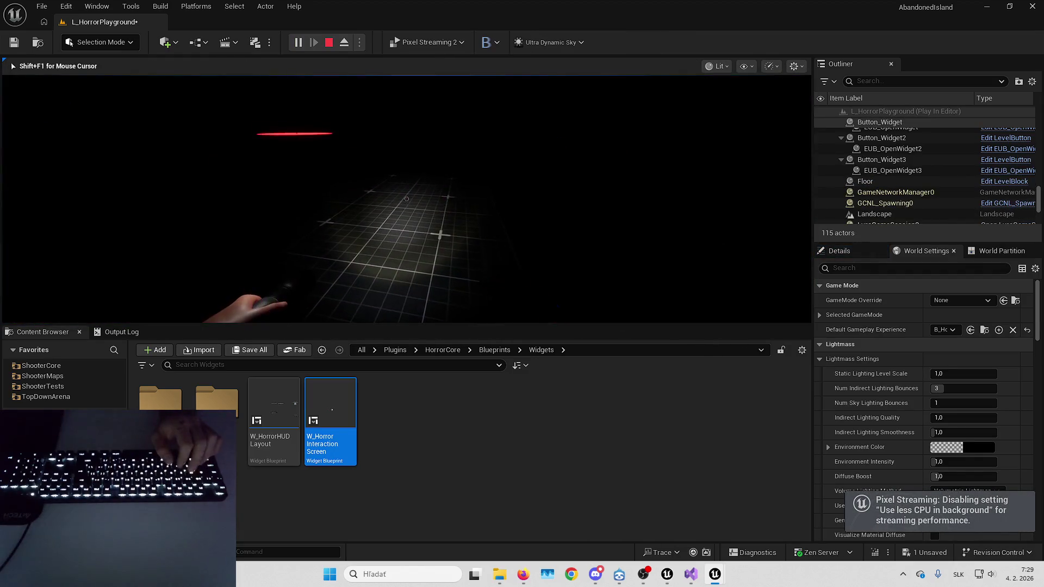
key("w")
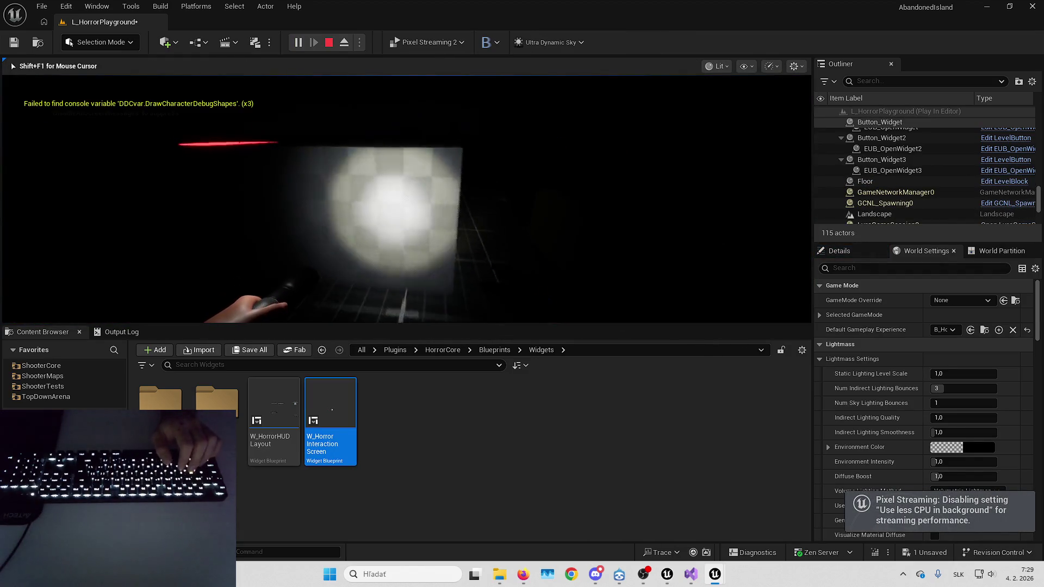
key("Escape")
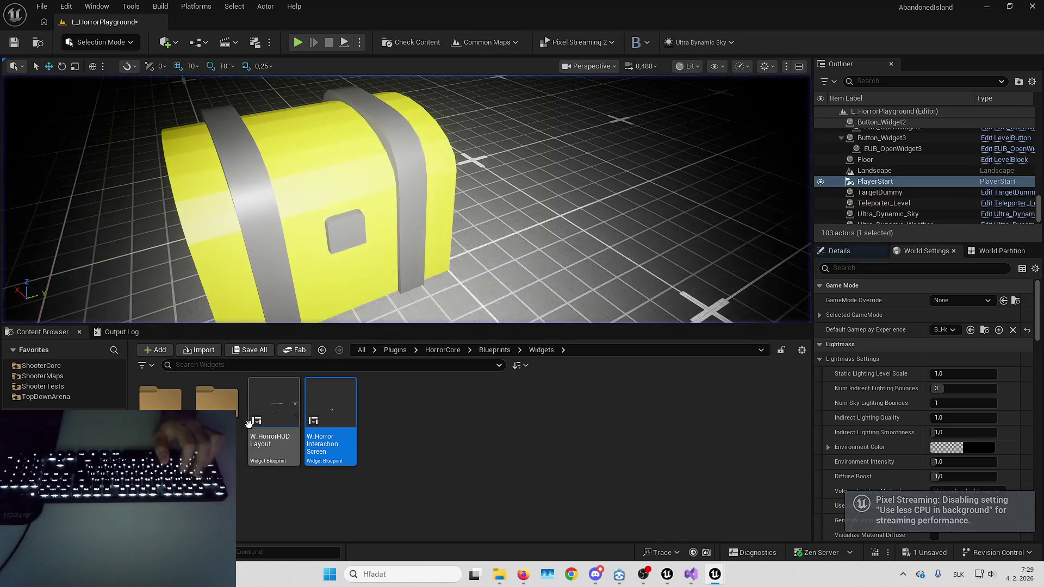
double_click(253, 426)
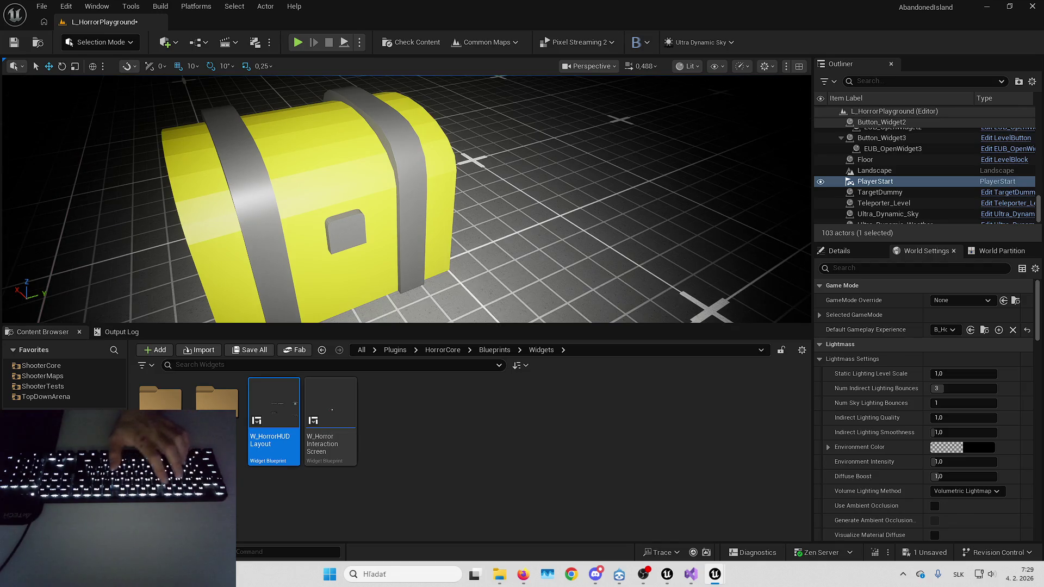
key("alt+p")
key("F11")
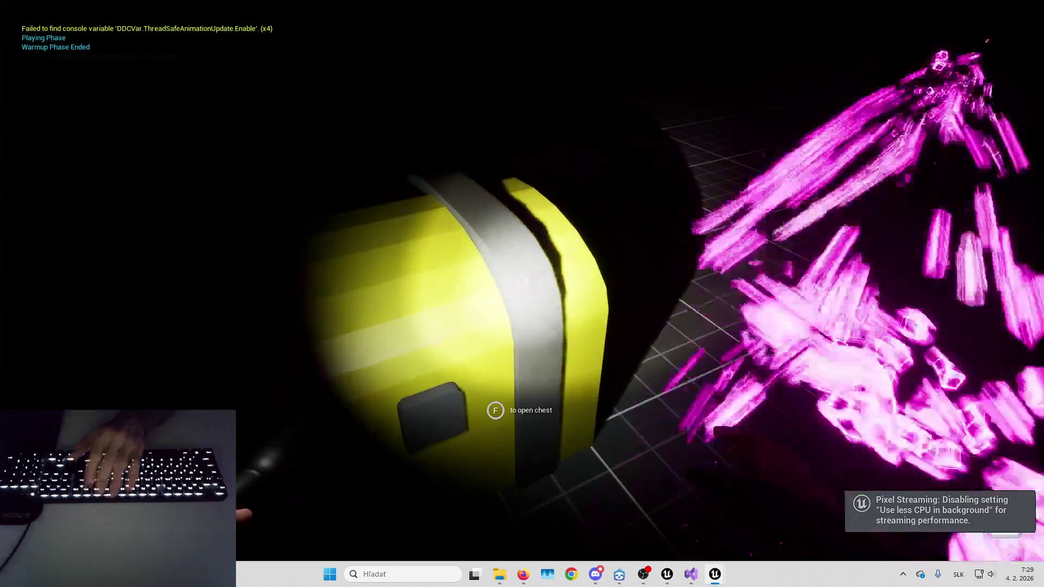
key("f")
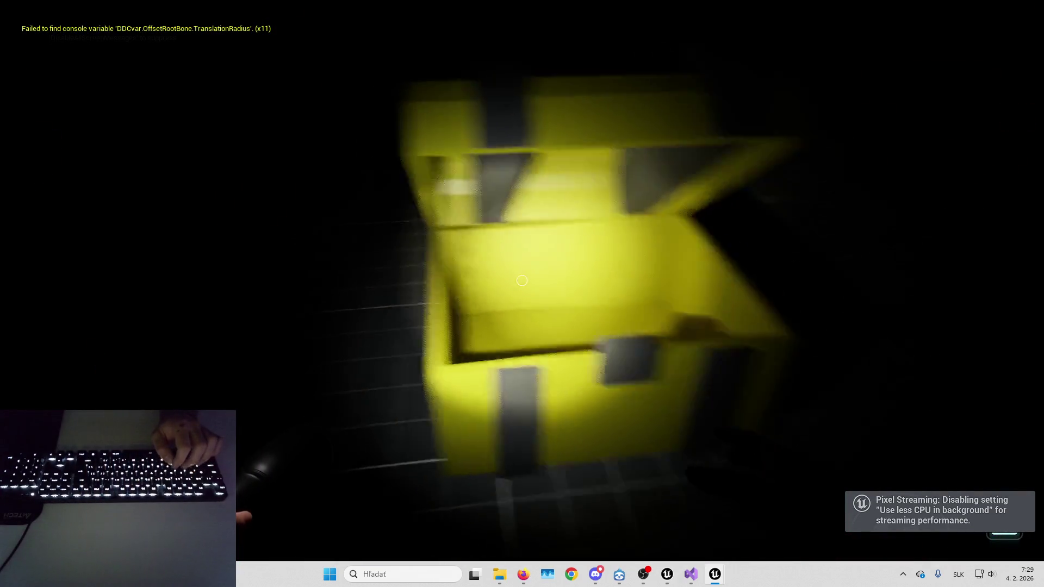
key("Escape")
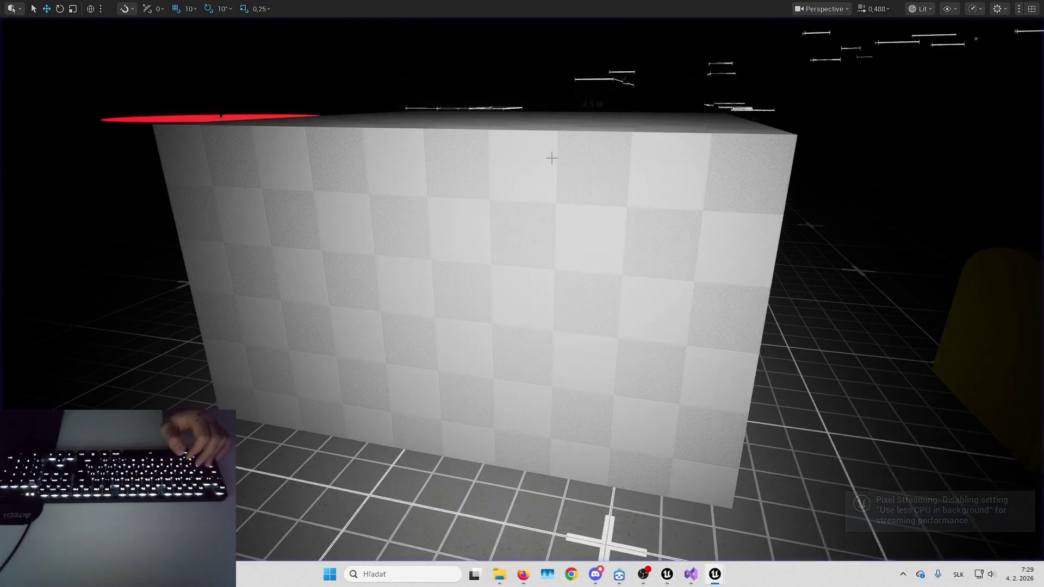
key("F11")
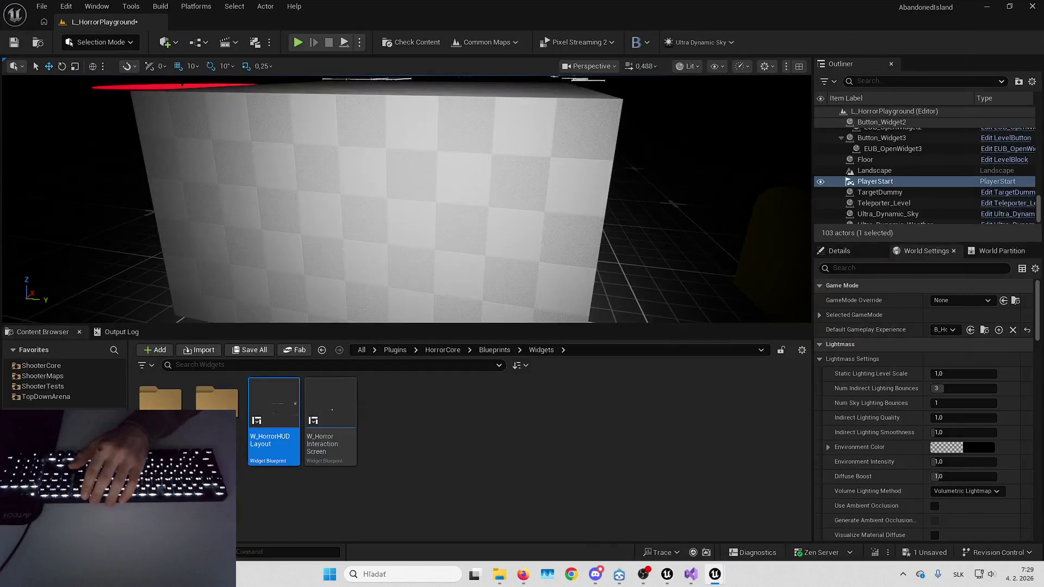
left_click(404, 217)
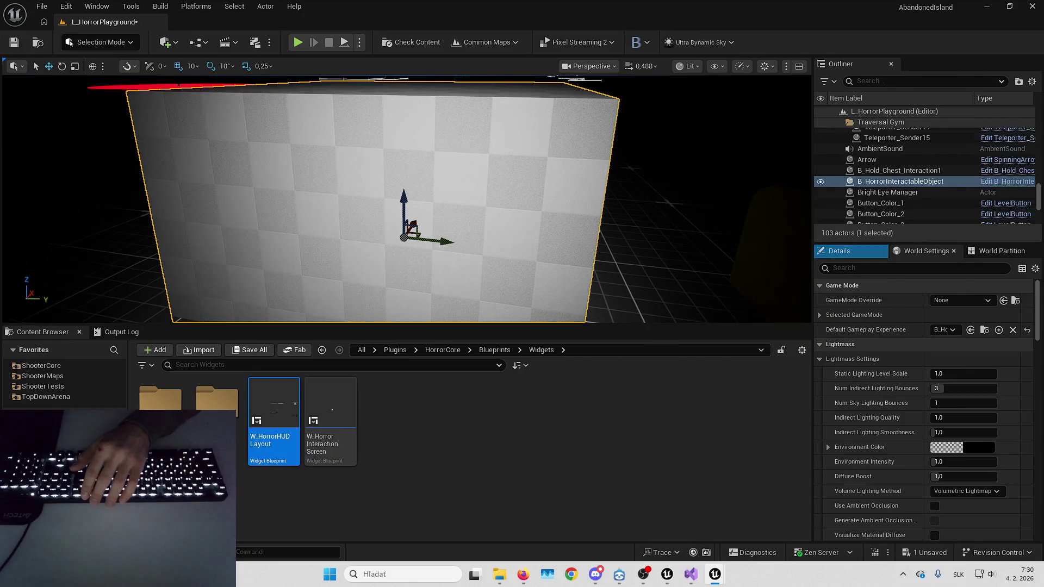
Add an Interaction1 component to B_HorrorInteractableObject, compile, and view Interaction Definition options.
left_click(1006, 182)
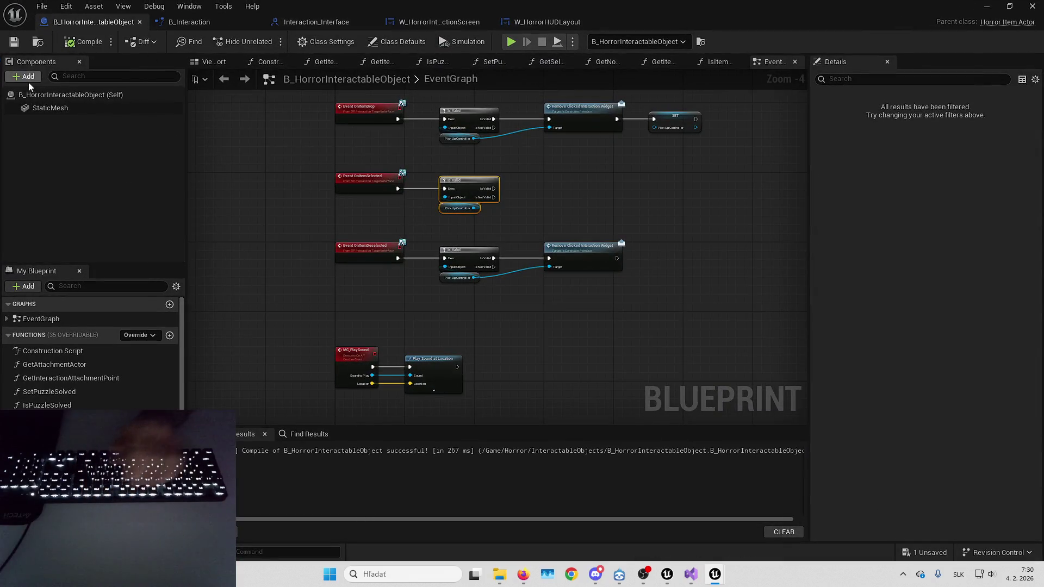
left_click(24, 76)
type("Intera")
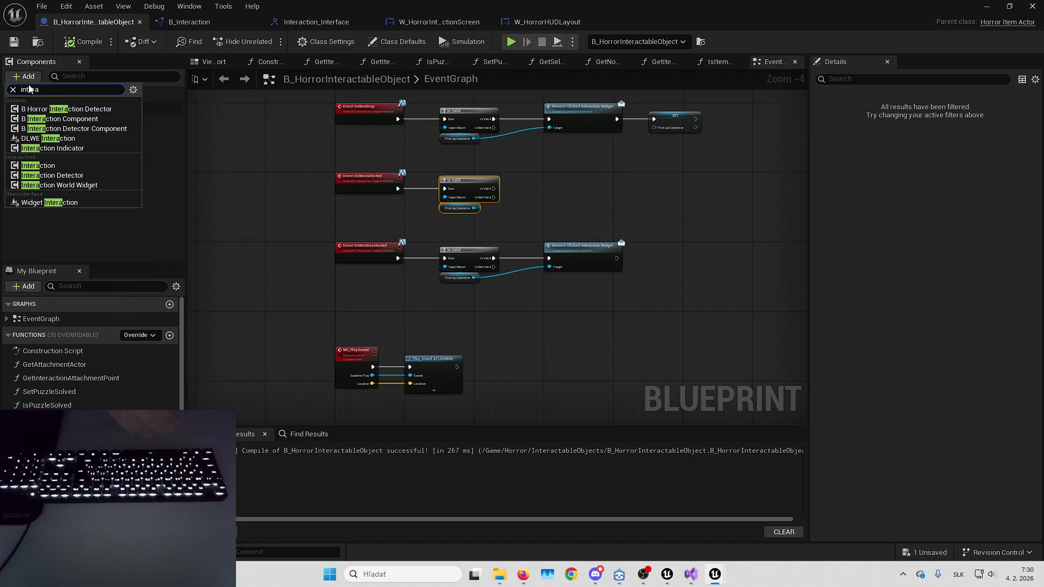
left_click(84, 167)
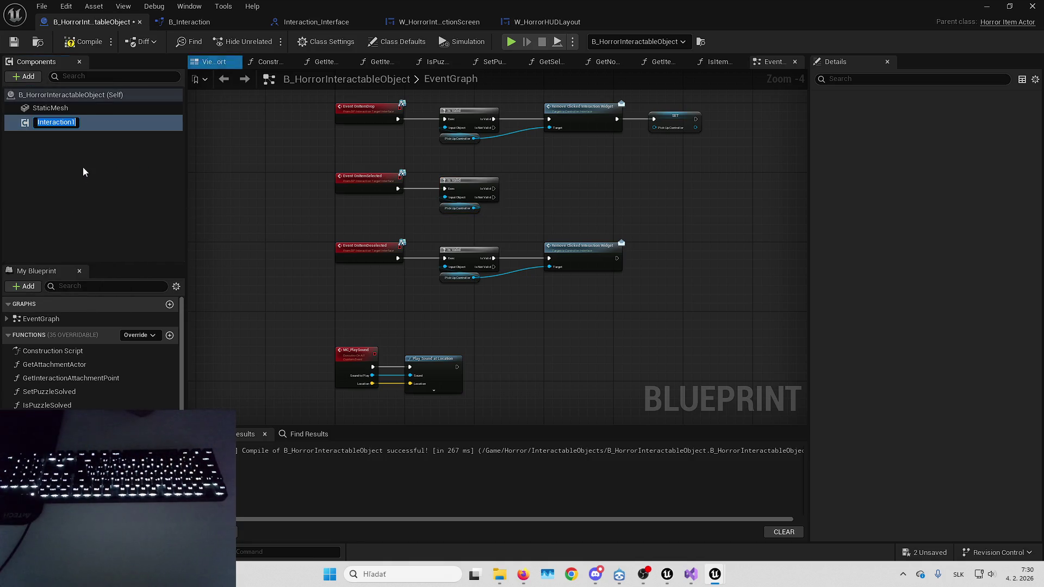
left_click(81, 41)
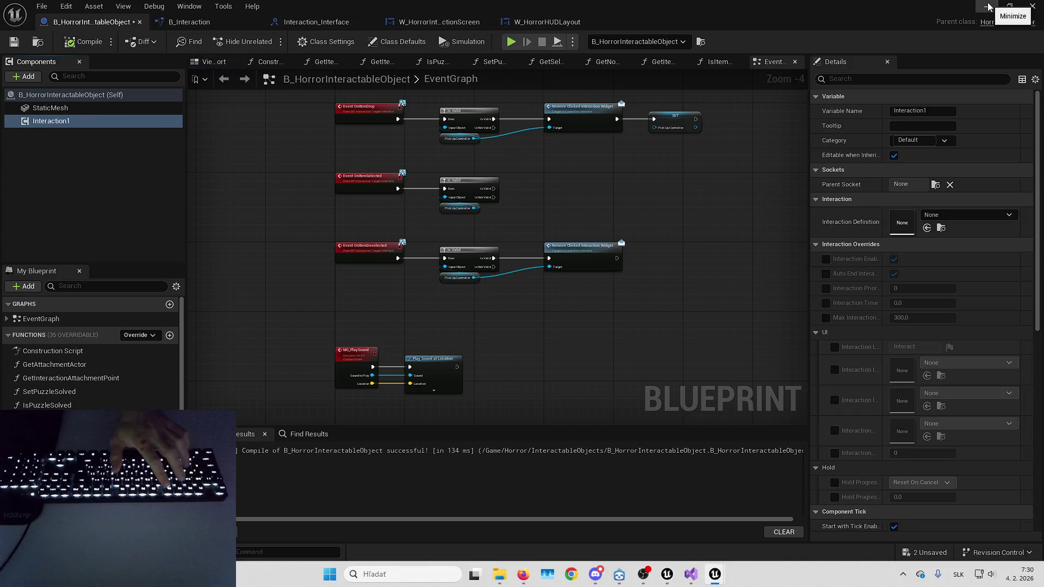
left_click(936, 217)
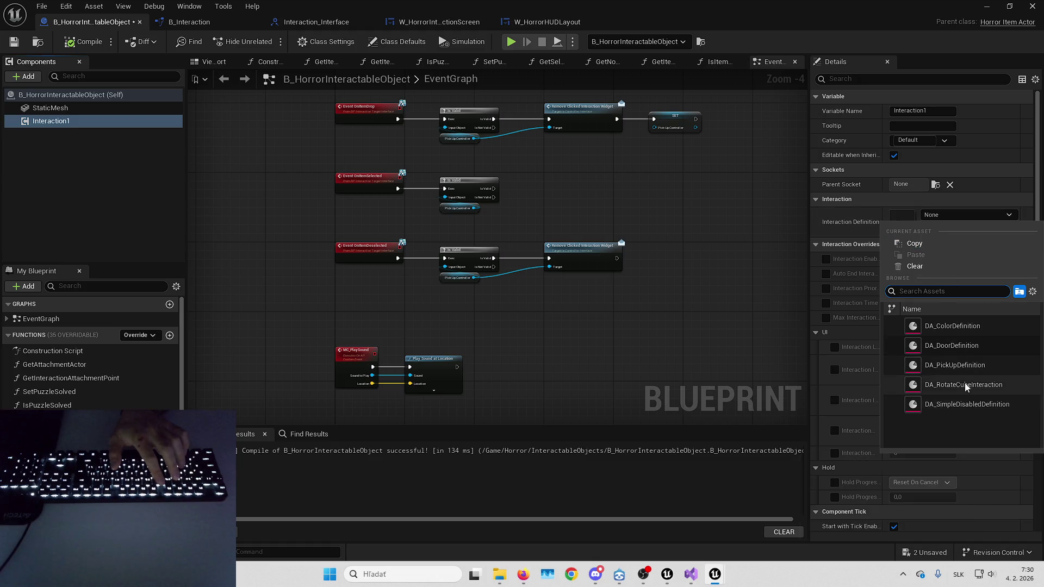
key("alt+Tab")
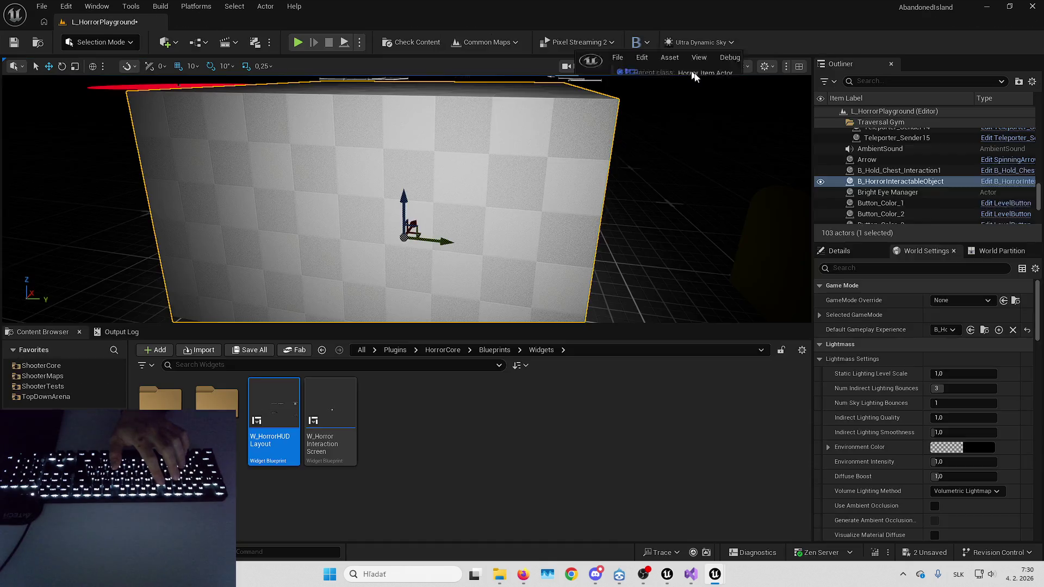
Play-test walking to the lit wall, then recompile B_HorrorInteractableObject.
left_click(545, 211)
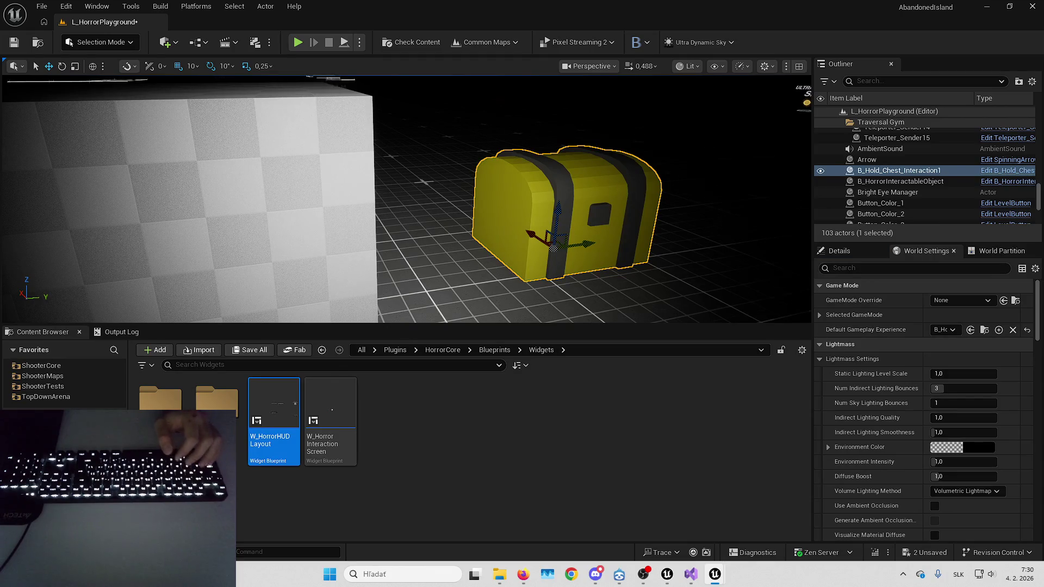
key("ctrl+b")
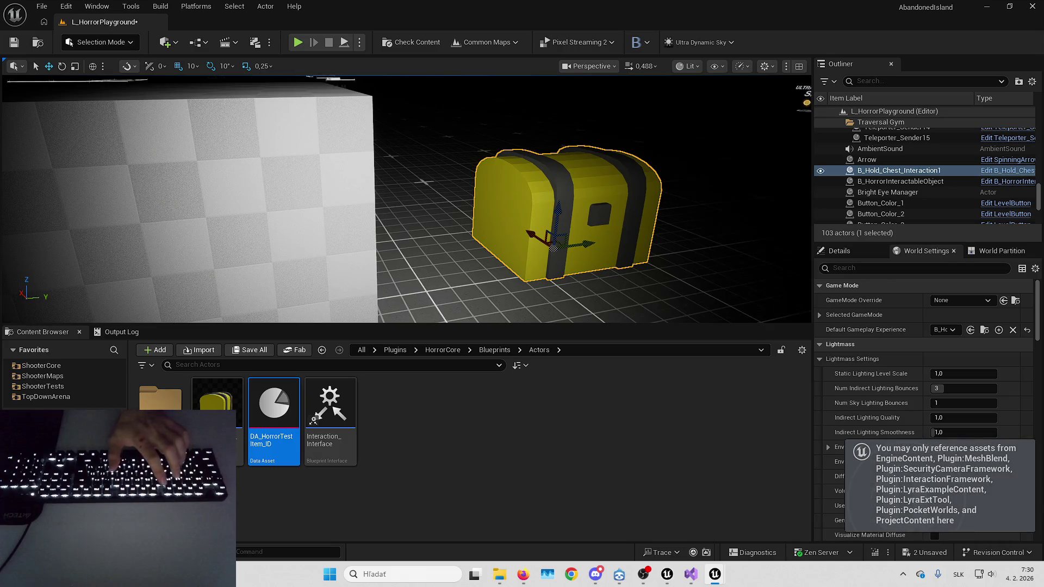
key("alt+p")
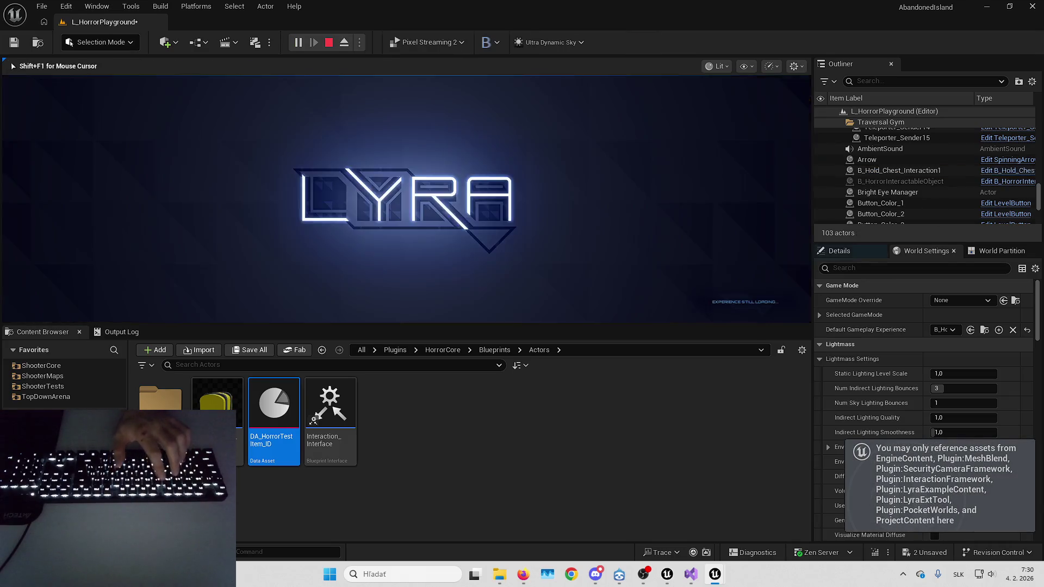
key("F11")
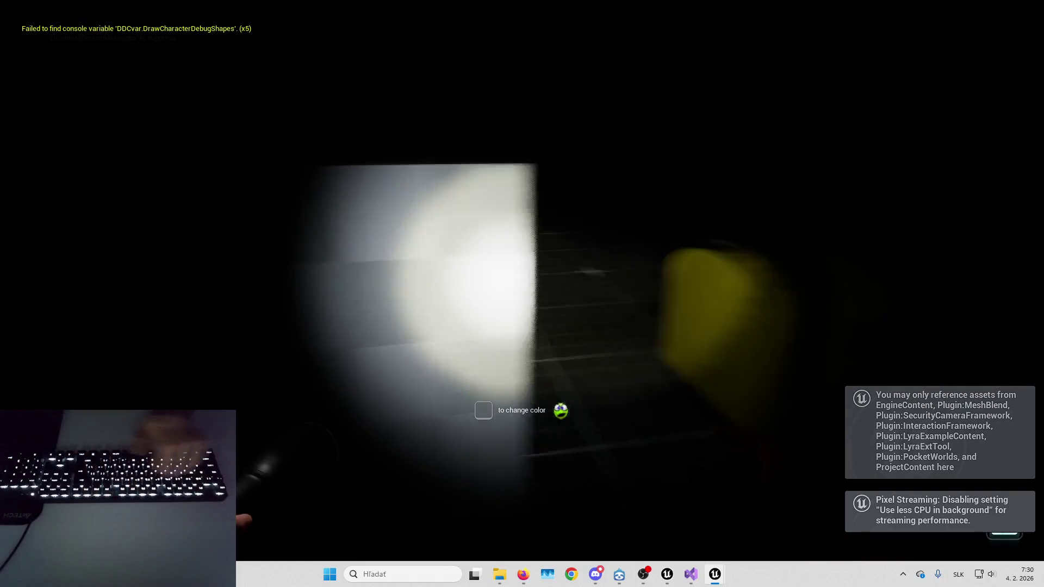
key("w")
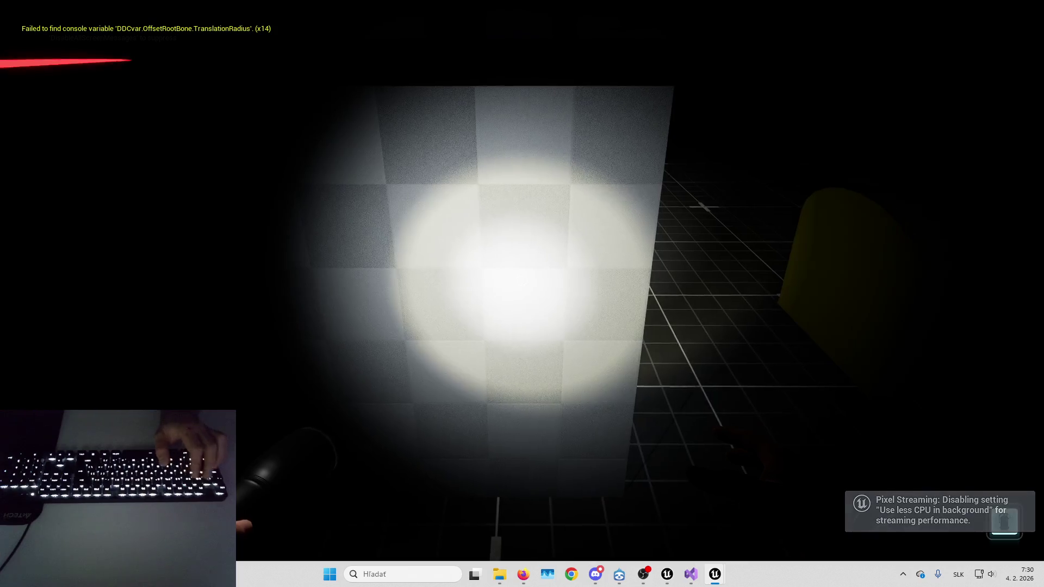
key("Escape")
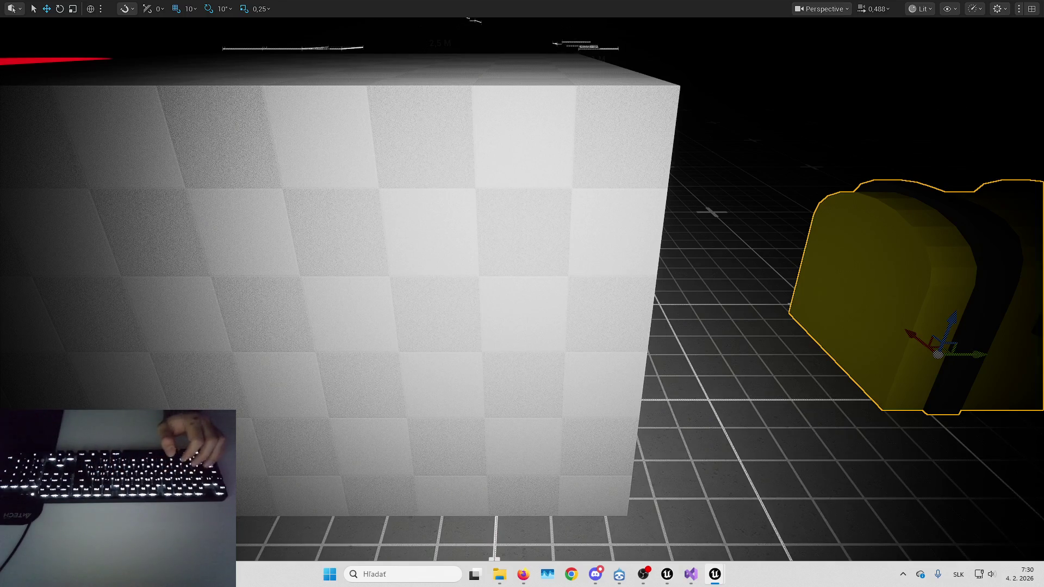
key("Escape")
left_click(109, 41)
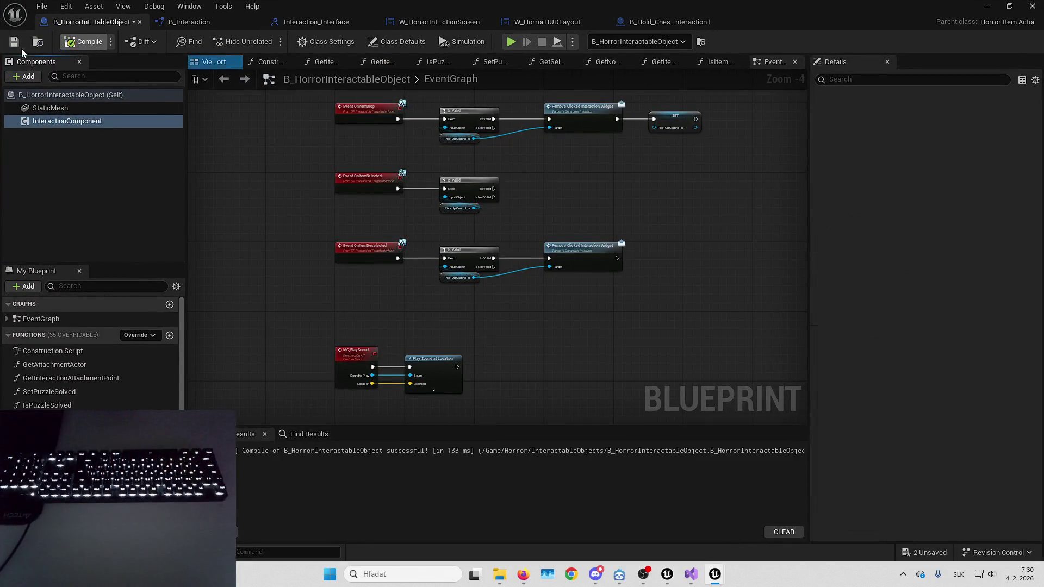
Add an On Interaction Started event for the Interaction component and position it.
mouse_move(564, 298)
left_mouse_down()
mouse_move(516, 298)
mouse_move(511, 417)
left_mouse_up()
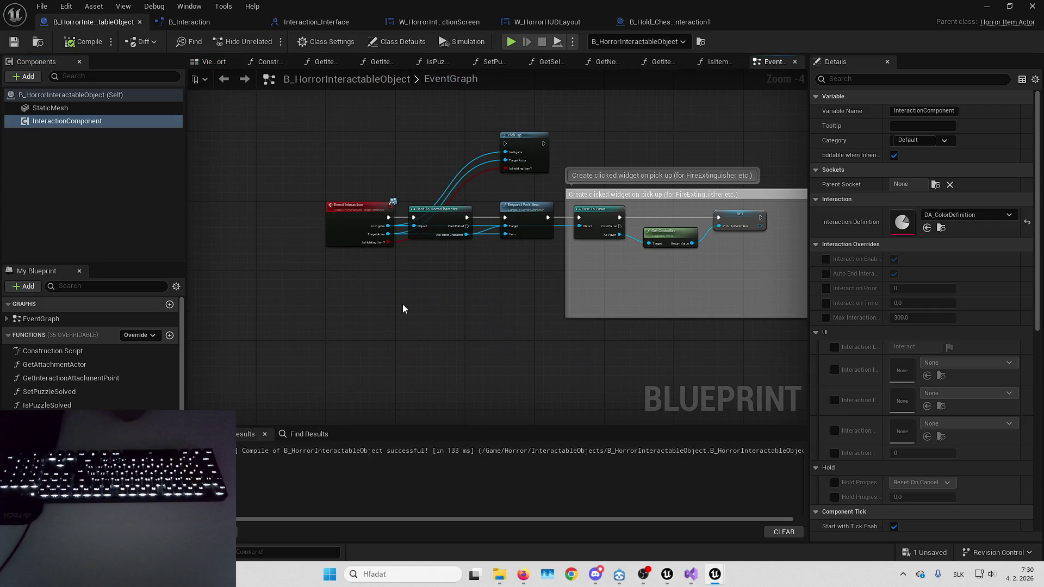
scroll(401, 258, "up", 2)
scroll(908, 362, "down", 10)
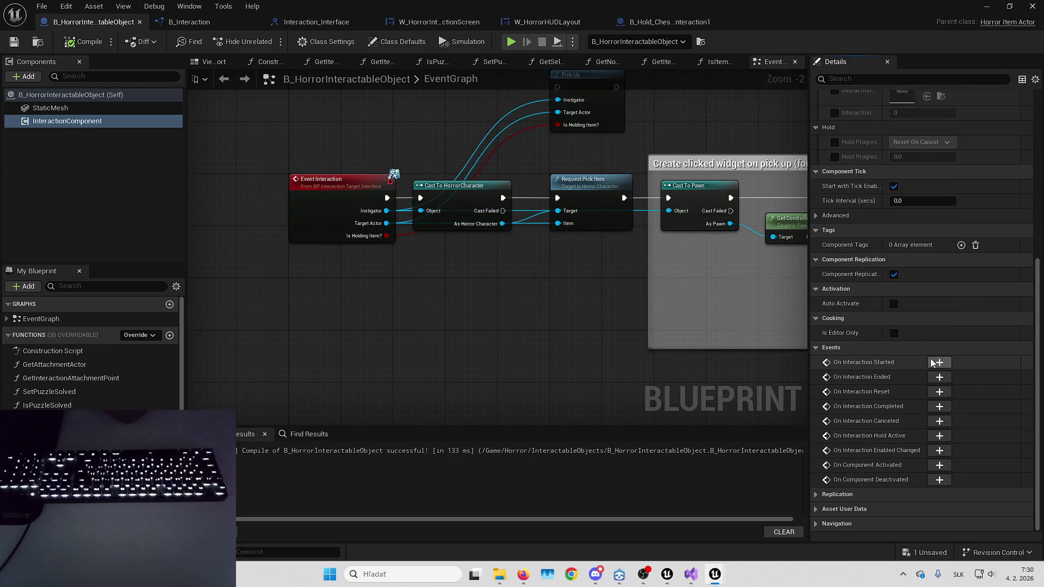
left_click(936, 362)
scroll(502, 243, "up", 1)
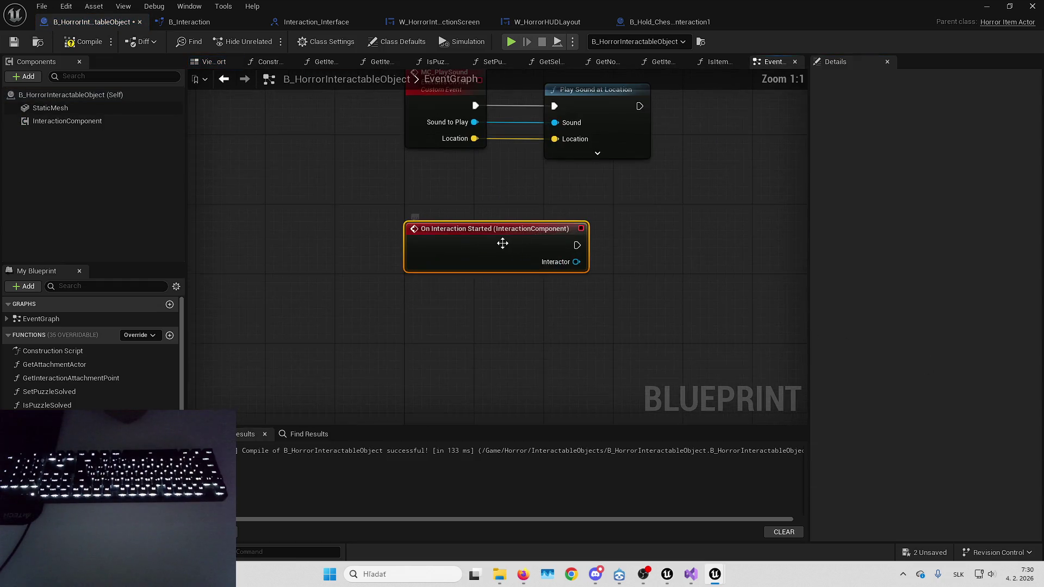
scroll(441, 312, "down", 1)
scroll(494, 335, "down", 2)
mouse_move(448, 321)
left_mouse_down()
mouse_move(451, 153)
mouse_move(431, 250)
mouse_move(412, 95)
mouse_move(389, 315)
left_mouse_up()
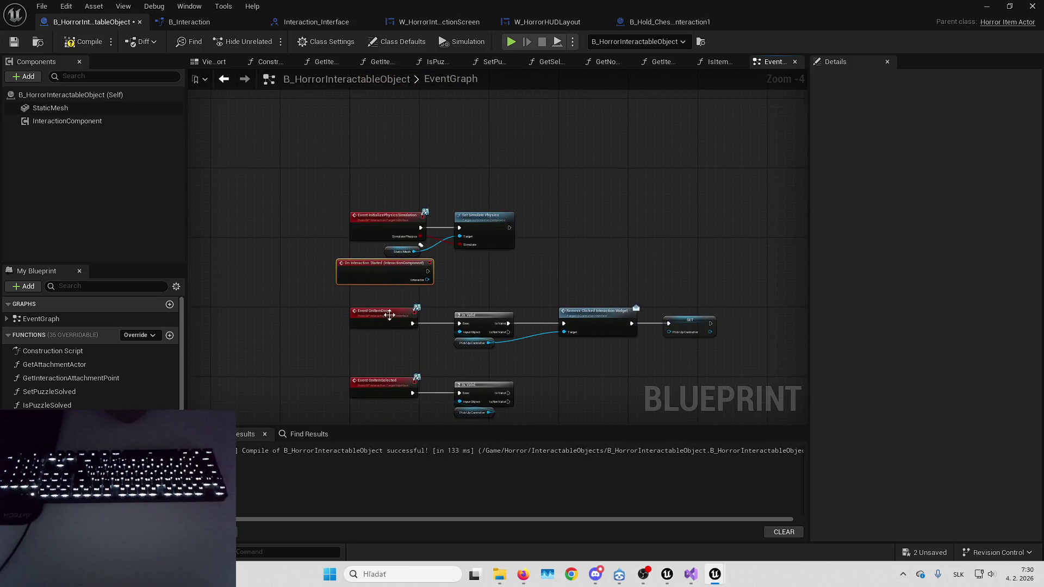
scroll(381, 304, "up", 2)
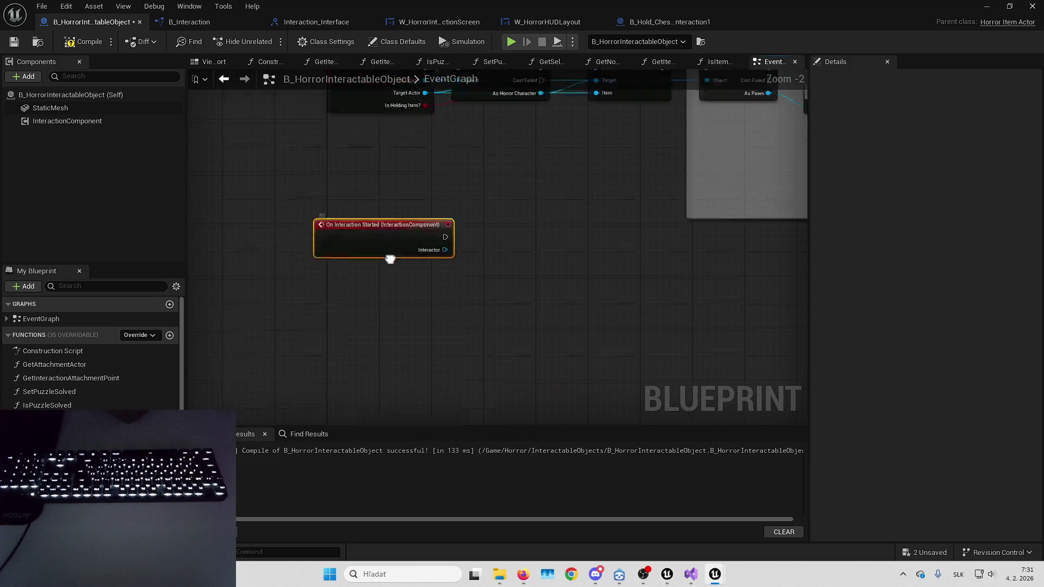
mouse_move(376, 298)
left_mouse_down()
mouse_move(383, 340)
mouse_move(388, 325)
mouse_move(357, 389)
mouse_move(255, 243)
mouse_move(303, 231)
left_mouse_up()
Paste Cast To HorrorCharacter and Request Pick Item after the event, wire them, compile and save.
scroll(326, 326, "down", 1)
mouse_move(313, 176)
left_mouse_down()
mouse_move(357, 204)
mouse_move(716, 292)
mouse_move(397, 271)
left_mouse_up()
mouse_move(348, 402)
left_mouse_down()
mouse_move(434, 285)
mouse_move(329, 278)
mouse_move(356, 284)
left_mouse_up()
key("ctrl+v")
left_click(367, 278)
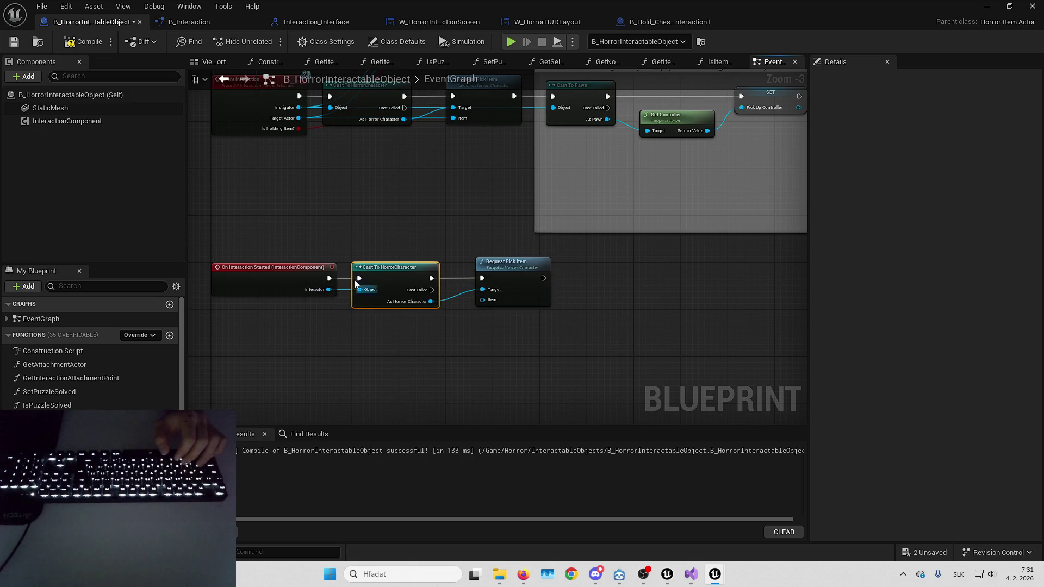
left_click(88, 44)
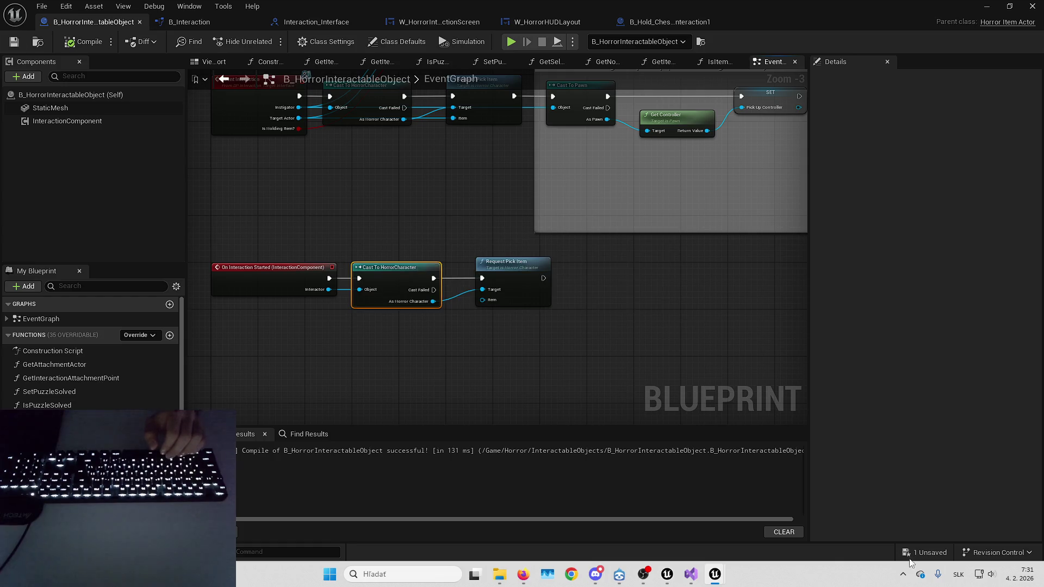
left_click(924, 554)
key("Return")
left_click(986, 6)
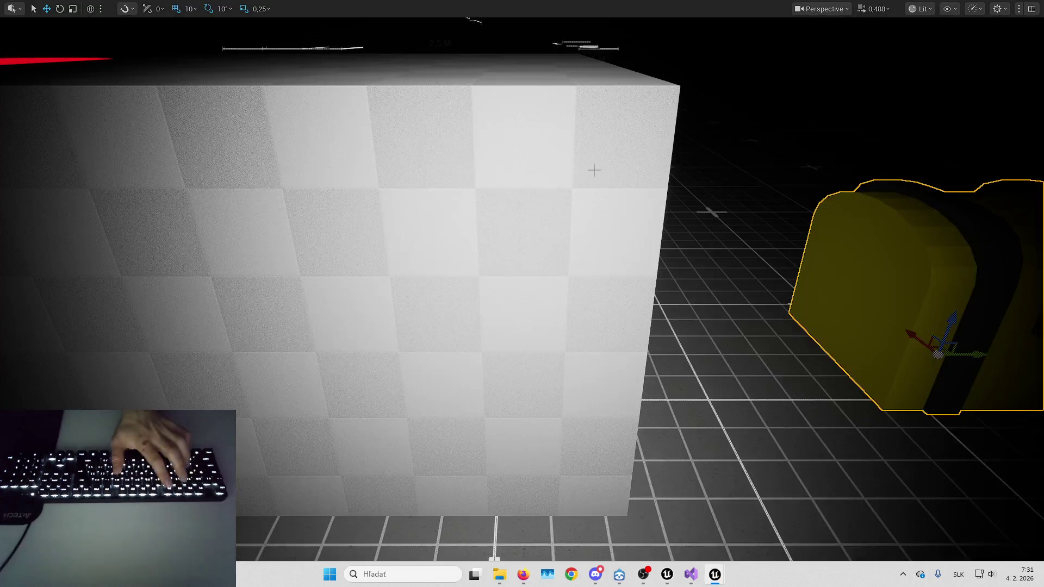
Add a breakpoint on the On Interaction Started event node.
key("alt+p")
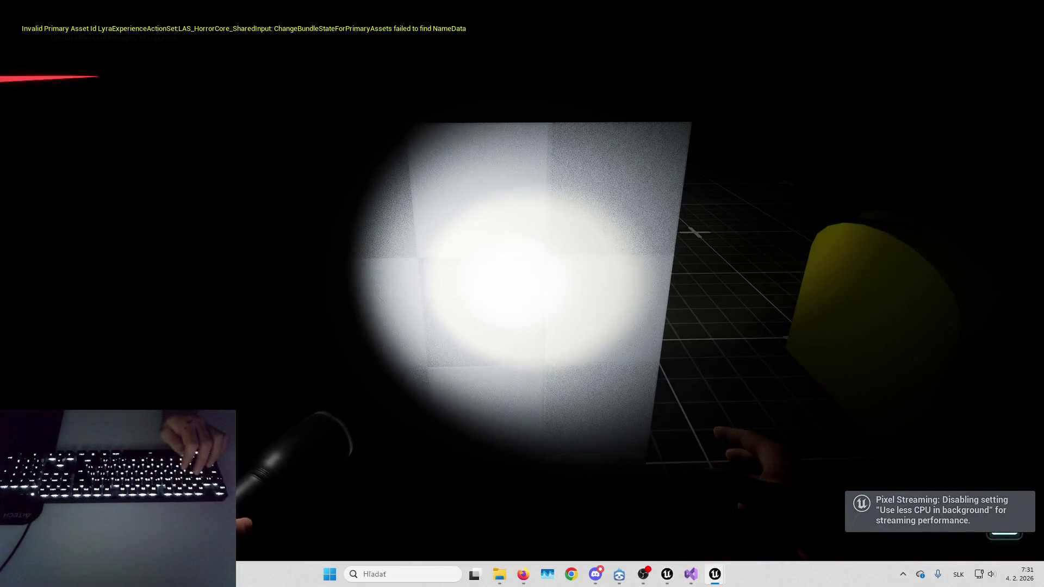
key("Escape")
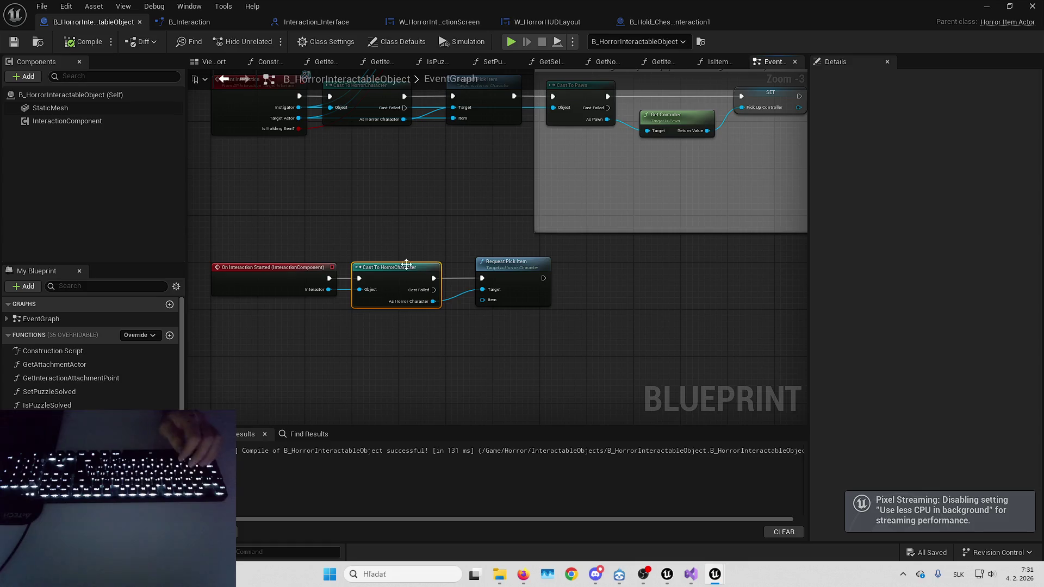
right_click(269, 277)
left_click(347, 499)
left_click(987, 6)
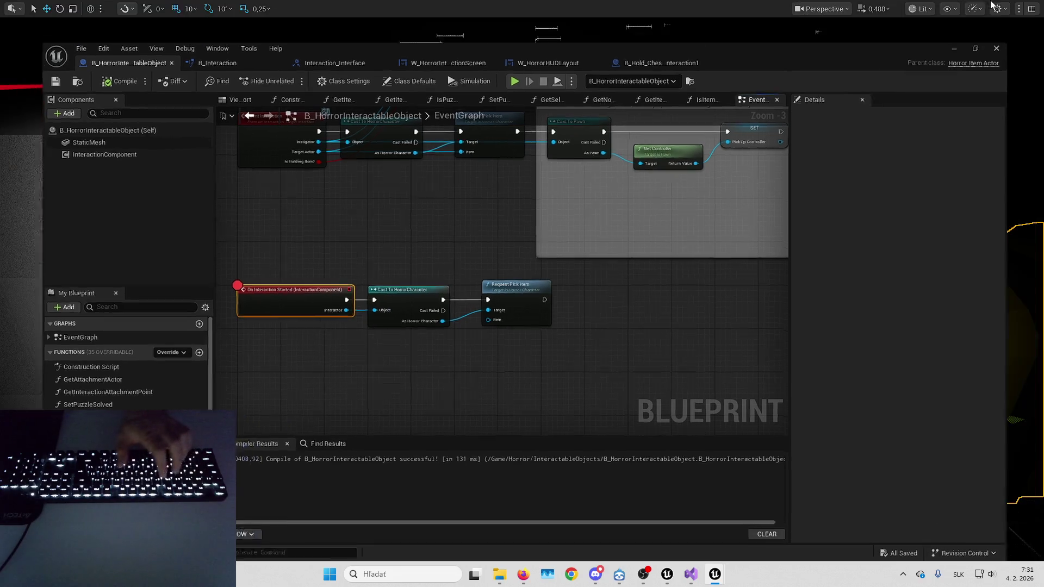
Play, interact with the wall, and step with F10 to Request Pick Item.
key("alt+p")
key("e")
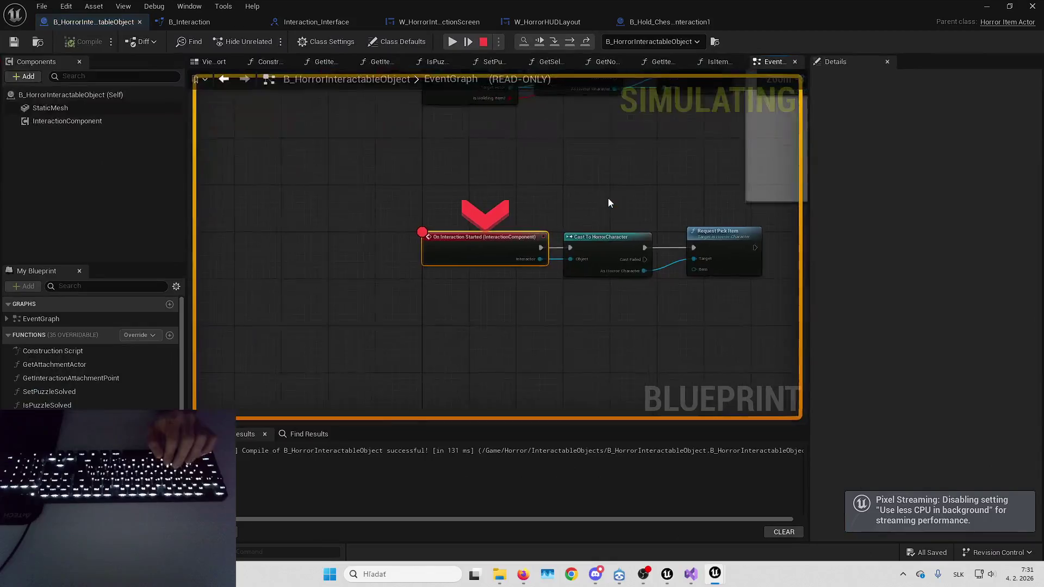
key("F10")
key("F10")
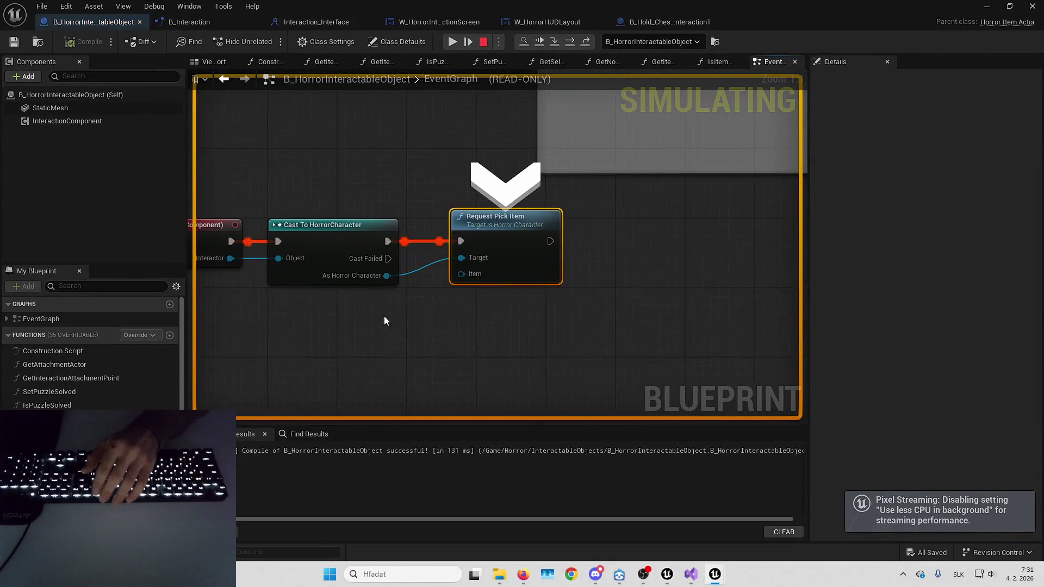
left_click_drag(397, 321, 421, 302)
key("Escape")
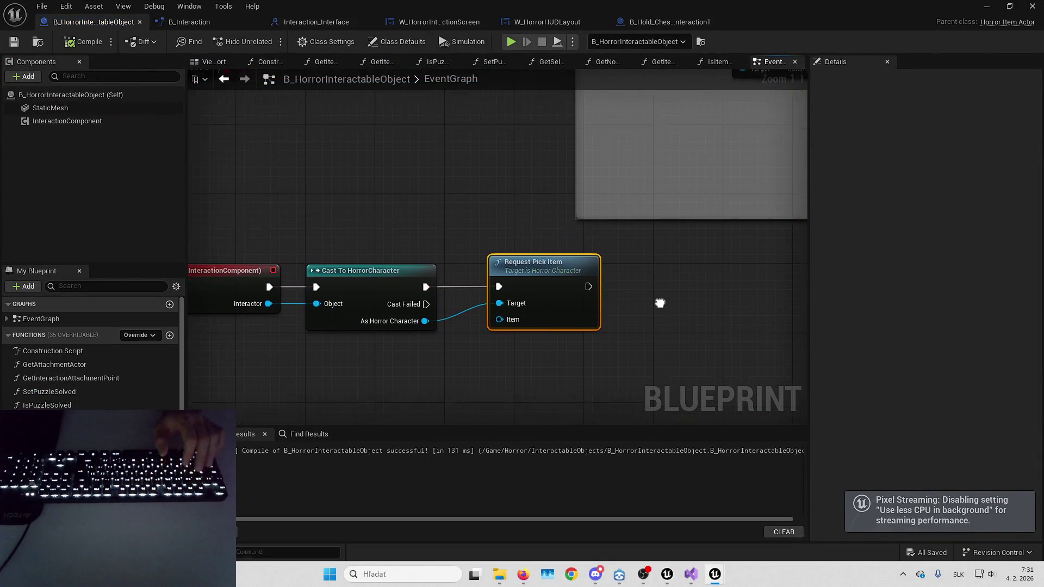
scroll(658, 302, "down", 2)
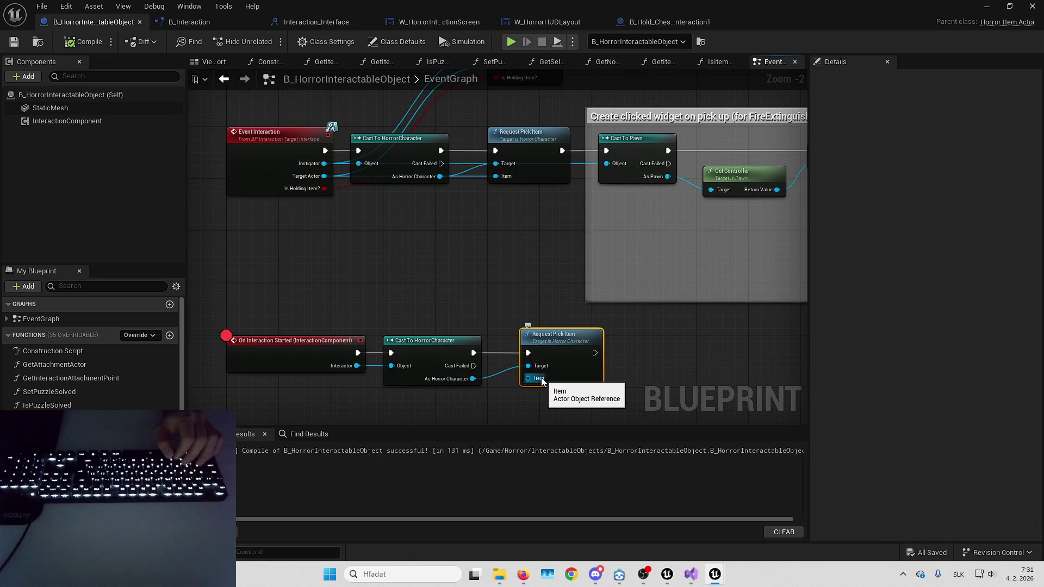
Add a Self reference node to feed the Item input.
left_click_drag(537, 379, 534, 394)
type("self")
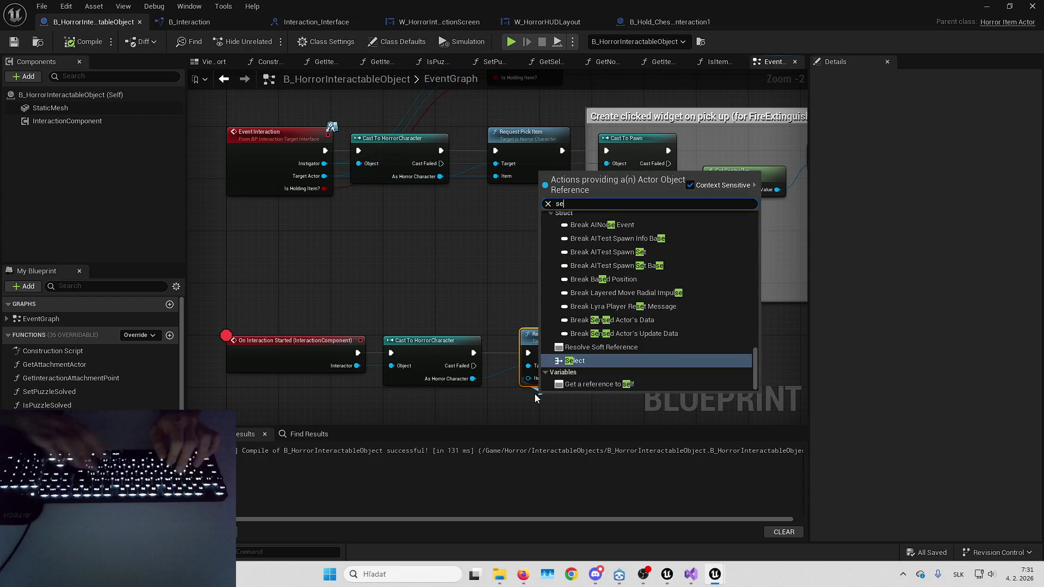
key("Return")
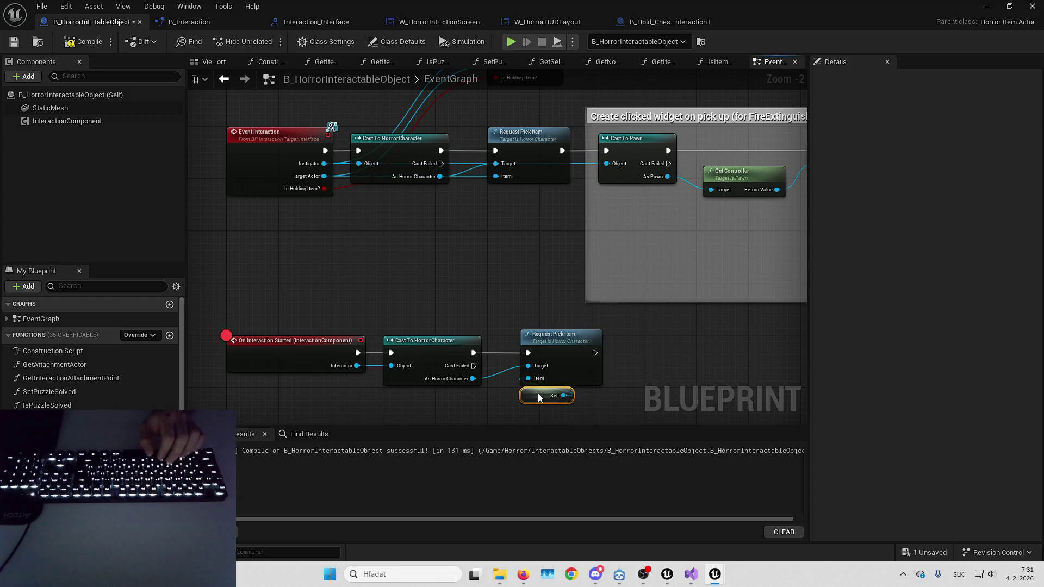
Play the level, hit the interact breakpoint, resume, then return control to the game.
left_click(986, 6)
key("alt+p")
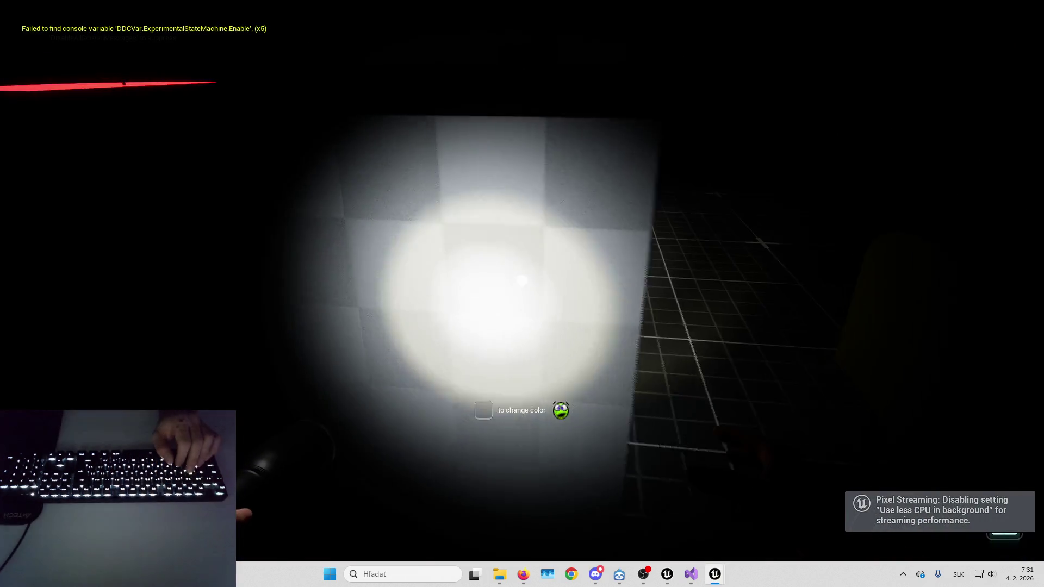
key("e")
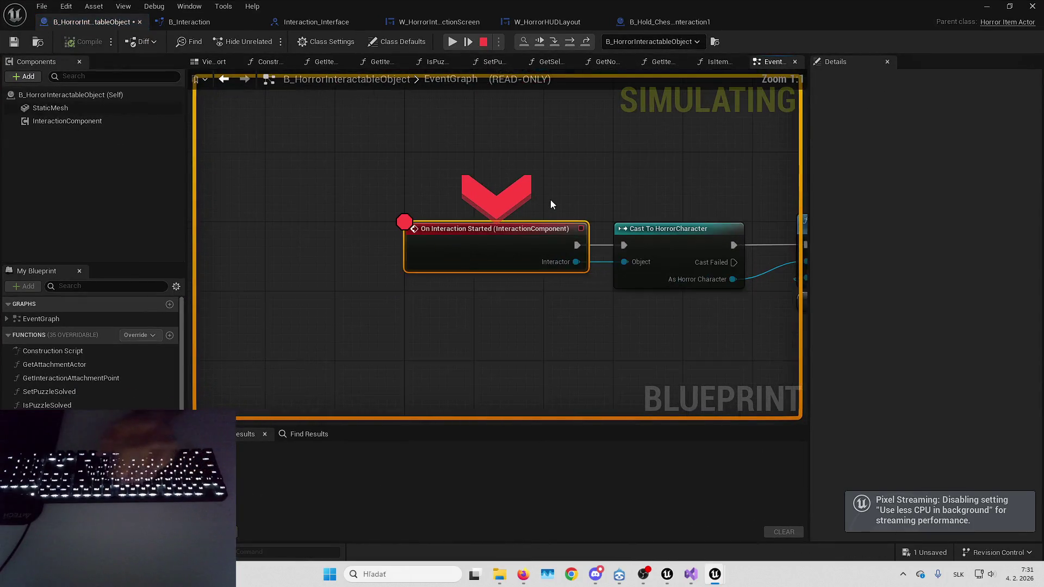
left_click(452, 42)
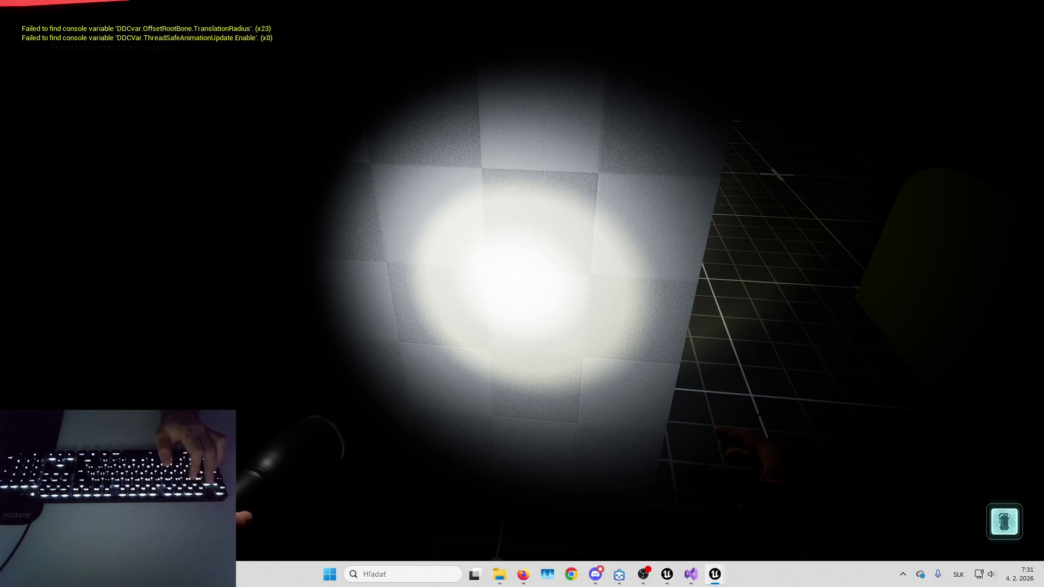
key("Escape")
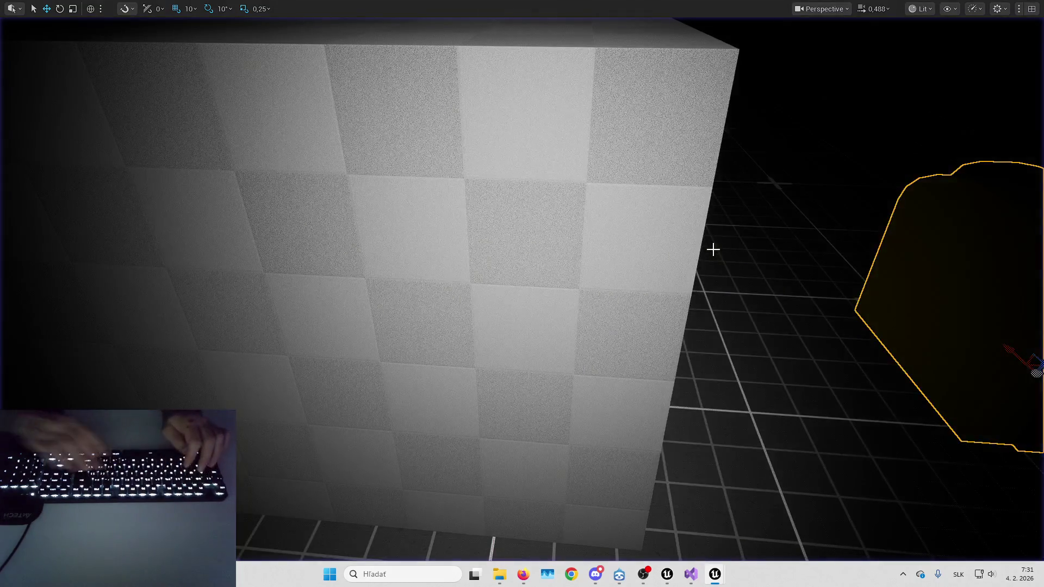
key("alt+p")
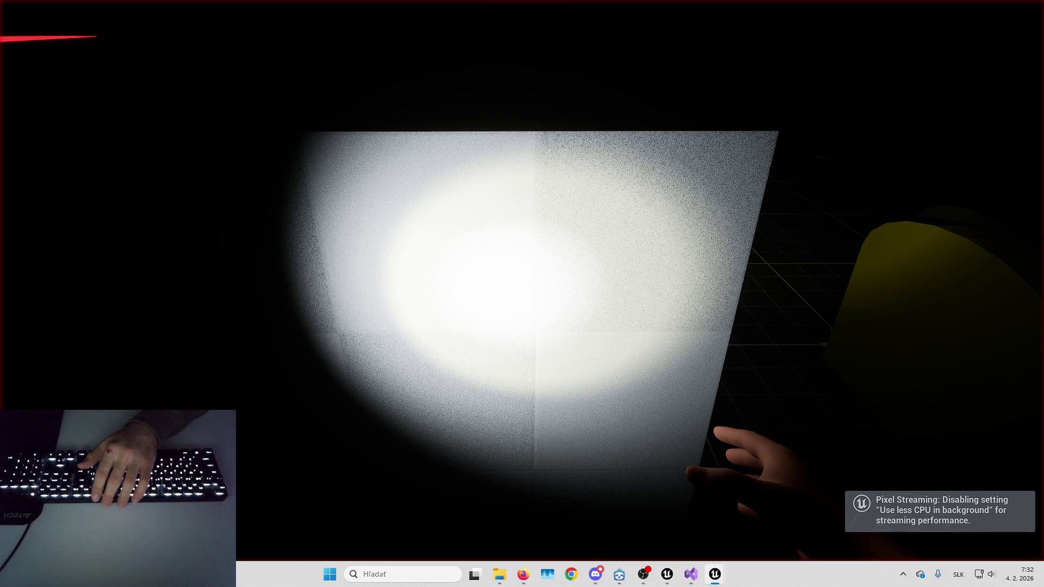
Trigger the breakpoint again and step into BP_OnPickItem, where Is Inventory Full returns False.
key("e")
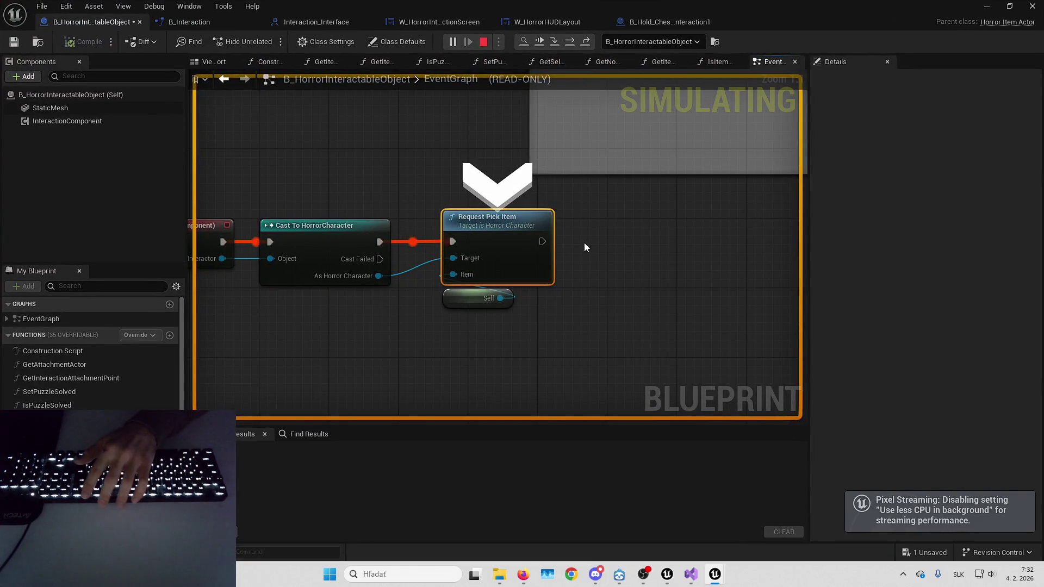
key("F11")
key("F11")
mouse_move(512, 306)
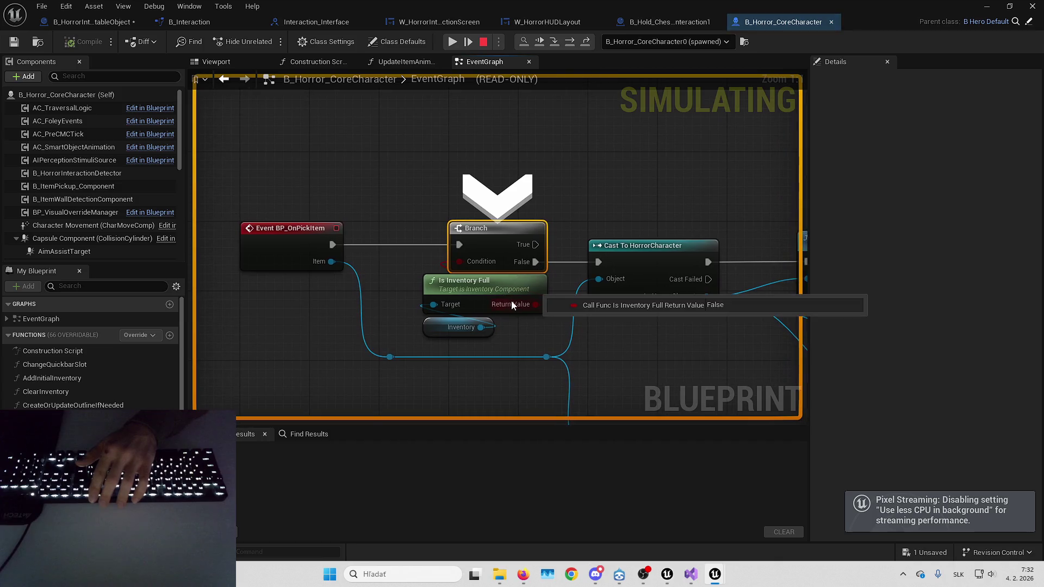
key("F11")
Step through to Cast To HorrorCharacter, pan and zoom out along the execution path, then stop.
mouse_move(548, 272)
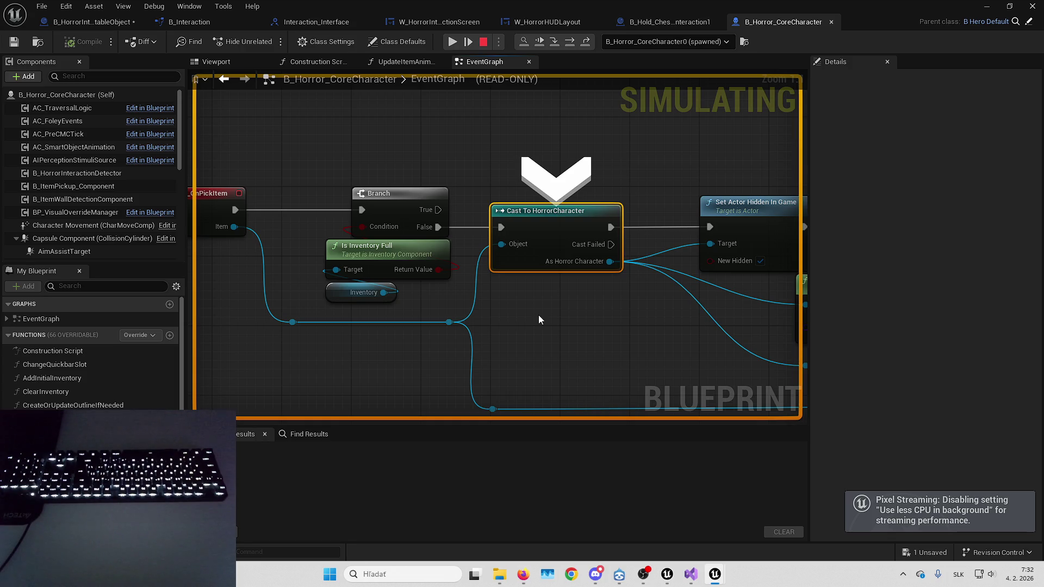
mouse_move(236, 227)
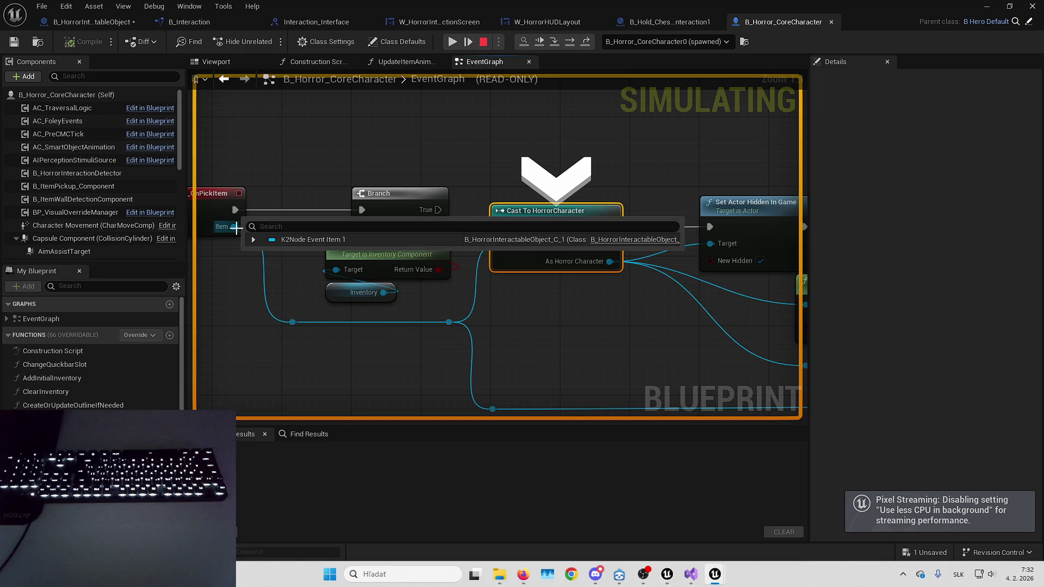
mouse_move(353, 174)
left_mouse_down()
mouse_move(446, 181)
mouse_move(329, 190)
left_mouse_up()
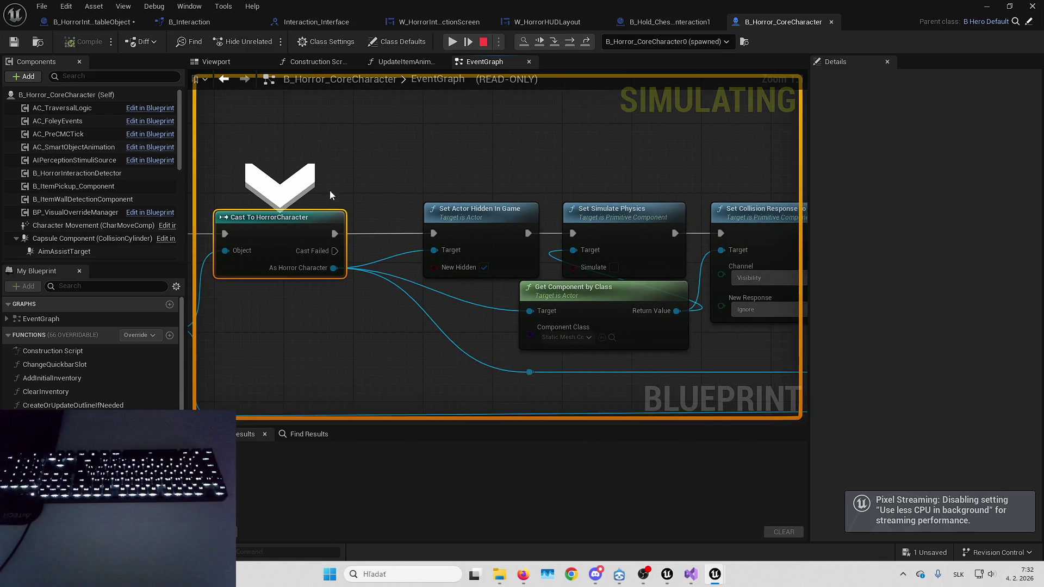
scroll(391, 194, "down", 2)
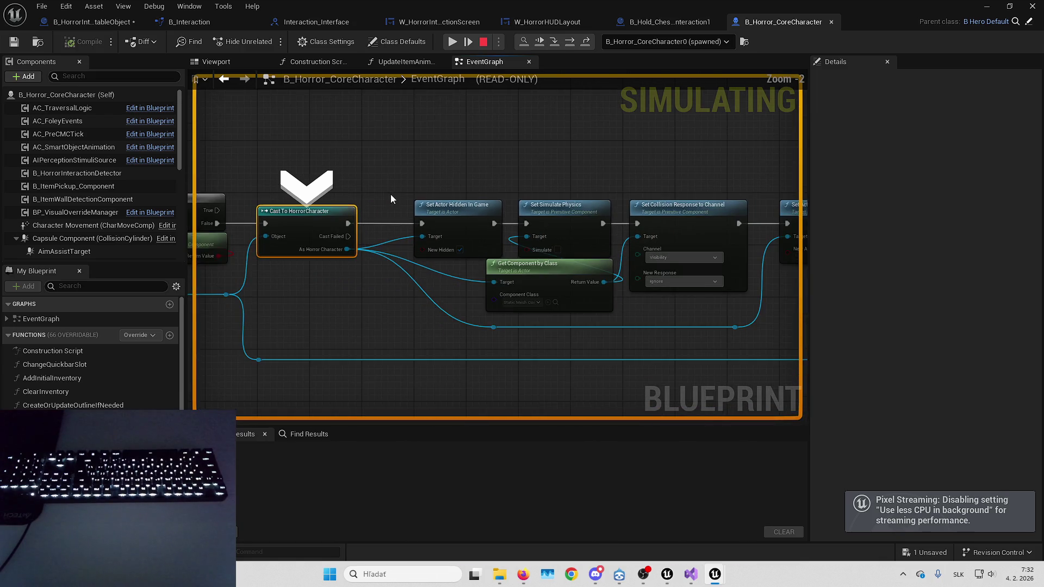
left_click(487, 42)
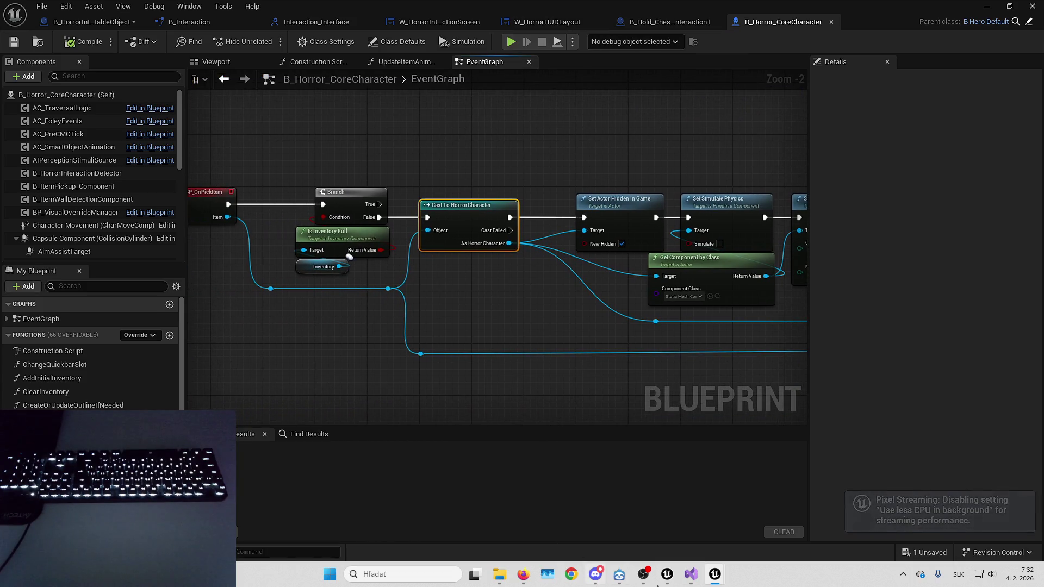
Add a Cast To HorrorItemActor node pulled from the Item wire.
mouse_move(668, 575)
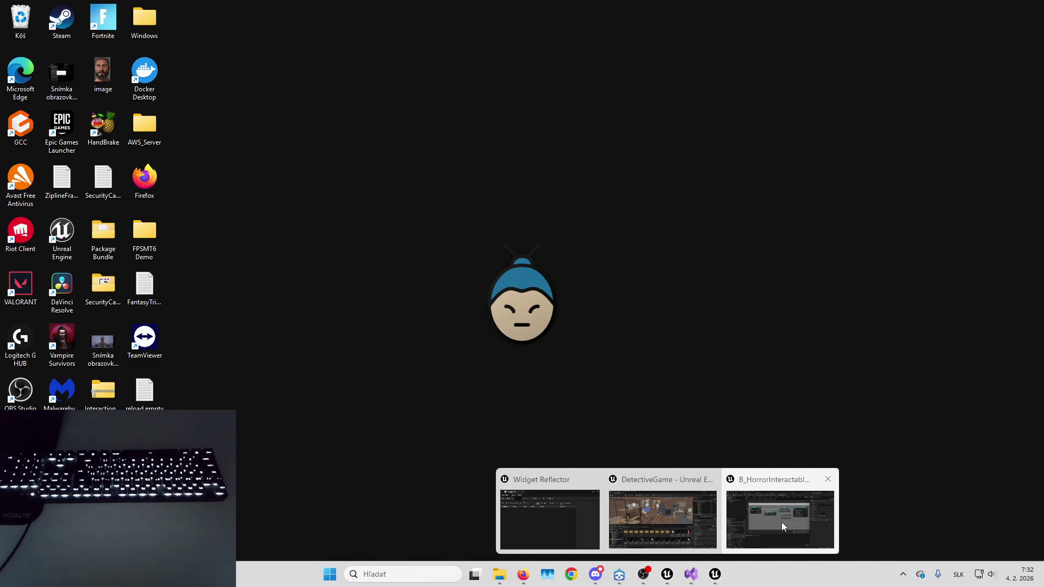
left_click(782, 523)
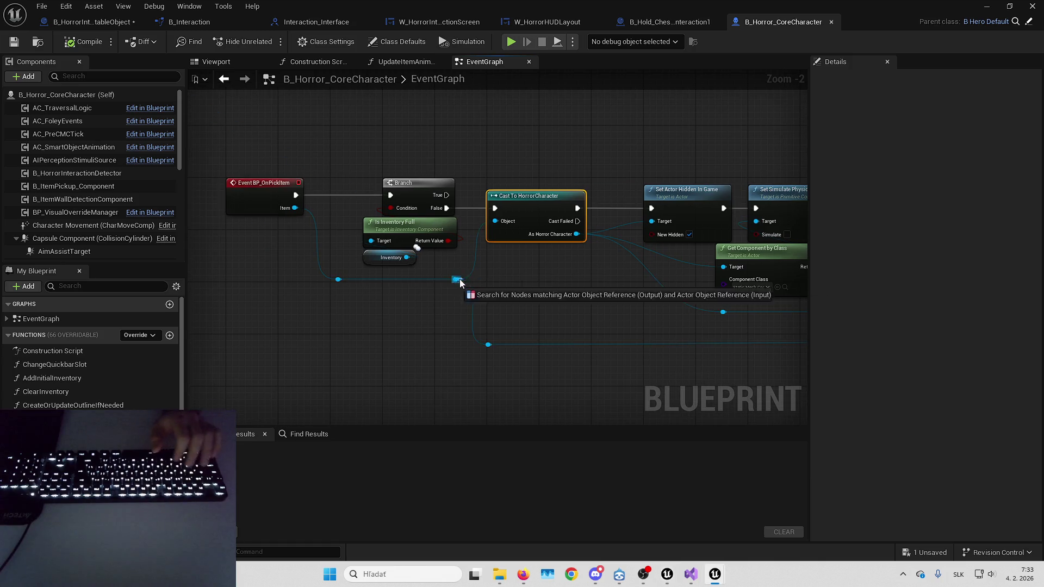
left_click_drag(455, 279, 533, 275)
type("casttohorroritem")
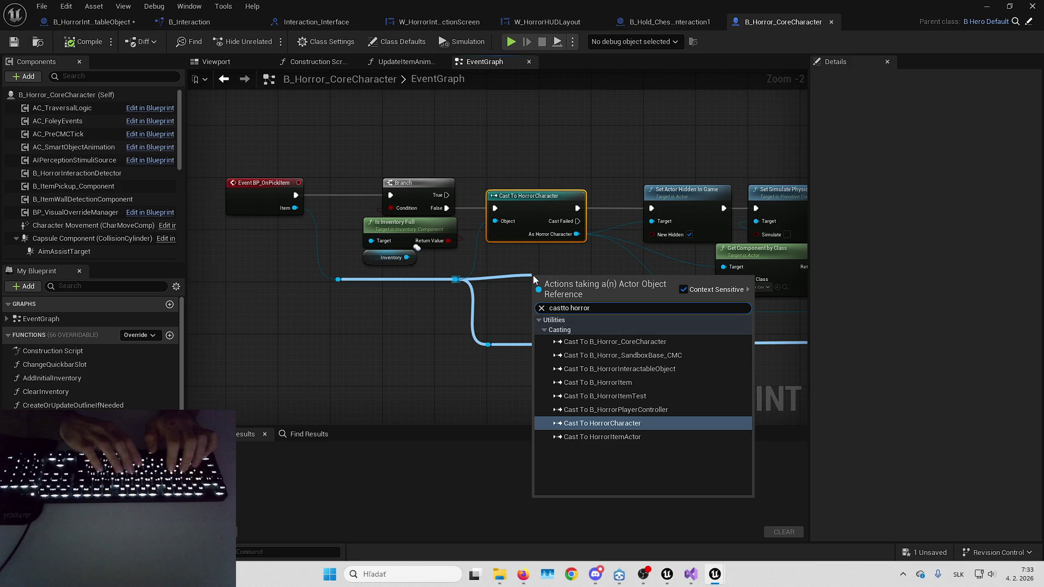
key("Return")
Wire Branch False to the new cast, delete Cast To HorrorCharacter, move the new cast into place, and compile.
left_click_drag(582, 280, 551, 251)
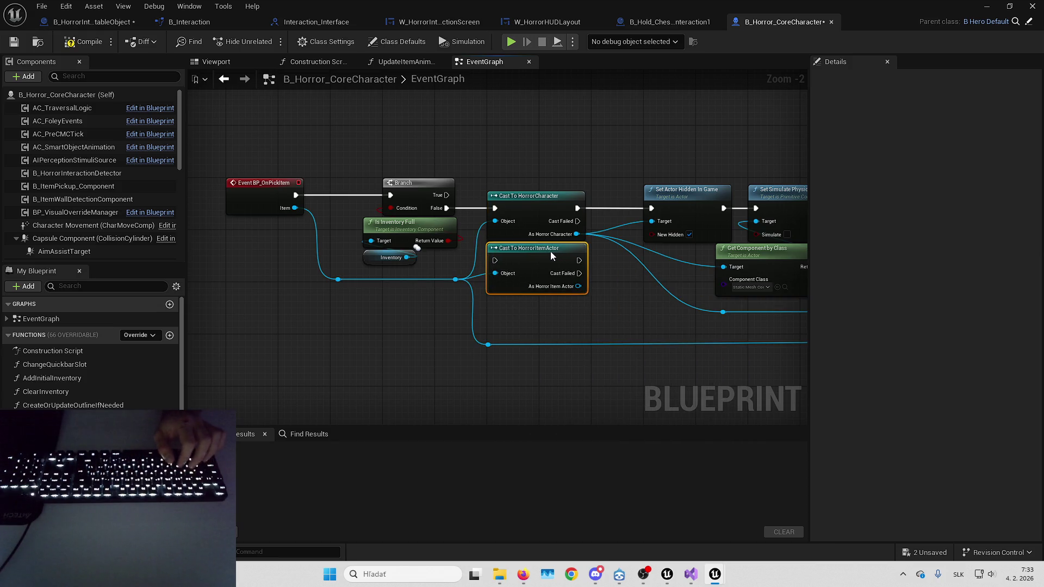
left_click_drag(494, 208, 502, 261)
mouse_move(576, 234)
left_mouse_down()
mouse_move(581, 280)
mouse_move(571, 287)
left_mouse_up()
left_click(536, 195)
key("Delete")
left_click_drag(529, 260, 527, 206)
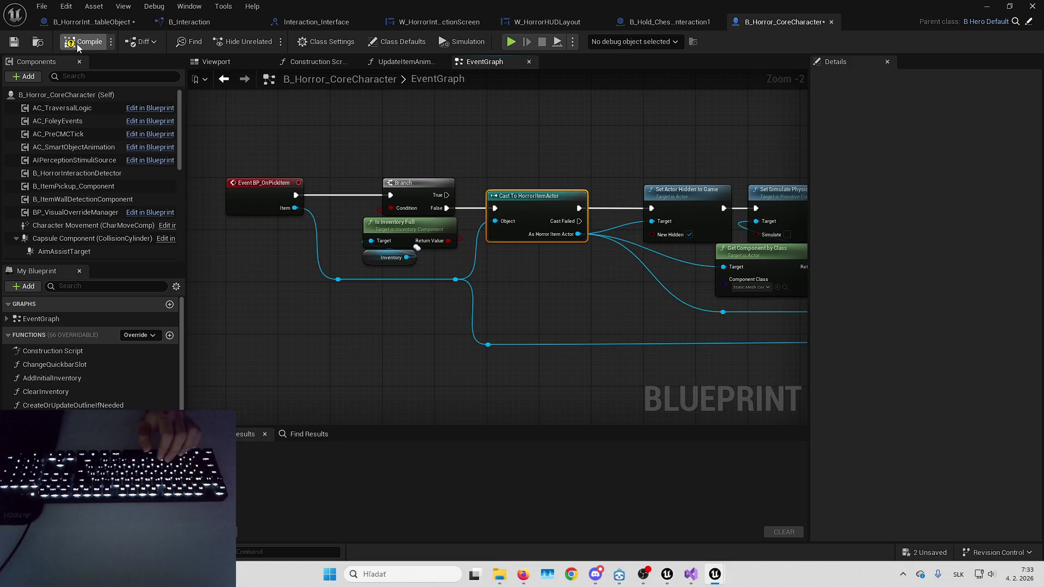
left_click(14, 42)
Save, then play-test the pickup, stepping through to Server Add Item before resuming.
left_click(927, 553)
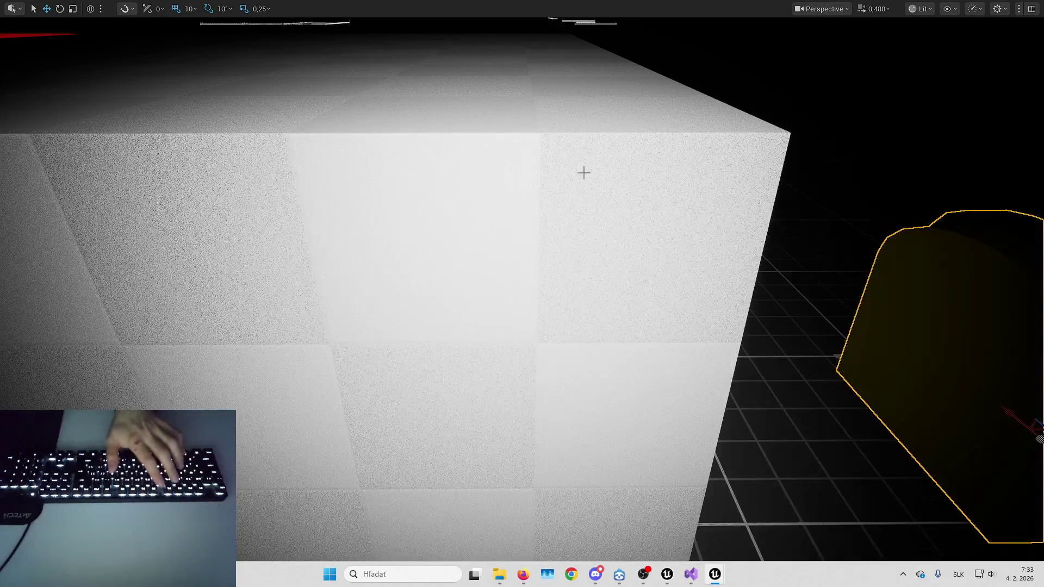
key("alt+p")
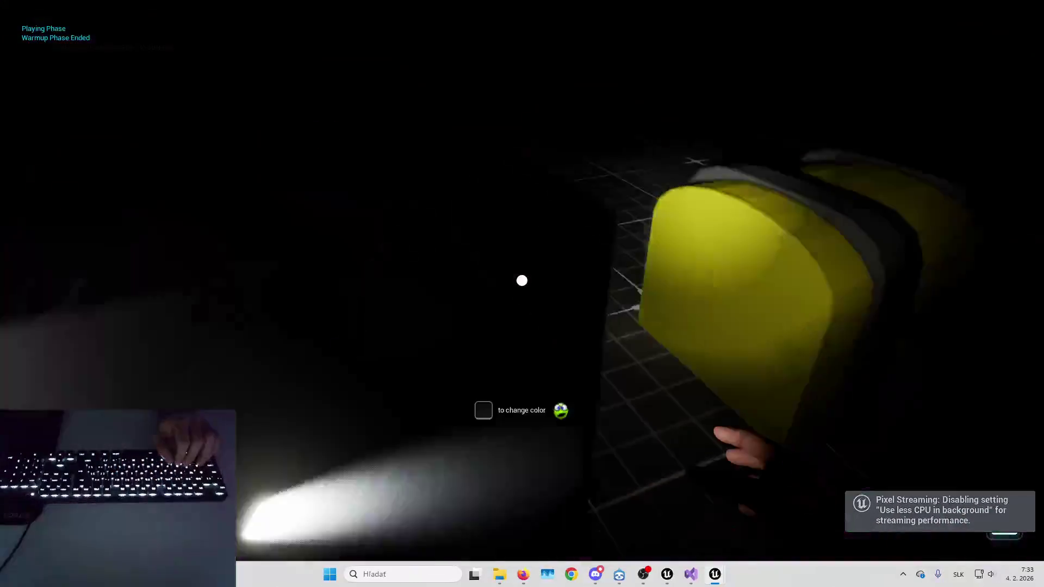
key("e")
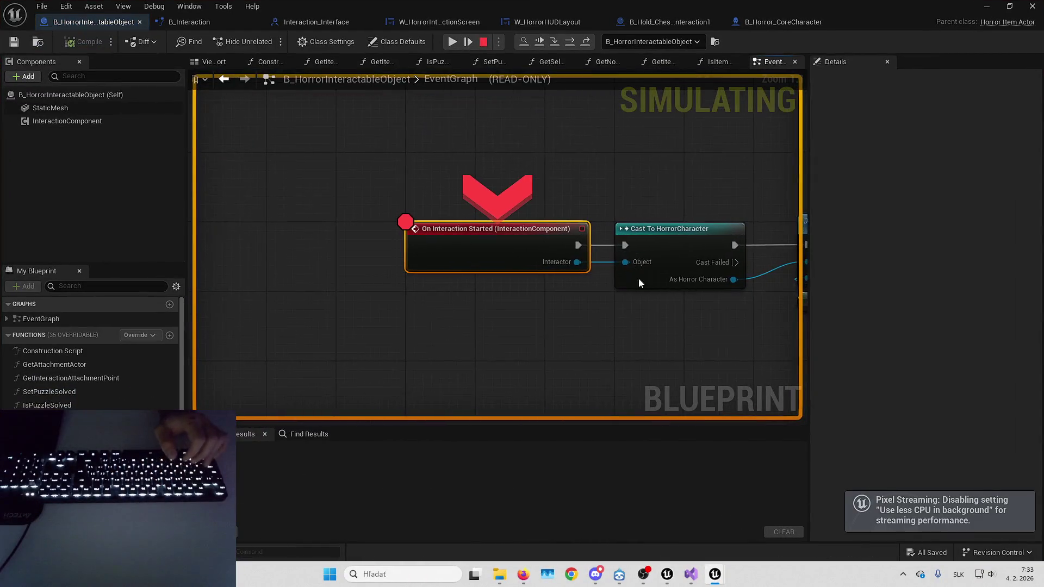
key("F11")
key("F11")
key("F11")
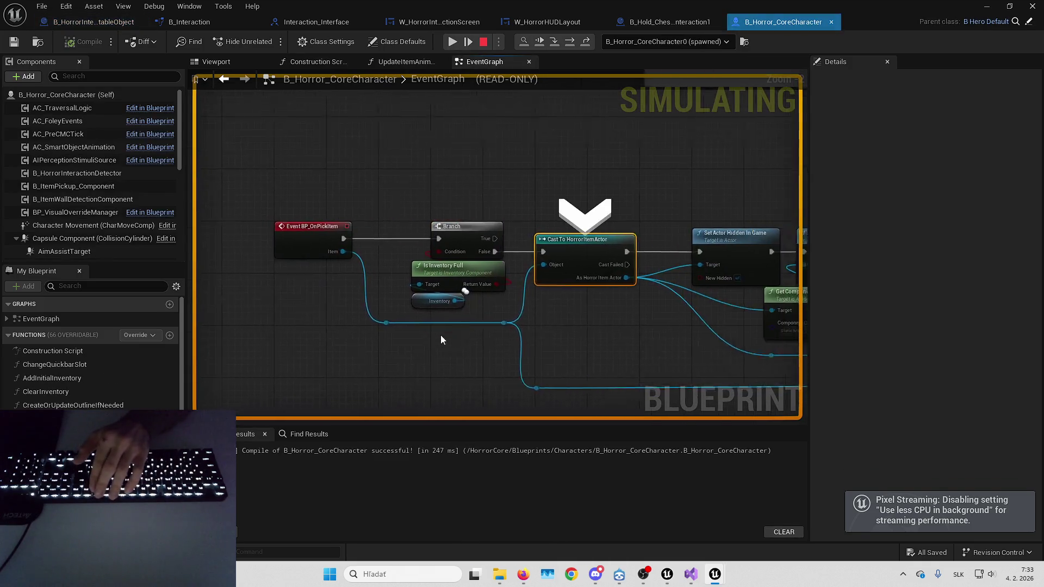
key("F11")
key("F11")
key("F11")
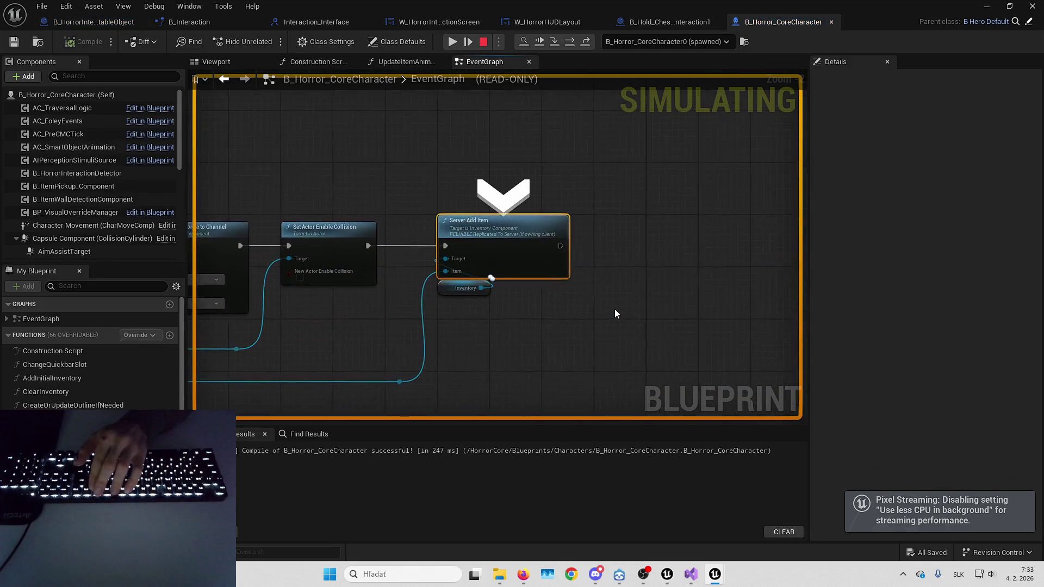
key("F11")
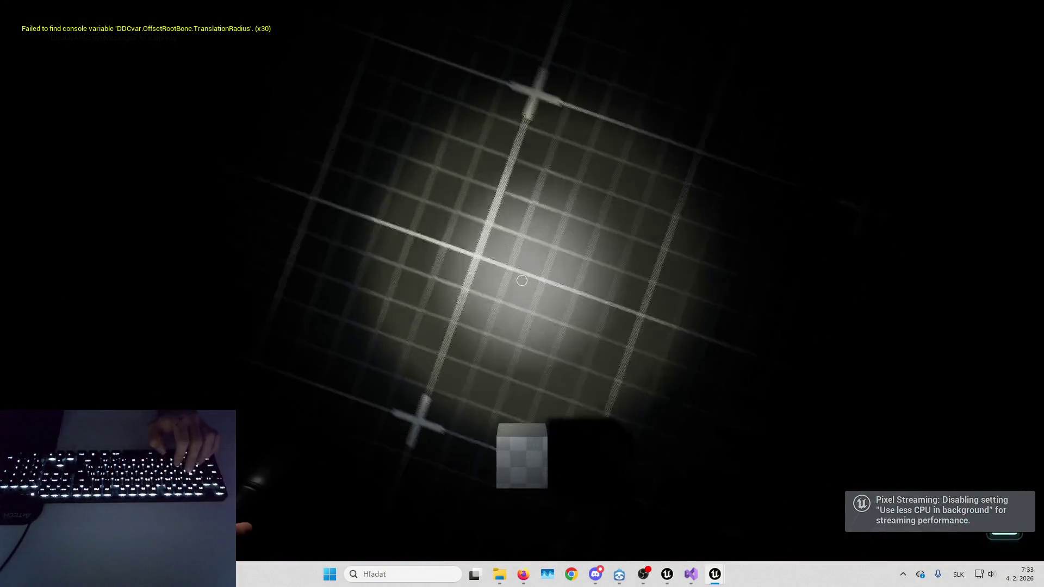
Eject to inspect the cube on the floor, then return to B_Horror_CoreCharacter.
key("F8")
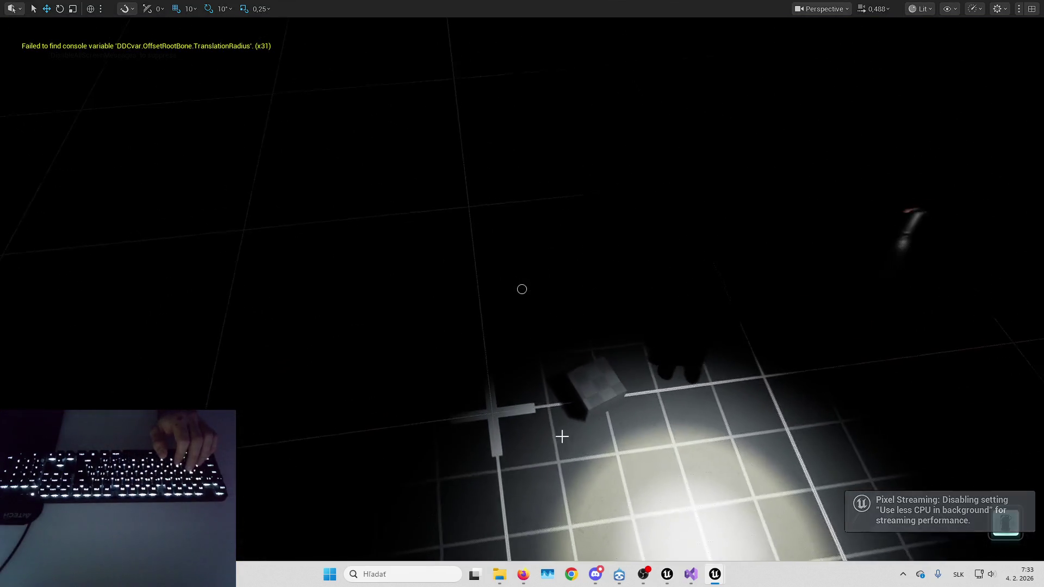
left_click(594, 413)
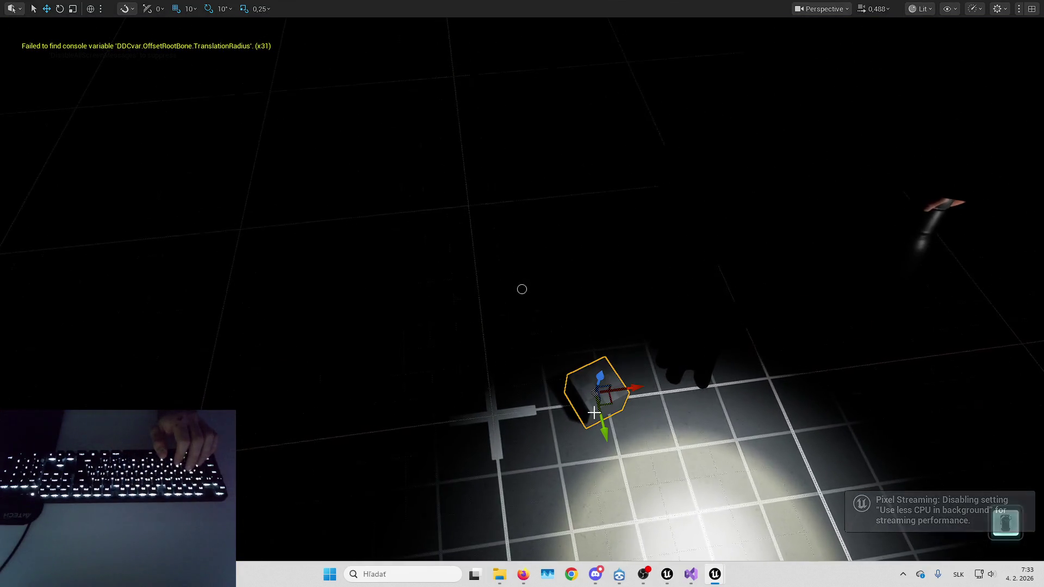
key("F11")
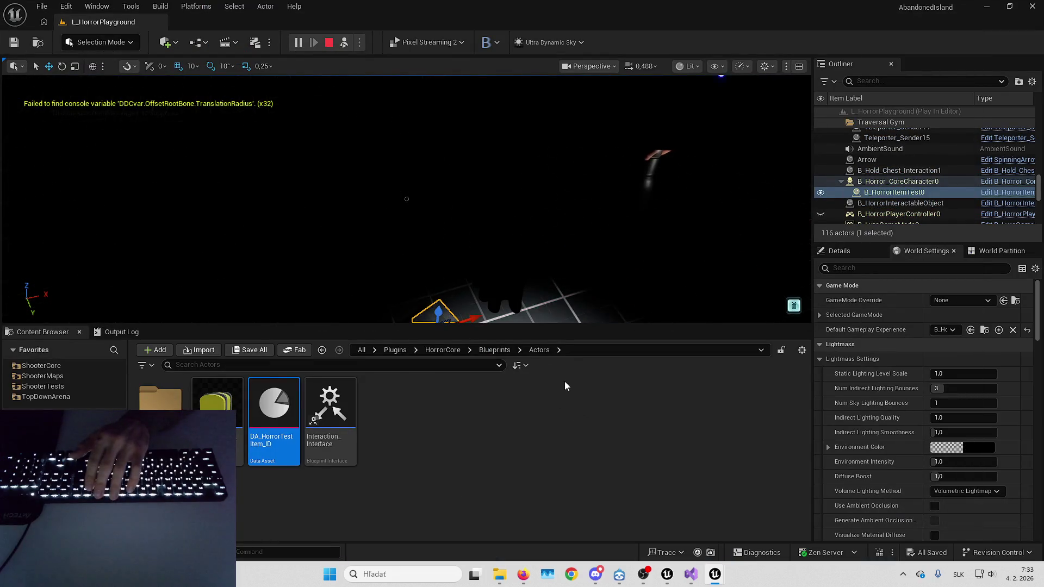
scroll(552, 192, "down", 5)
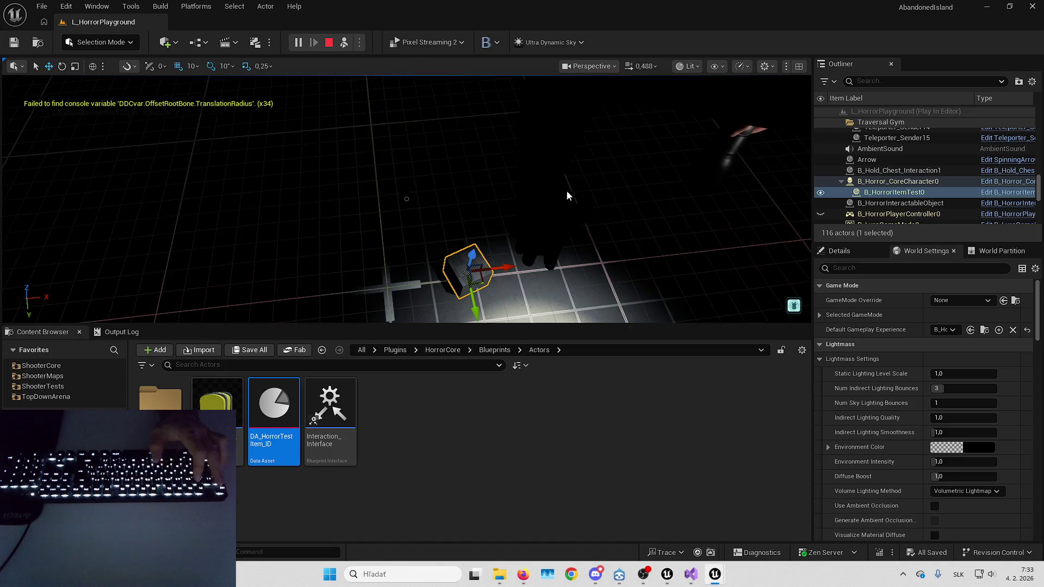
key("alt+Tab")
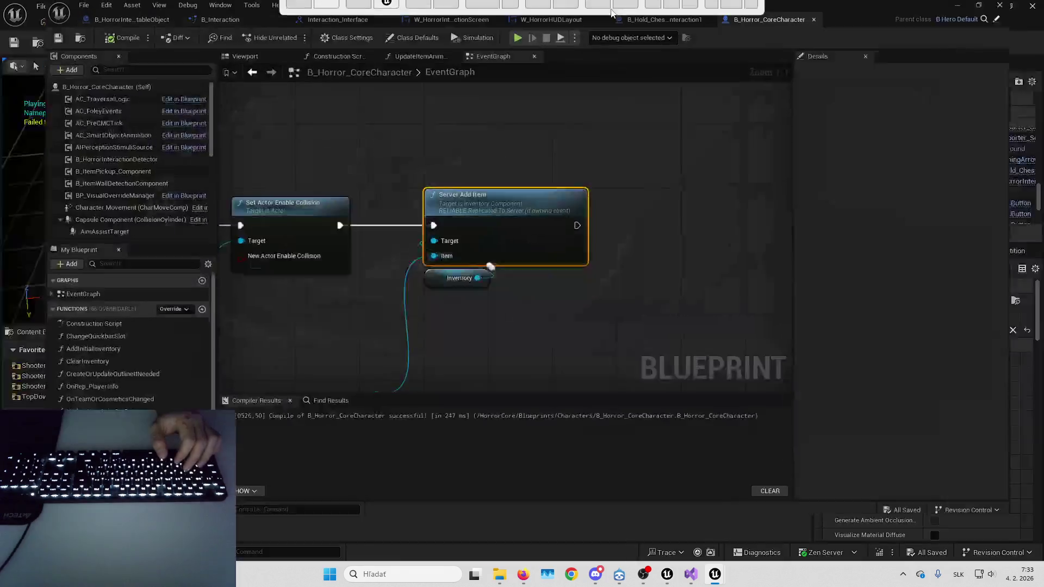
Filter Class Defaults for 'init' to check Initial Inventory Items, then compile and save.
left_click(409, 44)
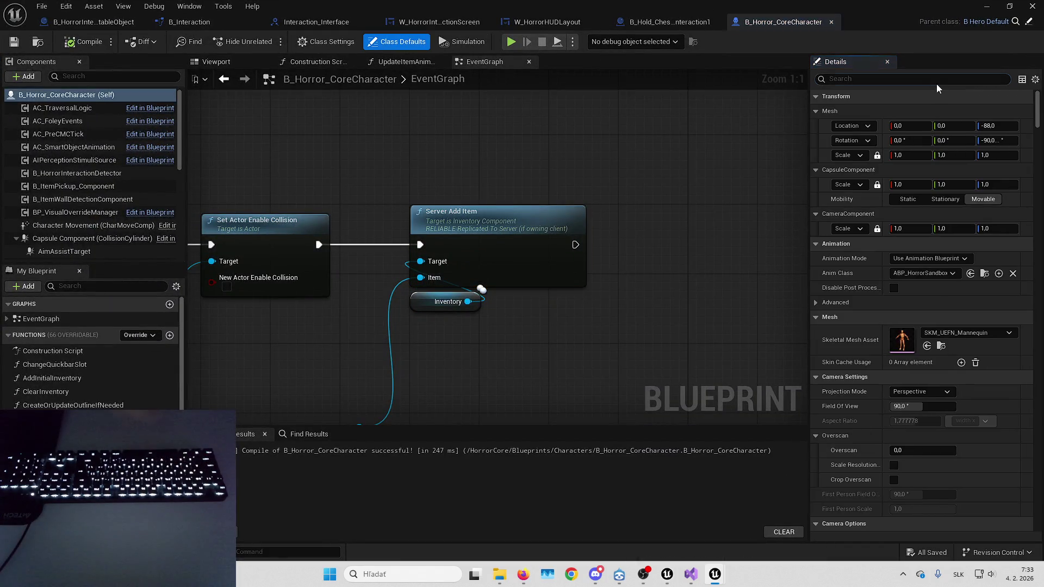
left_click(927, 80)
type("init")
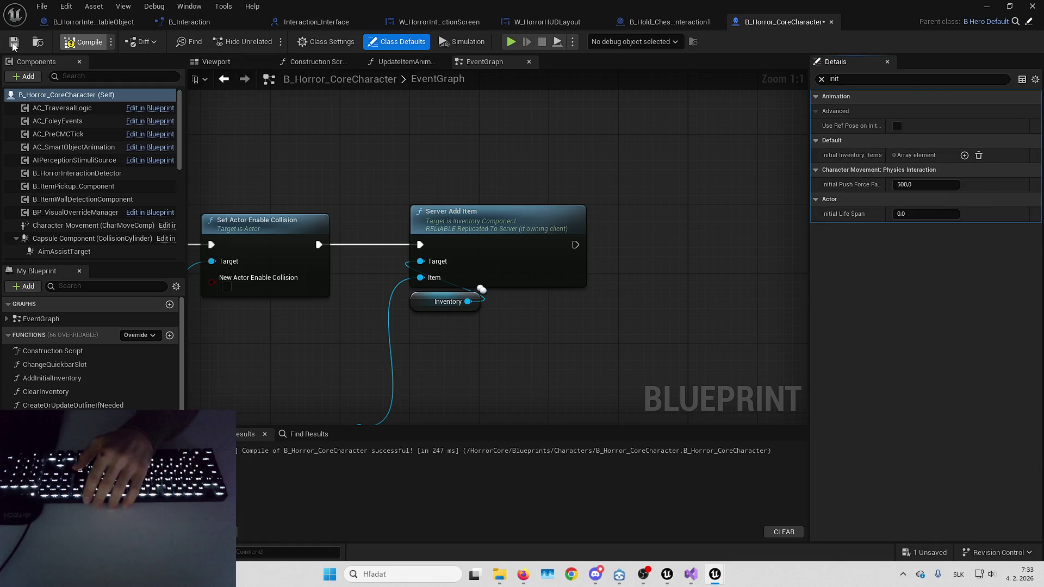
key("F7")
left_click(932, 553)
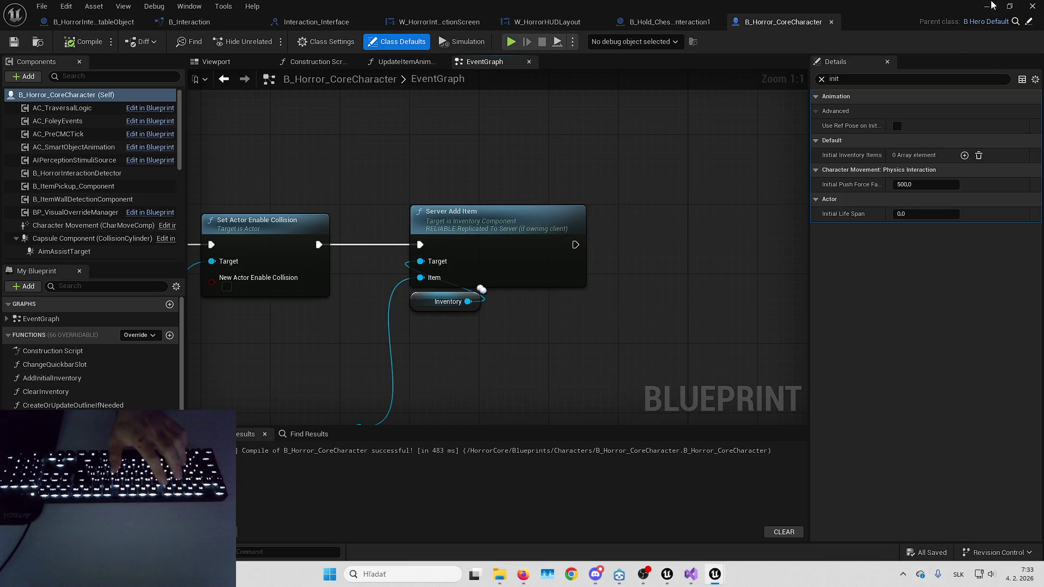
Start a play-in-editor session from the level editor.
left_click(987, 6)
key("alt+p")
key("F11")
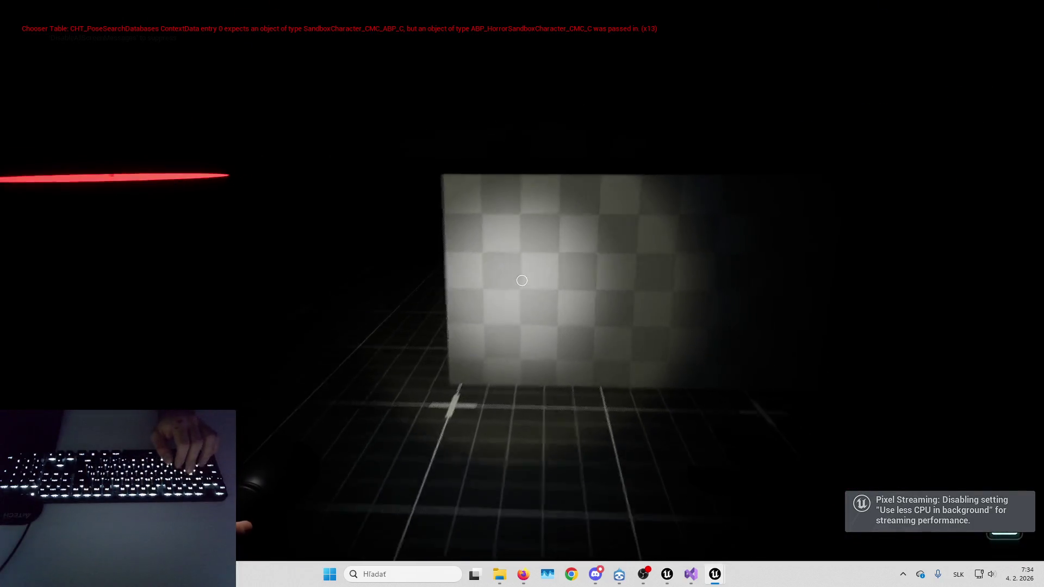
Turn on the flashlight, interact with the object, and step to Server Add Item before resuming.
key("f")
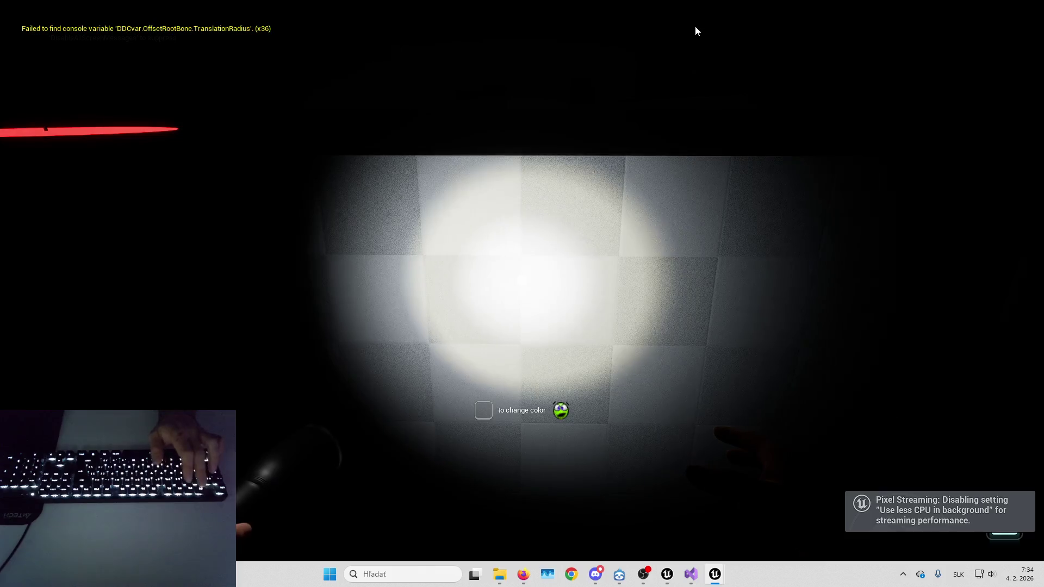
key("e")
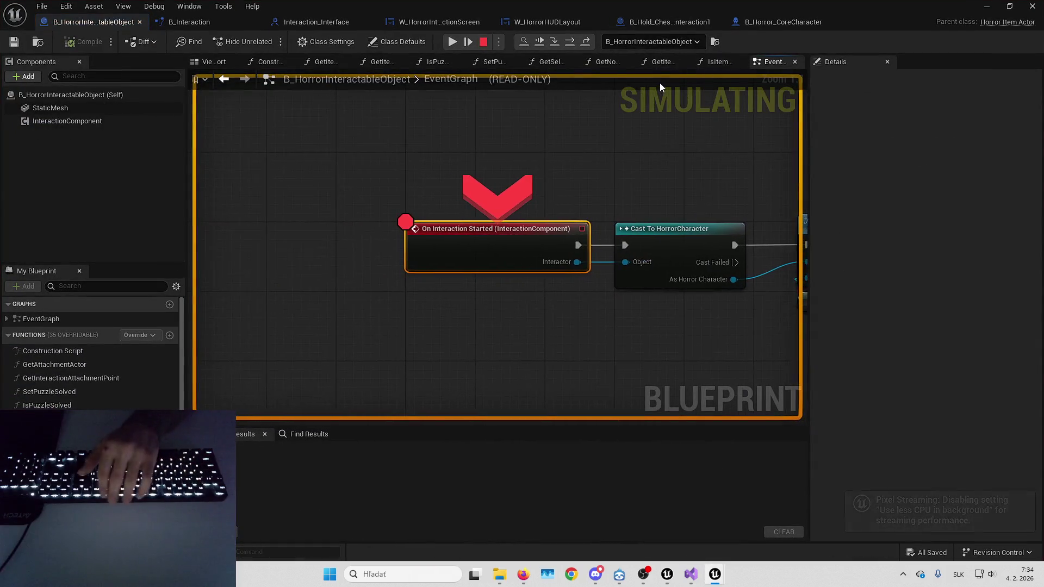
key("F11")
key("F11")
key("F11")
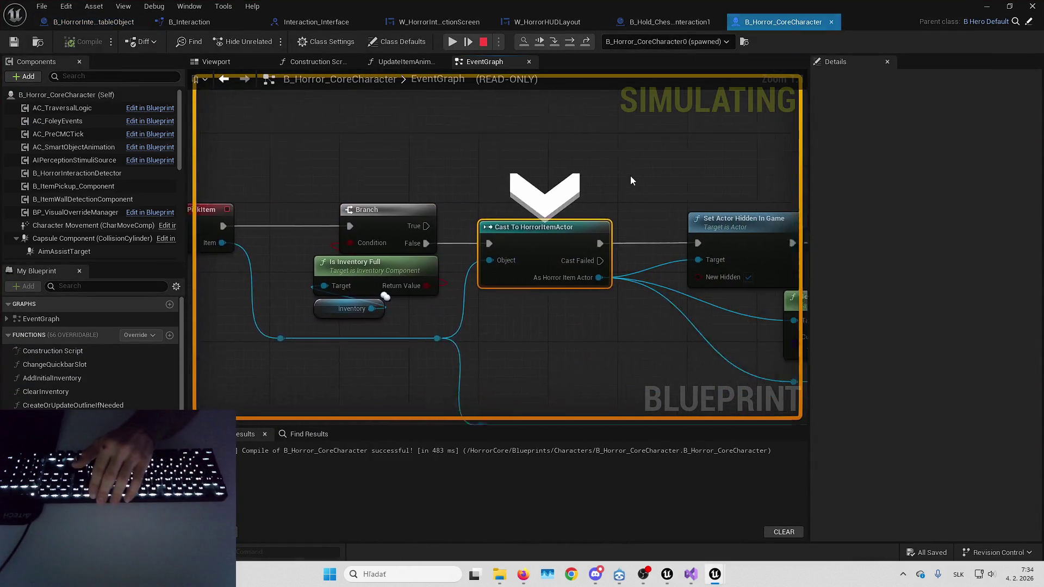
key("F11")
key("F11")
key("F11")
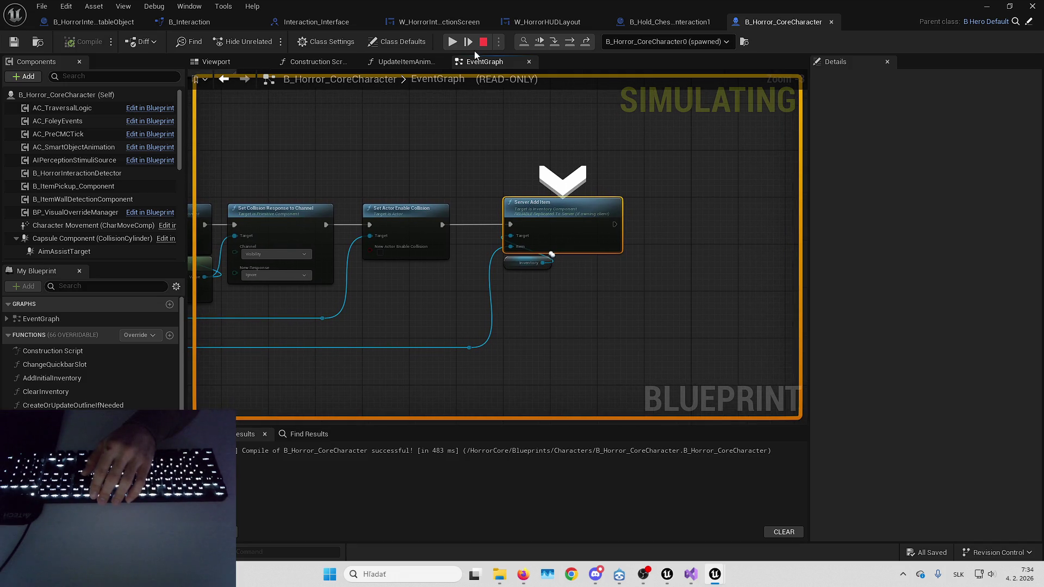
mouse_move(455, 135)
left_mouse_down()
mouse_move(578, 112)
mouse_move(734, 133)
left_mouse_up()
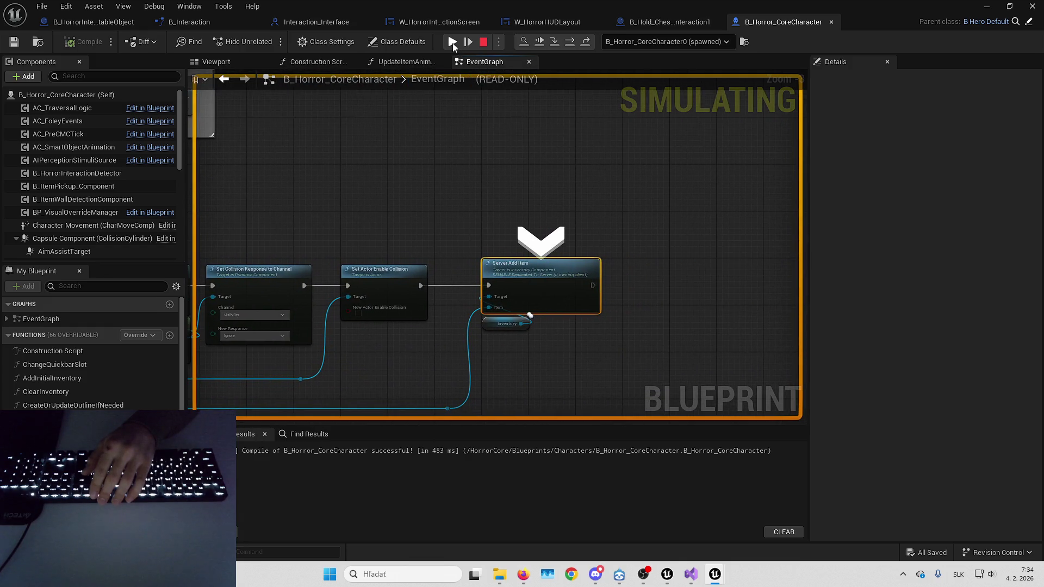
left_click(453, 42)
Leave the game view, focus on B_HorrorInteractableObject, and switch to B_Horror_CoreCharacter.
key("alt+Tab")
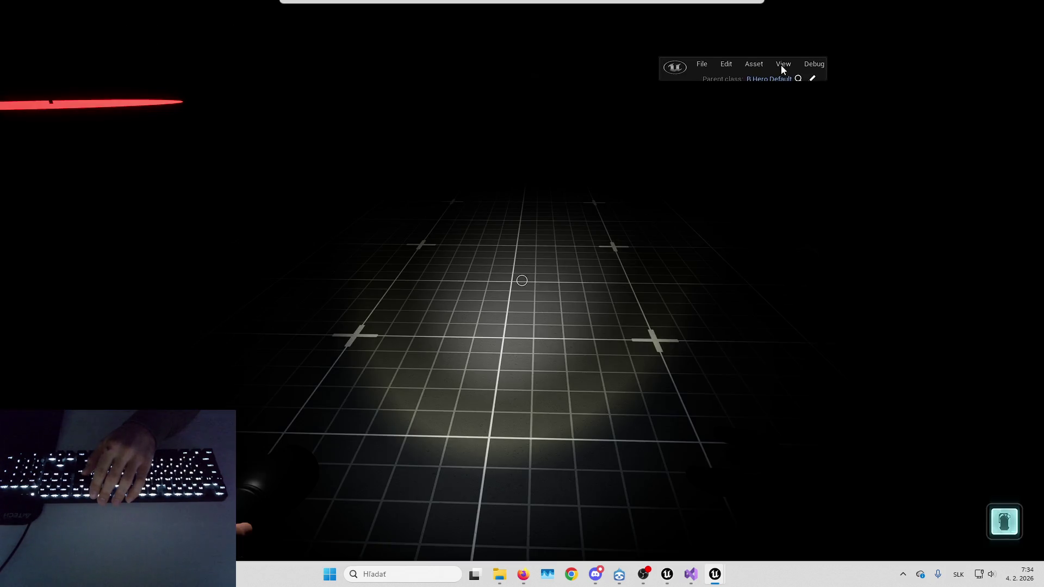
left_click(781, 67)
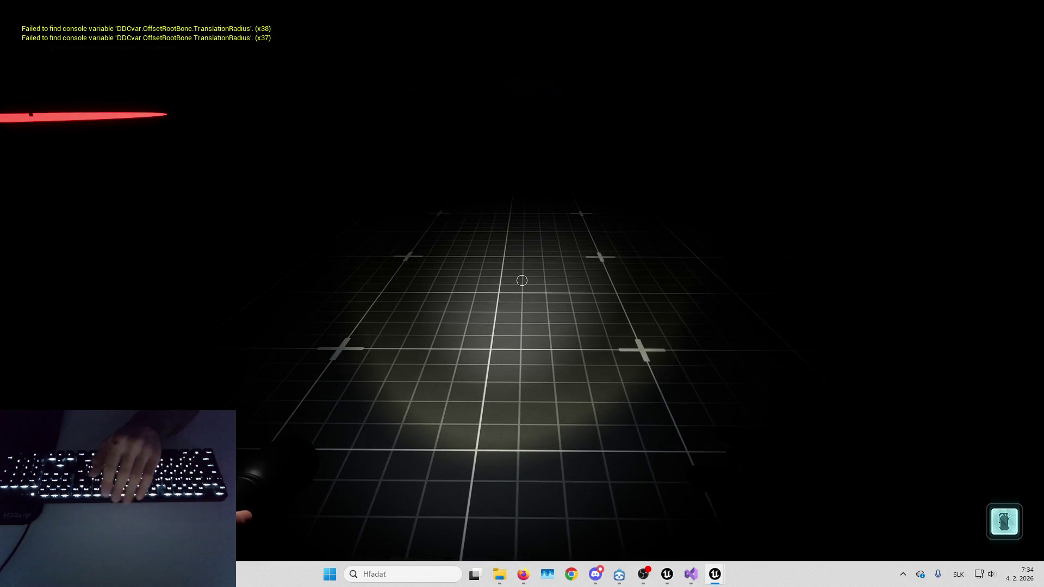
key("shift+F1")
key("F11")
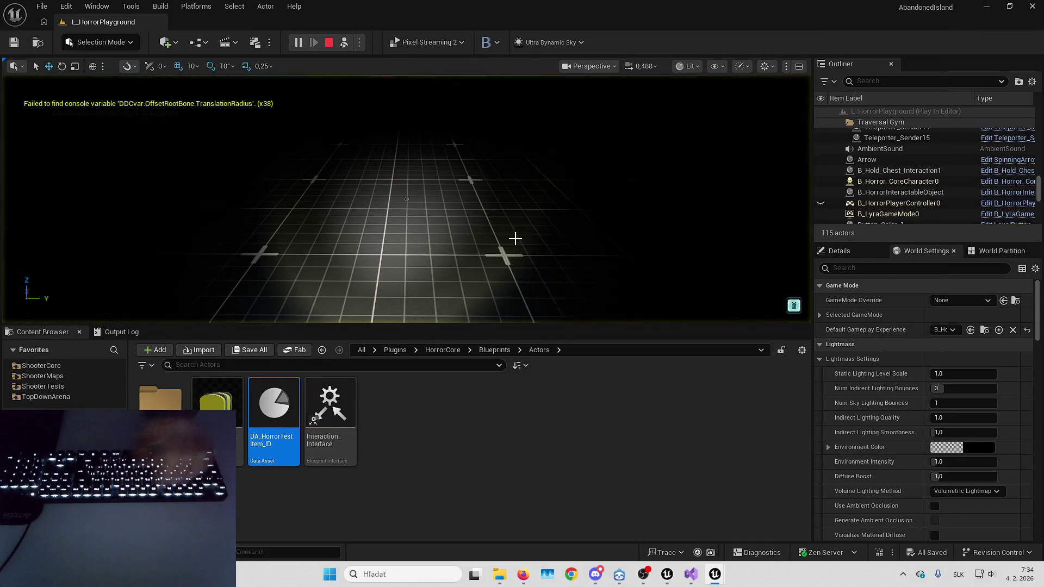
double_click(905, 194)
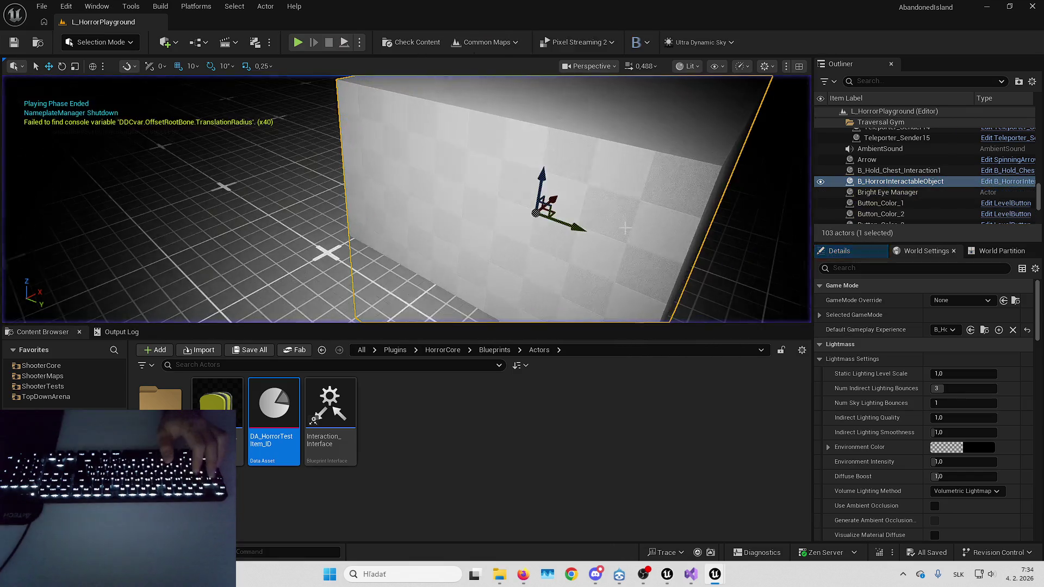
key("alt+Tab")
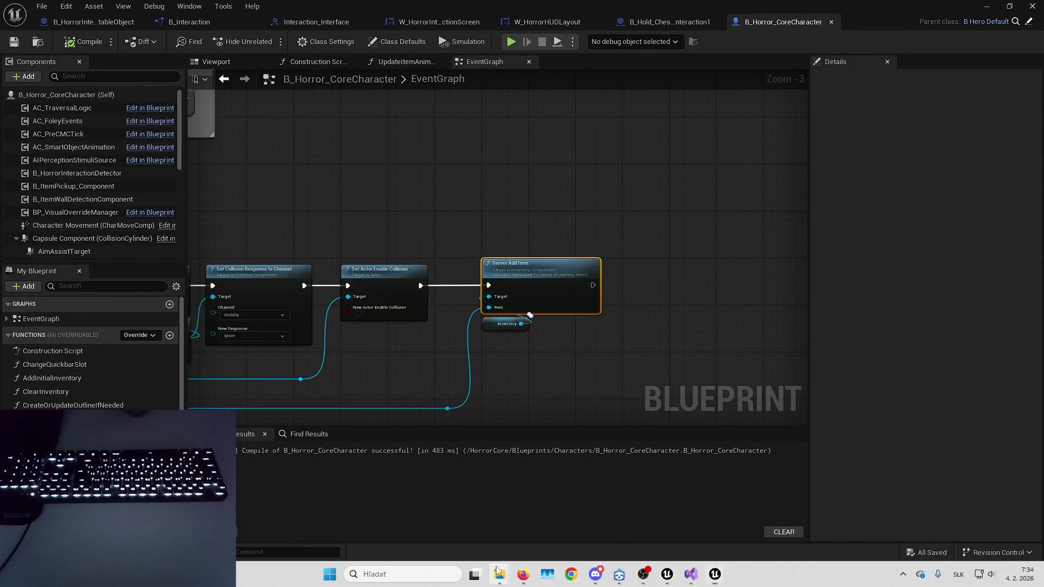
Open the SolveOrDie .uproject from its folder and watch the second editor load.
mouse_move(500, 575)
left_click(436, 517)
left_click(618, 508)
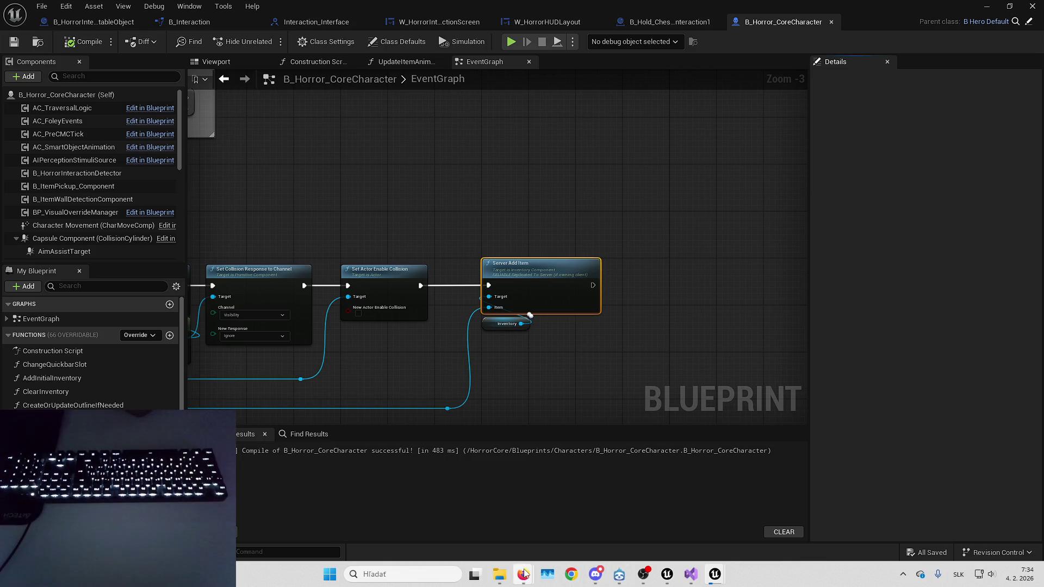
mouse_move(525, 573)
mouse_move(715, 574)
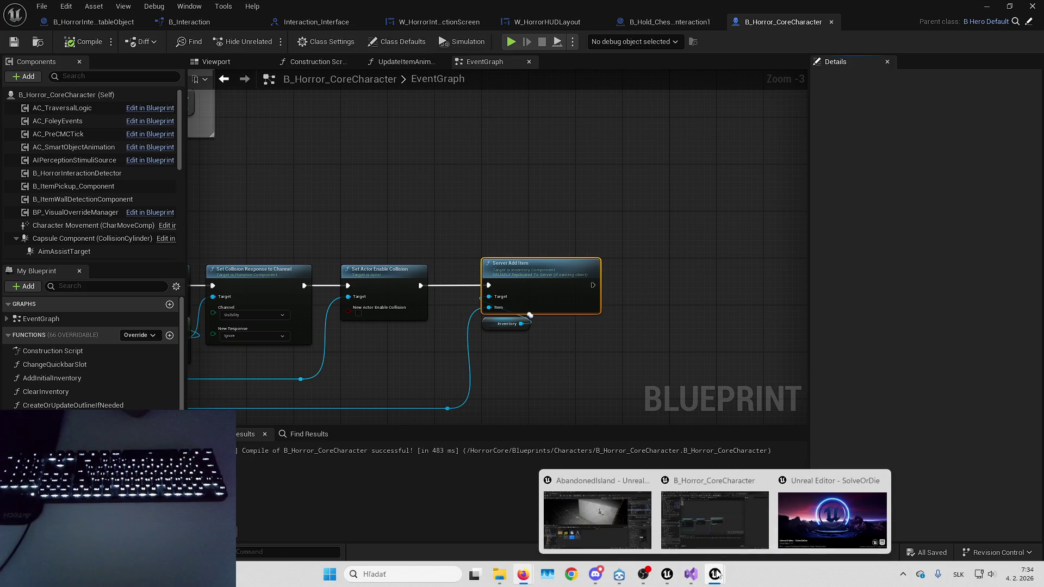
left_click(832, 514)
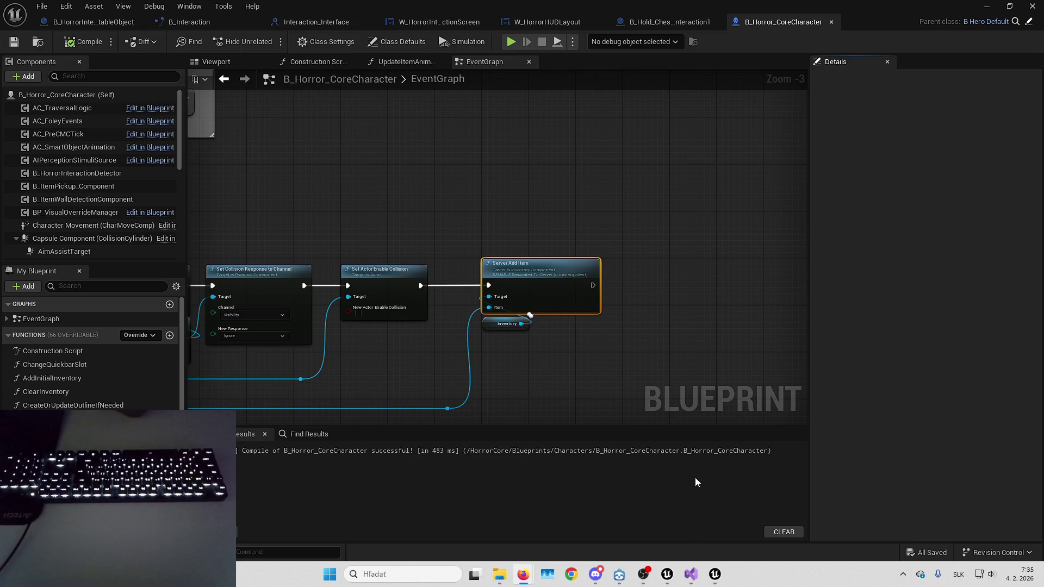
Switch to the SolveOrDie editor and open B_Hero from the Horror content folder.
mouse_move(714, 575)
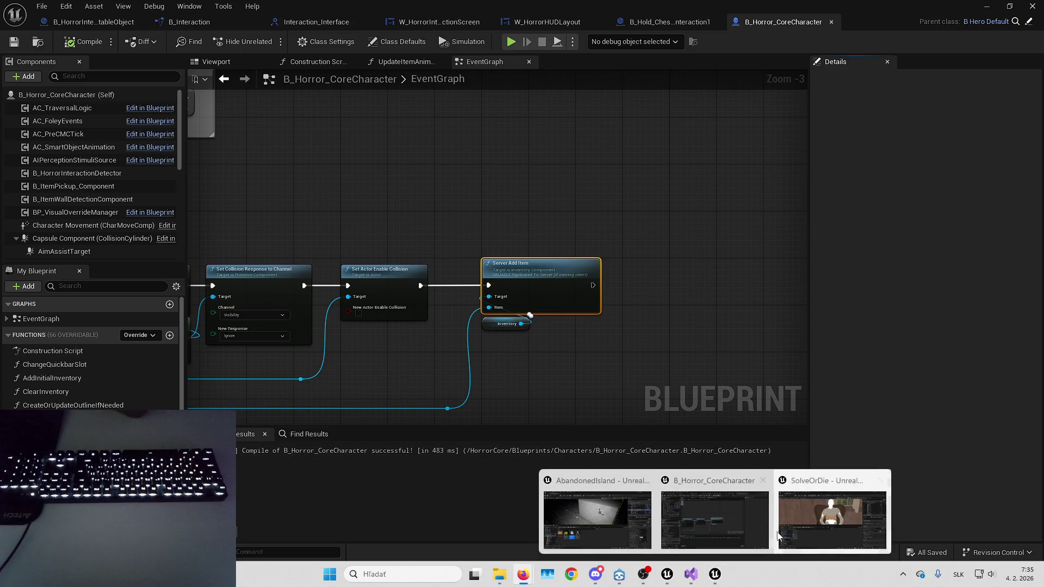
left_click(748, 518)
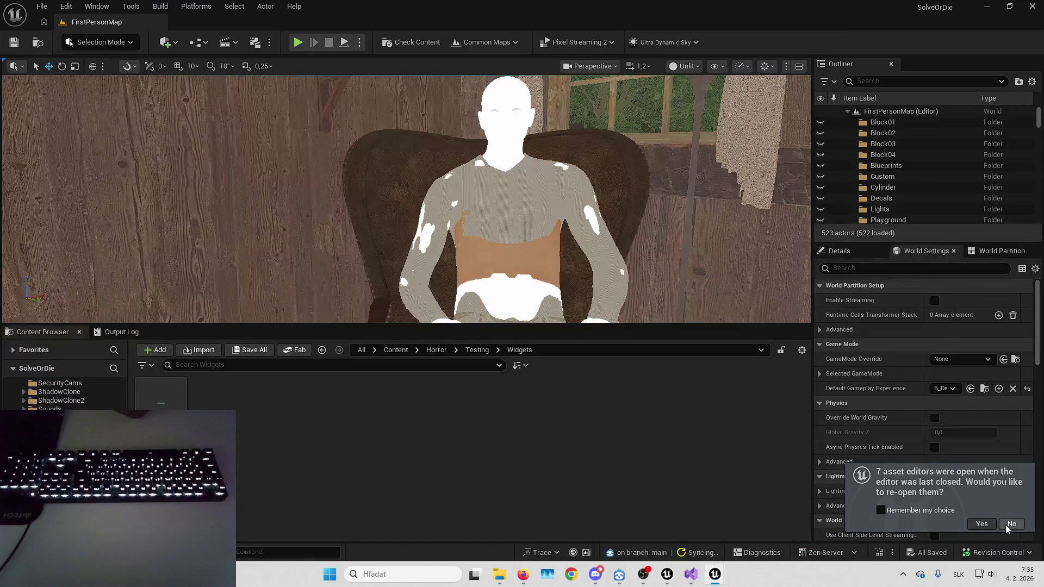
left_click(437, 350)
scroll(509, 407, "down", 1)
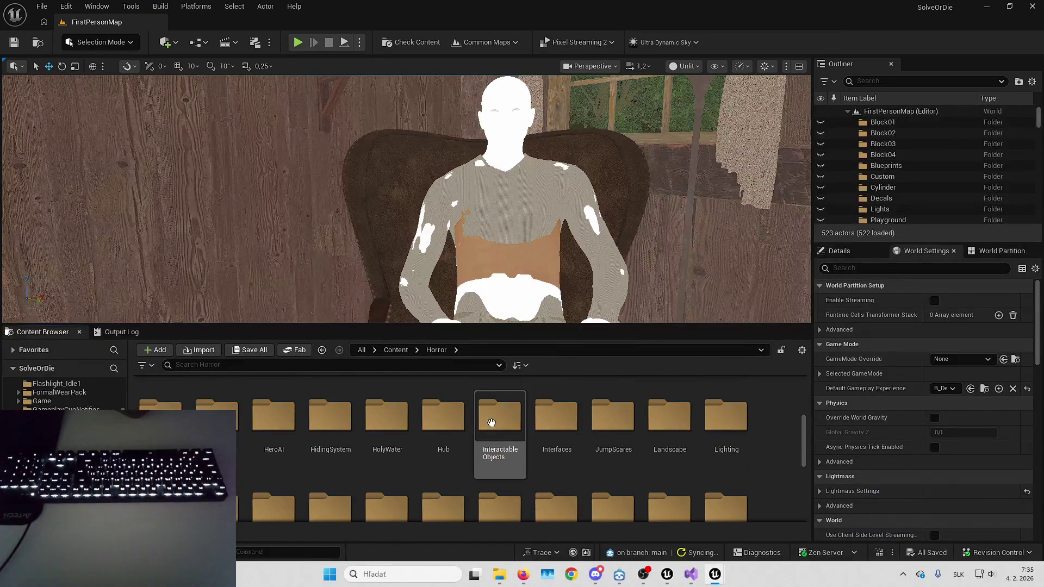
double_click(670, 406)
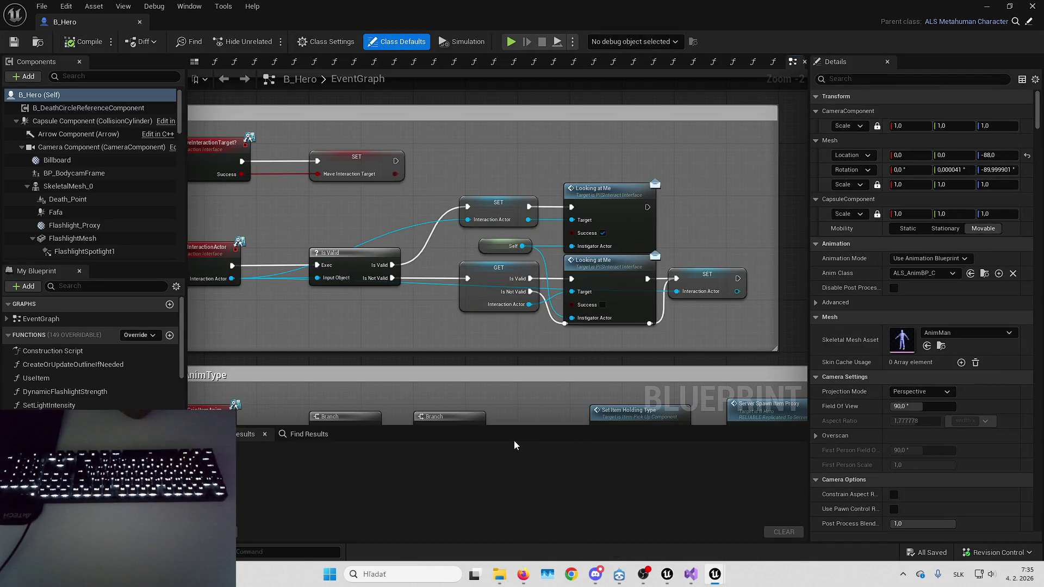
Pan through B_Hero's event graph past the SwapObjects and Exorcism sections.
mouse_move(406, 322)
left_mouse_down()
mouse_move(427, 308)
mouse_move(533, 306)
mouse_move(420, 305)
mouse_move(449, 311)
left_mouse_up()
scroll(449, 311, "down", 3)
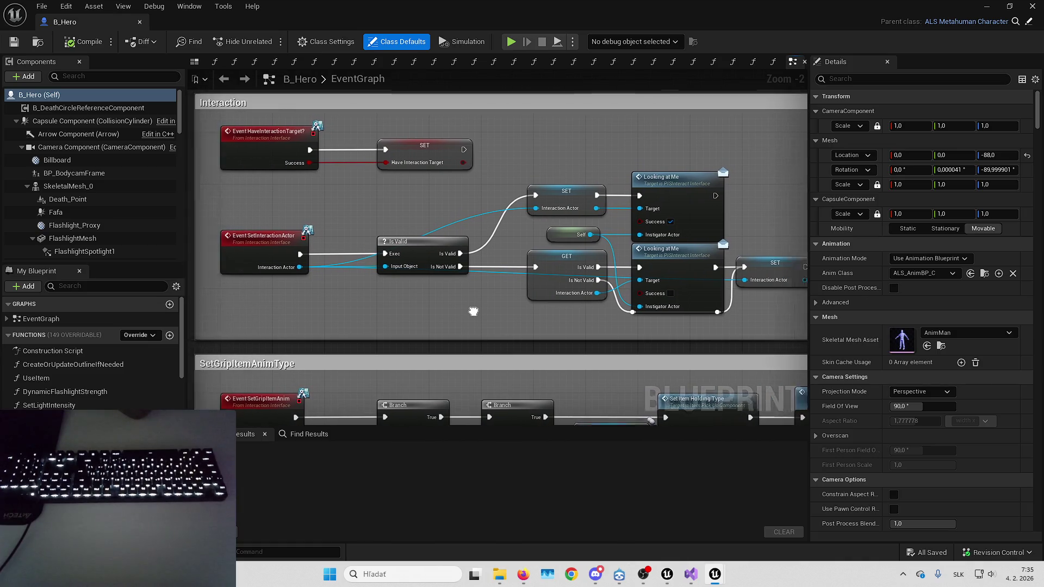
left_click_drag(496, 259, 536, 218)
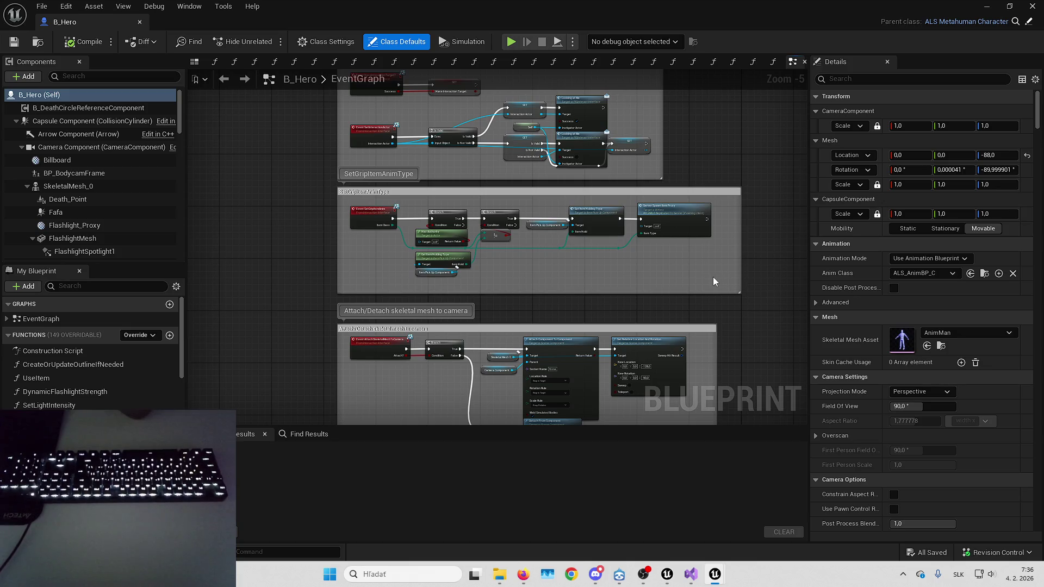
mouse_move(696, 292)
left_mouse_down()
mouse_move(636, 201)
mouse_move(582, 71)
left_mouse_up()
mouse_move(637, 167)
left_mouse_down()
mouse_move(655, 156)
mouse_move(629, 76)
left_mouse_up()
mouse_move(599, 338)
left_mouse_down()
mouse_move(640, 182)
mouse_move(667, 127)
mouse_move(558, 264)
mouse_move(262, 313)
mouse_move(683, 116)
mouse_move(641, 243)
left_mouse_up()
scroll(635, 221, "down", 7)
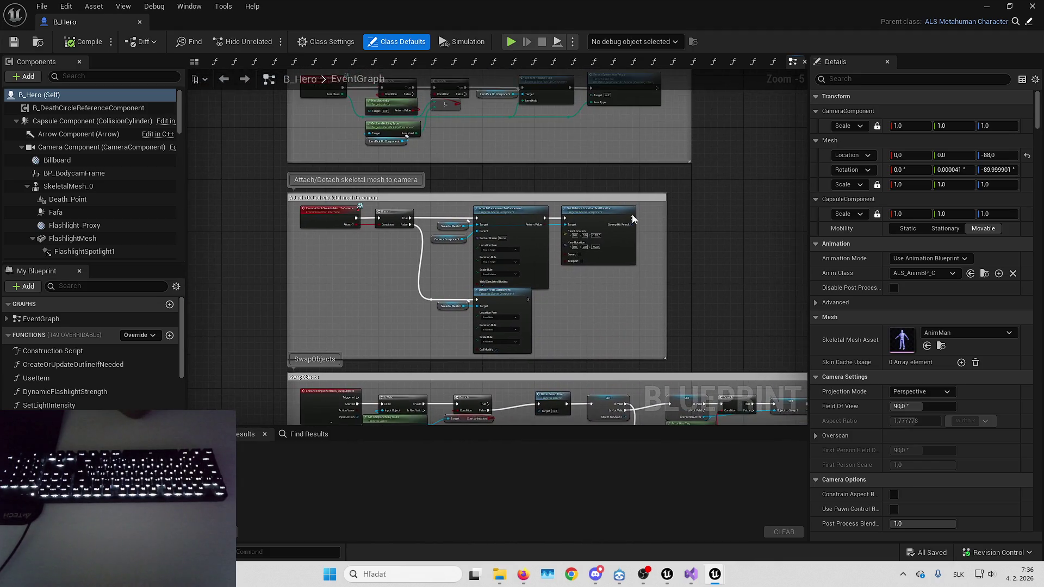
scroll(521, 184, "up", 8)
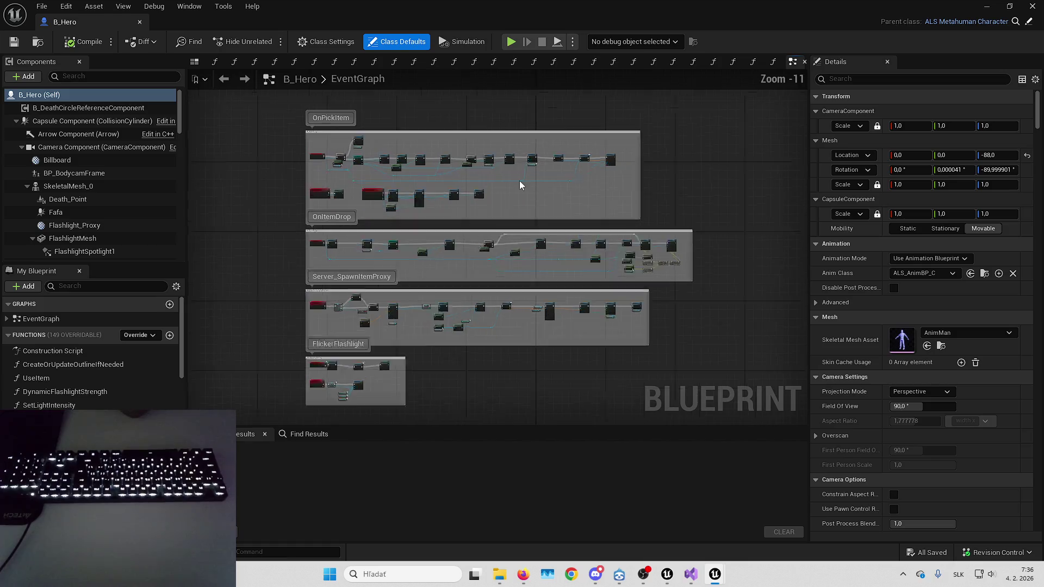
scroll(667, 198, "up", 2)
Jump to MC_AttachItemToInteractionPoint, follow its chain, and copy the transform and attach nodes.
mouse_move(667, 198)
left_mouse_down()
mouse_move(590, 184)
mouse_move(531, 259)
left_mouse_up()
double_click(687, 193)
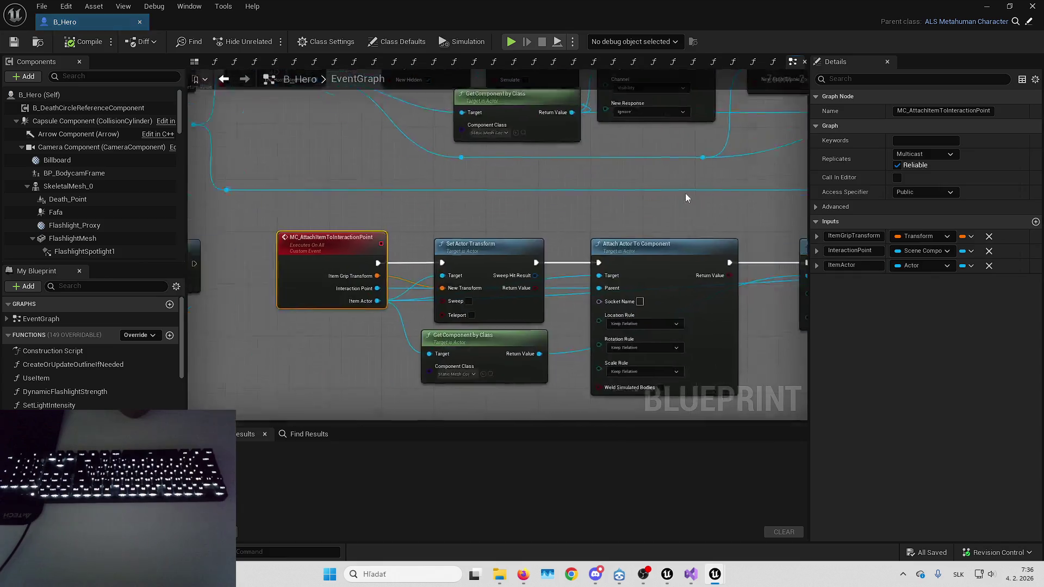
mouse_move(582, 196)
left_mouse_down()
mouse_move(443, 166)
mouse_move(312, 201)
mouse_move(318, 195)
mouse_move(233, 177)
mouse_move(720, 300)
mouse_move(711, 327)
left_mouse_up()
scroll(318, 194, "down", 1)
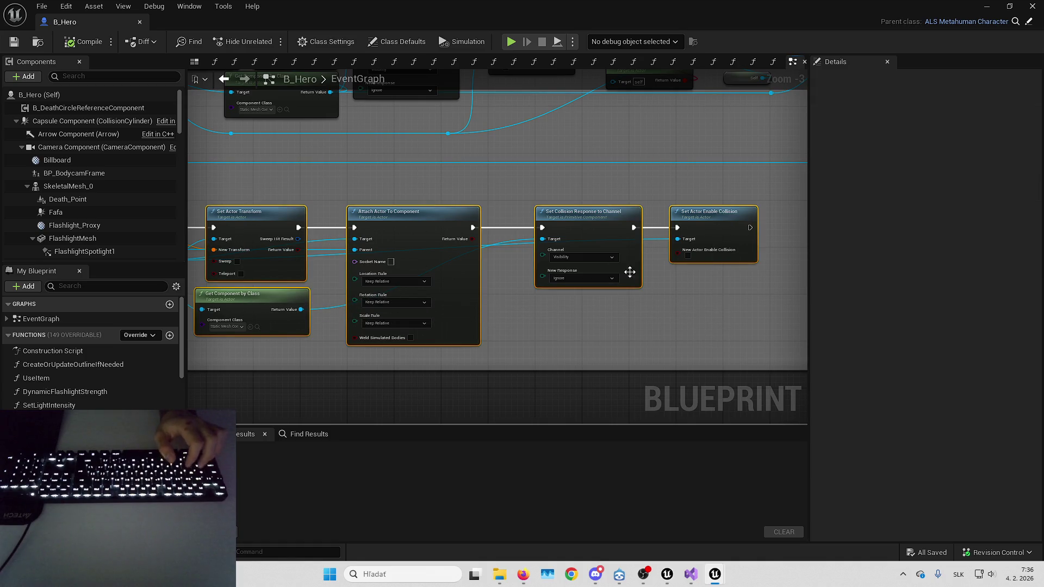
key("alt+Tab")
key("alt+Tab")
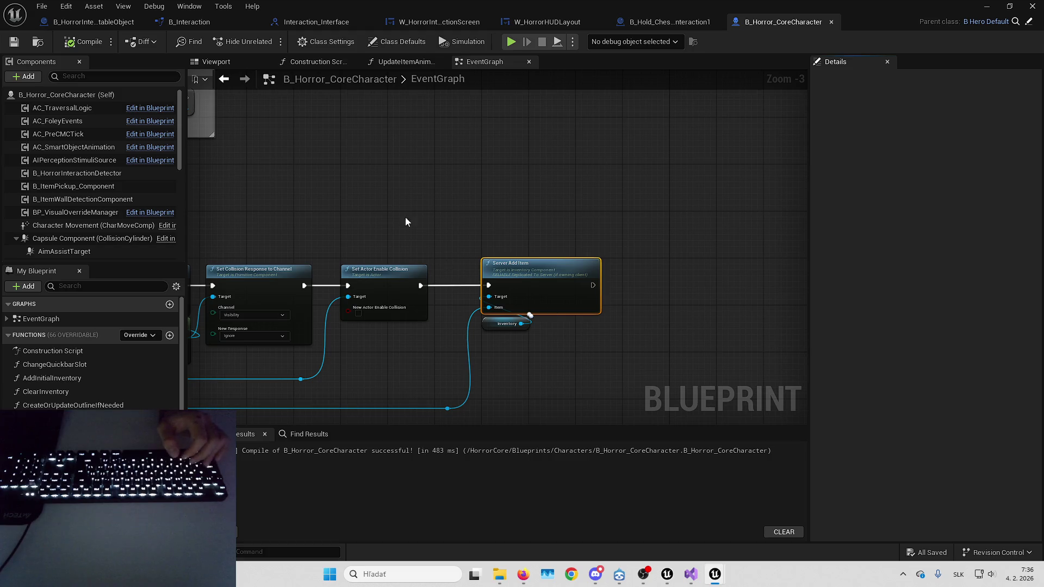
Paste the copied Set Actor Transform, Get Component by Class and attach nodes beside Server Add Item.
scroll(591, 178, "down", 3)
scroll(647, 282, "up", 1)
mouse_move(646, 282)
left_mouse_down()
mouse_move(629, 190)
mouse_move(533, 211)
mouse_move(451, 193)
mouse_move(357, 221)
mouse_move(347, 213)
left_mouse_up()
key("ctrl+v")
scroll(451, 193, "up", 4)
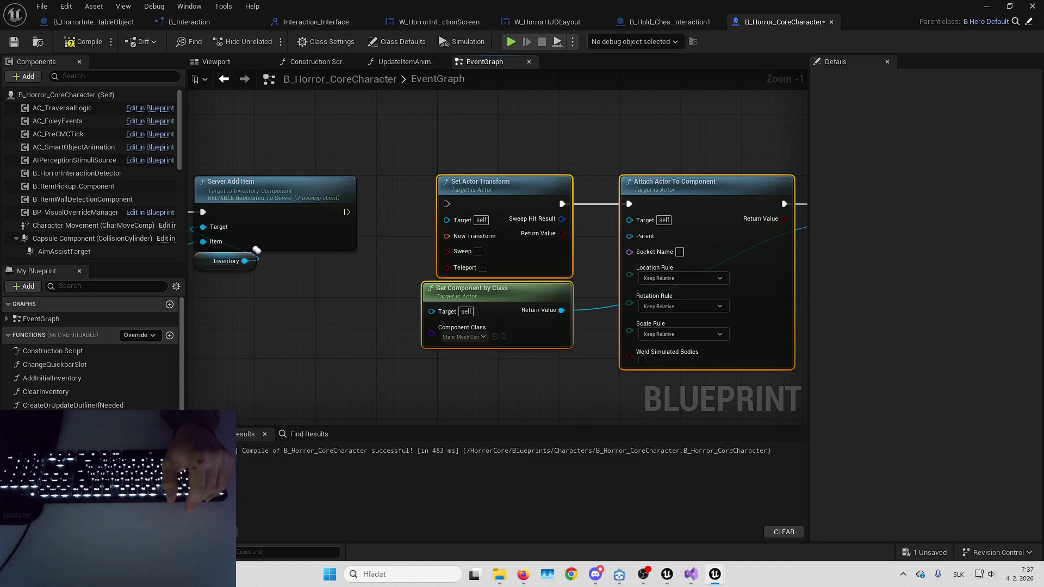
left_click_drag(515, 196, 576, 205)
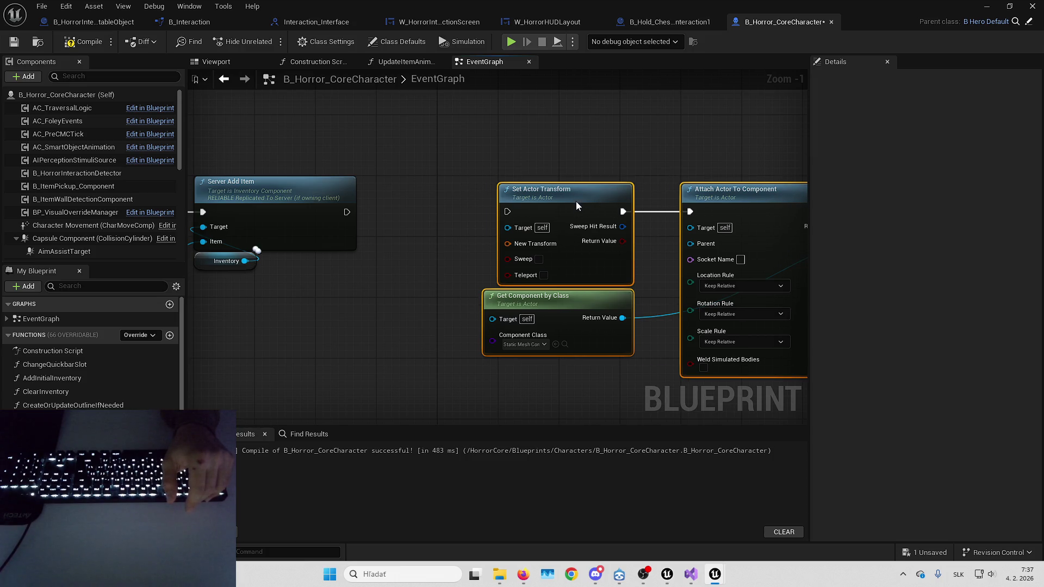
left_click_drag(376, 254, 547, 266)
Search actions and Blueprint members for 'get interactionatta', then clear it and filter the component list.
right_click(540, 275)
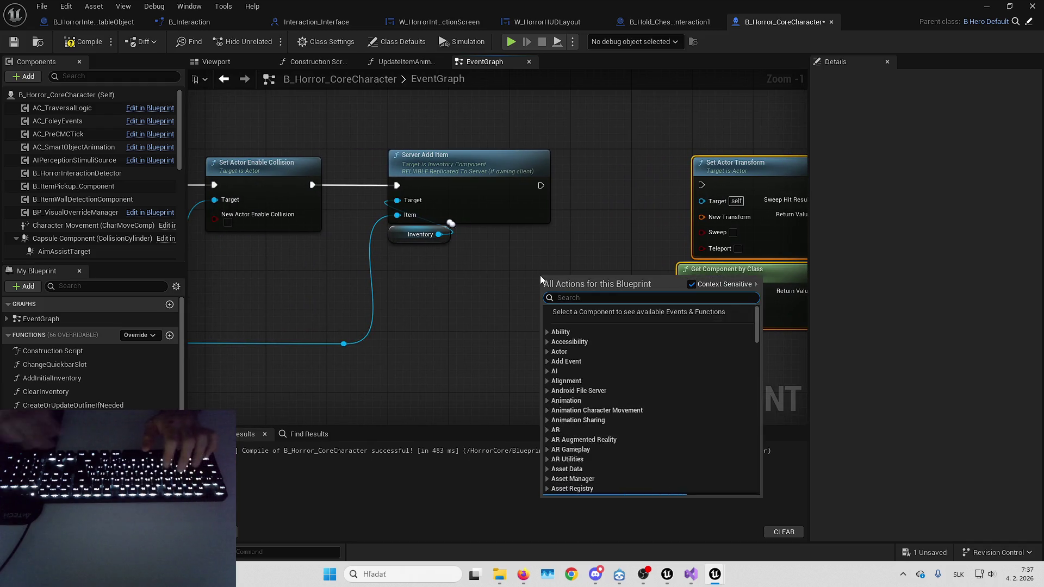
type("get interactionatta")
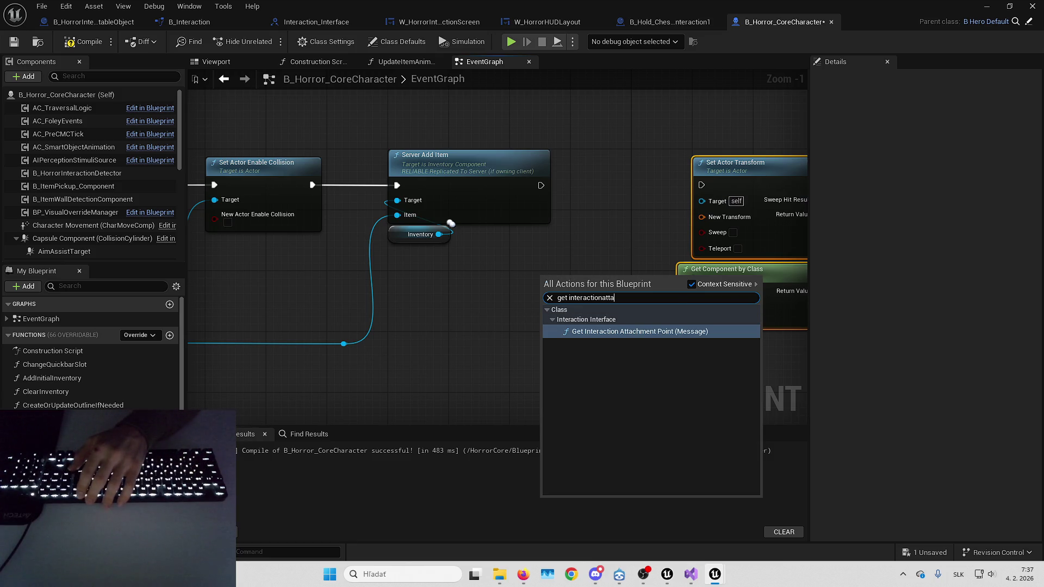
key("Escape")
scroll(104, 341, "down", 1)
left_click(104, 287)
type("get inter")
key("ctrl+a")
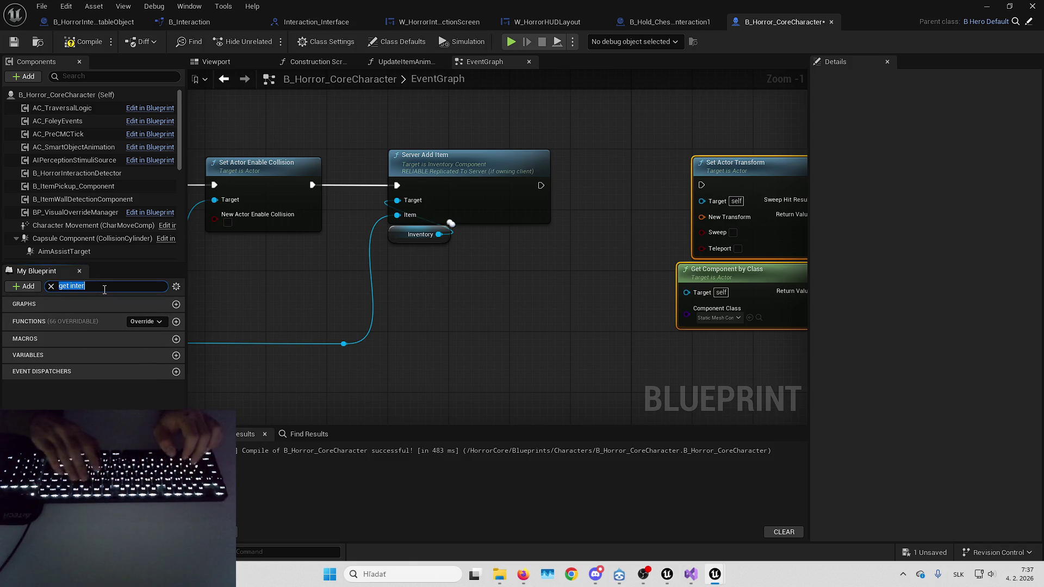
key("BackSpace")
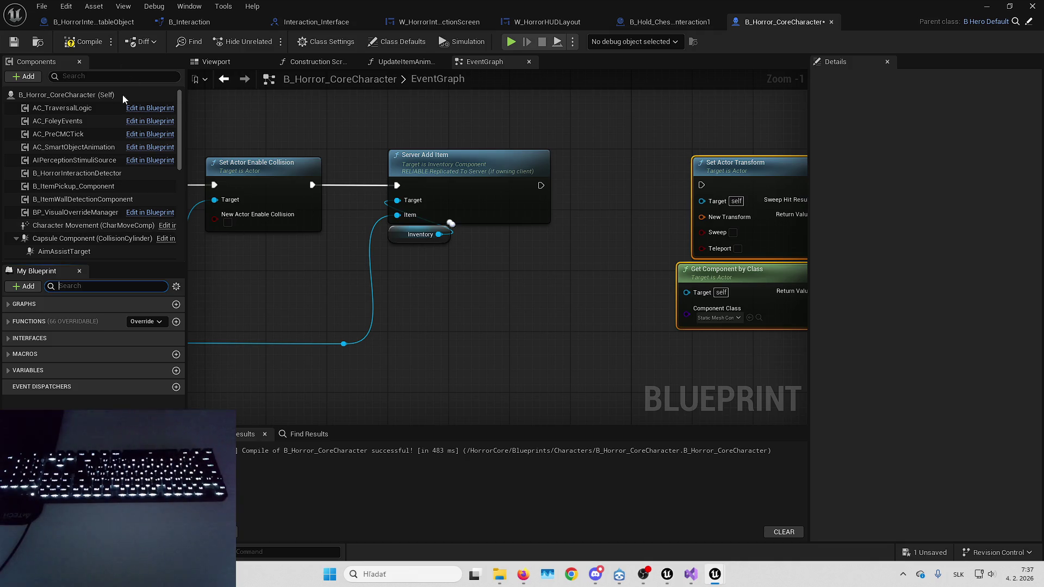
left_click(128, 75)
Expand the component hierarchy through the Camera Component to MH_Body and select it.
type("inte")
key("BackSpace")
key("BackSpace")
type("it")
key("ctrl+a")
key("BackSpace")
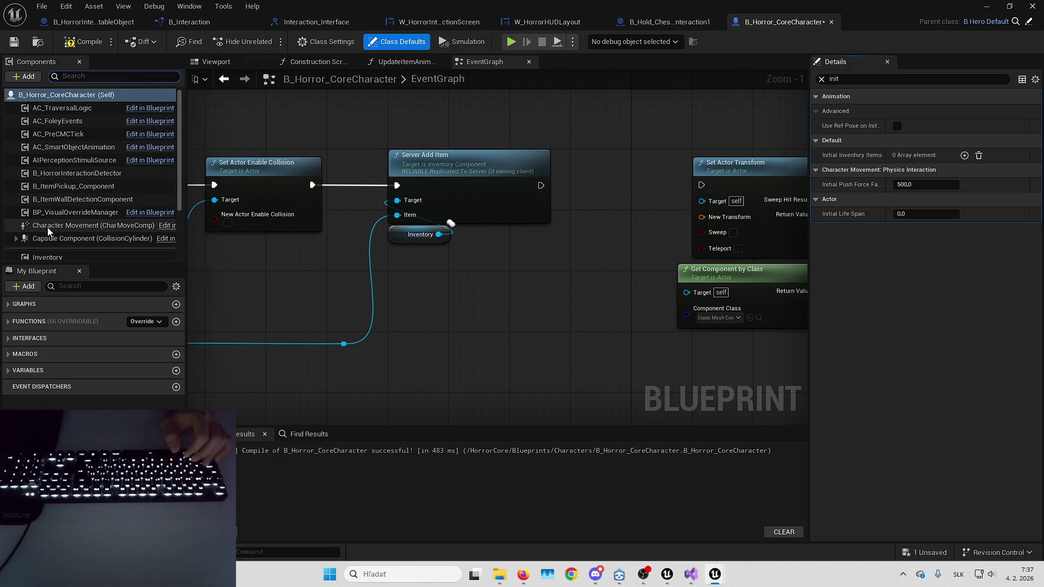
left_click(16, 238)
scroll(43, 124, "down", 3)
left_click(22, 201)
left_click(21, 201)
left_click(22, 187)
left_click(27, 200)
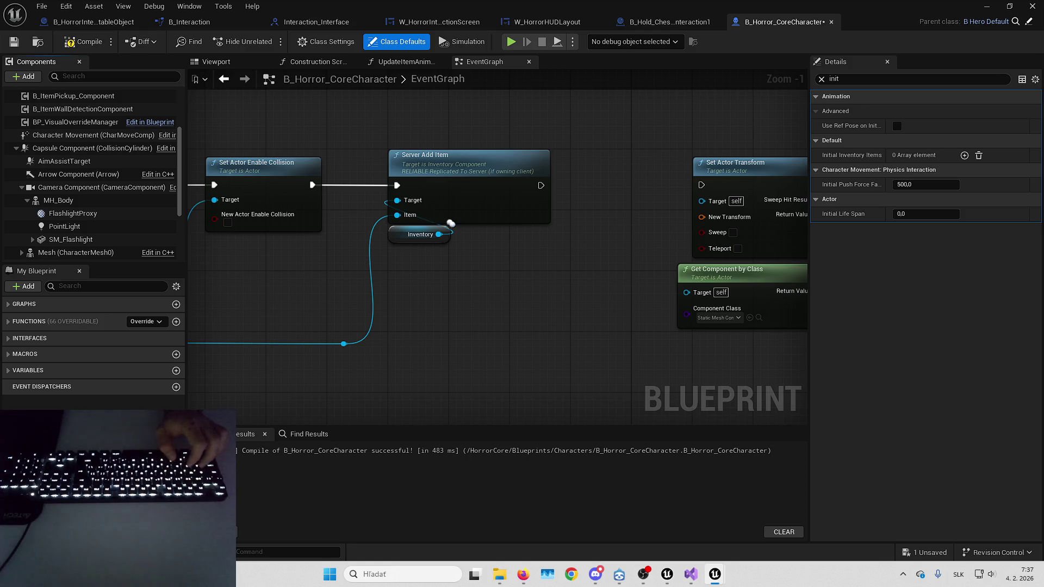
left_click(74, 200)
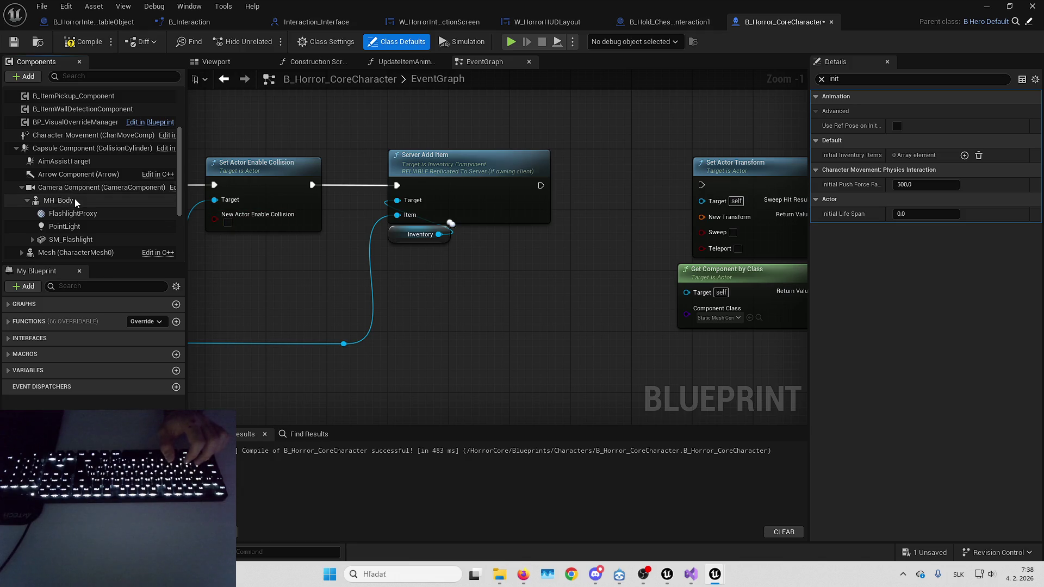
scroll(75, 212, "down", 3)
Attach a Scene component under MH_Body named InteractionAttachmentPoint, turn off its replication, and compile.
mouse_move(77, 183)
left_mouse_down()
mouse_move(87, 161)
mouse_move(60, 125)
left_mouse_up()
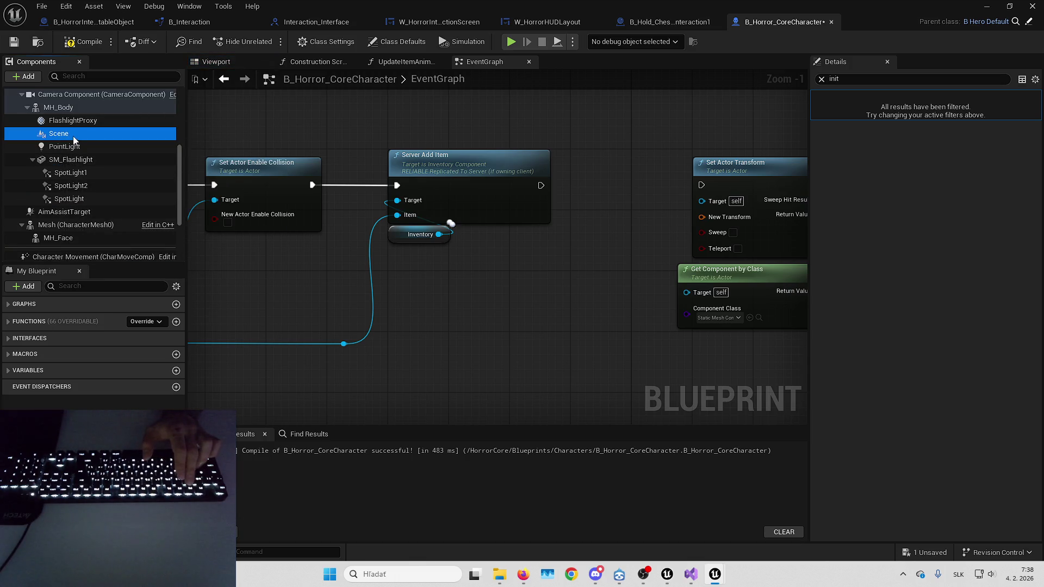
key("F2")
type("Interacti")
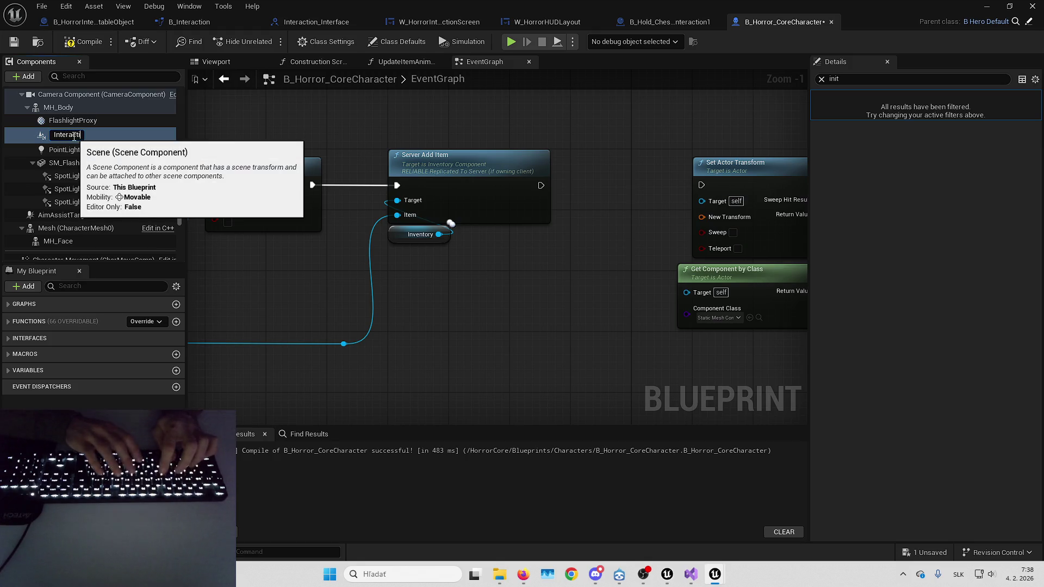
type("onAttachmentPoint")
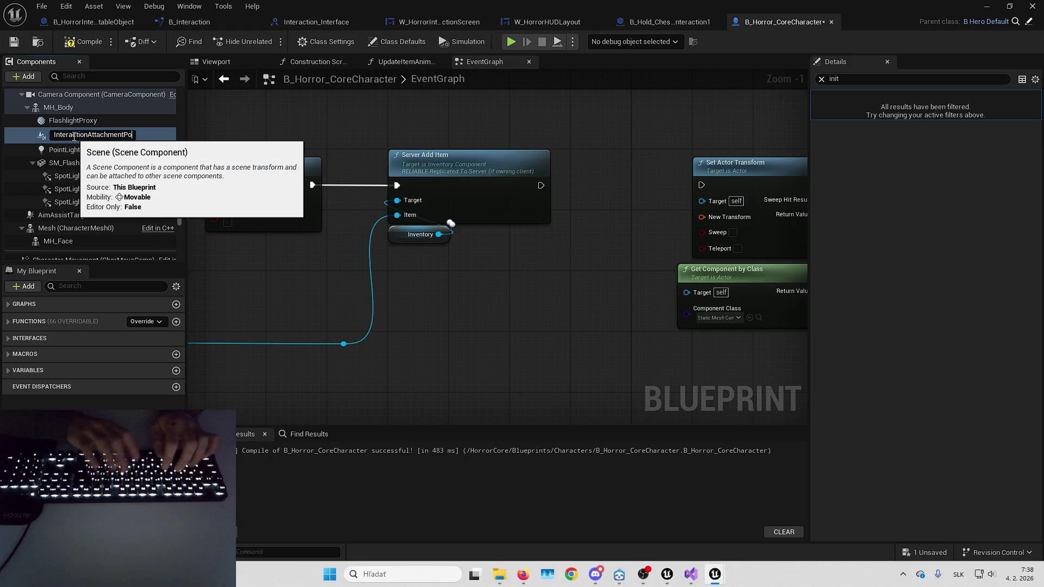
key("Return")
left_click(822, 80)
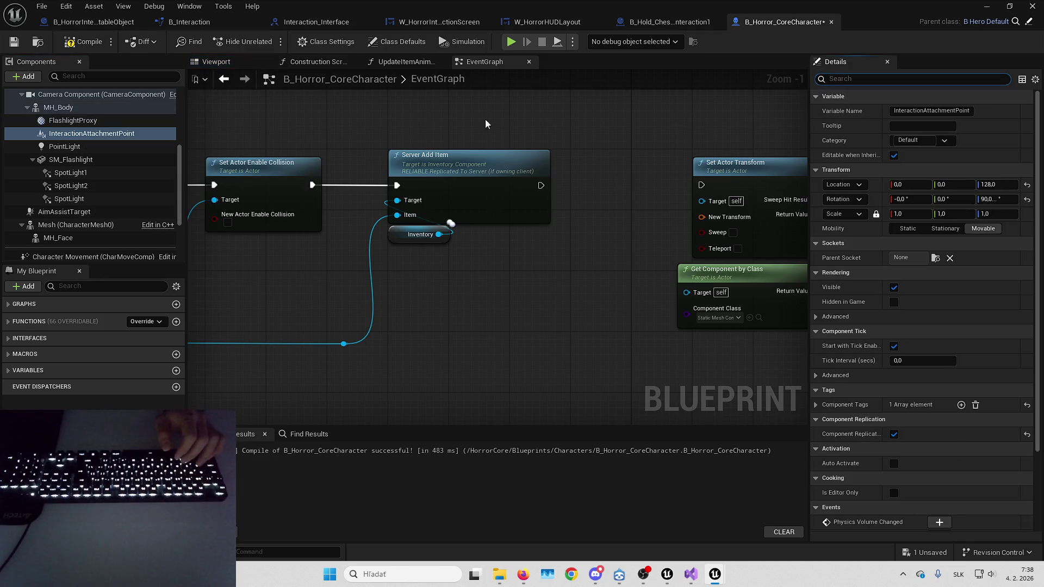
left_click(881, 405)
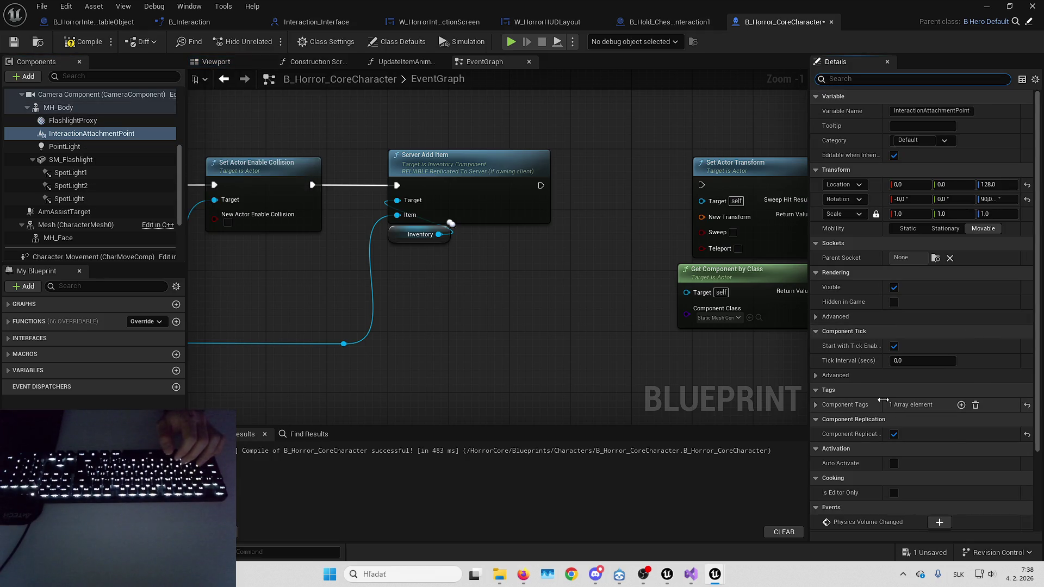
left_click(894, 450)
left_click(81, 42)
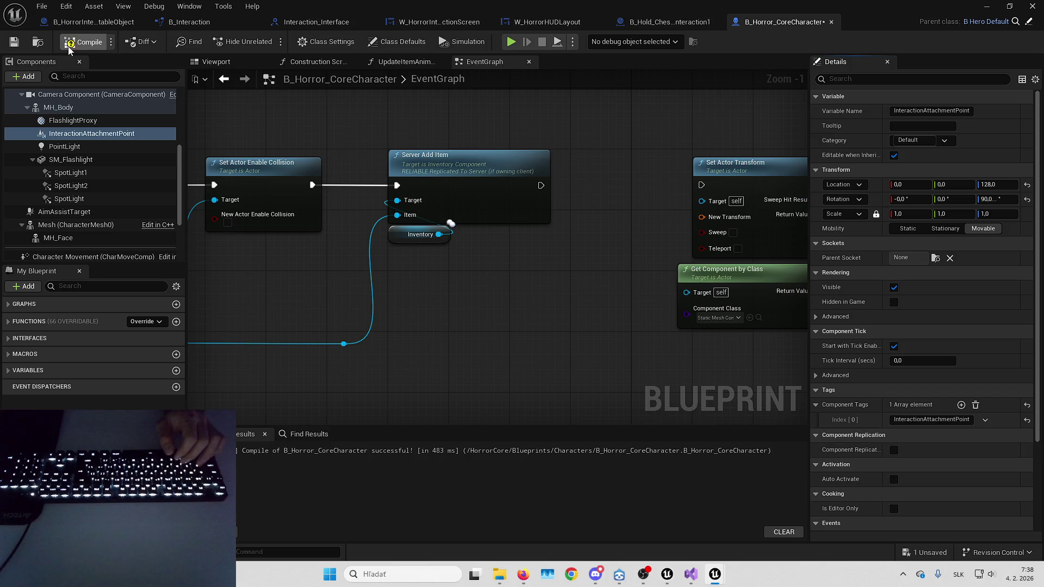
Wire an InteractionAttachmentPoint getter into Attach Actor To Component's Parent pin.
mouse_move(91, 133)
left_mouse_down()
mouse_move(481, 275)
mouse_move(414, 272)
left_mouse_up()
mouse_move(508, 280)
left_mouse_down()
mouse_move(580, 240)
mouse_move(546, 276)
mouse_move(384, 259)
left_mouse_up()
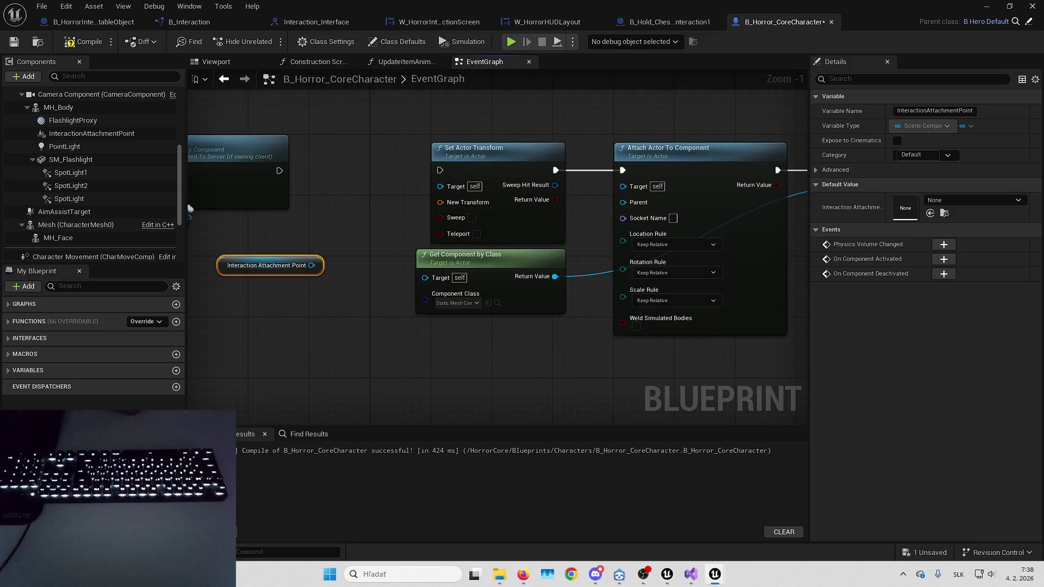
left_click_drag(311, 265, 623, 203)
left_click_drag(273, 271, 516, 342)
Route the item wire into the reroute node, delete Get Component by Class, and shift the reroute right.
mouse_move(426, 342)
left_mouse_down()
mouse_move(464, 315)
mouse_move(624, 328)
left_mouse_up()
scroll(723, 309, "down", 3)
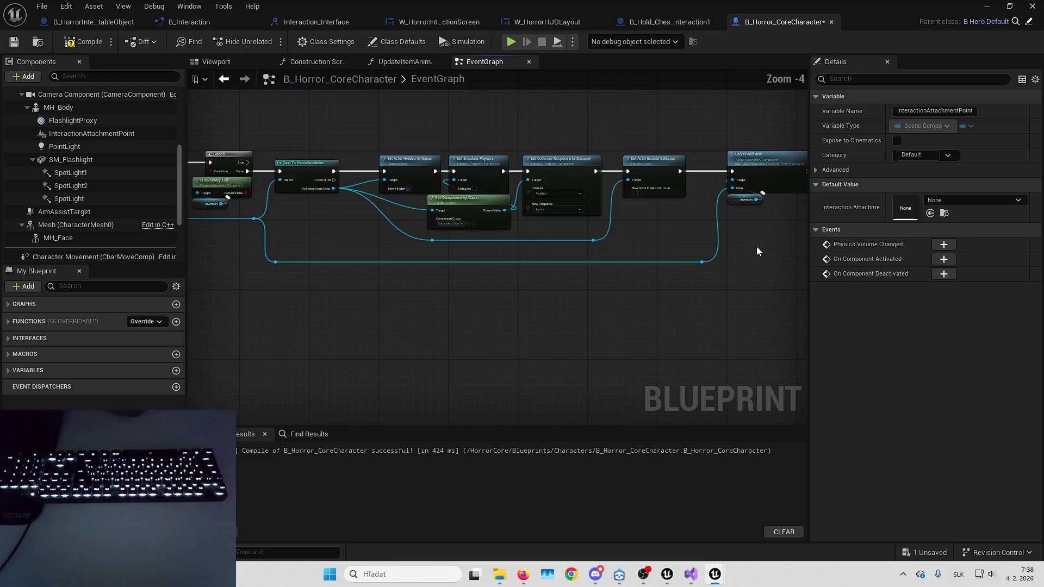
scroll(631, 215, "up", 3)
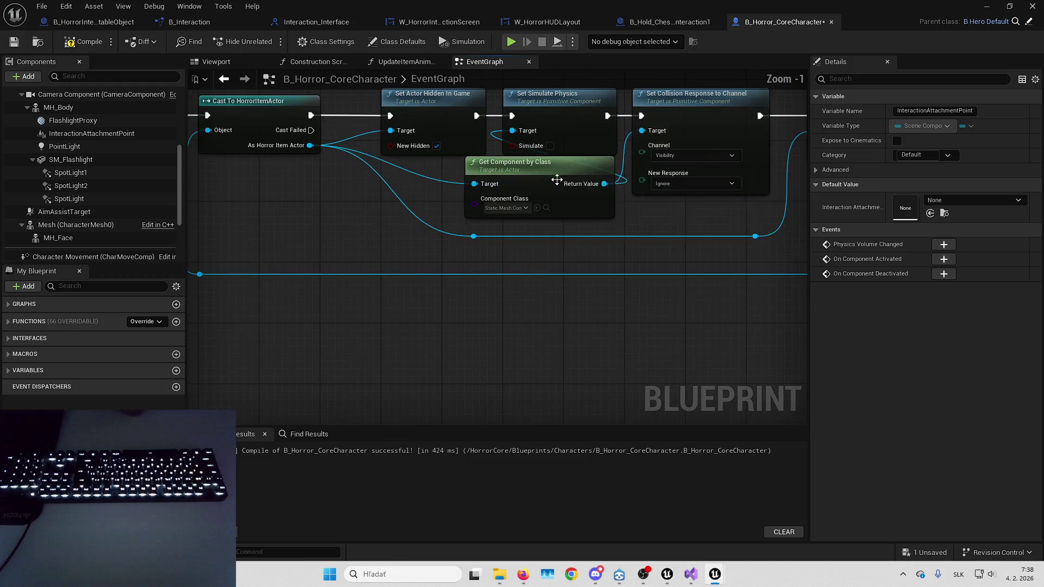
mouse_move(629, 209)
left_mouse_down()
mouse_move(337, 193)
mouse_move(327, 183)
mouse_move(392, 288)
mouse_move(821, 283)
mouse_move(433, 277)
left_mouse_up()
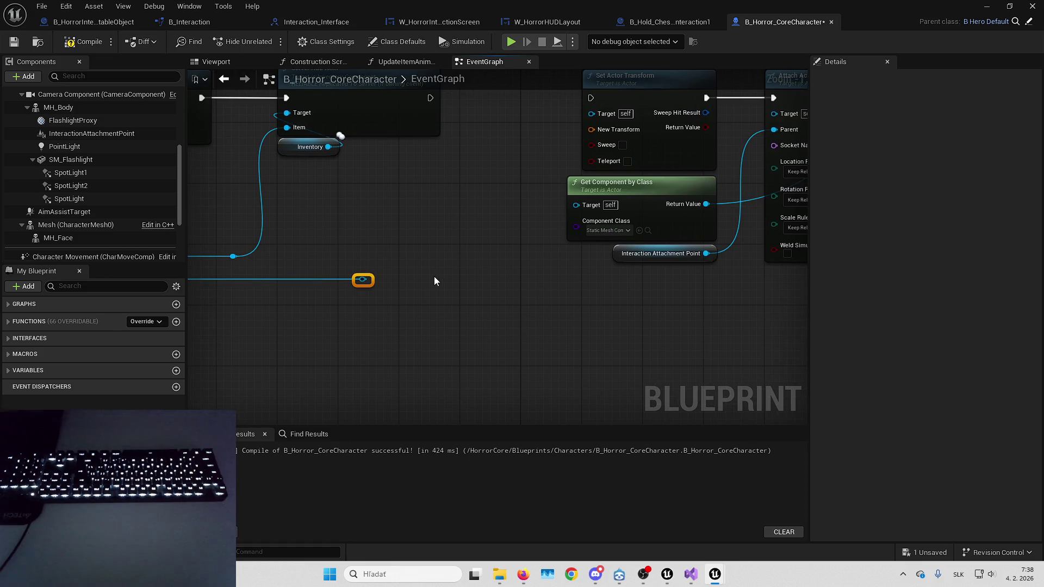
scroll(434, 276, "down", 2)
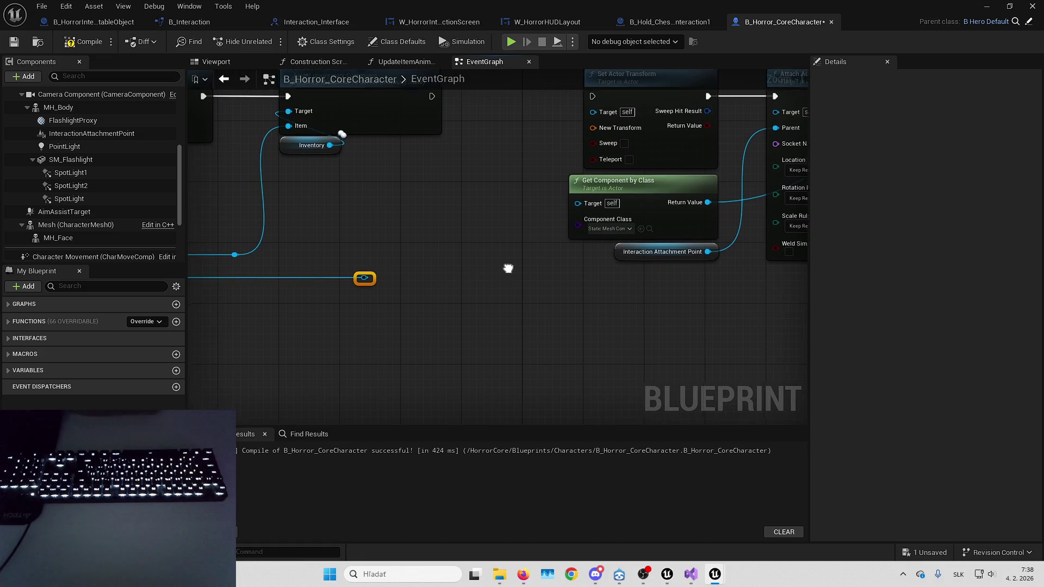
left_click_drag(435, 291, 522, 275)
left_click_drag(608, 228, 315, 293)
key("Delete")
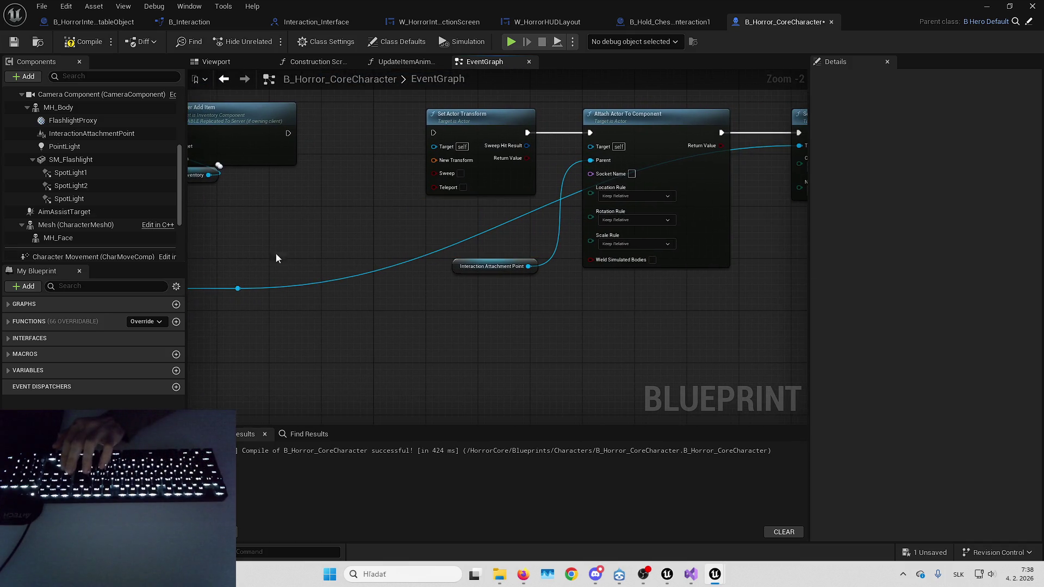
left_click_drag(243, 289, 284, 289)
Pan along the pickup chain from the BP_OnPickItem cast back to Server Add Item.
mouse_move(440, 318)
left_mouse_down()
mouse_move(622, 303)
mouse_move(390, 298)
mouse_move(470, 404)
left_mouse_up()
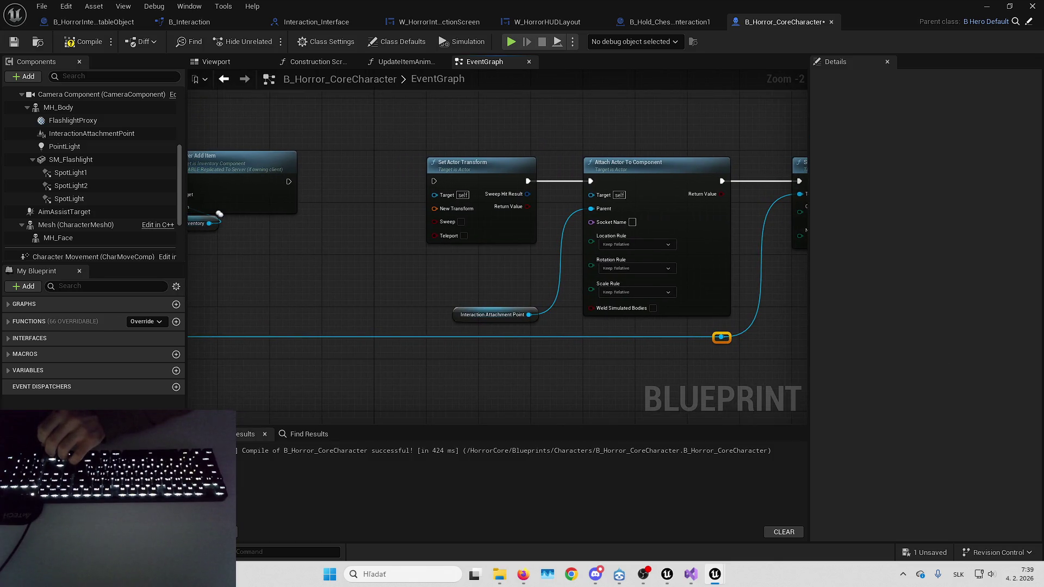
left_click_drag(374, 284, 507, 269)
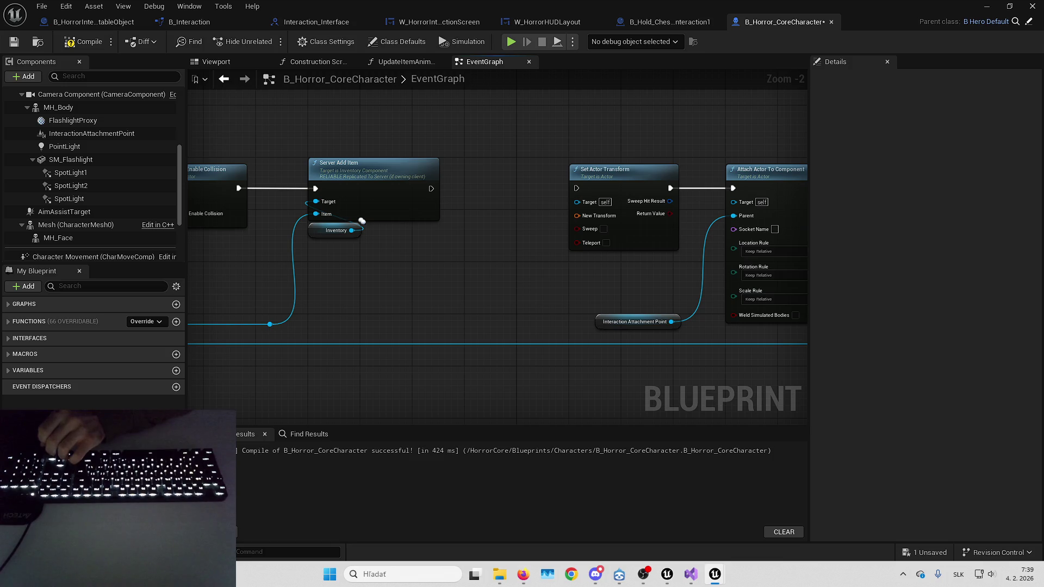
left_click_drag(458, 358, 868, 347)
left_click_drag(381, 337, 836, 306)
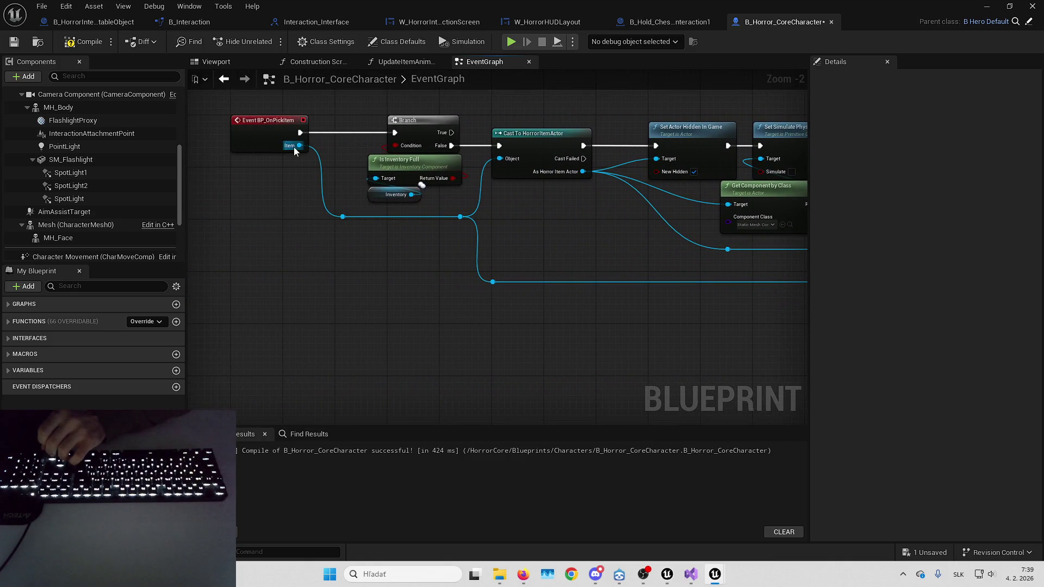
mouse_move(789, 250)
left_mouse_down()
mouse_move(381, 256)
mouse_move(669, 161)
left_mouse_up()
left_click_drag(611, 216, 722, 239)
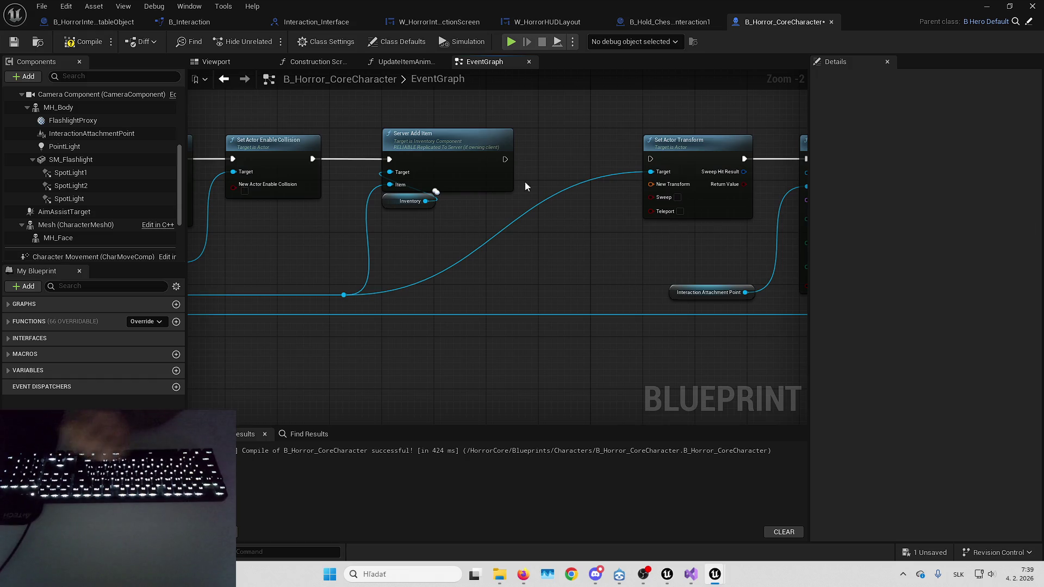
right_click(541, 224)
Place a Get Item Grip Transform node and compile its GetItemGripTransform function in the interaction interface.
type("get item grip")
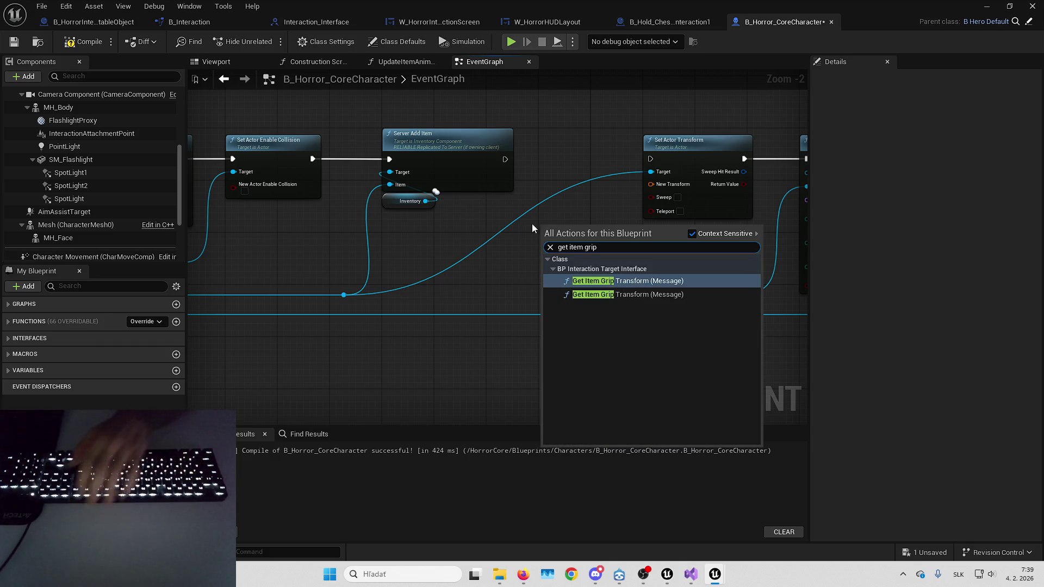
left_click(606, 292)
double_click(587, 235)
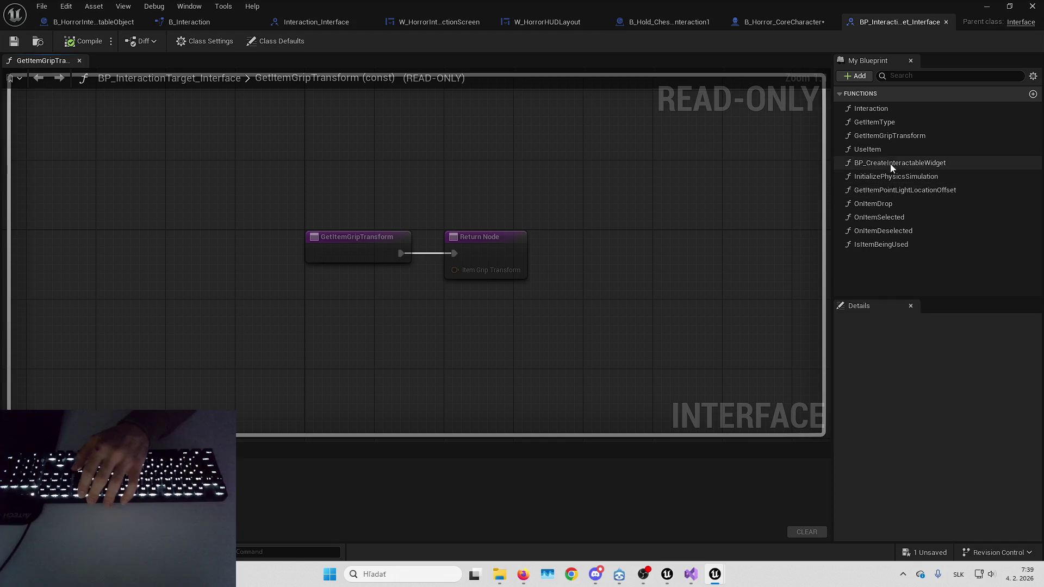
left_click(896, 136)
left_click(92, 41)
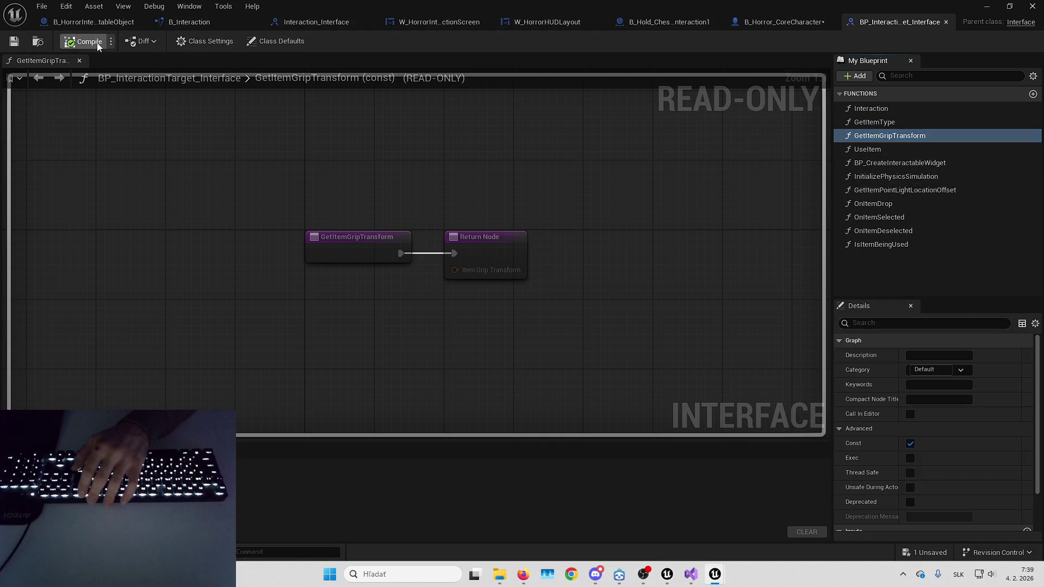
left_click(758, 26)
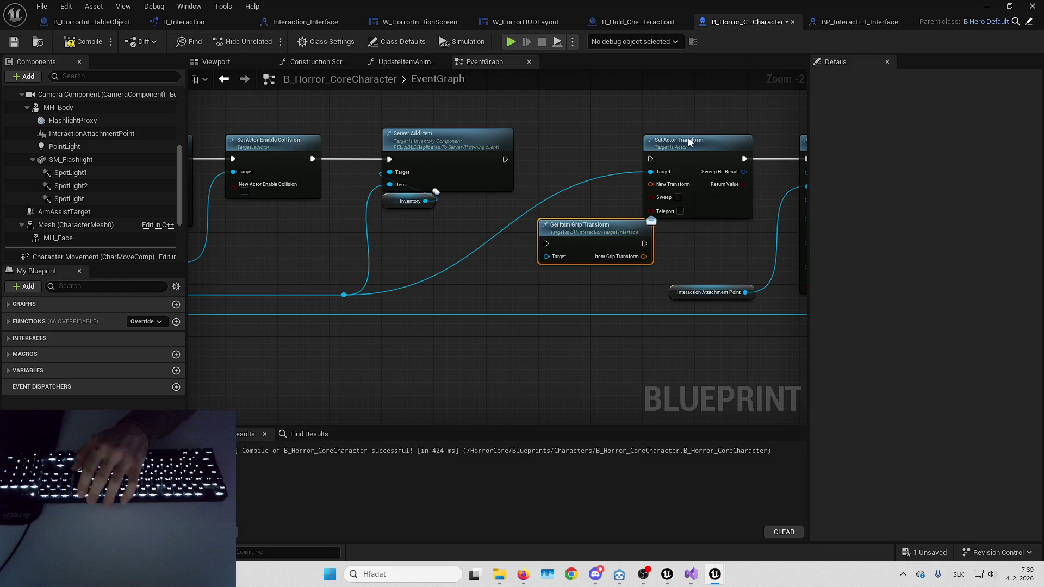
Add a Get Item Grip Transform node between Server Add Item and Set Actor Transform, removing the duplicate.
right_click(501, 307)
type("get item grip")
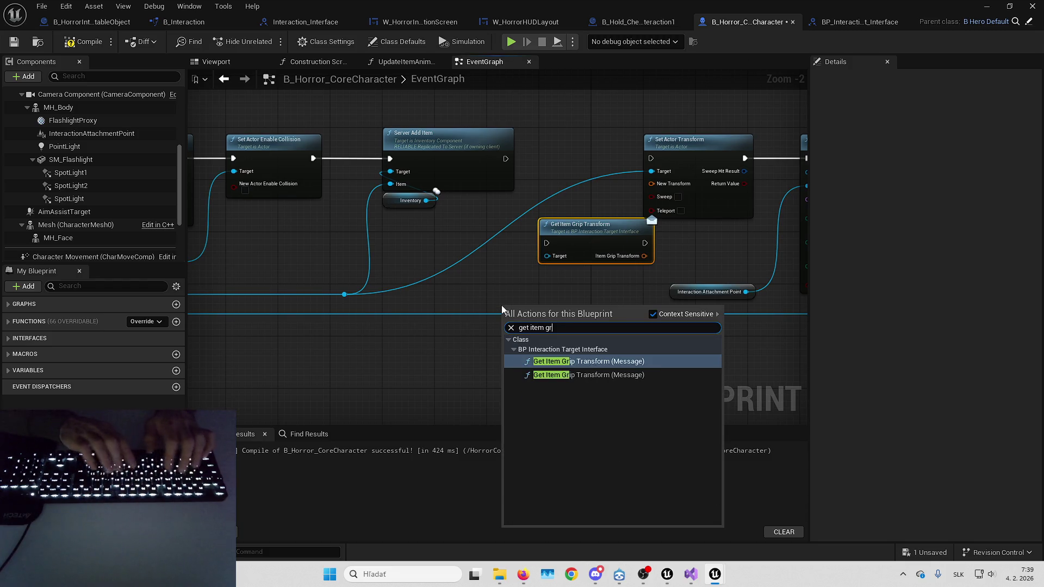
key("Return")
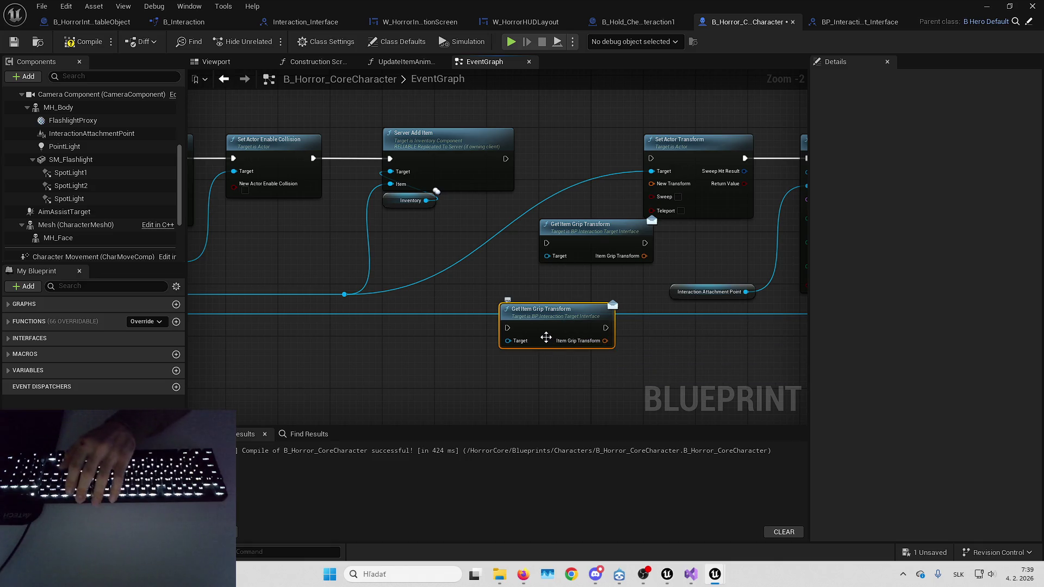
left_click_drag(545, 336, 544, 310)
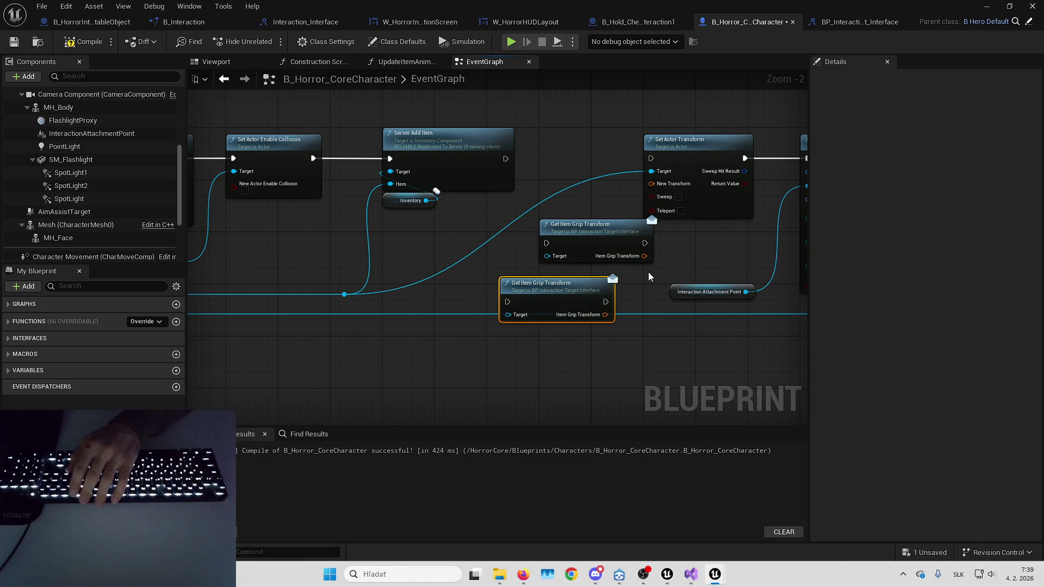
key("Delete")
mouse_move(588, 237)
left_mouse_down()
mouse_move(570, 151)
mouse_move(506, 158)
left_mouse_up()
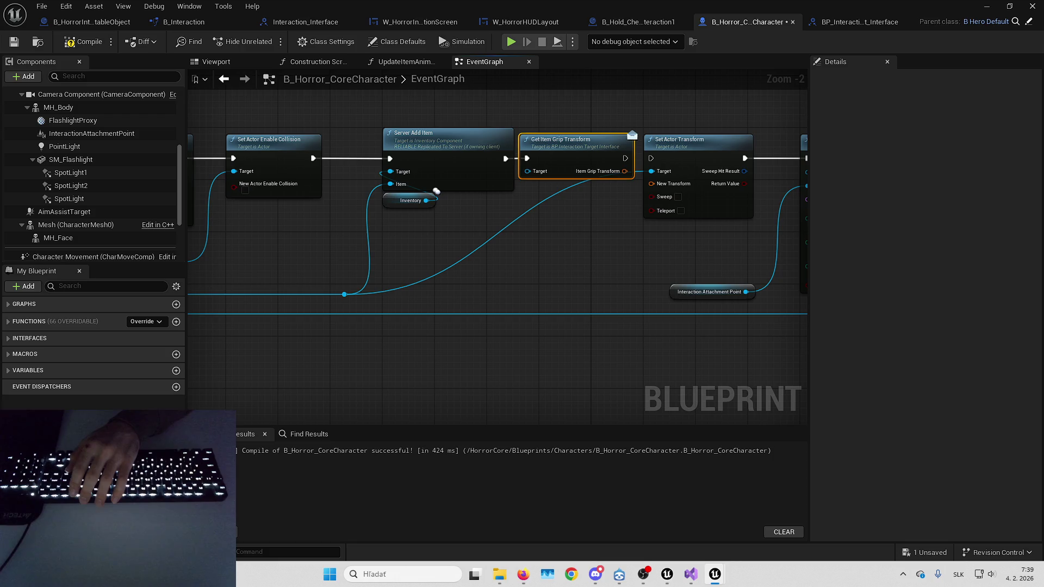
Wire the item into the grip node's Target and its result into New Transform, then save.
left_click_drag(378, 270, 432, 257)
mouse_move(376, 288)
left_mouse_down()
mouse_move(570, 168)
mouse_move(560, 166)
left_mouse_up()
mouse_move(690, 179)
left_mouse_down()
mouse_move(571, 163)
mouse_move(609, 155)
left_mouse_up()
left_click(600, 154)
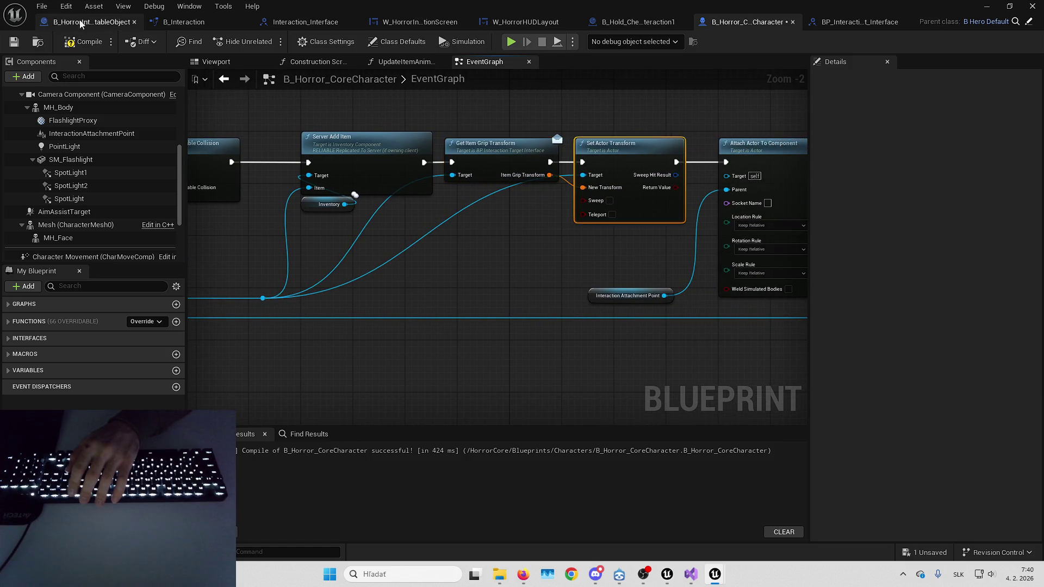
left_click(15, 46)
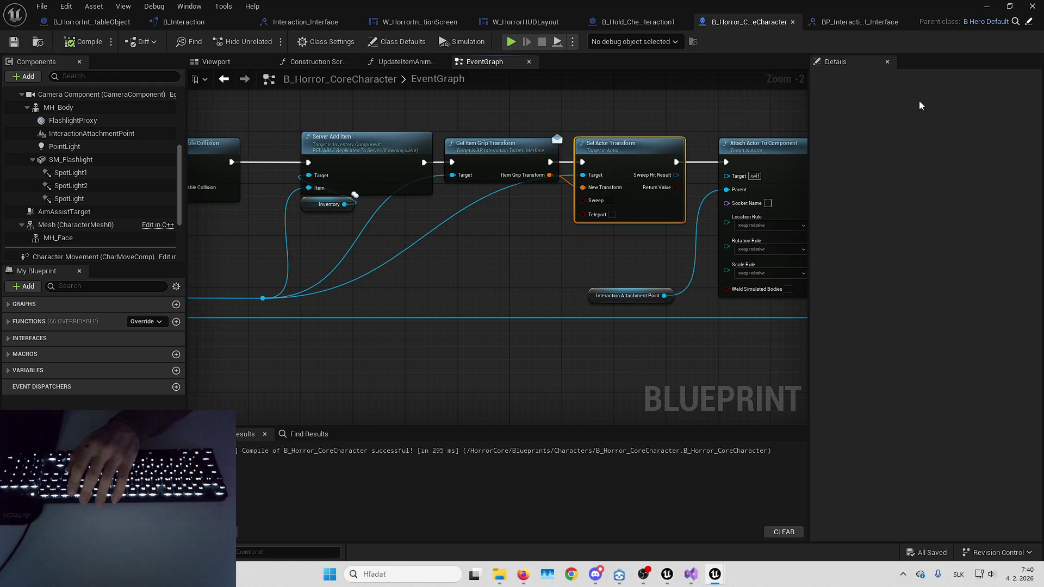
Play the level fullscreen, interact with the chest, remove the breakpoint and resume.
left_click(995, 6)
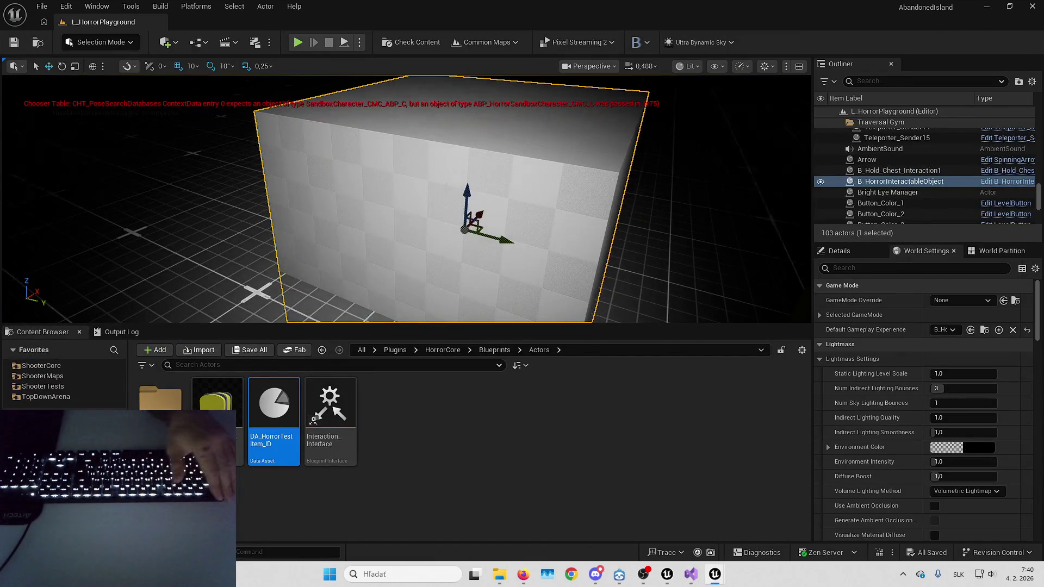
key("alt+p")
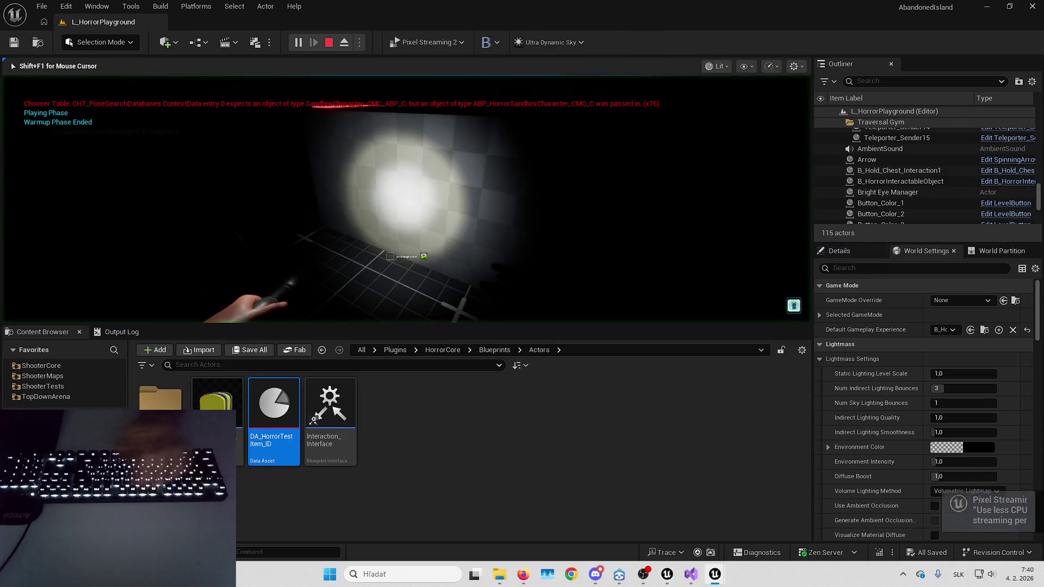
key("F11")
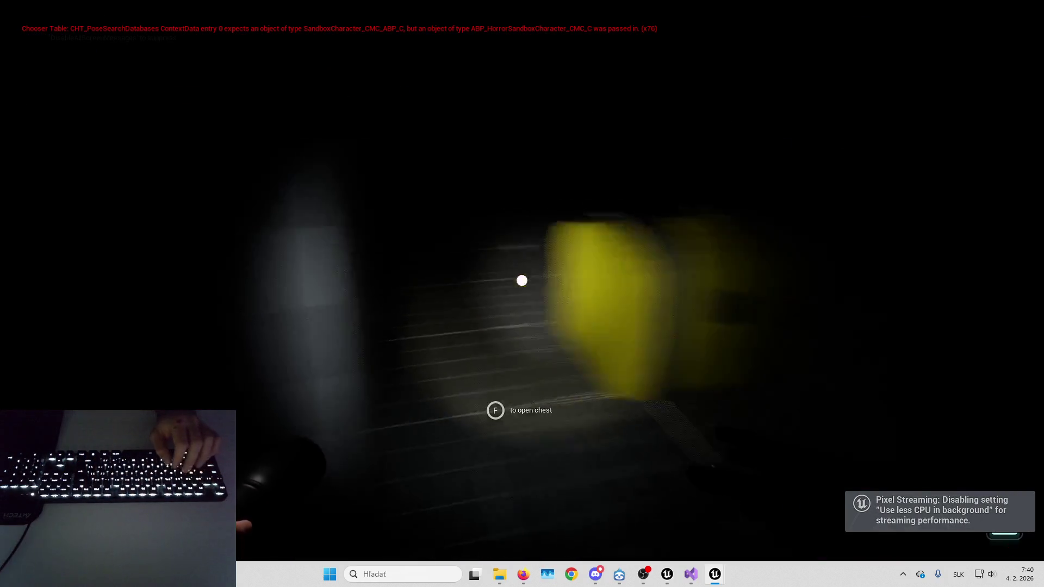
key("e")
right_click(518, 250)
left_click(562, 347)
left_click(452, 42)
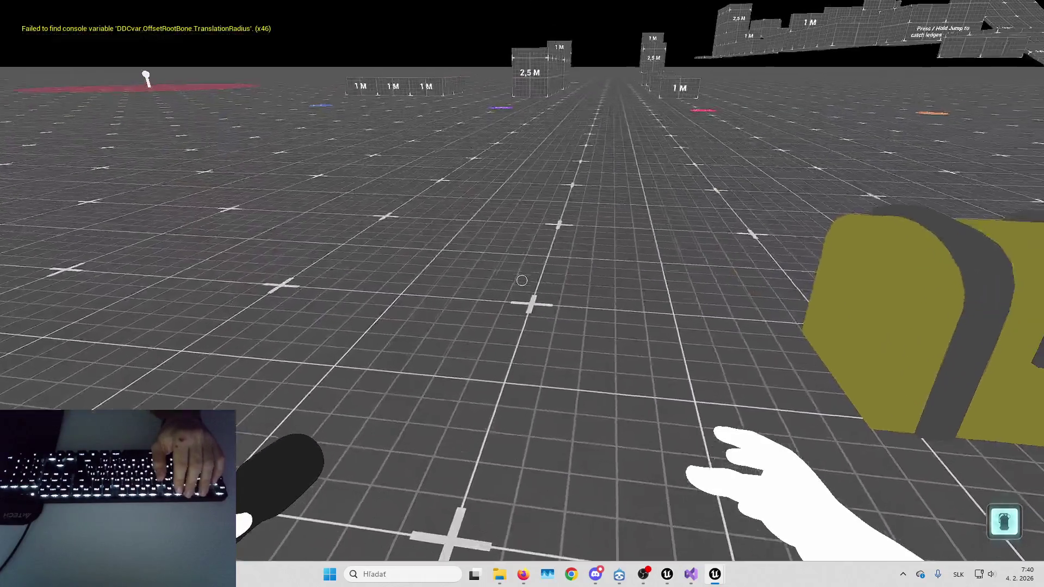
Eject from the player and inspect B_Horror_CoreCharacter0 and B_HorrorInteractableObject in the Outliner and Details.
key("F8")
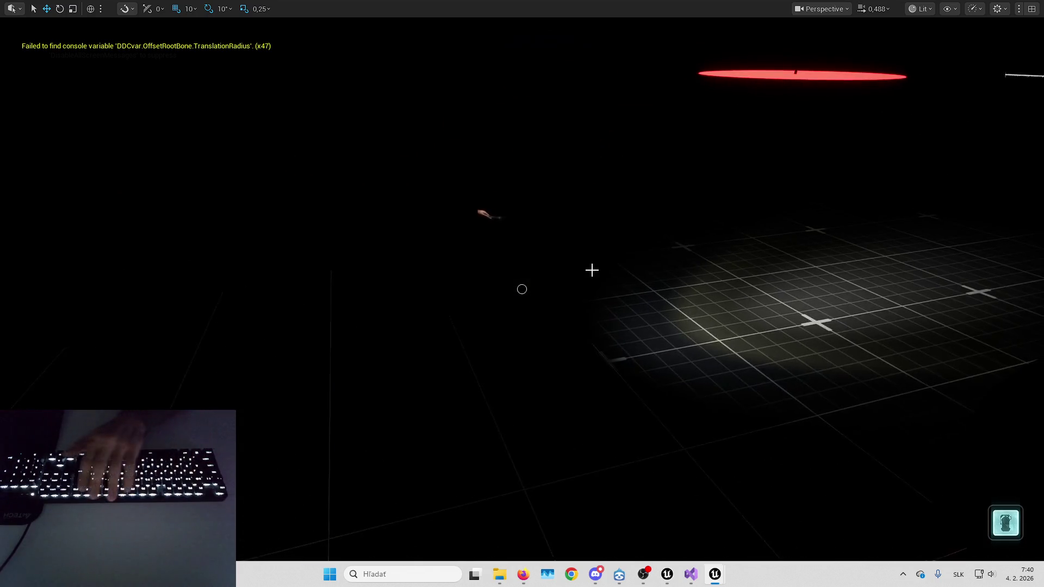
key("F11")
left_click(919, 181)
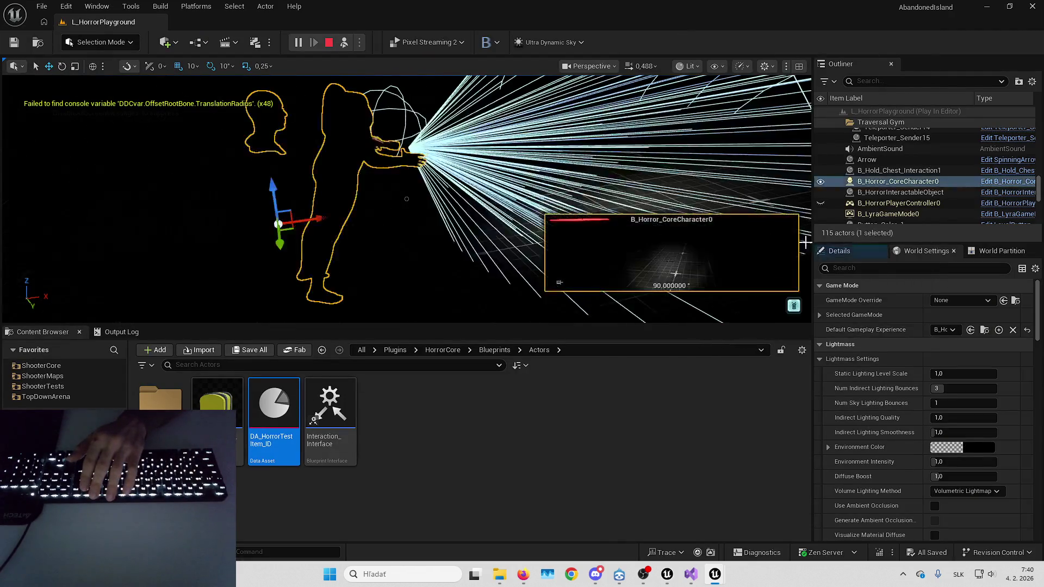
scroll(921, 189, "down", 2)
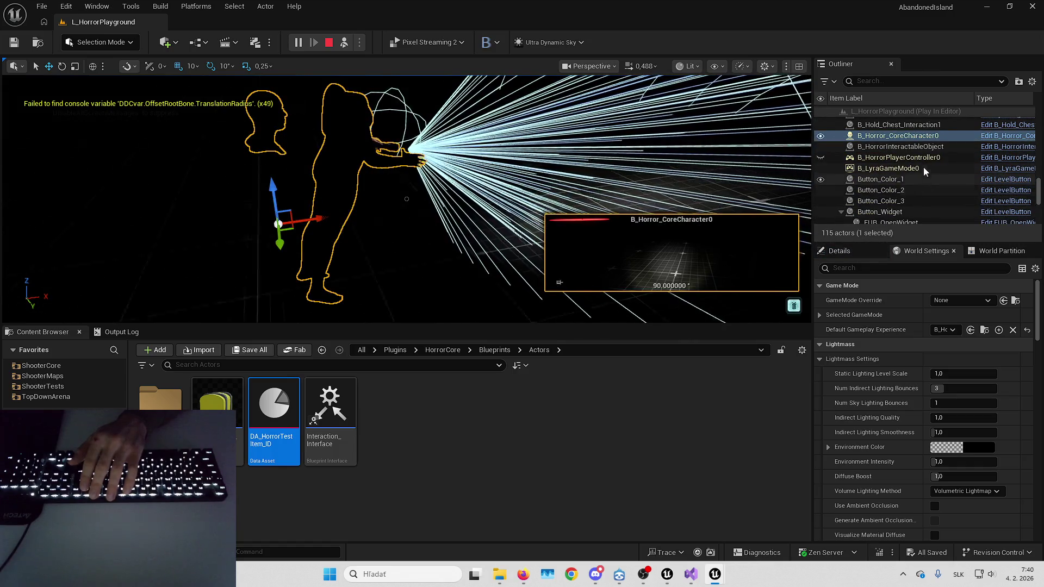
left_click(919, 147)
left_click_drag(714, 183, 714, 182)
left_click(839, 251)
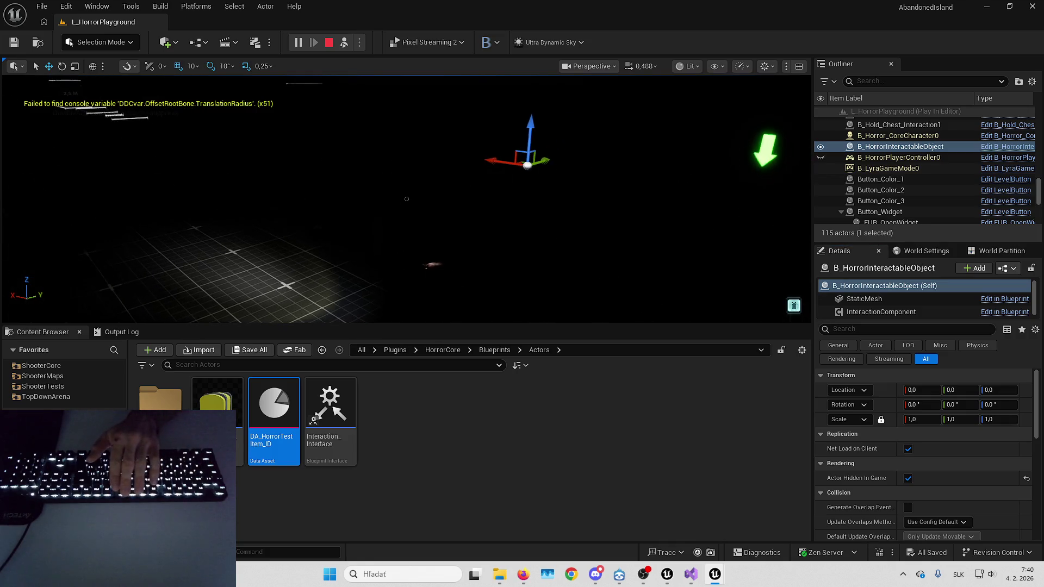
Walk the player forward, turn off the flashlight, switch to unlit view, then stop playing.
key("F8")
key("w")
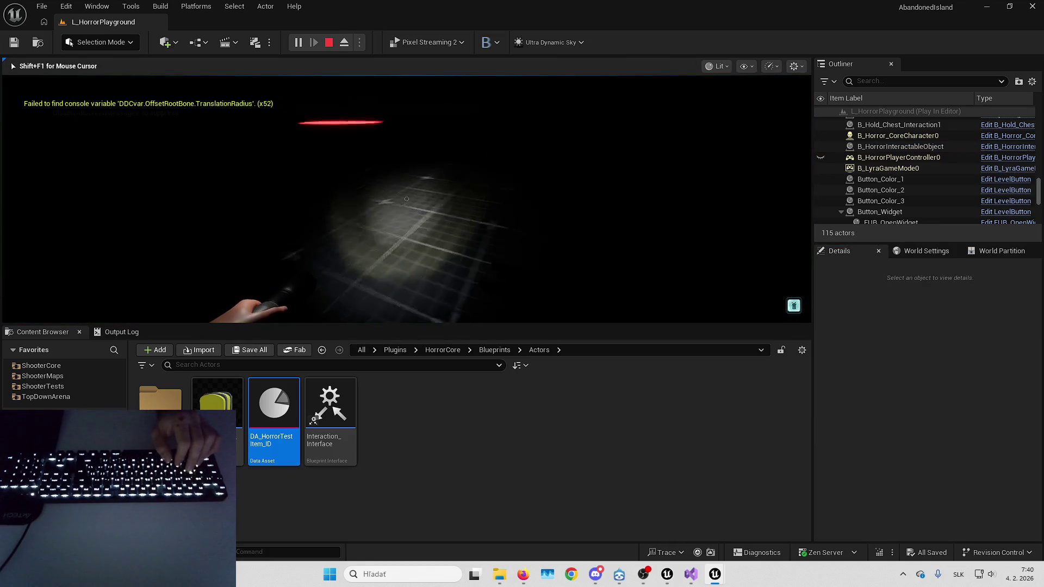
key("f")
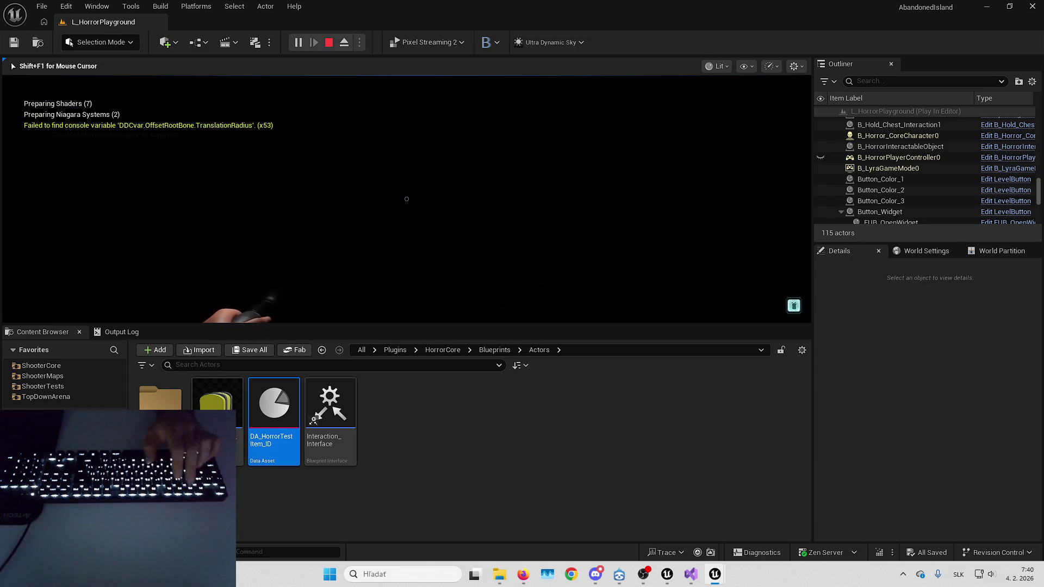
key("F2")
key("Escape")
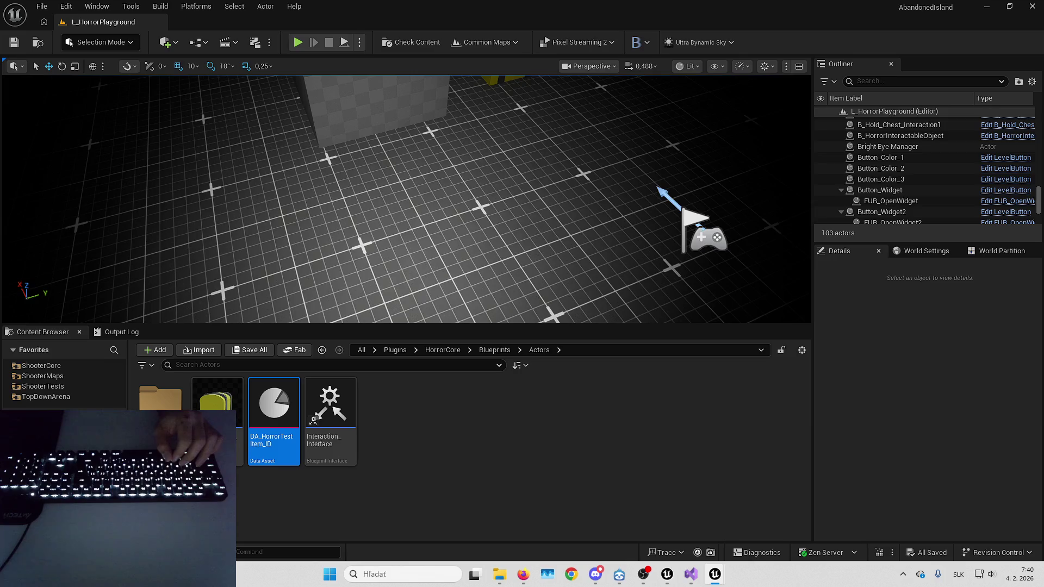
In B_Horror_CoreCharacter's event graph, wire the reroute node's item into Attach Actor To Component's Target.
left_click(564, 404)
mouse_move(719, 577)
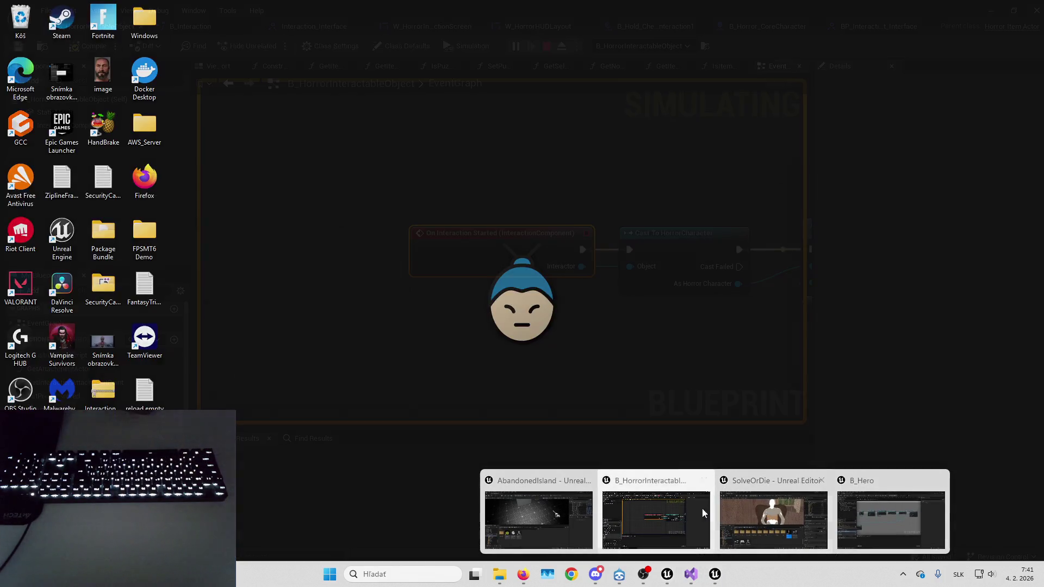
left_click(686, 505)
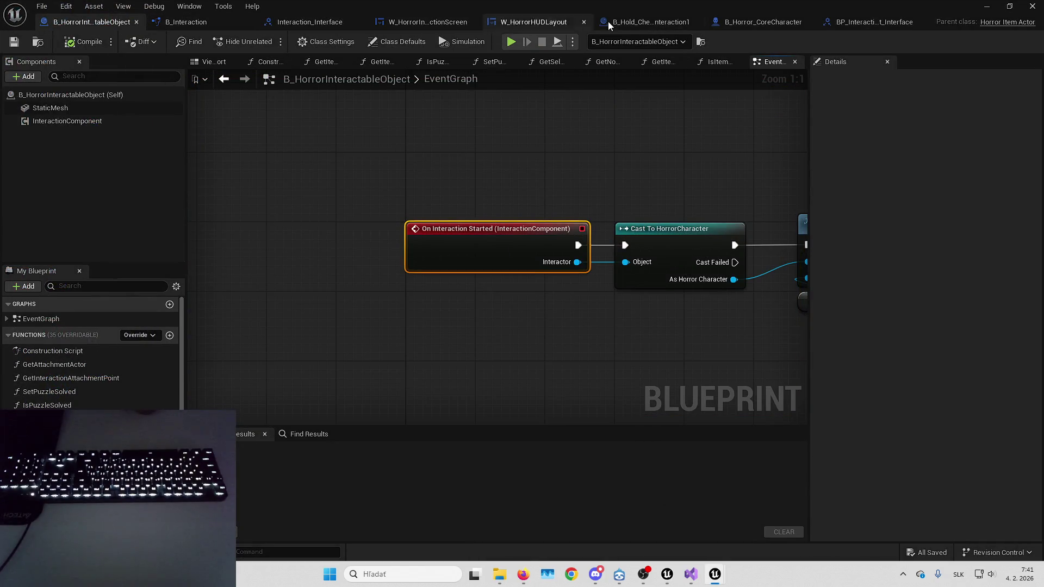
left_click(781, 27)
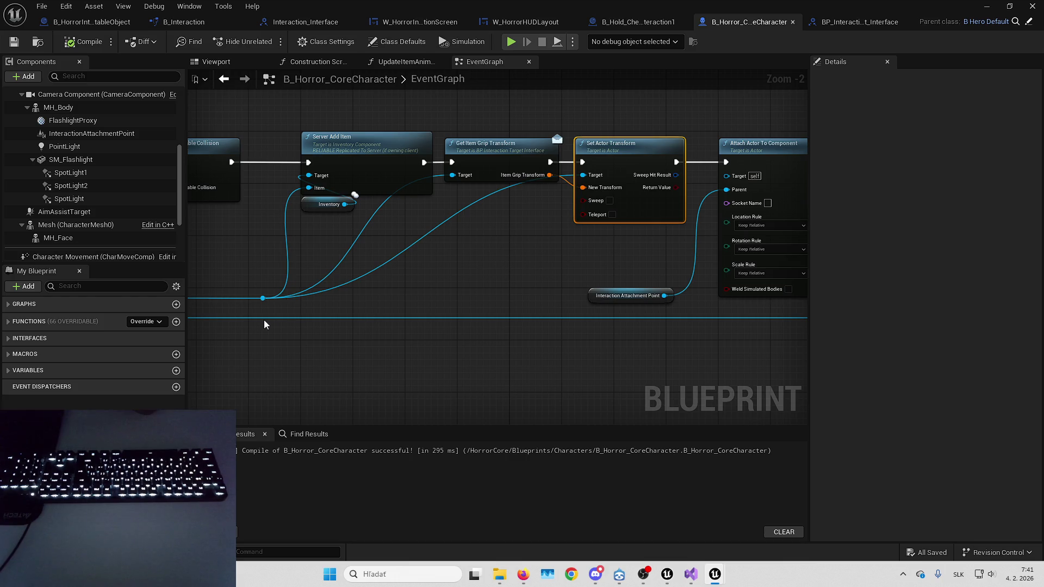
mouse_move(263, 298)
left_mouse_down()
mouse_move(626, 231)
mouse_move(727, 175)
left_mouse_up()
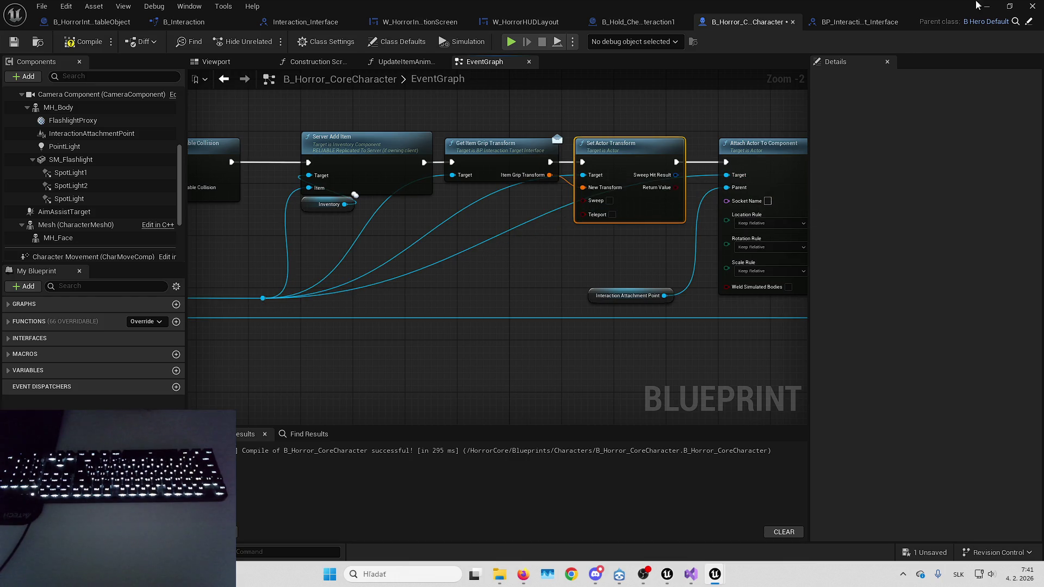
left_click(988, 5)
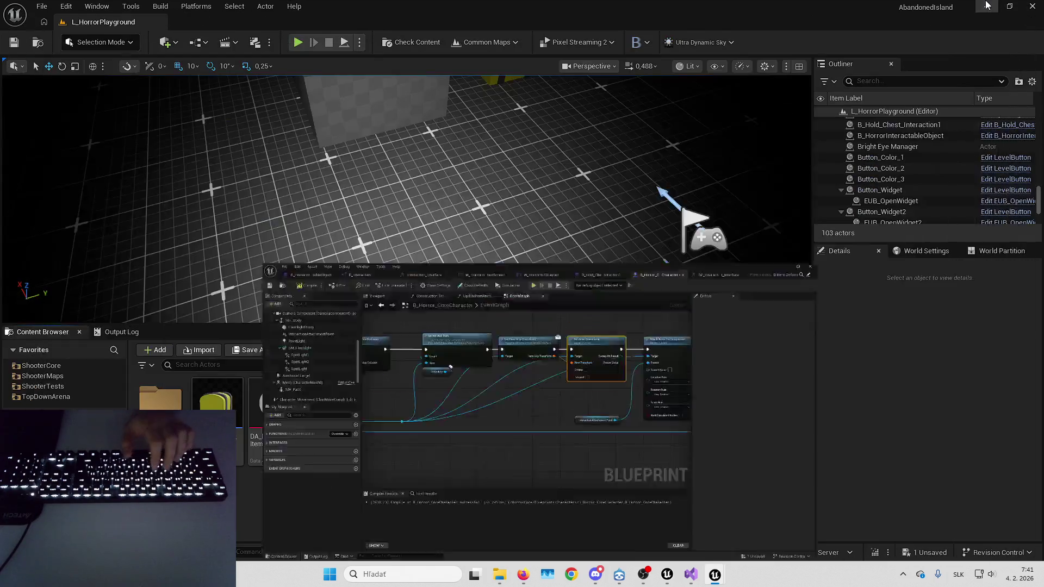
Start a play session and eject from the player to look at the chest.
key("alt+p")
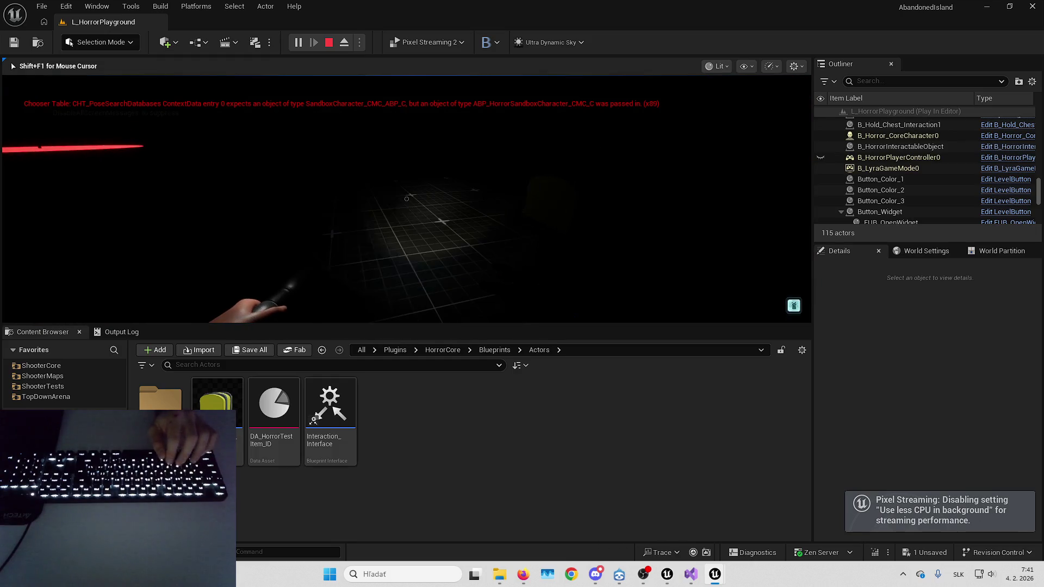
key("F2")
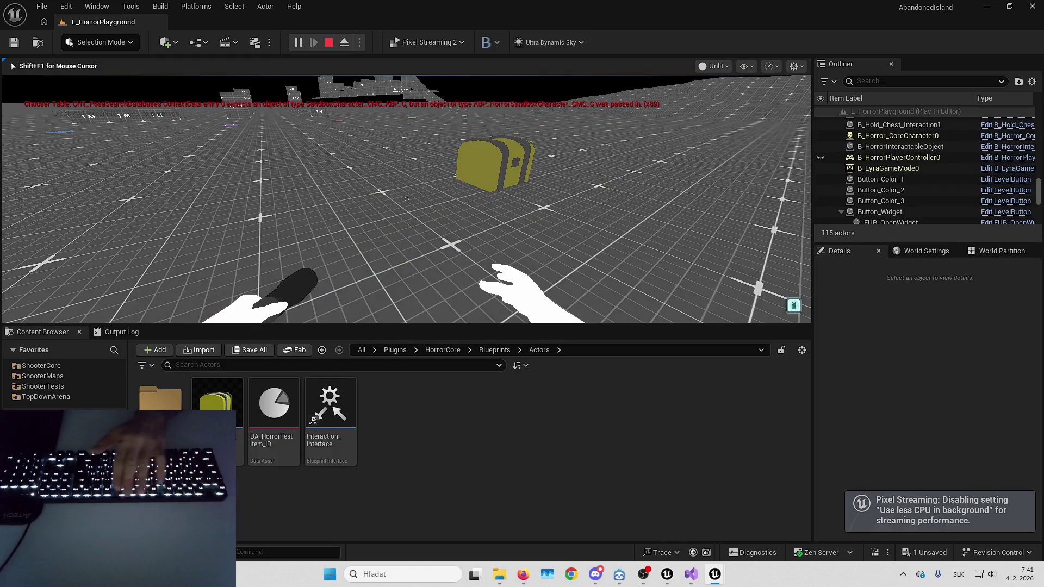
key("F8")
key("s")
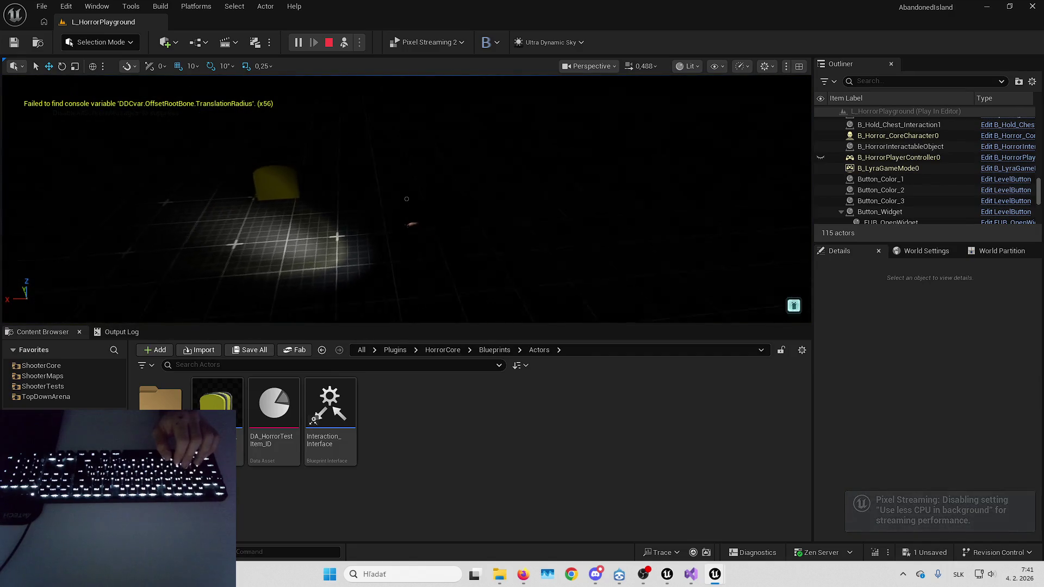
Switch the viewport rendering to Unlit, briefly back to Lit, then Unlit again.
left_click(724, 67)
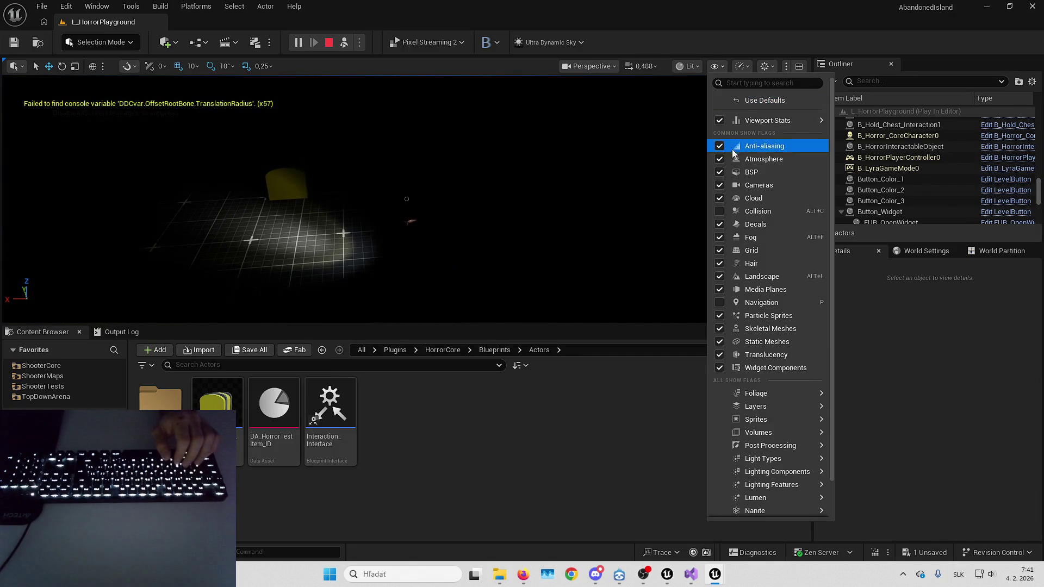
left_click(691, 67)
left_click(710, 119)
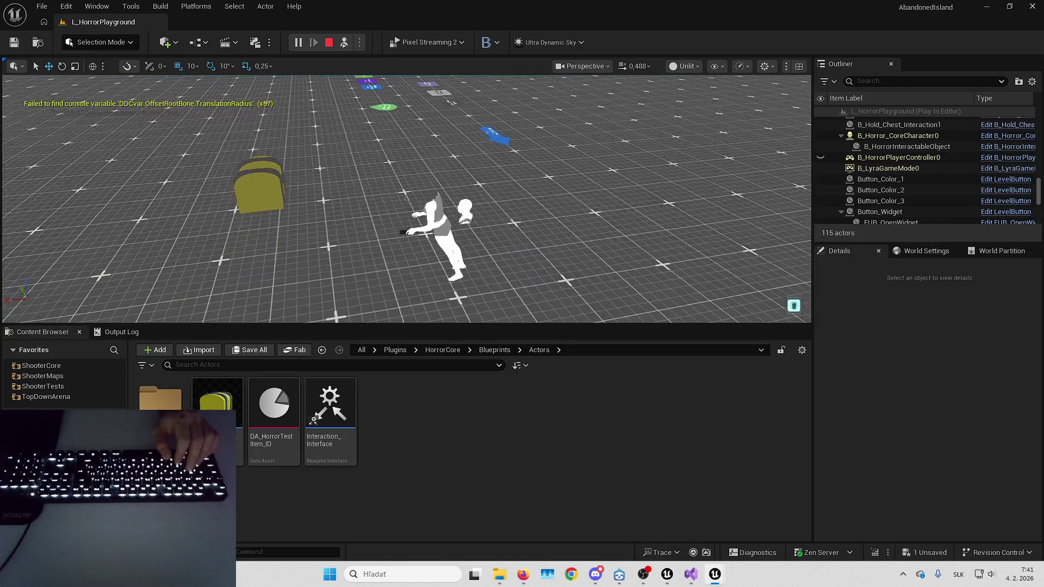
left_click(689, 66)
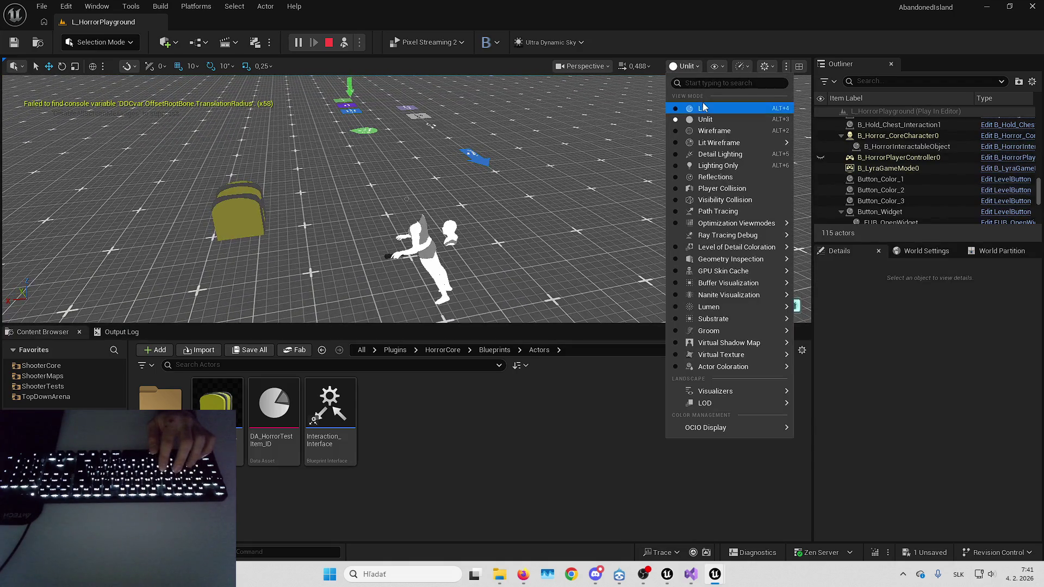
left_click(703, 108)
left_click(688, 66)
left_click(708, 121)
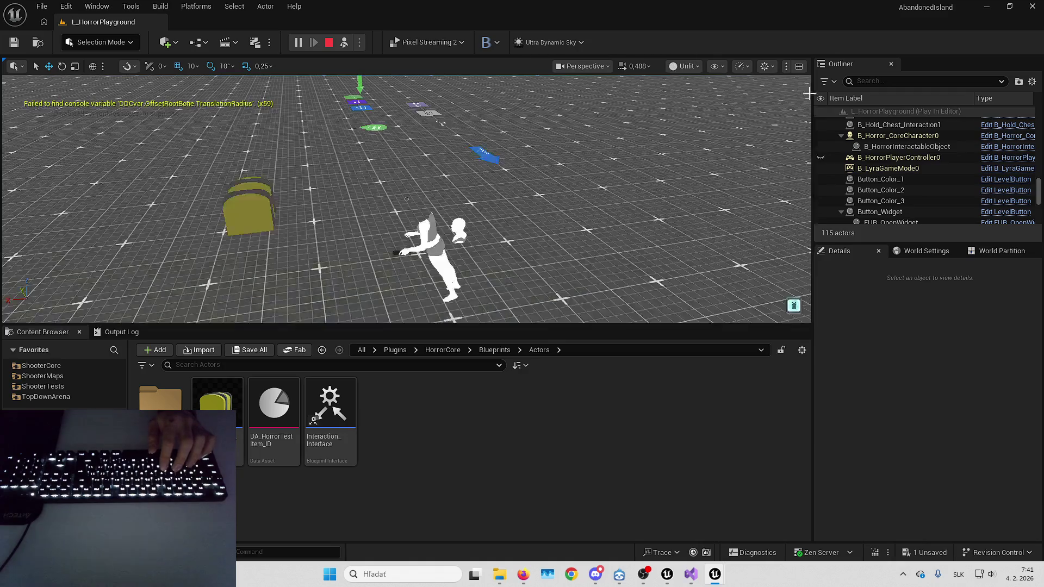
Select the attached item, uncheck Actor Hidden In Game, then stop playing.
left_click(891, 147)
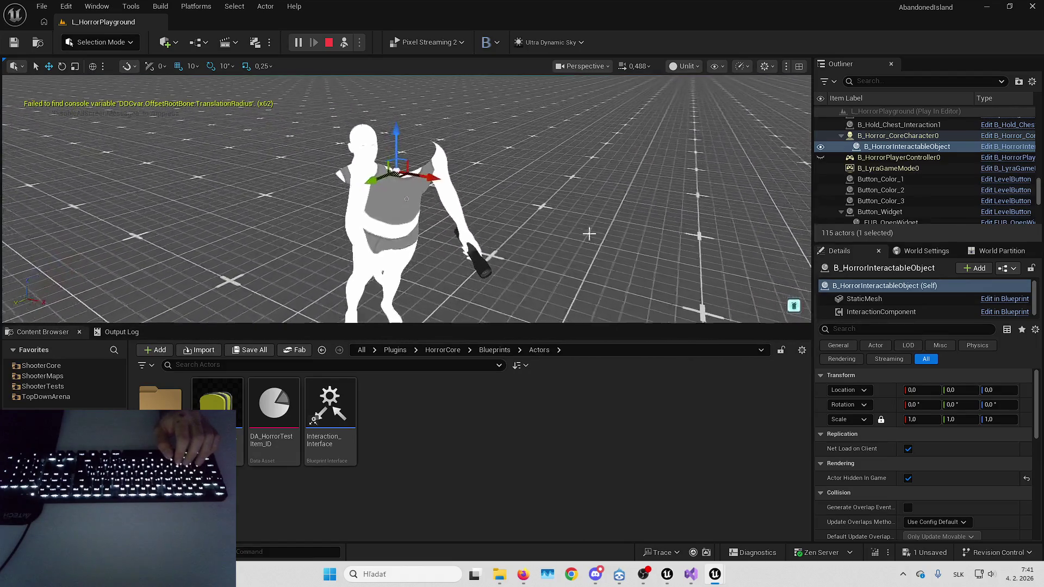
left_click(908, 479)
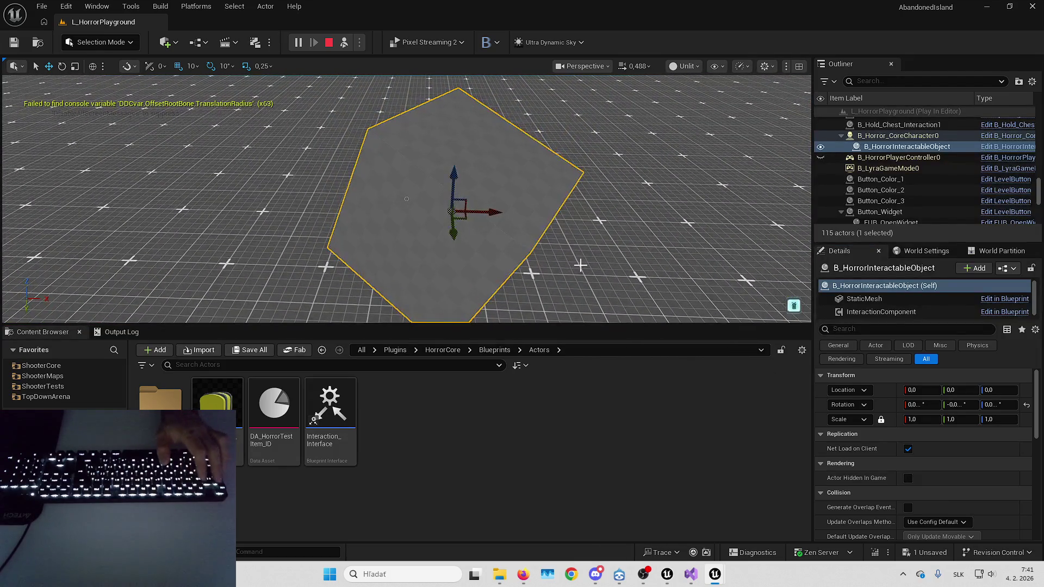
key("Escape")
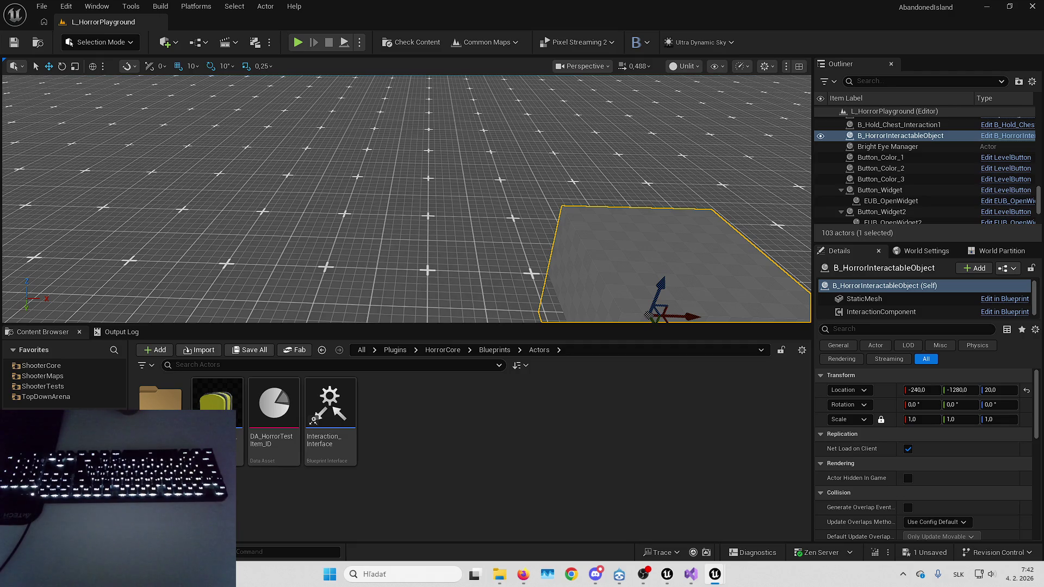
mouse_move(715, 574)
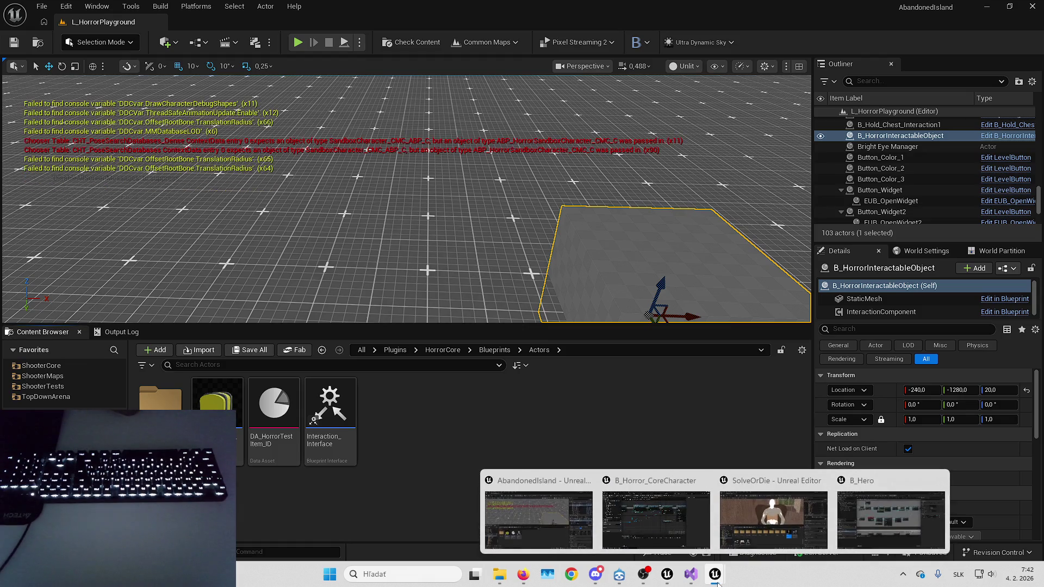
left_click(630, 469)
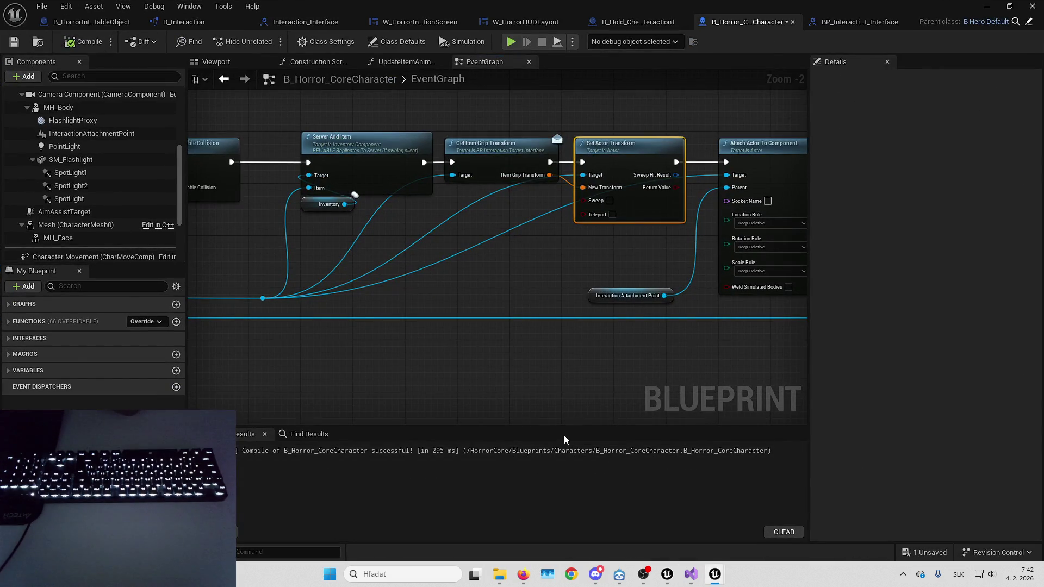
Delete the Set Actor Hidden In Game node, wire the cast straight to Set Simulate Physics, and compile.
left_click_drag(536, 354, 661, 363)
left_click_drag(413, 279, 743, 351)
left_click_drag(399, 219, 459, 236)
left_click(459, 236)
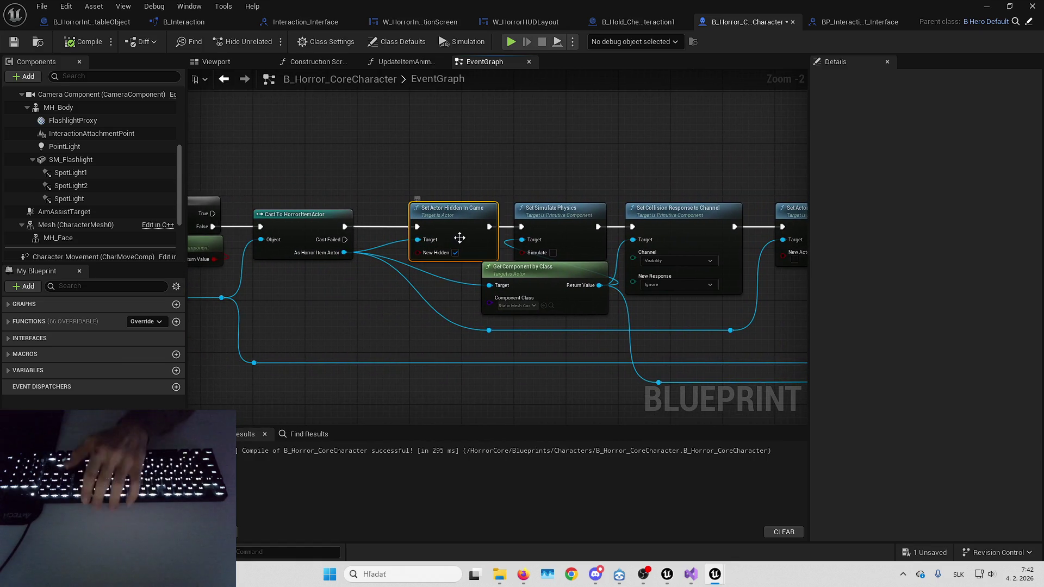
key("Delete")
mouse_move(521, 227)
left_mouse_down()
mouse_move(360, 236)
mouse_move(345, 227)
left_mouse_up()
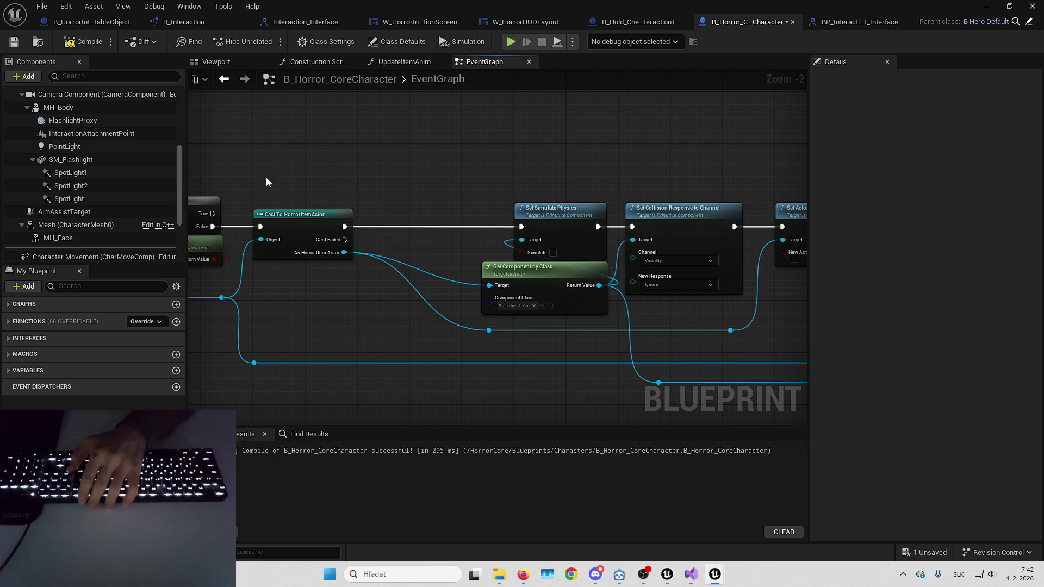
left_click(101, 46)
Replay the level, eject from the player, and select the held interactable object.
left_click(986, 6)
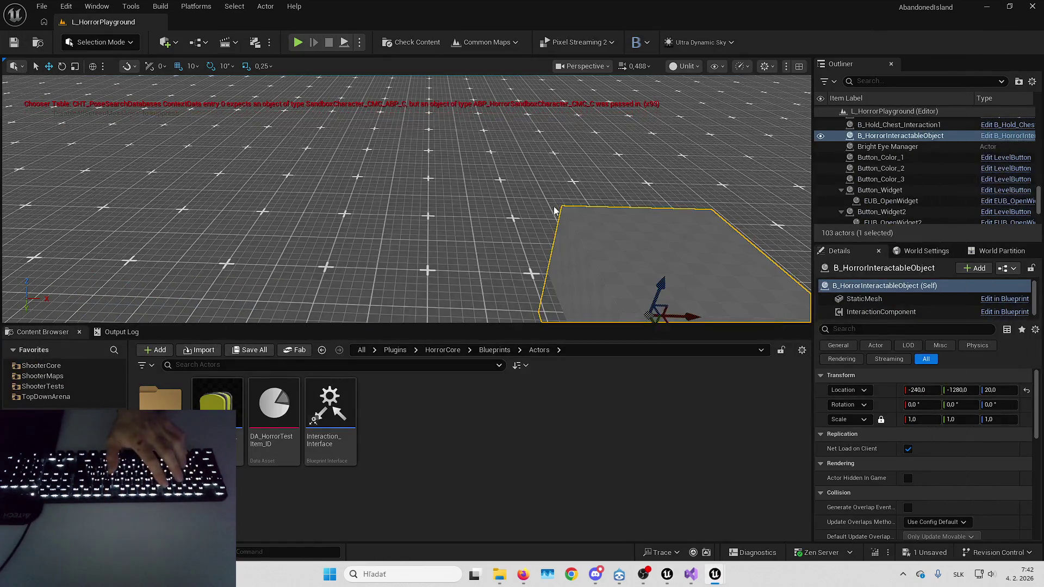
key("alt+p")
key("F11")
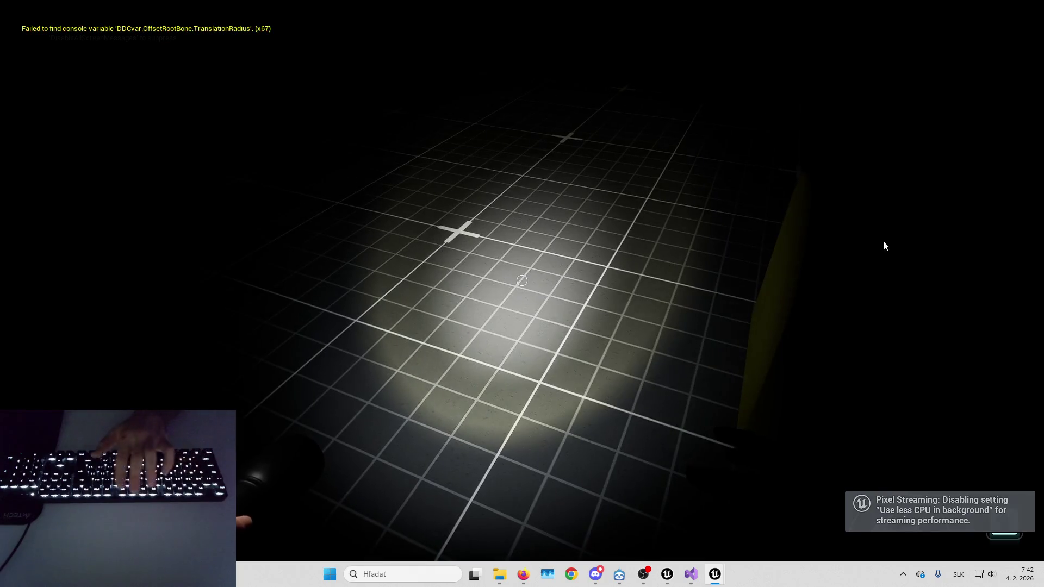
key("F8")
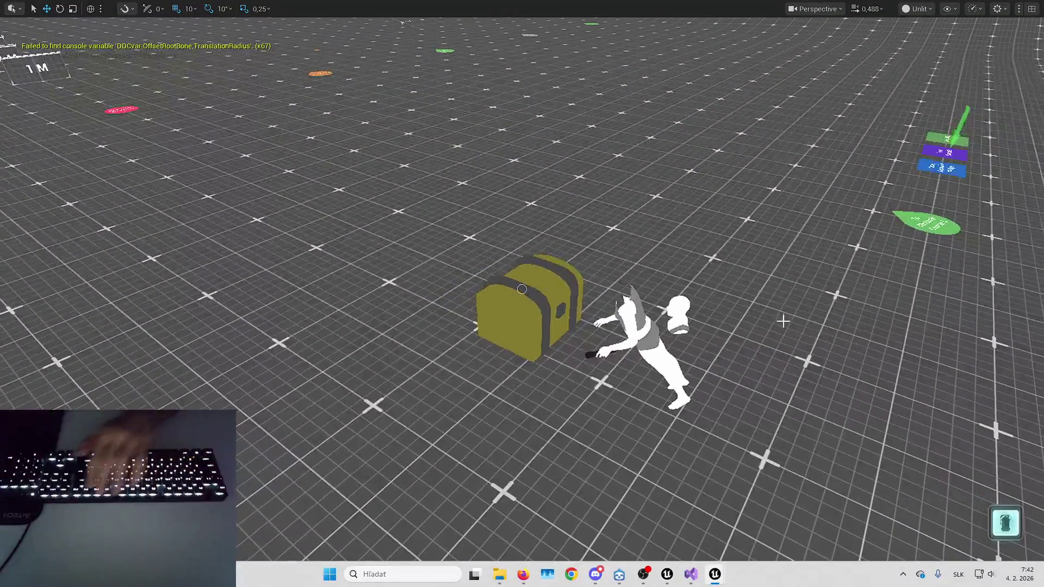
key("F11")
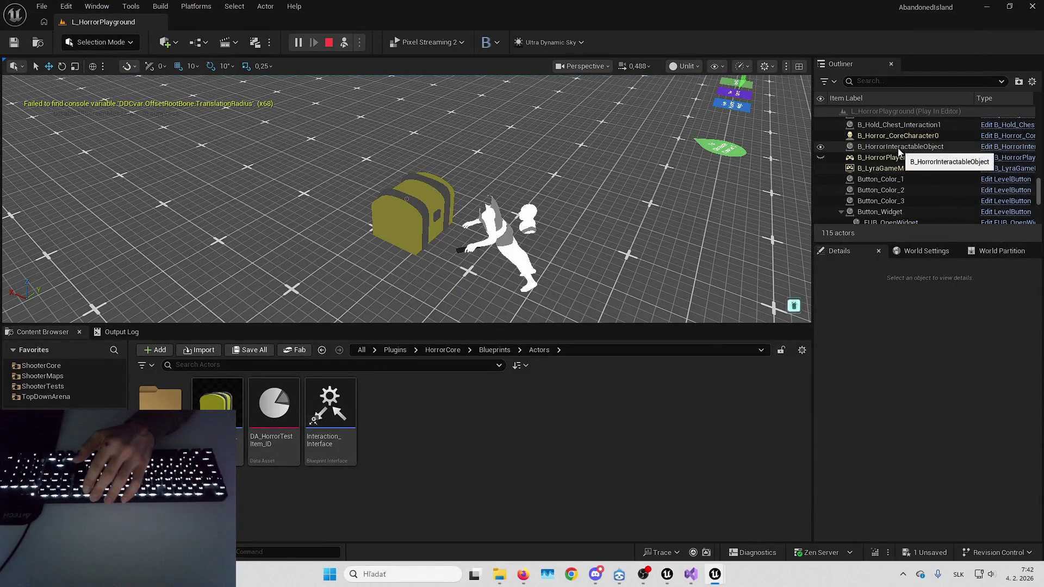
left_click(898, 151)
Return to the Blueprint editor and switch to the B_HorrorInteractableObject event graph tab.
mouse_move(715, 575)
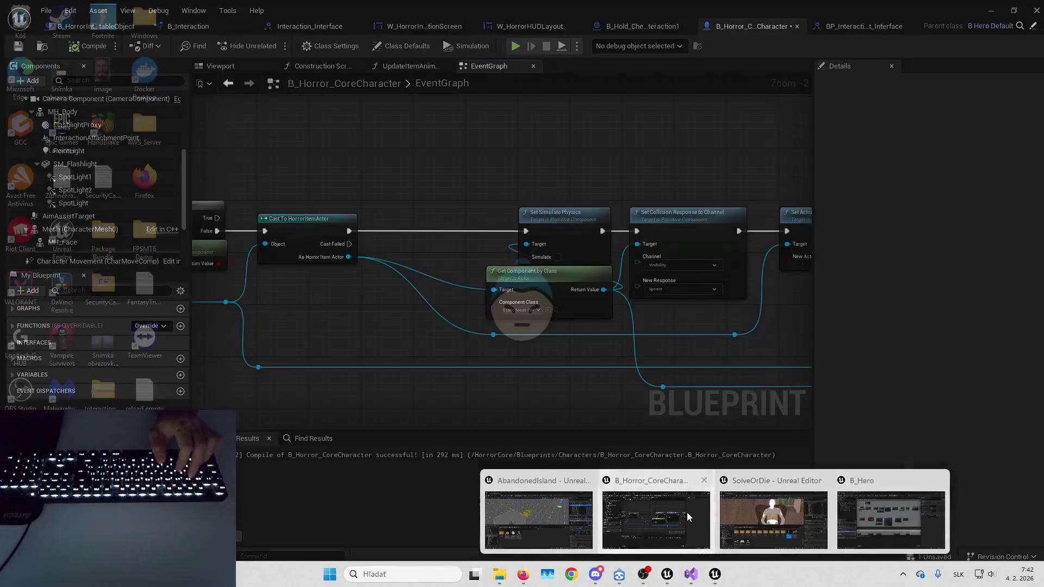
left_click(687, 512)
left_click_drag(456, 336, 336, 326)
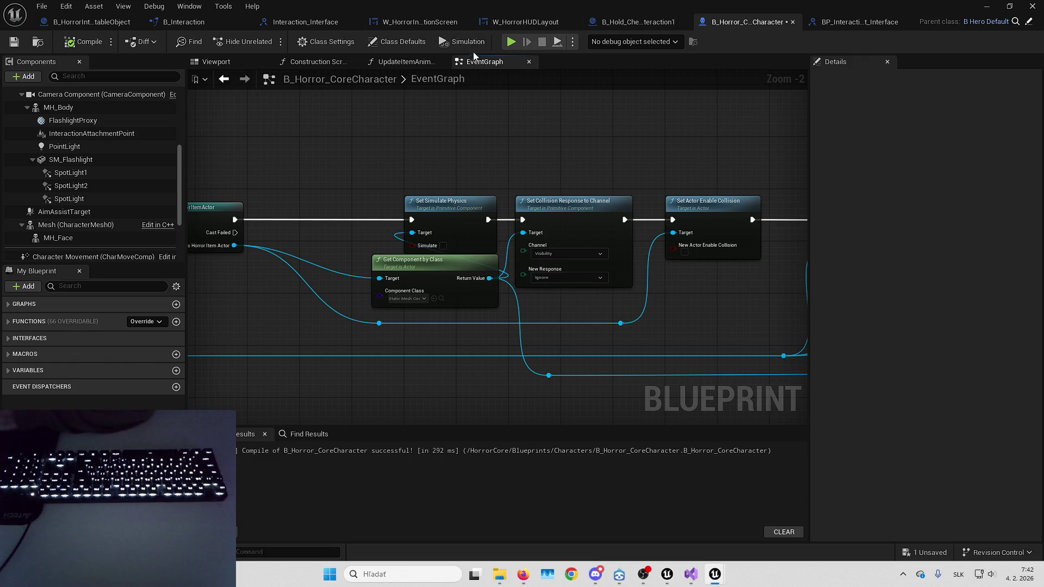
left_click(78, 23)
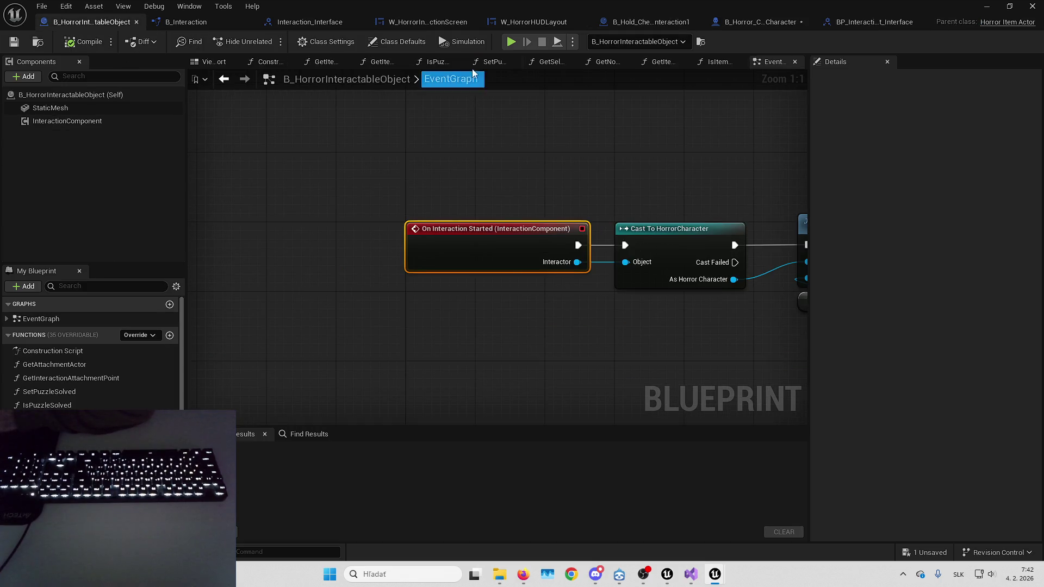
In Class Defaults, set Item Grip Transform scale to 0,1 on X, Y and Z, then compile and save.
left_click(403, 44)
scroll(876, 273, "up", 5)
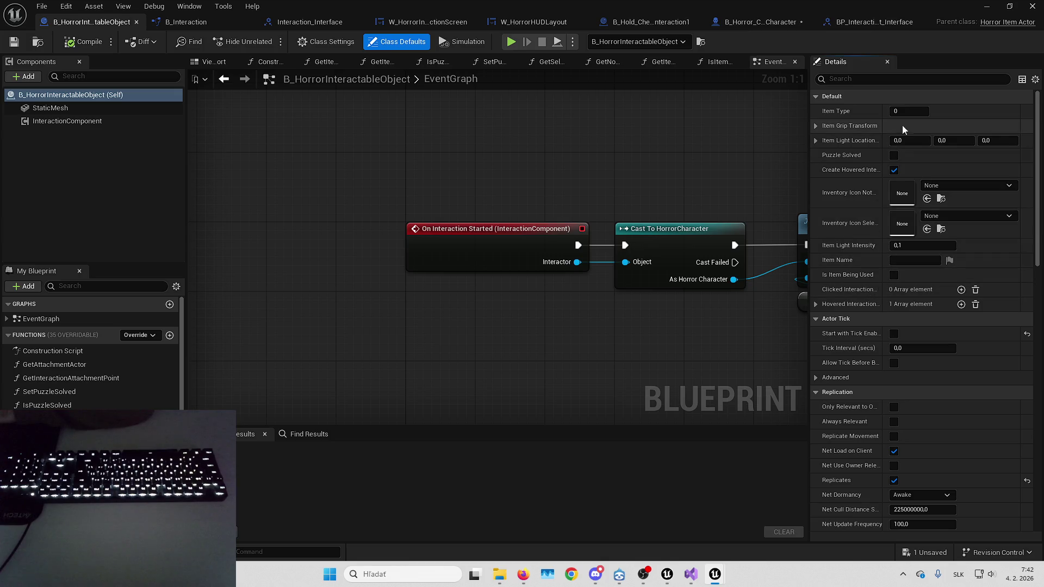
left_click(844, 125)
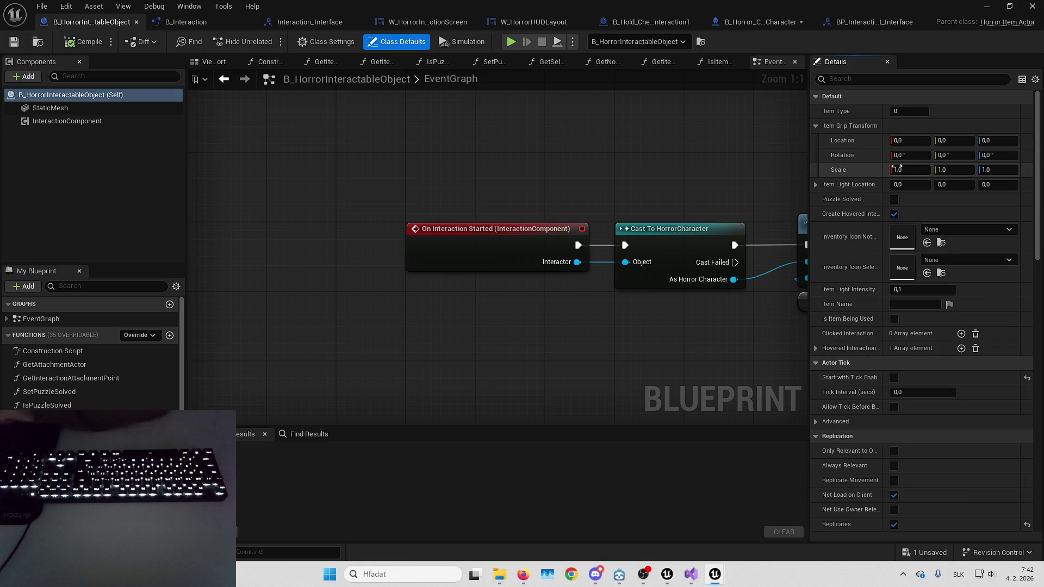
key("Tab")
type("0,1")
key("Return")
left_click(87, 43)
left_click(14, 41)
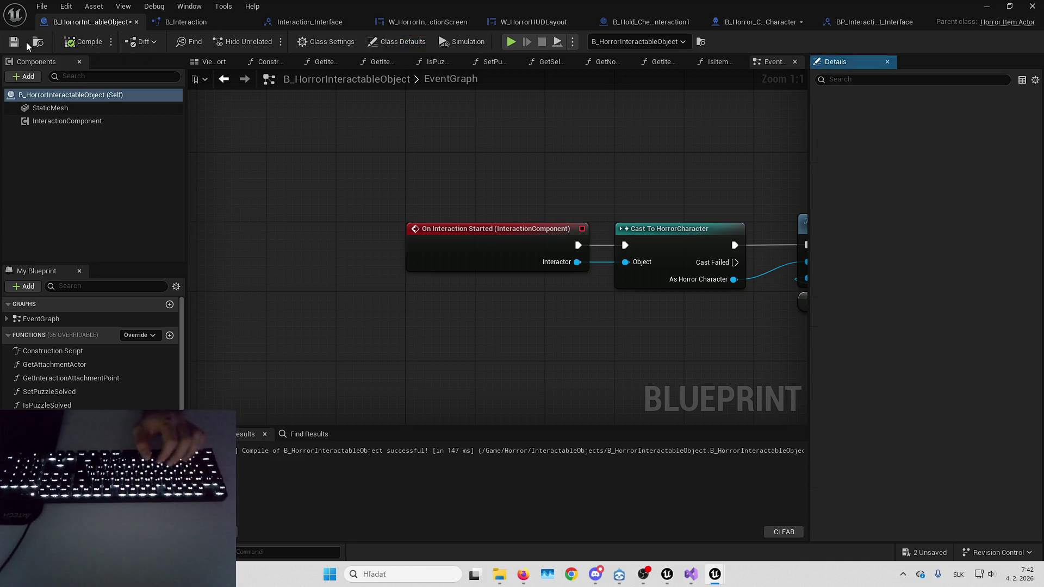
Play-test the pickup fullscreen, then return to the B_HorrorInteractableObject Blueprint editor.
left_click(985, 6)
key("alt+p")
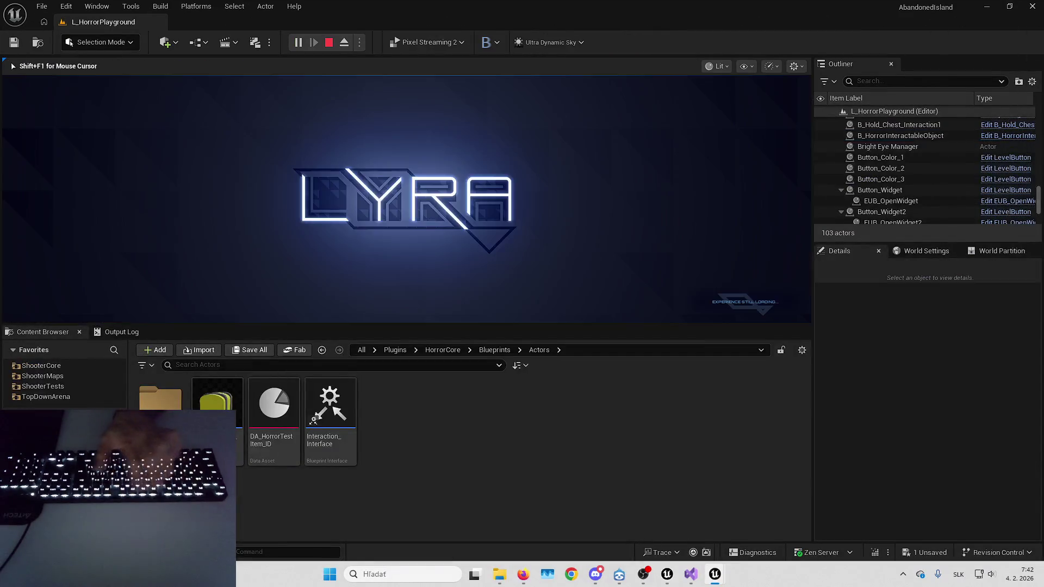
key("F11")
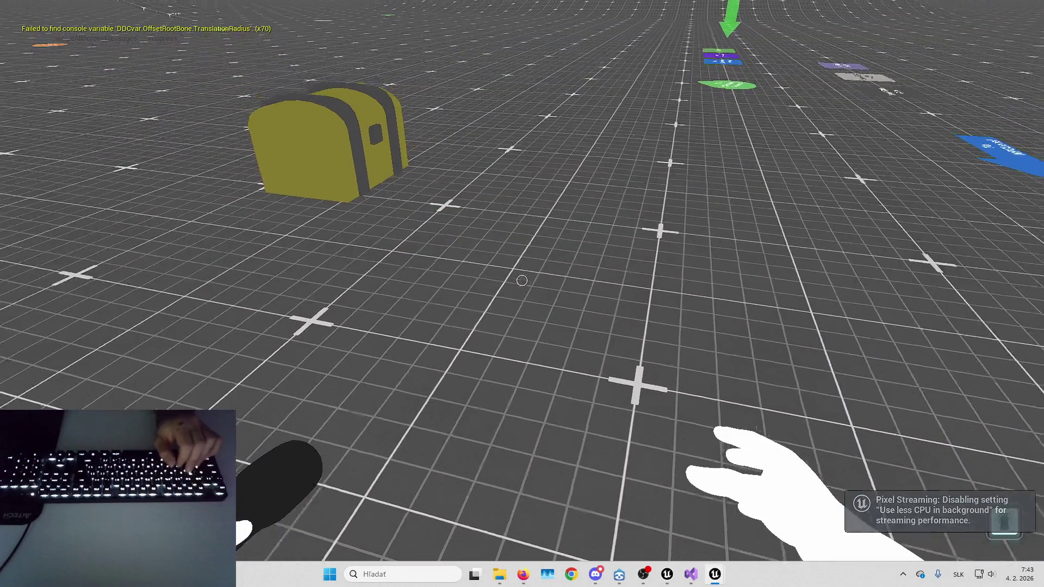
key("Escape")
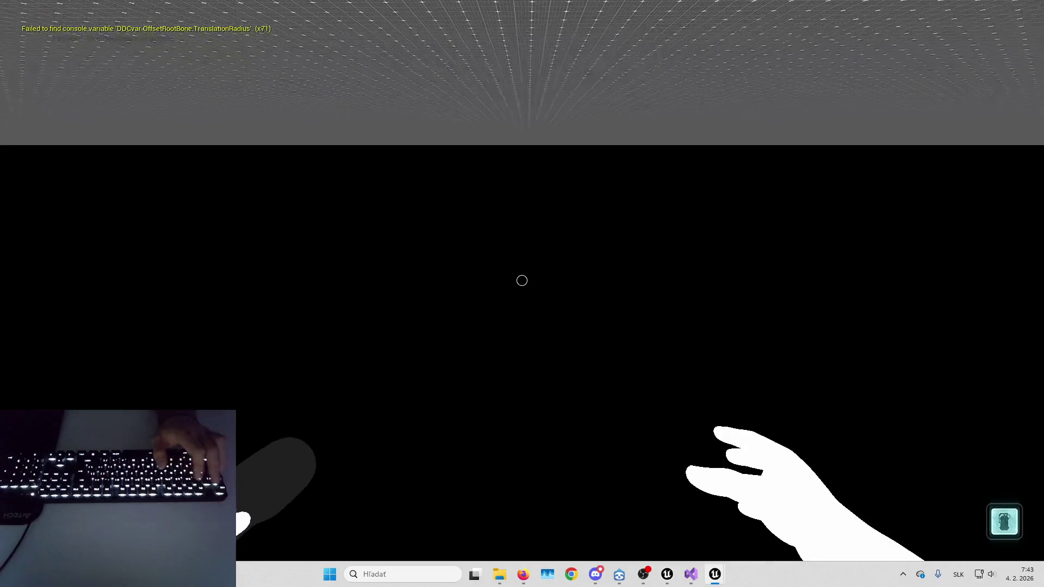
mouse_move(724, 580)
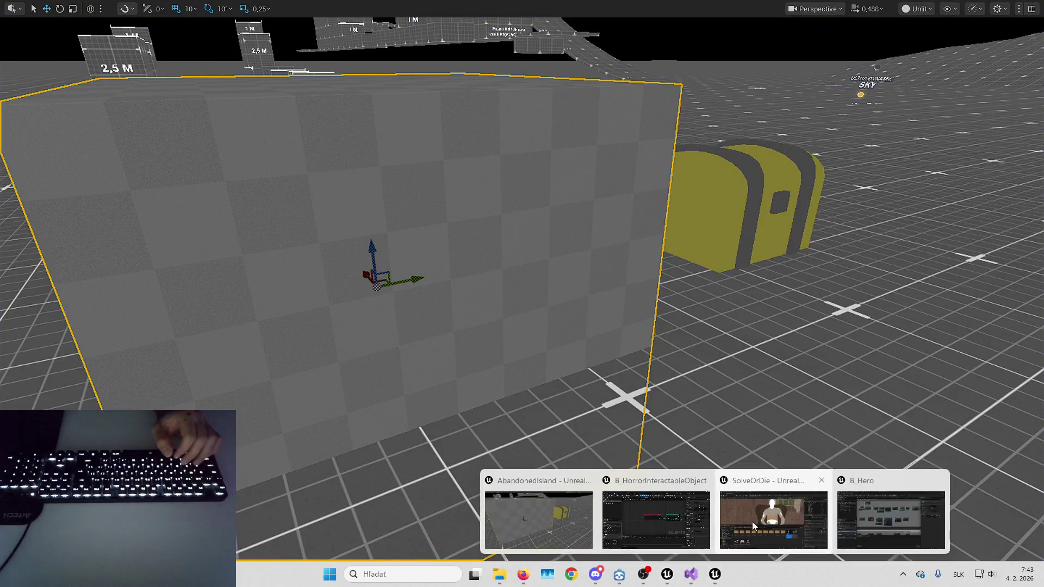
left_click(702, 508)
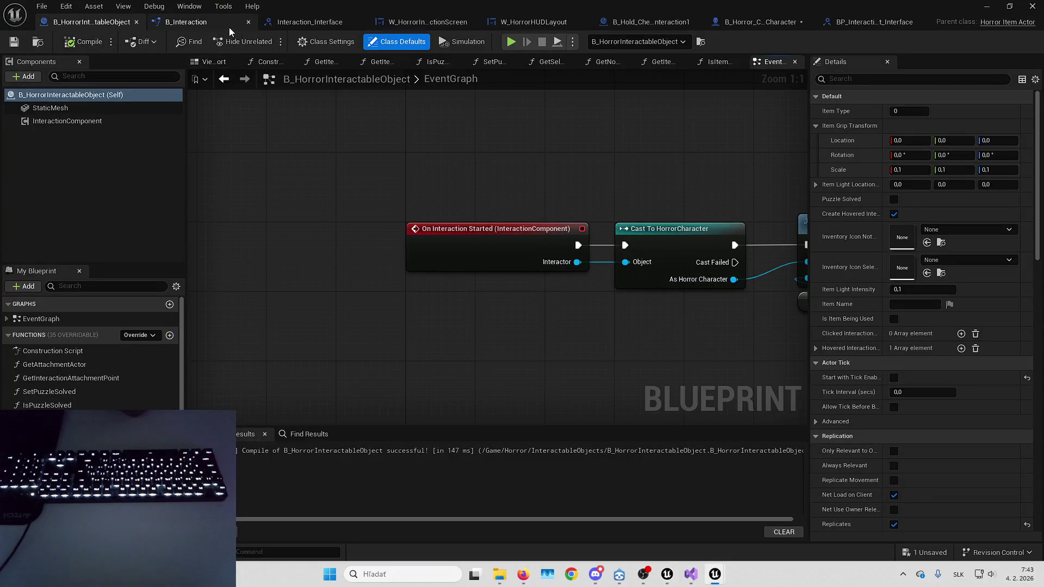
In B_Horror_CoreCharacter's graph, wire the picked item to Set Actor Enable Collision's Target and launch Play.
left_click(740, 22)
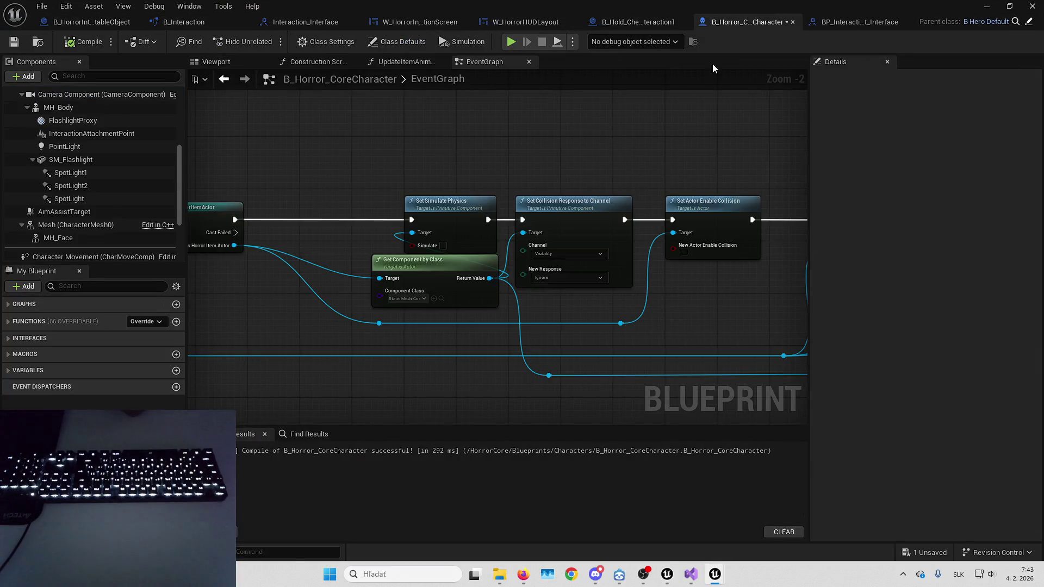
left_click_drag(612, 156, 396, 122)
mouse_move(716, 141)
left_mouse_down()
mouse_move(416, 147)
mouse_move(301, 133)
left_mouse_up()
left_click_drag(499, 158, 422, 158)
left_click_drag(542, 158, 443, 156)
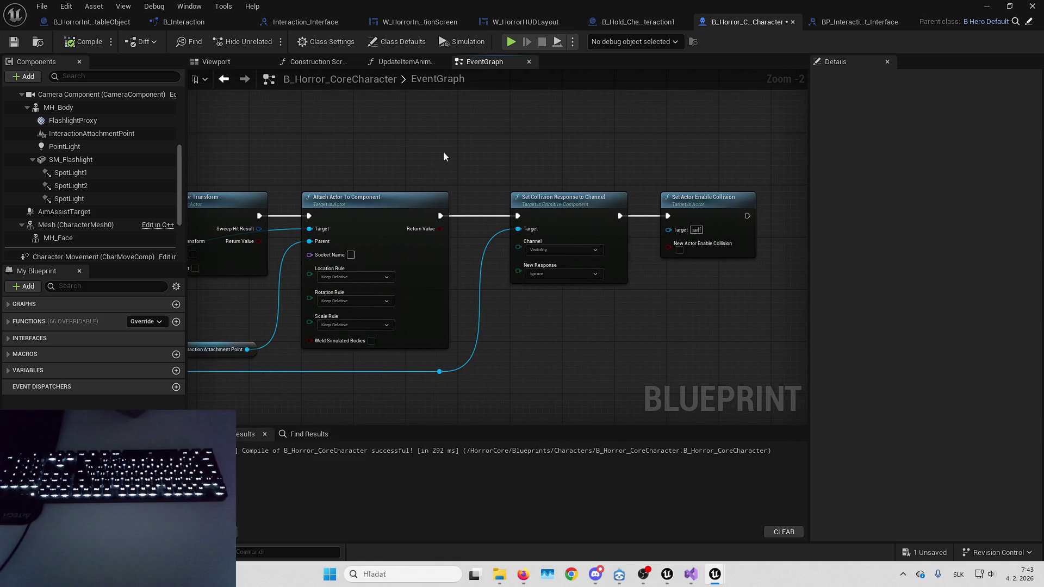
mouse_move(443, 375)
left_mouse_down()
mouse_move(438, 368)
mouse_move(677, 230)
mouse_move(700, 233)
mouse_move(674, 315)
left_mouse_up()
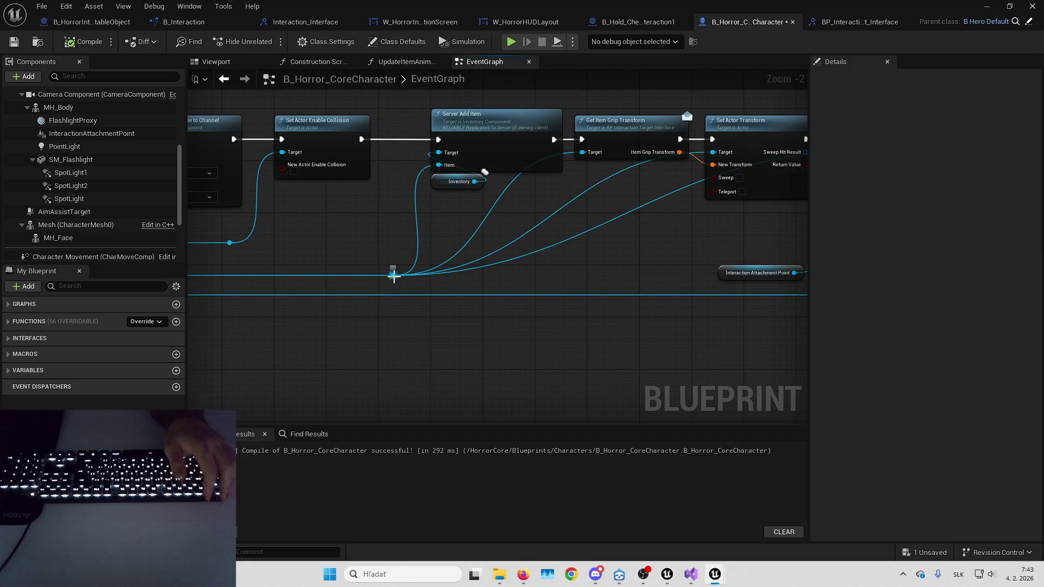
mouse_move(525, 280)
left_mouse_down()
mouse_move(315, 268)
mouse_move(211, 293)
mouse_move(263, 275)
mouse_move(265, 263)
mouse_move(318, 299)
mouse_move(807, 288)
mouse_move(688, 309)
mouse_move(743, 298)
mouse_move(745, 219)
mouse_move(393, 138)
left_mouse_up()
left_click_drag(403, 192, 640, 265)
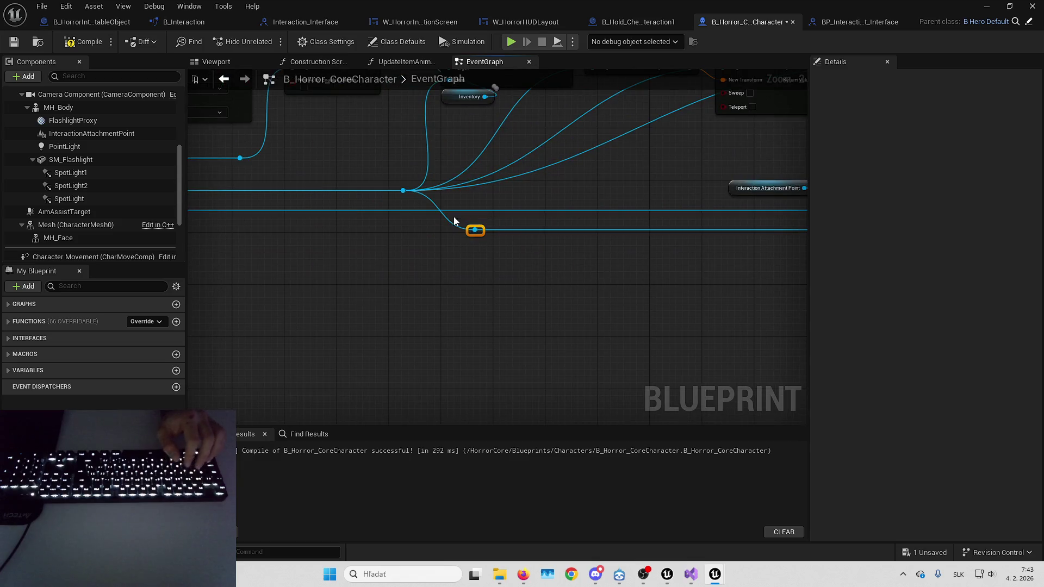
key("alt+p")
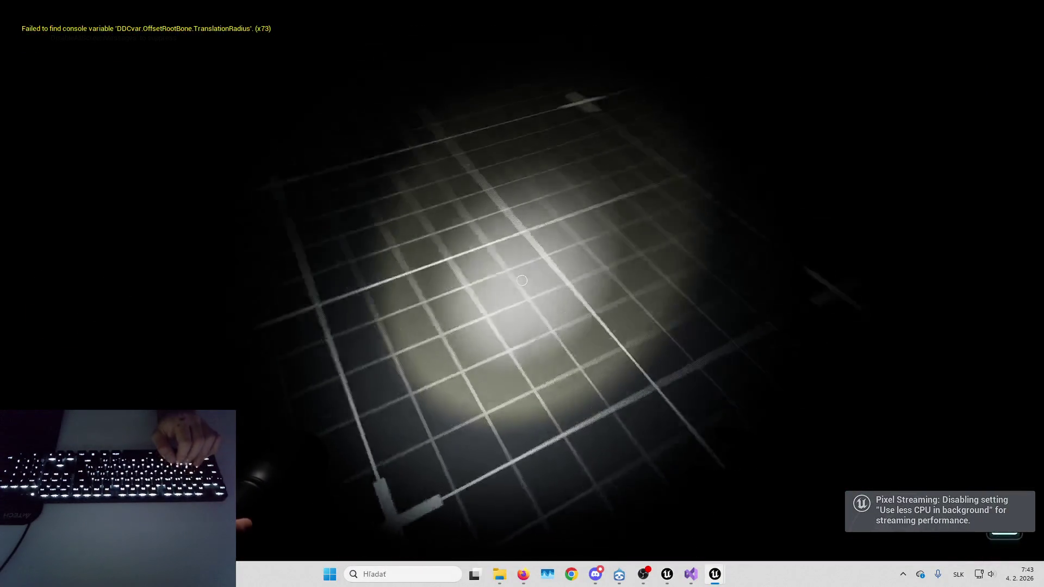
Eject from the player, select the attached B_HorrorInteractableObject, and clear Actor Hidden In Game.
key("F2")
key("F8")
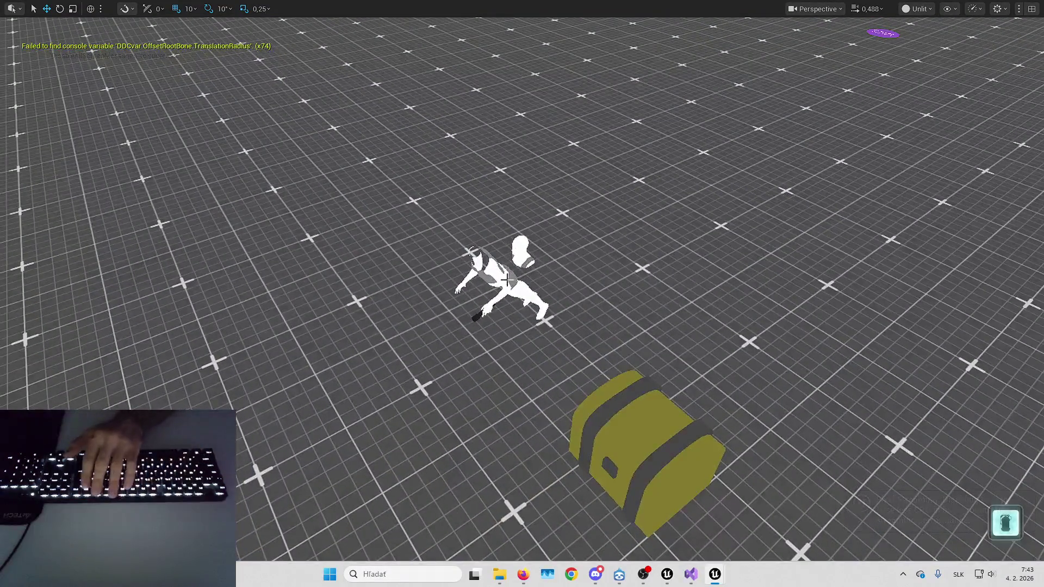
key("F11")
left_click(909, 147)
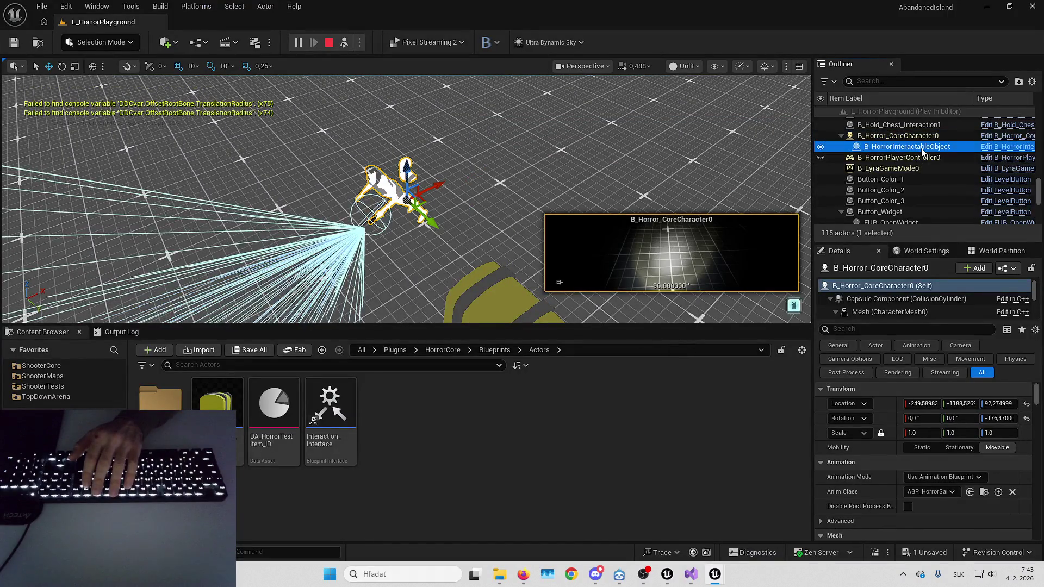
key("f")
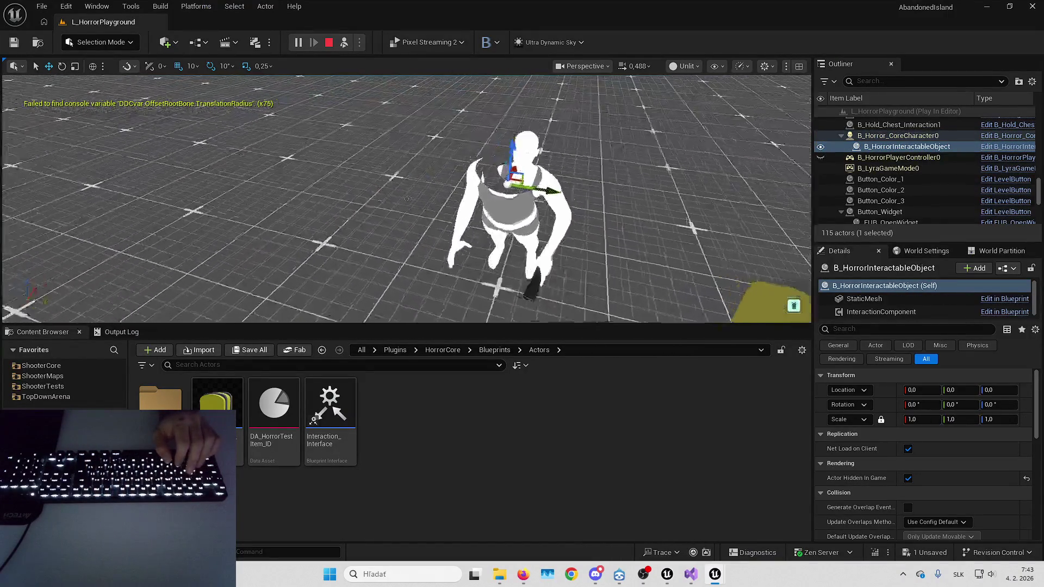
left_click(908, 478)
Re-enter and eject from the player, select the checkered plane item, then stop playing.
key("F8")
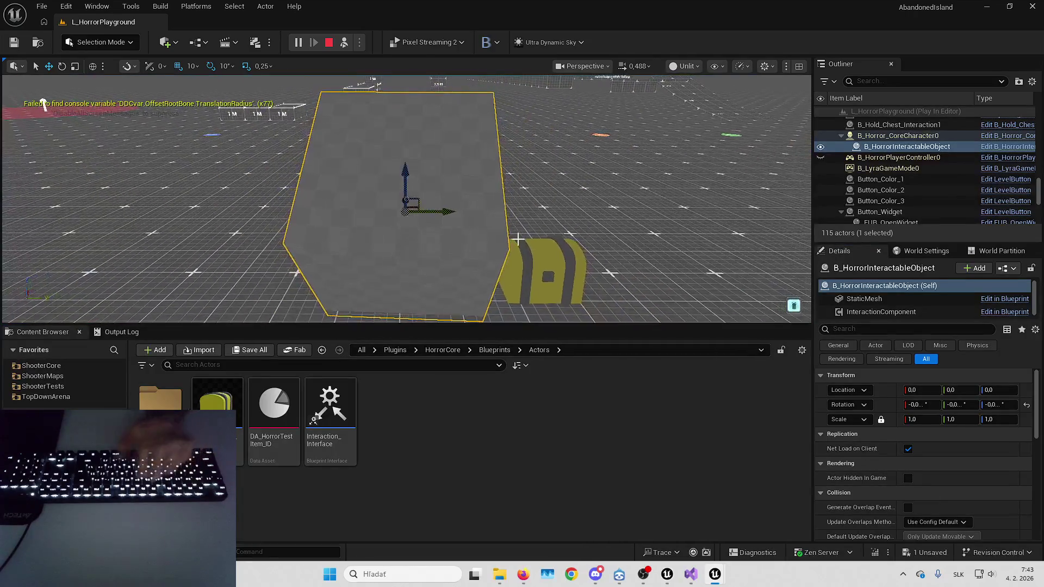
key("F8")
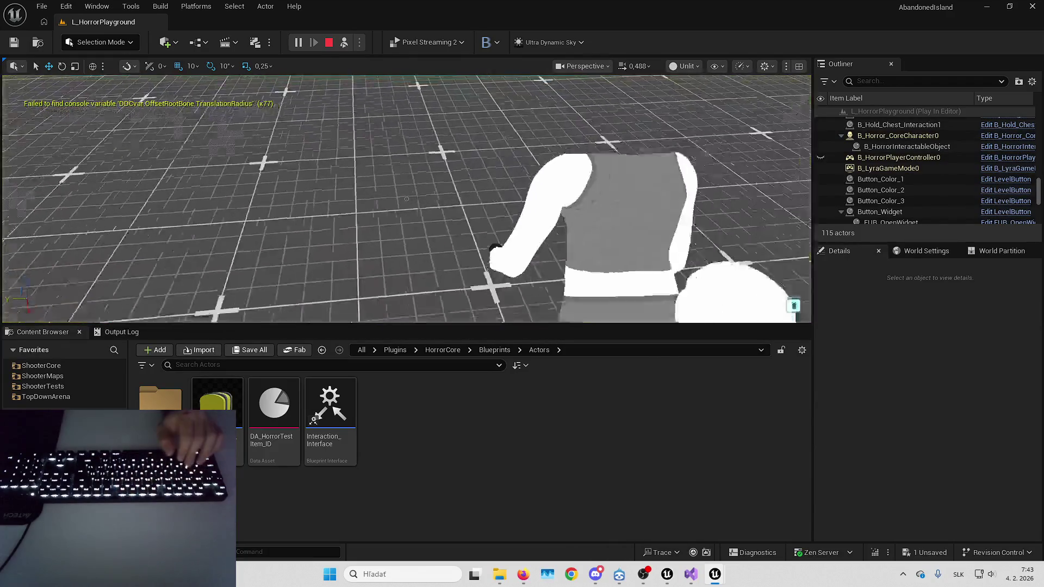
left_click(407, 199)
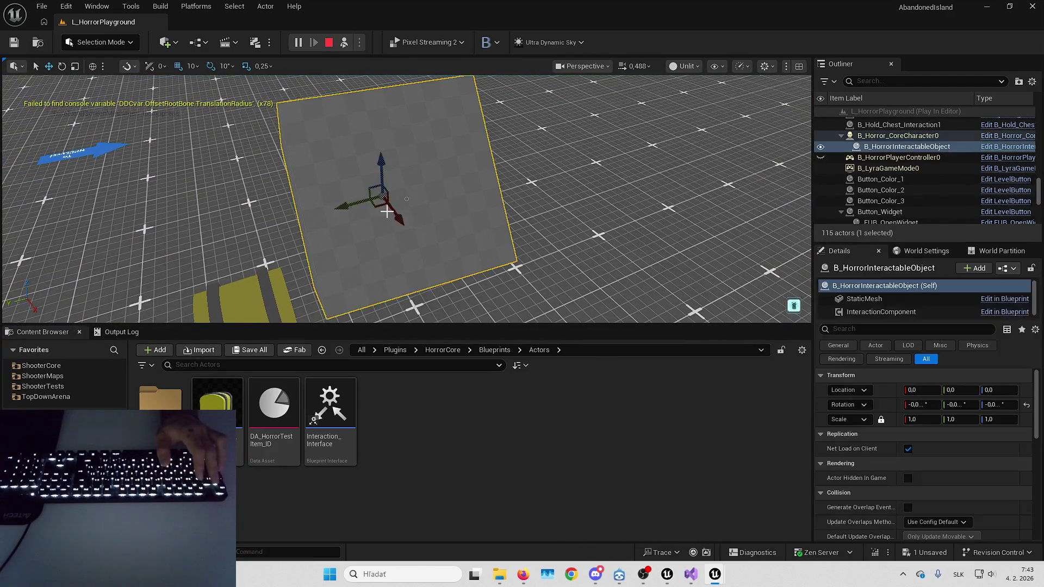
key("Escape")
mouse_move(714, 574)
left_click(699, 514)
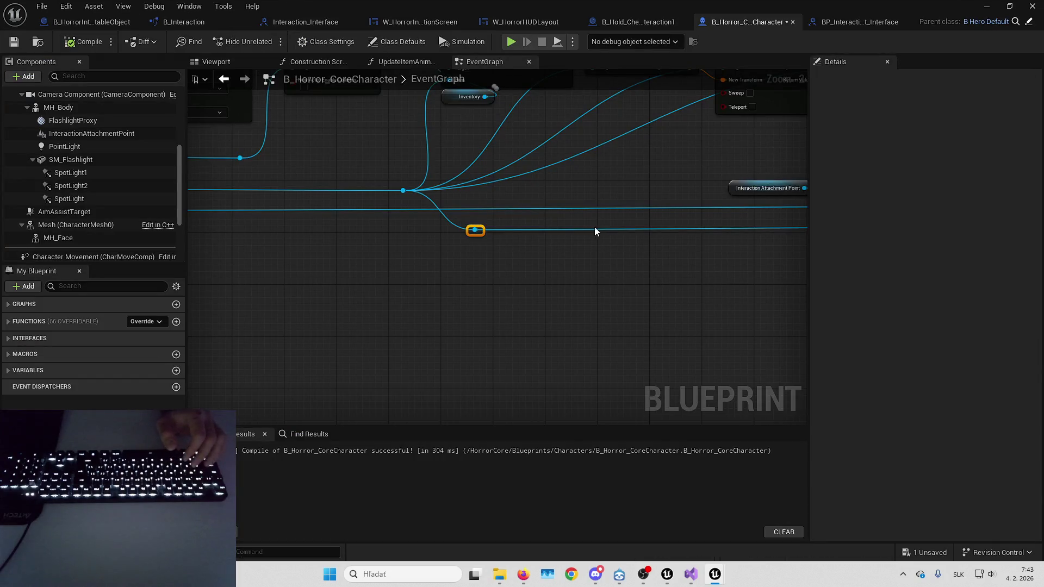
Save all changes with Ctrl+S and zoom the EventGraph to review the pickup chain.
key("ctrl+s")
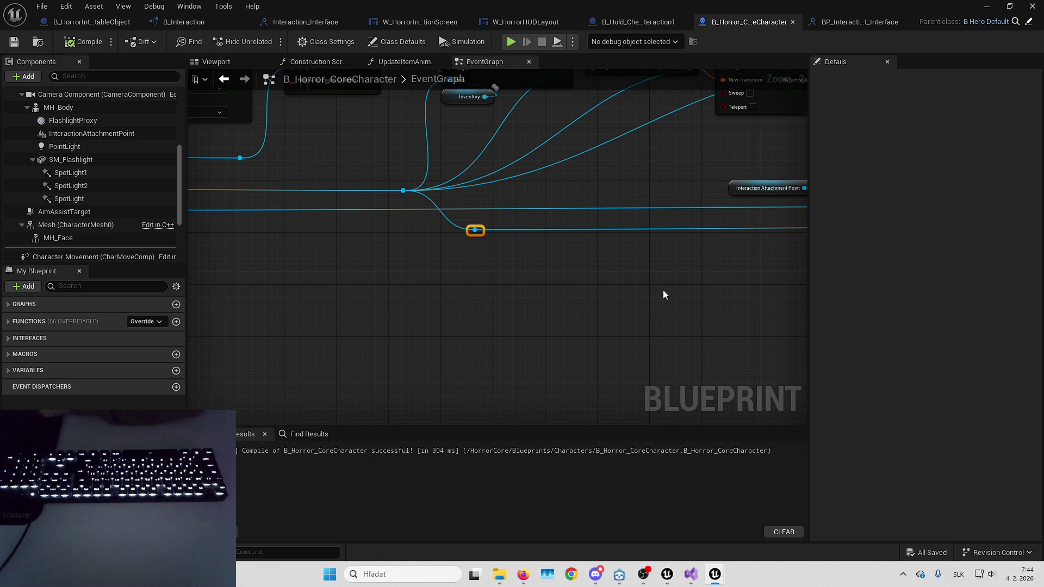
scroll(606, 294, "down", 3)
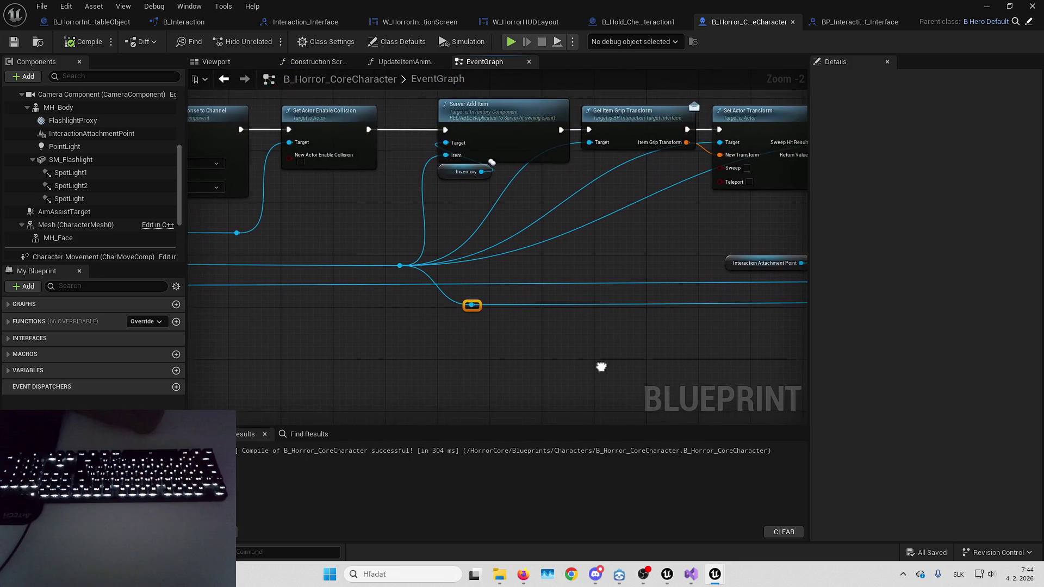
scroll(604, 326, "down", 2)
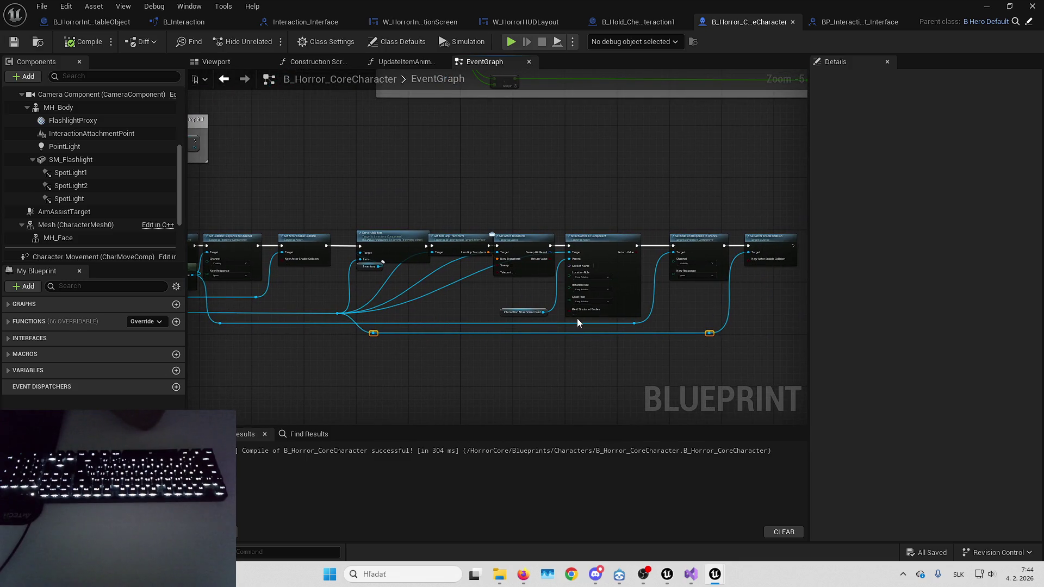
scroll(508, 285, "up", 2)
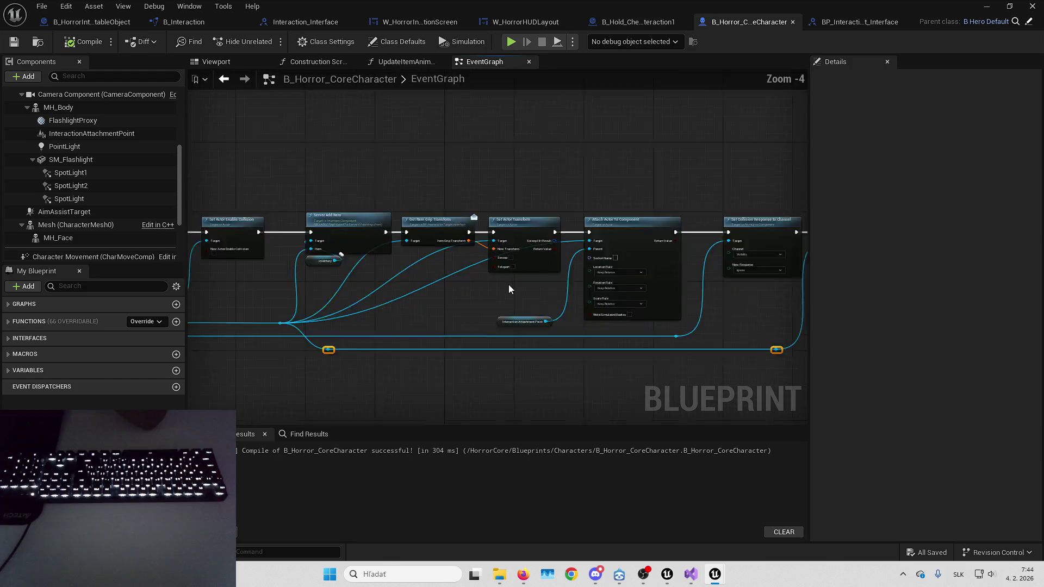
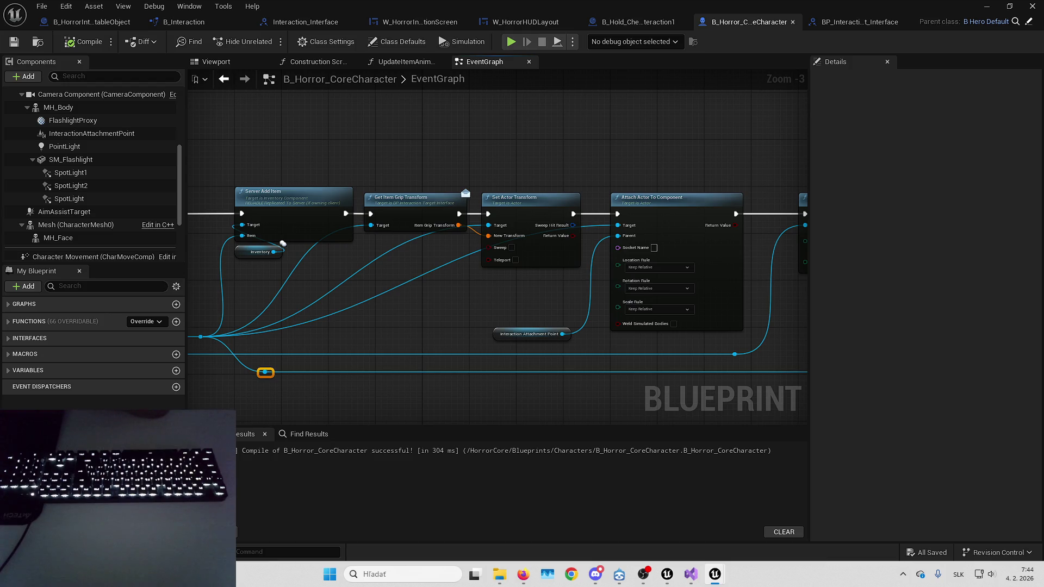
Pan the pickup EventGraph across the collision, grip transform, Server Add Item and Event BP_OnPickItem nodes.
mouse_move(659, 182)
left_mouse_down()
mouse_move(757, 198)
mouse_move(750, 192)
mouse_move(1043, 208)
left_mouse_up()
mouse_move(598, 163)
left_mouse_down()
mouse_move(459, 161)
mouse_move(605, 133)
mouse_move(821, 140)
mouse_move(759, 142)
left_mouse_up()
left_click_drag(388, 190, 349, 204)
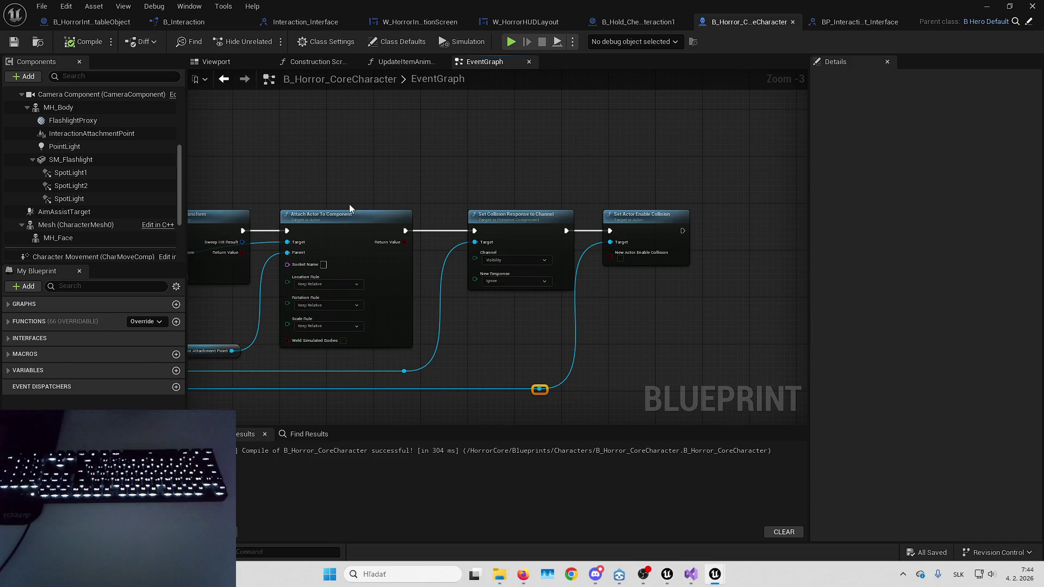
mouse_move(349, 204)
left_mouse_down()
mouse_move(367, 208)
mouse_move(61, 183)
left_mouse_up()
mouse_move(555, 181)
left_mouse_down()
mouse_move(735, 171)
mouse_move(510, 251)
left_mouse_up()
mouse_move(533, 169)
left_mouse_down()
mouse_move(698, 130)
mouse_move(729, 140)
mouse_move(372, 147)
left_mouse_up()
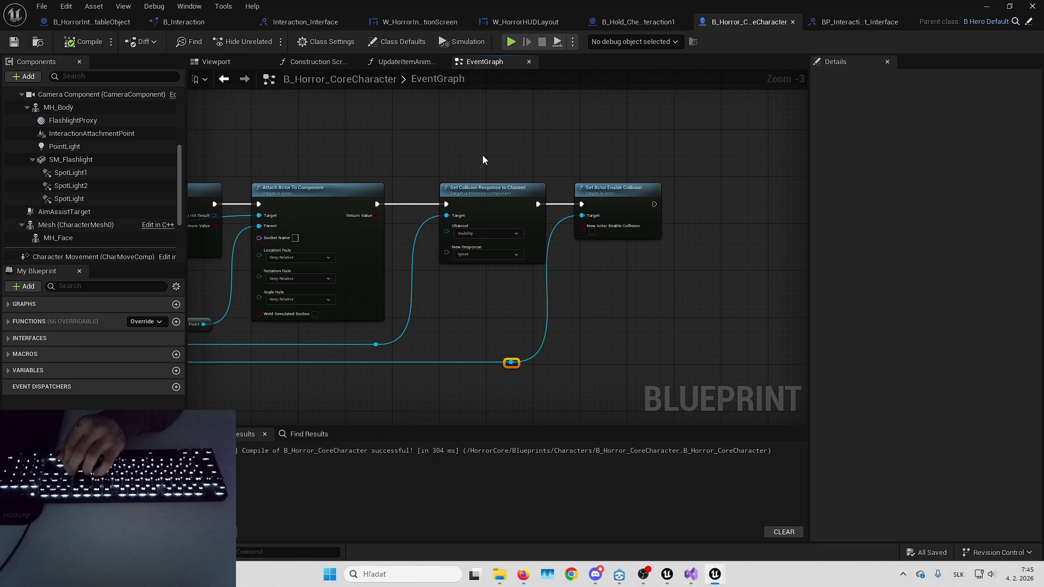
mouse_move(373, 203)
left_mouse_down()
mouse_move(517, 147)
mouse_move(590, 149)
mouse_move(632, 172)
mouse_move(526, 134)
mouse_move(718, 151)
left_mouse_up()
left_click_drag(533, 159, 698, 132)
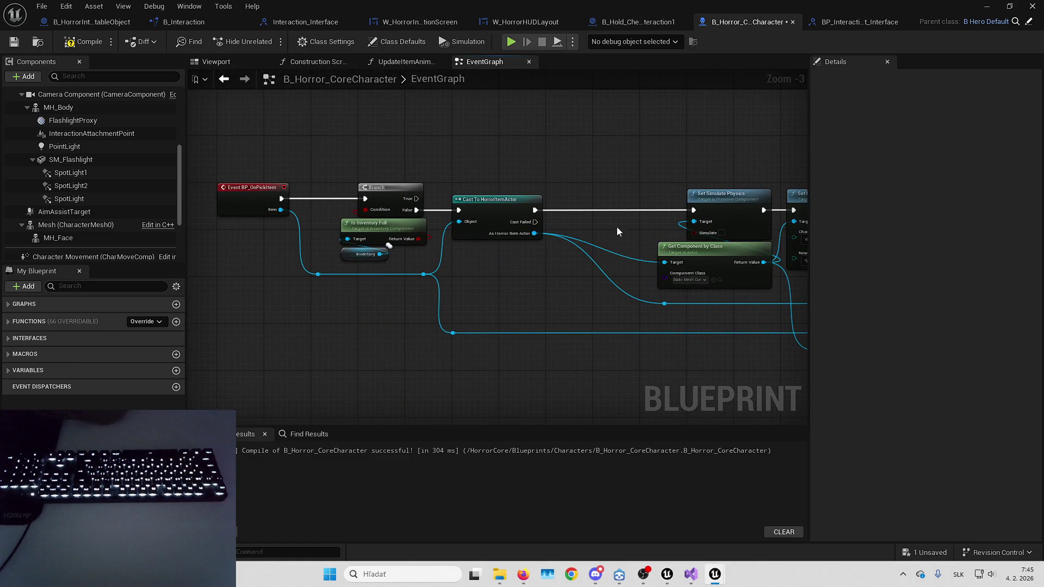
left_click_drag(617, 227, 396, 217)
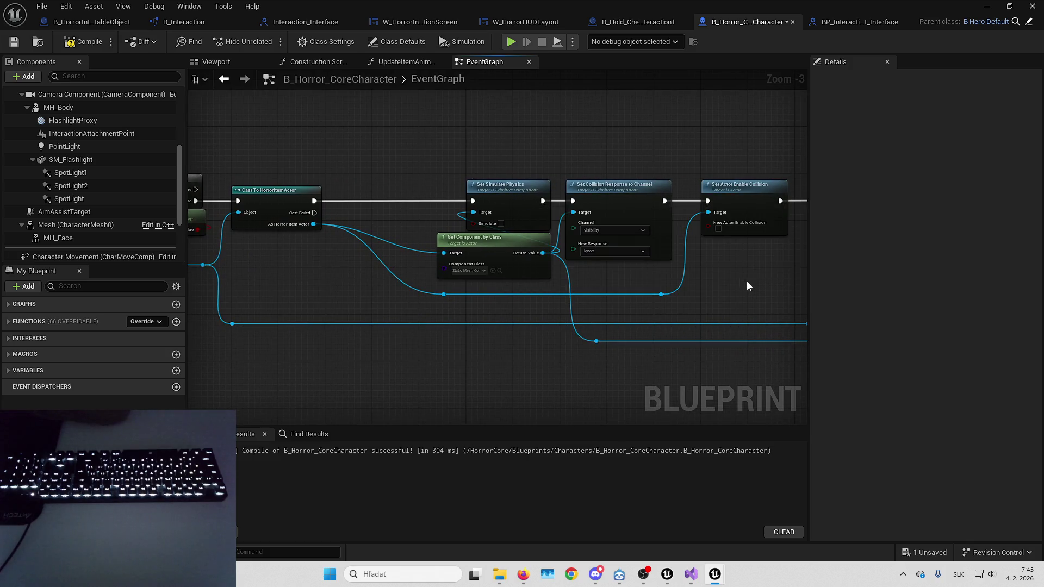
Add Set Actor Hidden In Game from the As Horror Item Actor output after Set Actor Enable Collision.
left_click_drag(748, 284, 691, 282)
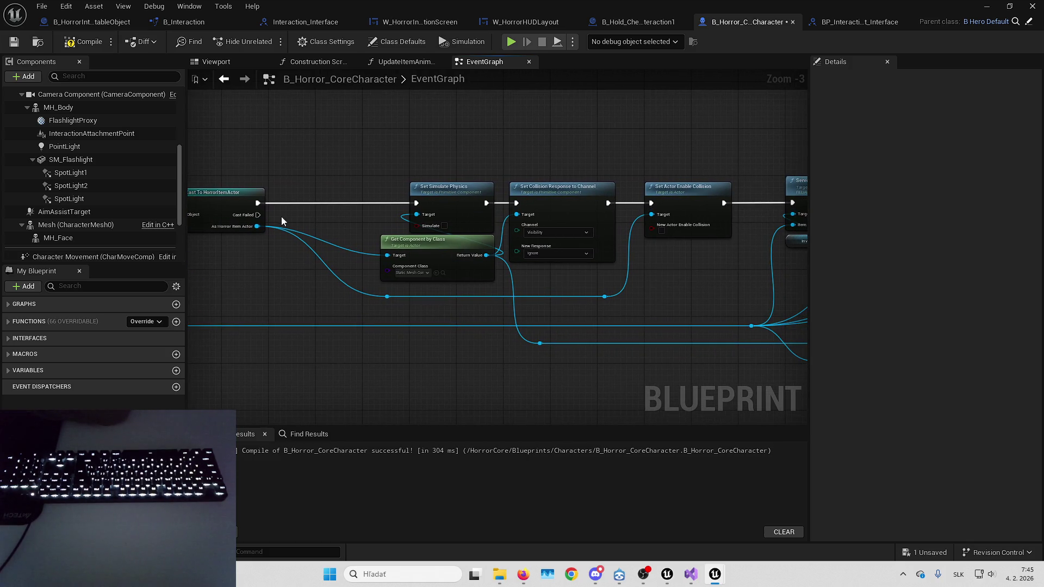
mouse_move(256, 226)
left_mouse_down()
mouse_move(889, 217)
mouse_move(625, 230)
mouse_move(567, 193)
mouse_move(511, 203)
left_mouse_up()
type("set actor hidden")
key("Return")
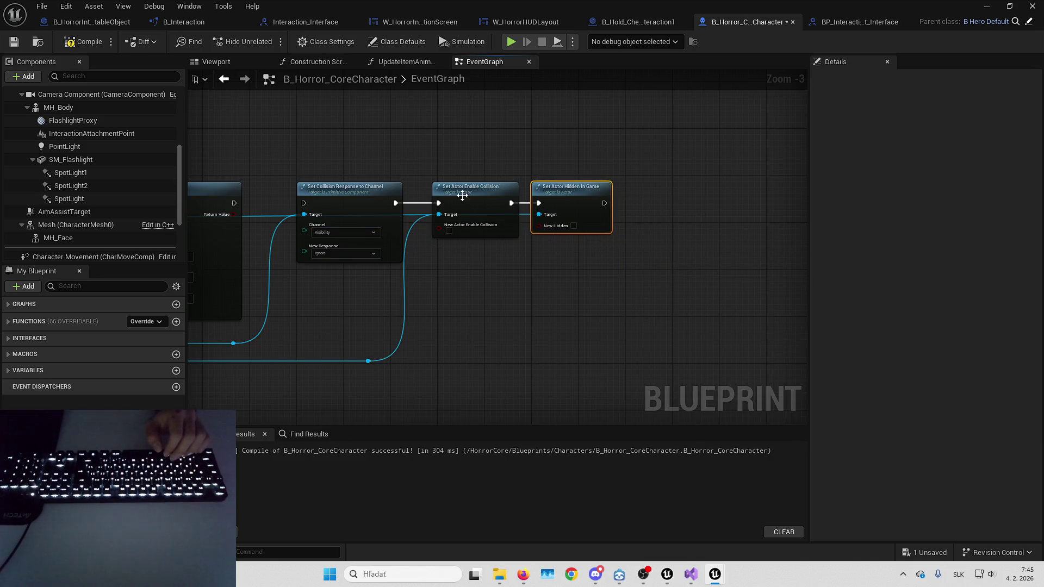
left_click_drag(335, 144, 825, 157)
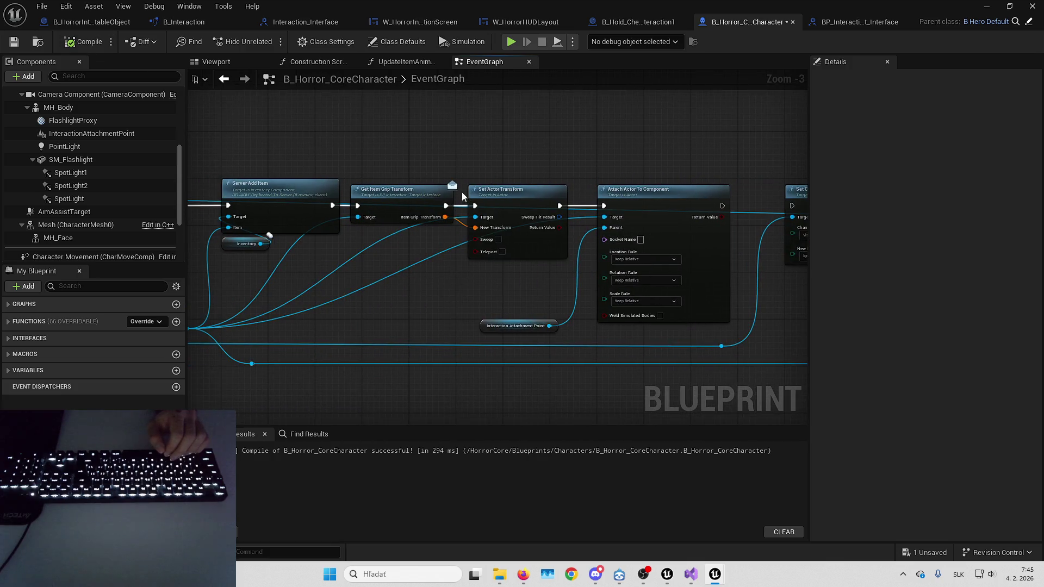
Toggle a breakpoint on the Get Item Grip Transform node in the pickup graph.
right_click(416, 199)
left_click(489, 438)
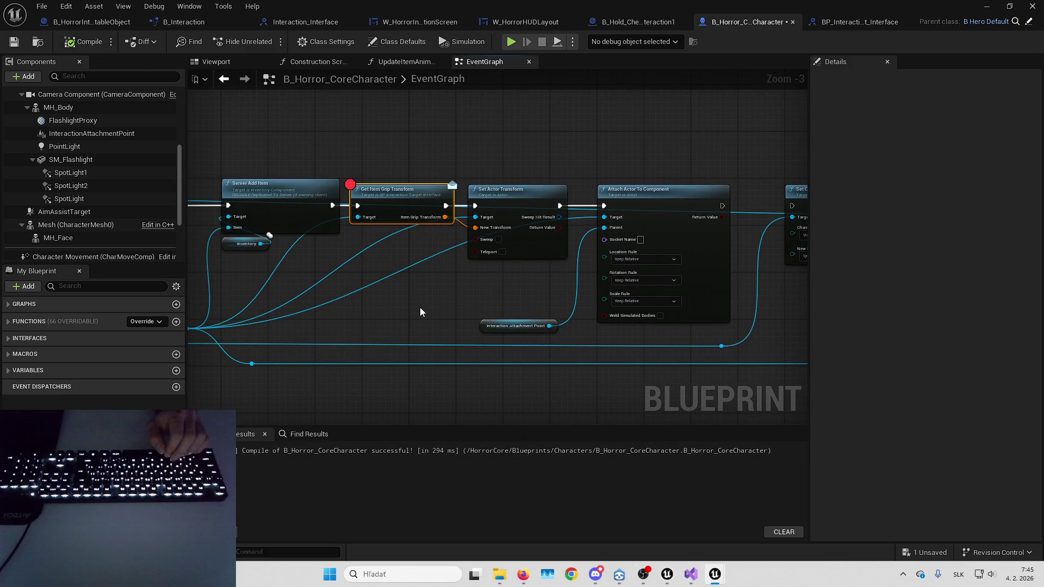
mouse_move(409, 292)
left_mouse_down()
mouse_move(537, 268)
mouse_move(599, 272)
mouse_move(590, 265)
mouse_move(590, 278)
left_mouse_up()
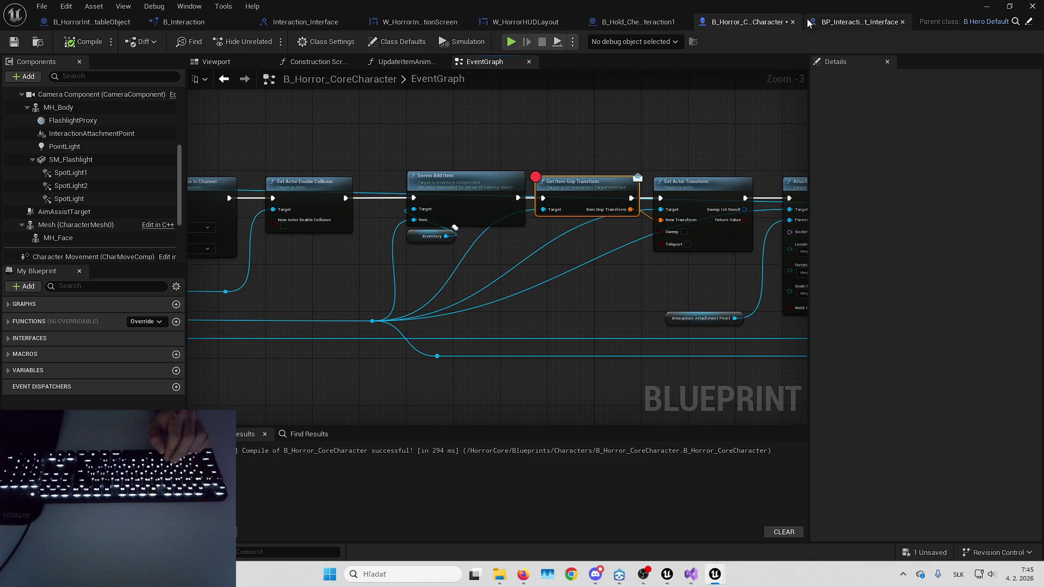
Open B_HorrorInteractableObject's GetItemGripTransform function, then start Play in L_HorrorPlayground.
left_click(80, 23)
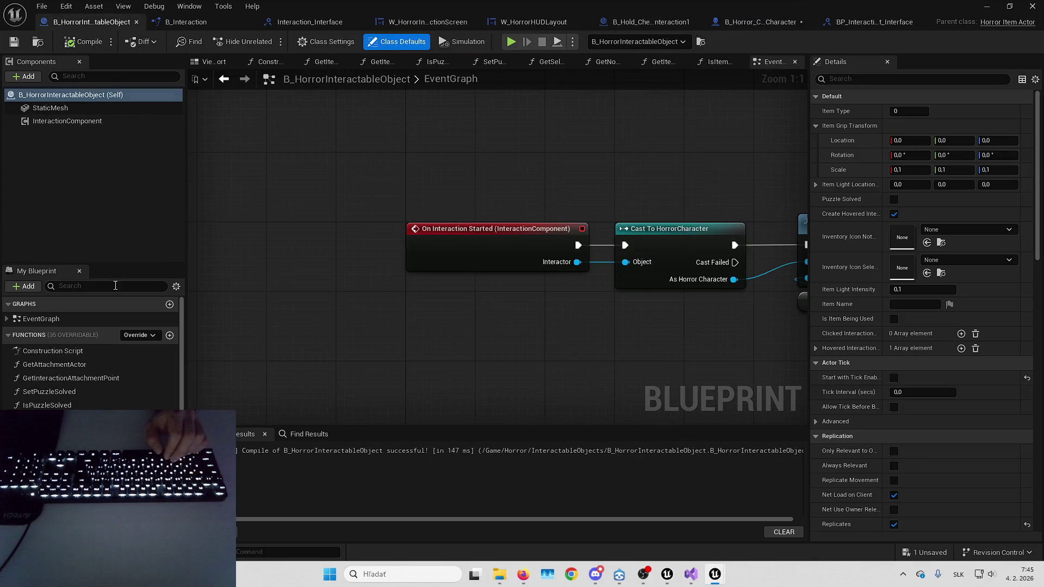
scroll(92, 353, "down", 1)
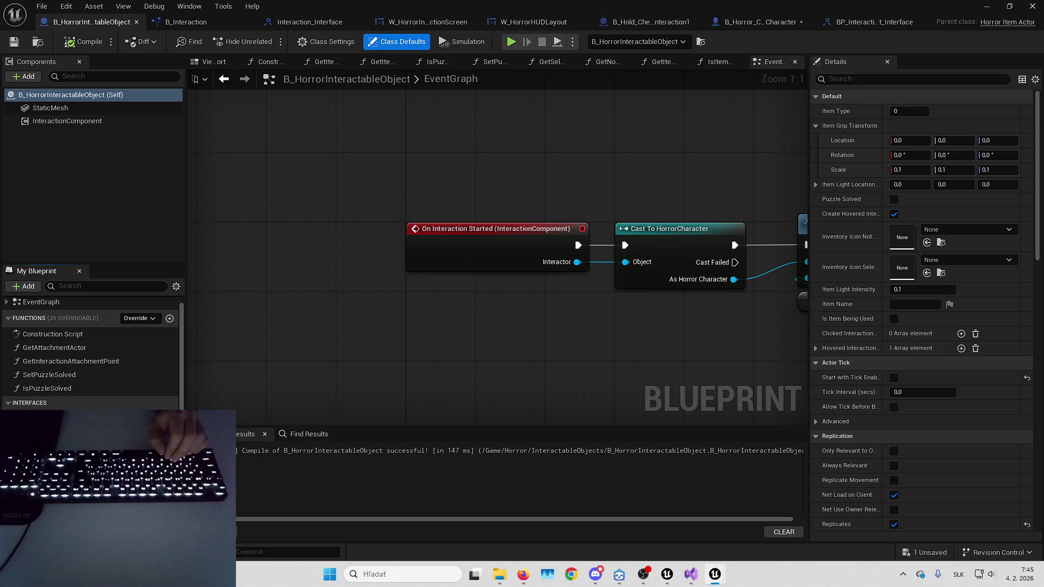
double_click(70, 361)
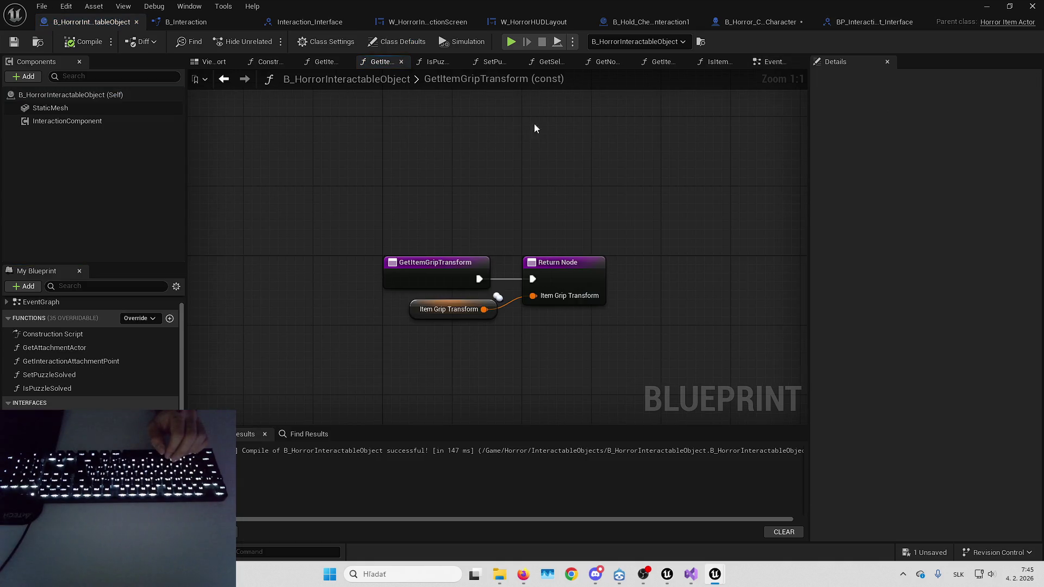
left_click(1010, 6)
left_click(298, 42)
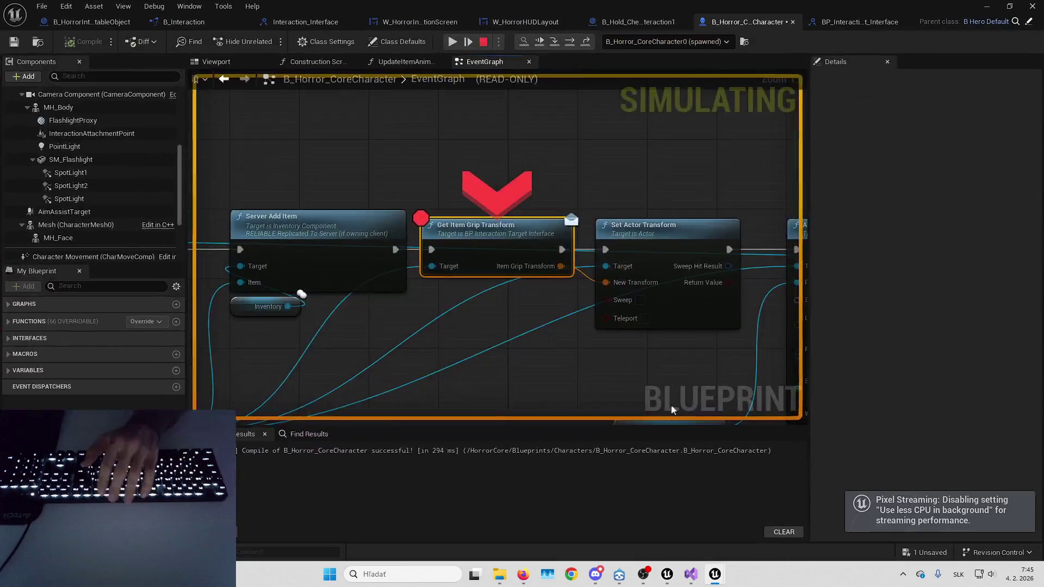
Step over the breakpoint and inspect the returned item grip transform feeding Set Actor Transform.
key("F10")
mouse_move(390, 239)
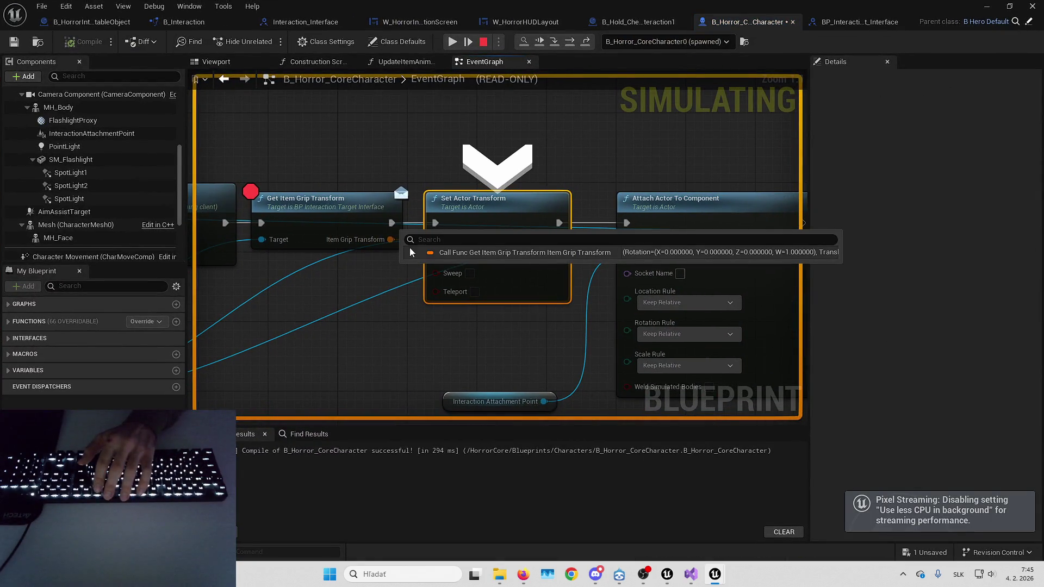
left_click(412, 253)
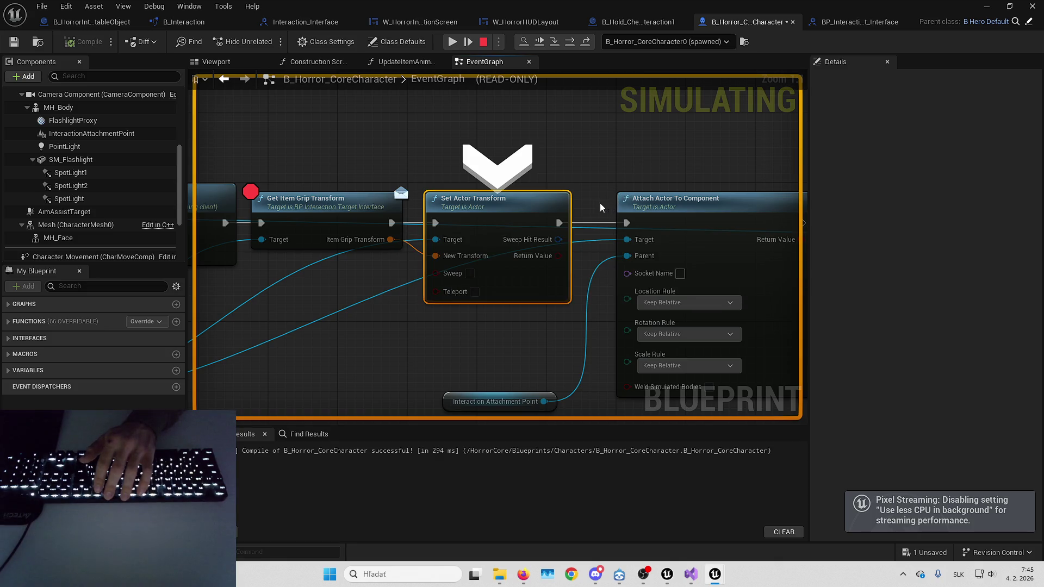
left_click_drag(197, 233, 723, 140)
mouse_move(684, 150)
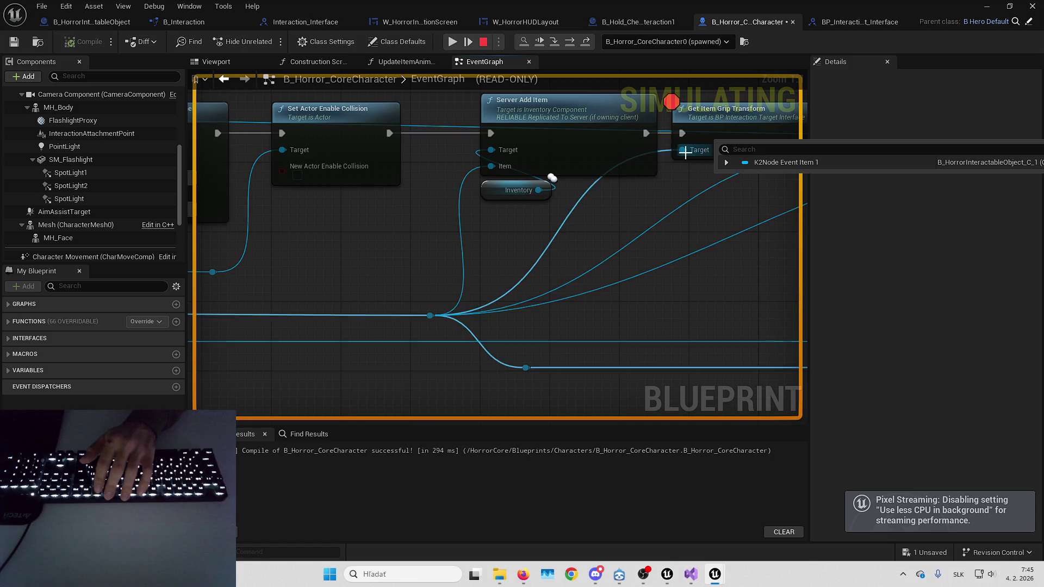
left_click_drag(685, 152, 516, 186)
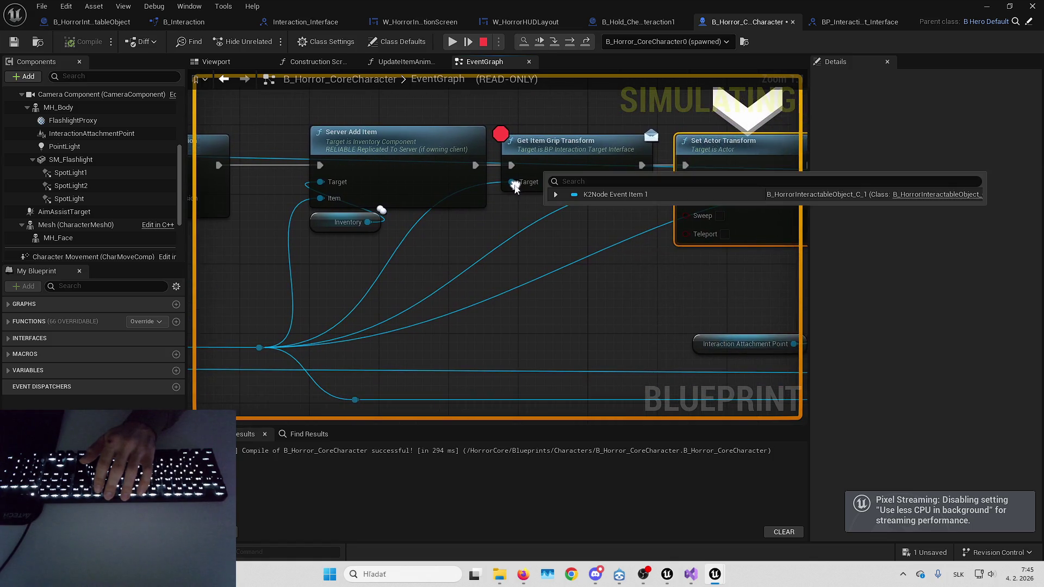
Check B_HorrorInteractableObject's Item Grip Transform defaults (zero location, 0.1 scale), then stop playing.
left_click(104, 23)
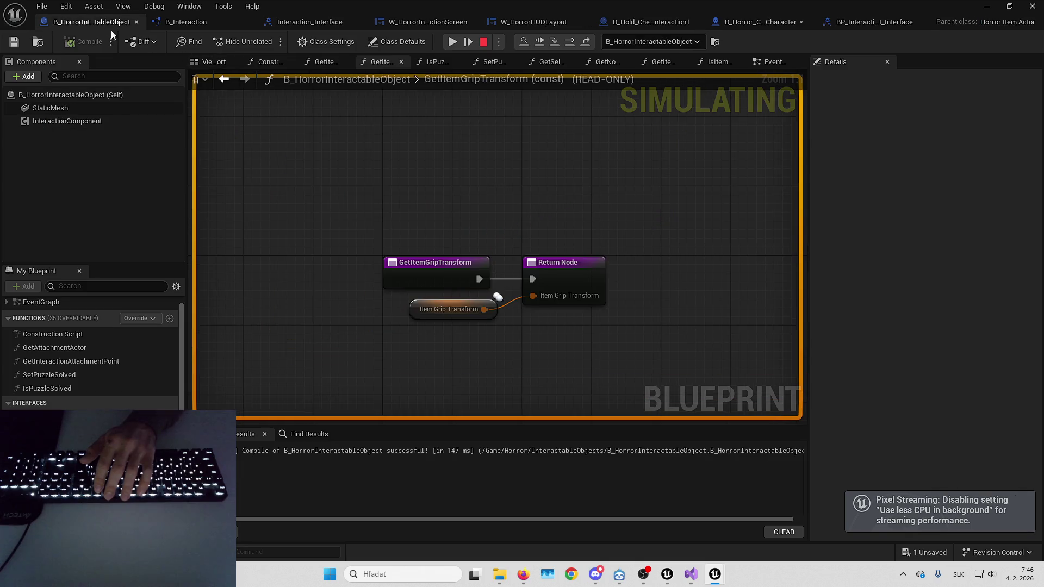
left_click(395, 45)
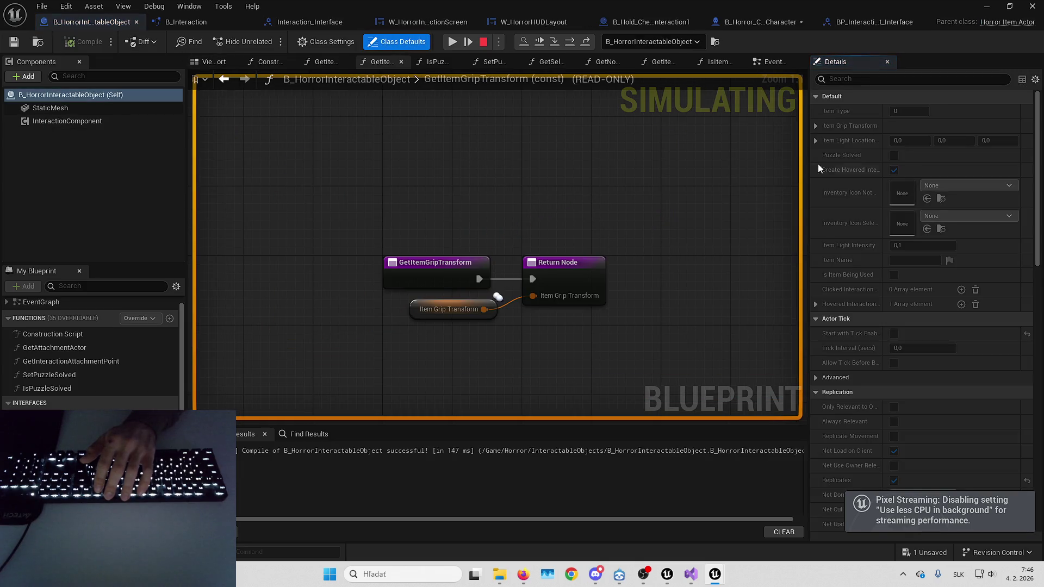
left_click(815, 125)
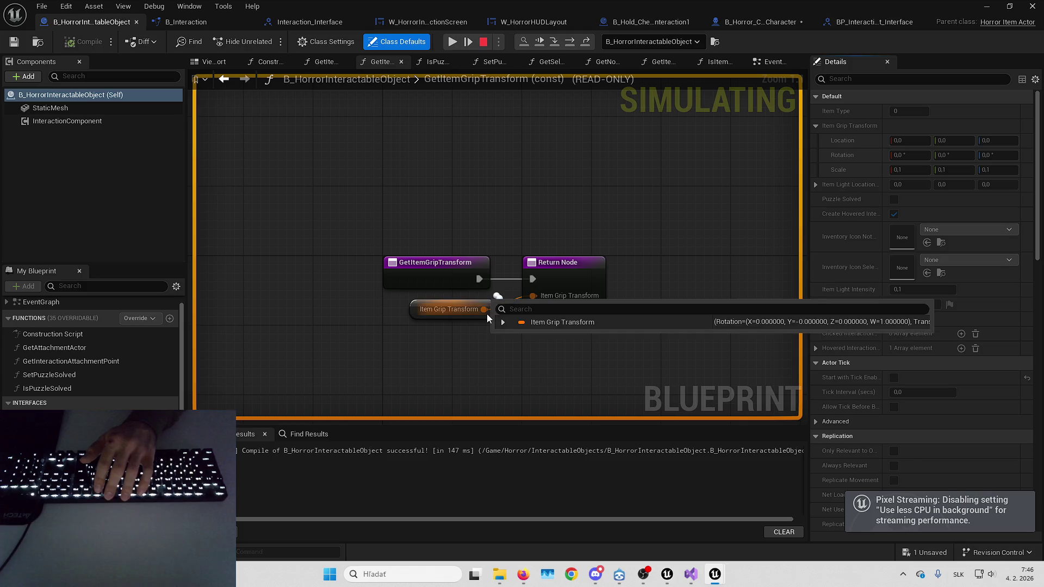
left_click(503, 322)
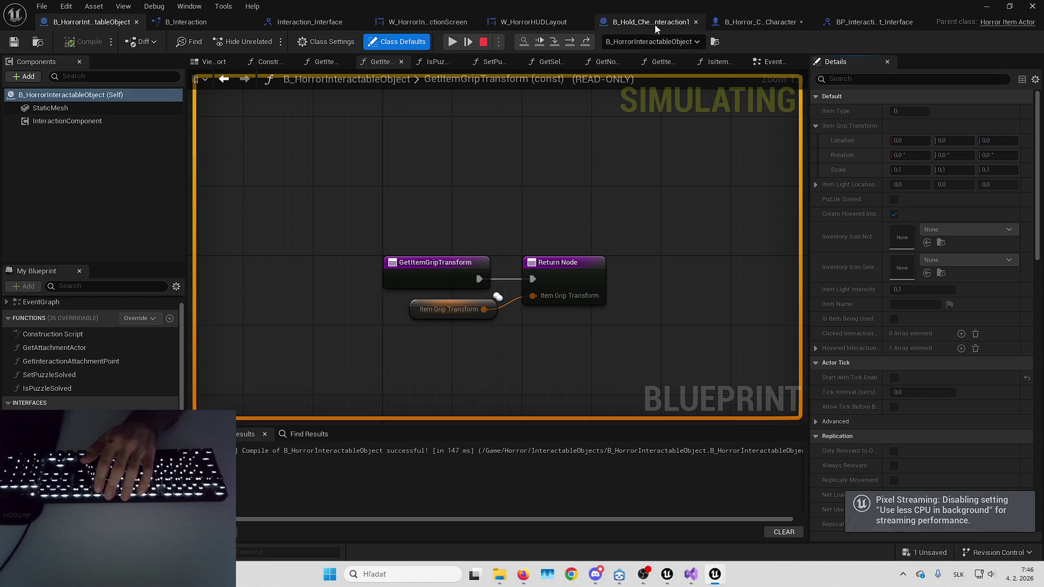
left_click(771, 22)
mouse_move(589, 187)
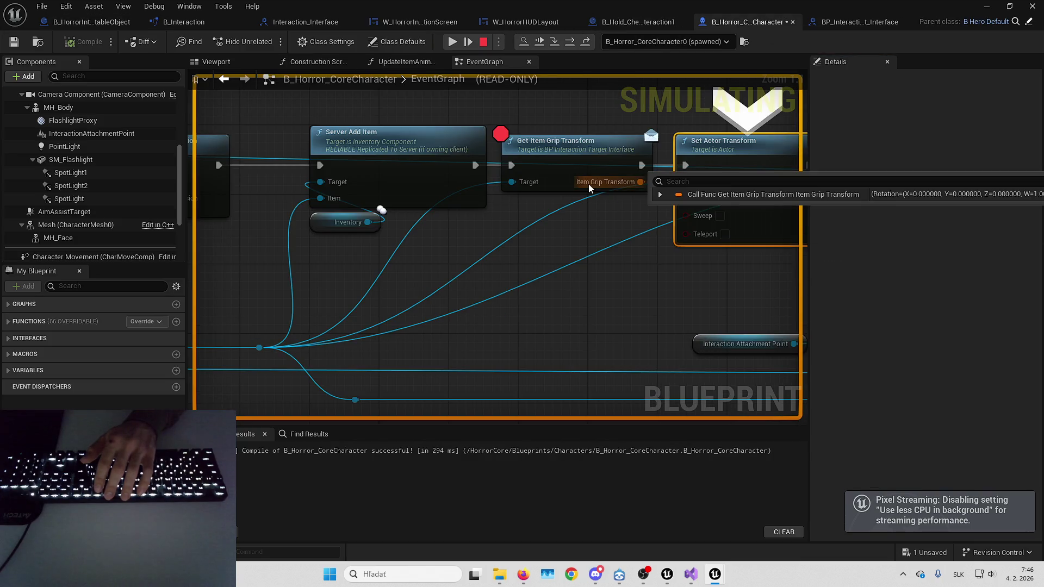
key("Escape")
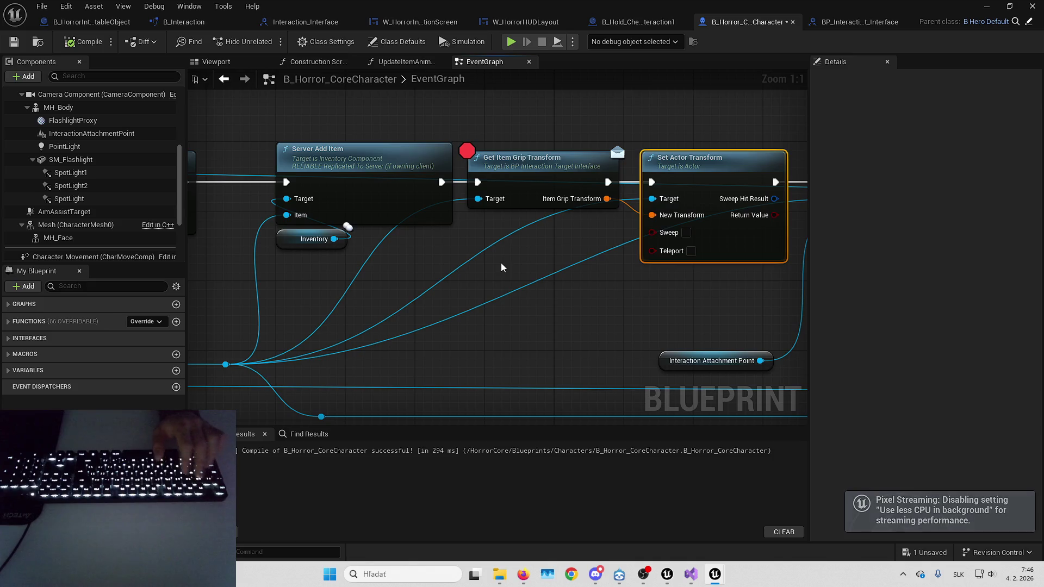
Place a second Get Item Grip Transform message node beneath the first grip call.
right_click(501, 263)
type("get item grip")
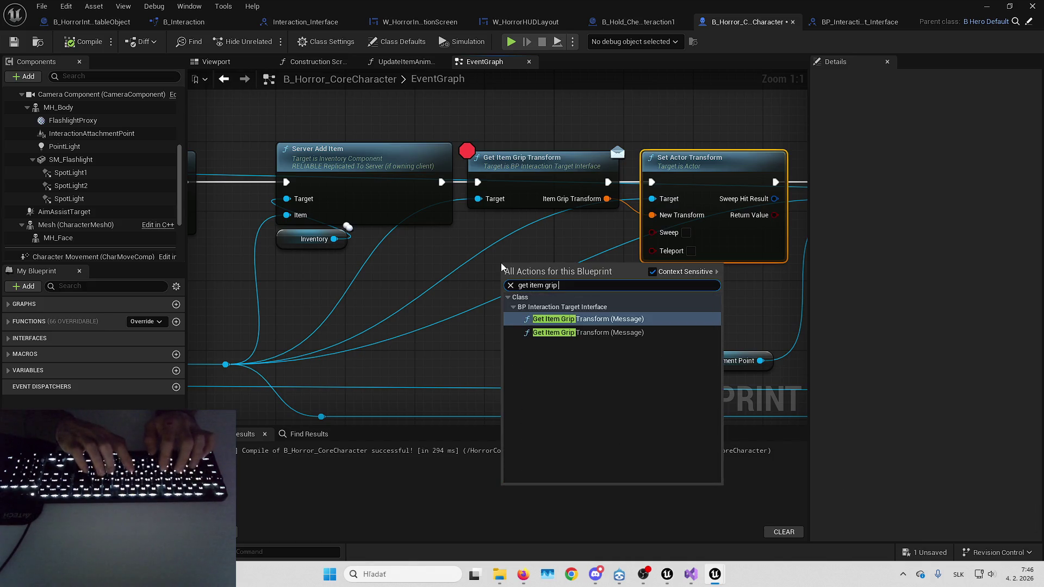
key("Return")
left_click_drag(501, 263, 473, 236)
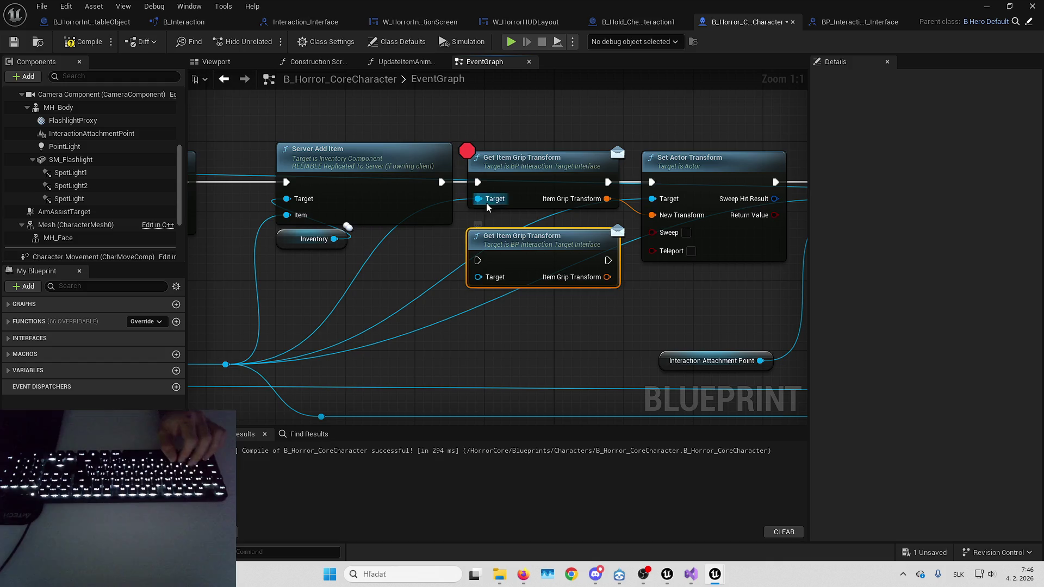
Open the interface's GetItemGripTransform definition and locate BP_InteractionTarget_Interface with Ctrl+B.
double_click(533, 247)
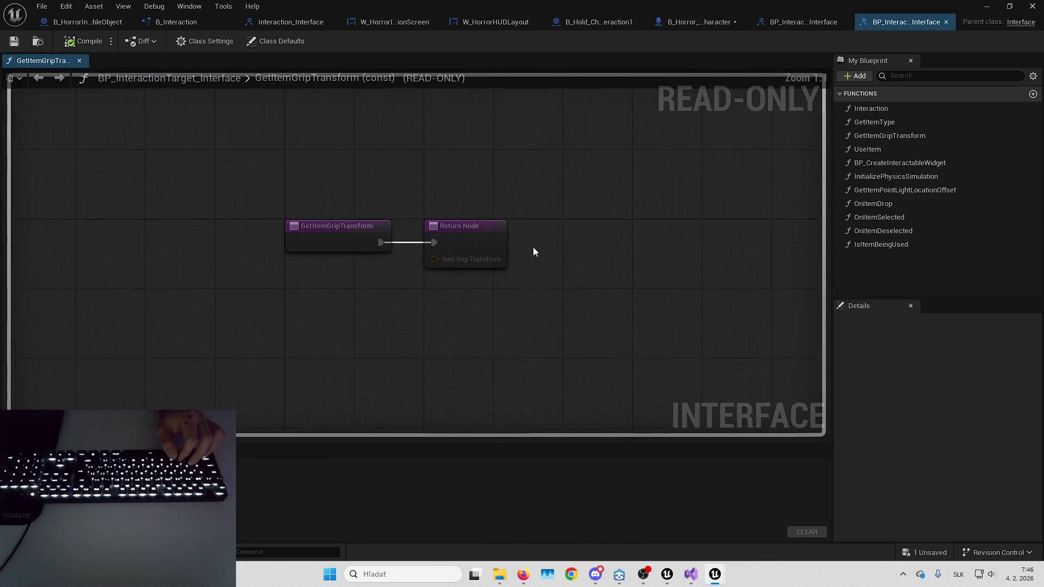
left_click(668, 22)
double_click(565, 169)
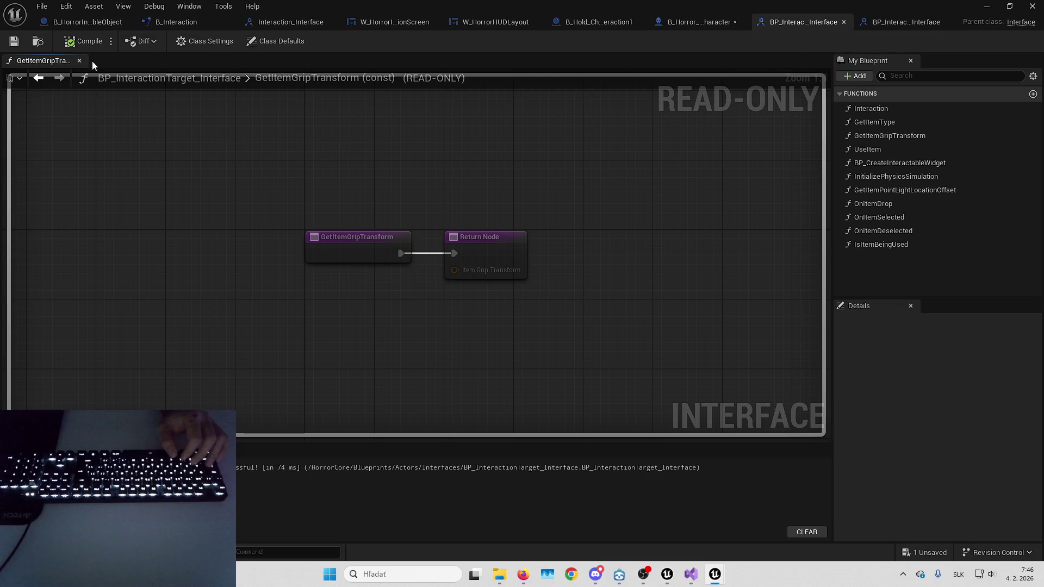
key("ctrl+b")
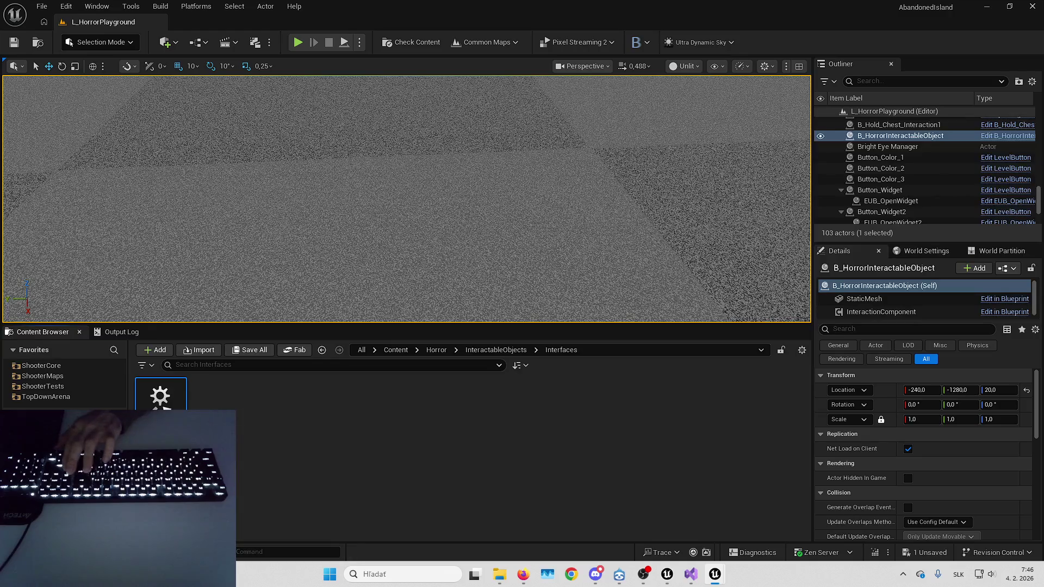
Force delete BP_InteractionTarget_Interface from the HorrorCore Interfaces folder despite its references.
key("Delete")
left_click(593, 464)
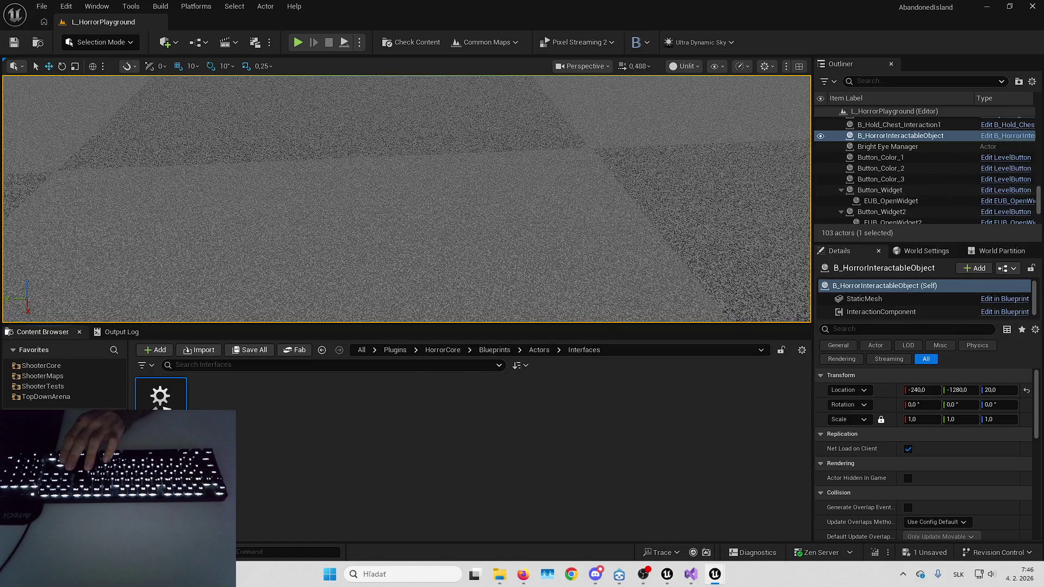
key("Delete")
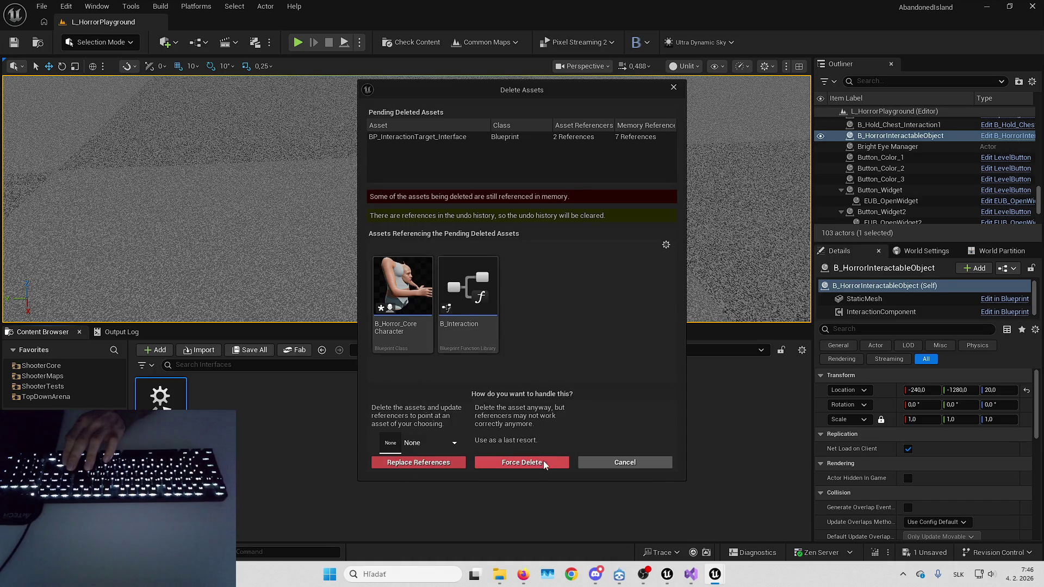
left_click(544, 462)
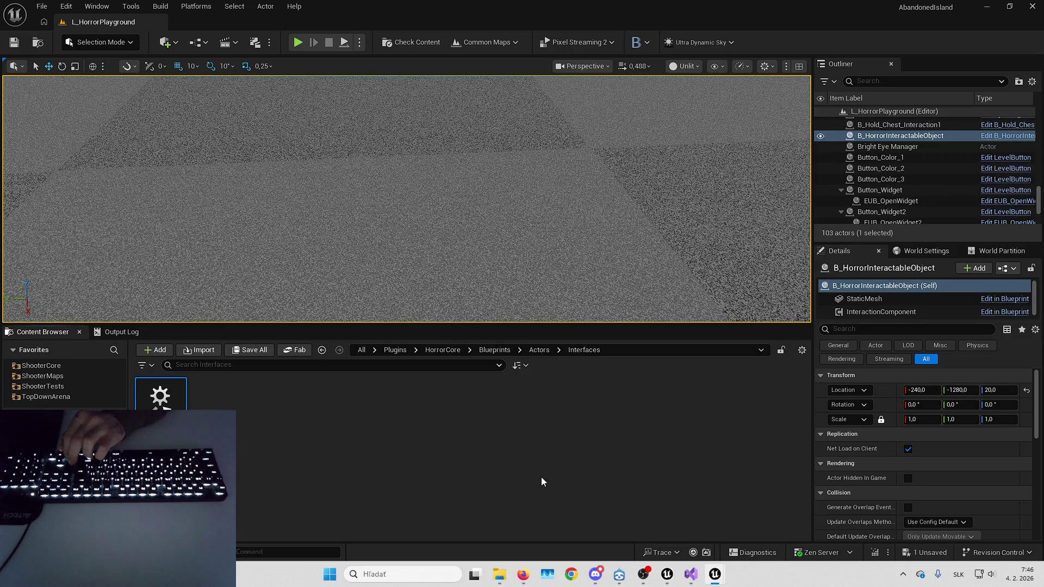
key("Escape")
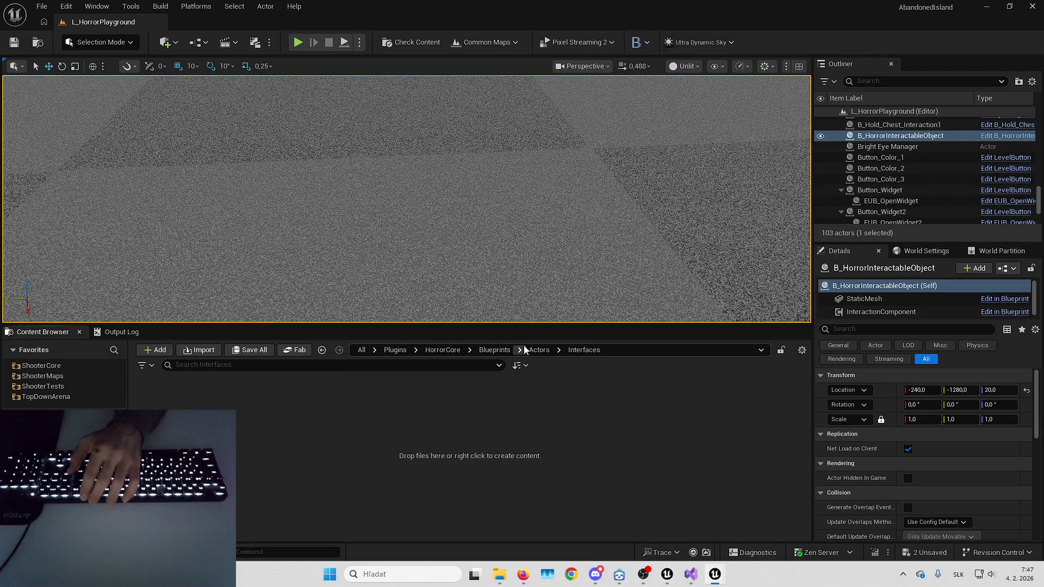
left_click(495, 350)
double_click(221, 403)
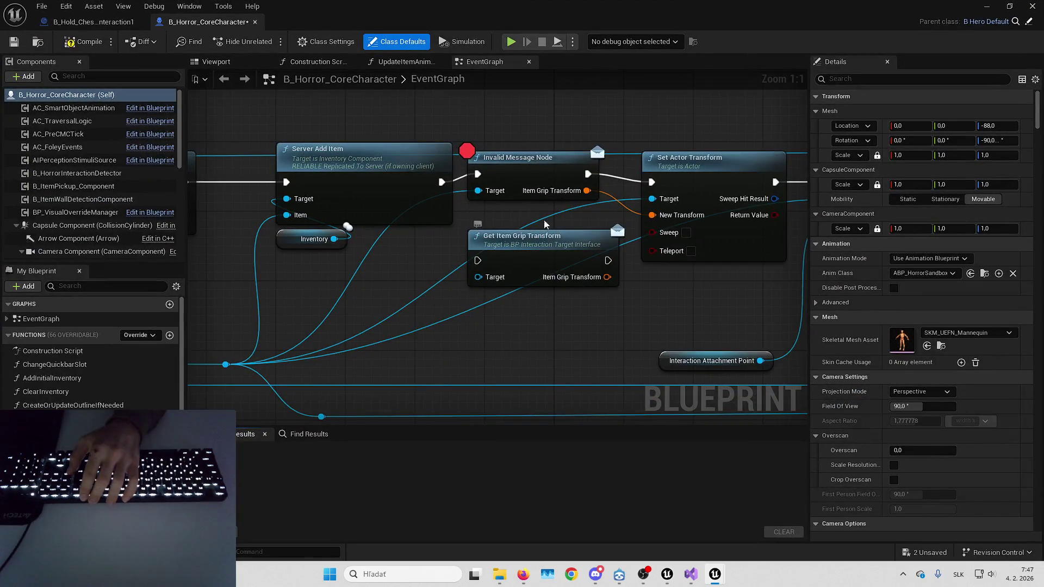
Rewire the pickup chain through Get Item Grip Transform, delete the Invalid Message Node, and compile.
mouse_move(478, 174)
left_mouse_down()
mouse_move(467, 315)
mouse_move(478, 260)
mouse_move(484, 311)
mouse_move(478, 277)
left_mouse_up()
mouse_move(593, 180)
left_mouse_down()
mouse_move(625, 228)
mouse_move(596, 255)
left_mouse_up()
left_click(522, 160)
key("Delete")
mouse_move(535, 273)
left_mouse_down()
mouse_move(533, 194)
mouse_move(545, 190)
mouse_move(532, 190)
left_mouse_up()
left_click(96, 43)
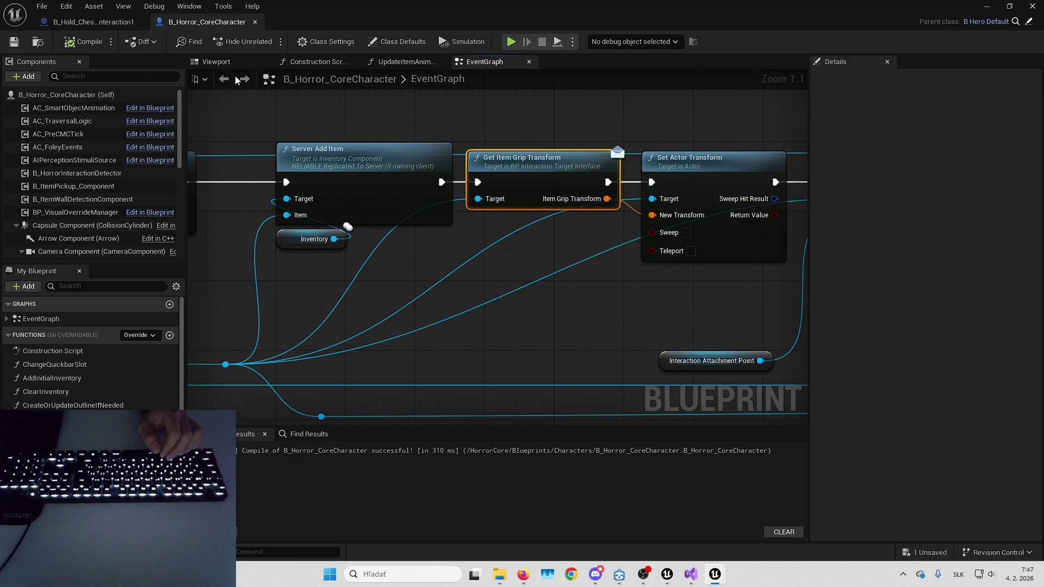
Parent MH_Face under MH_Body in the Components tree and save B_Horror_CoreCharacter.
left_click(243, 64)
left_click(492, 188)
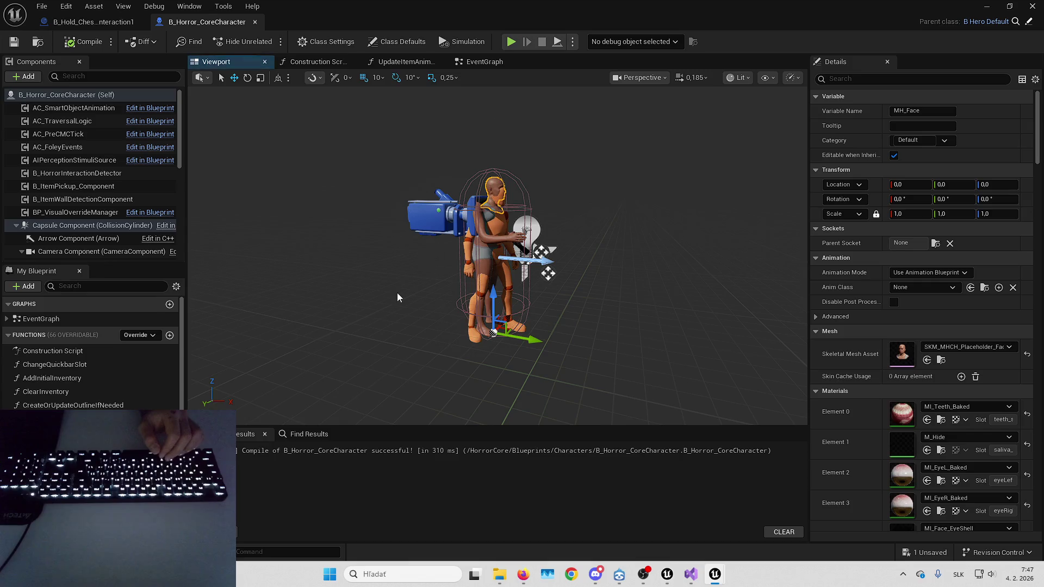
left_click(317, 61)
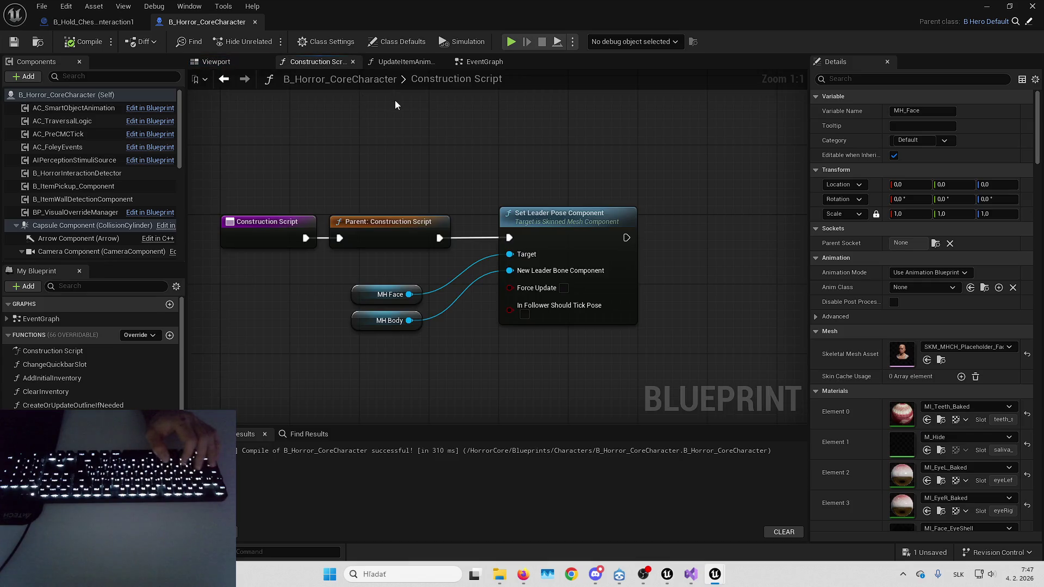
scroll(77, 201, "down", 5)
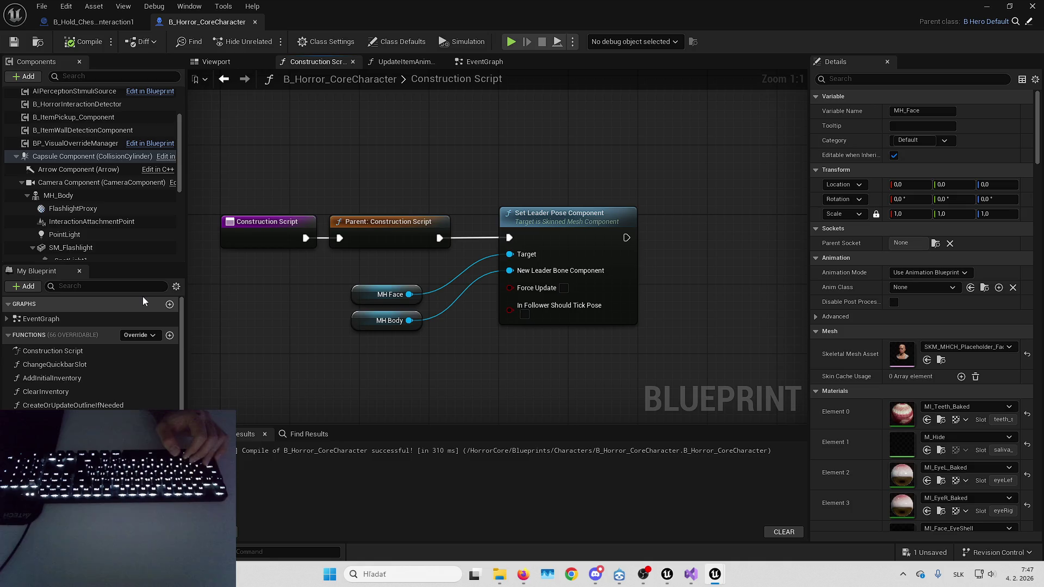
scroll(95, 174, "down", 1)
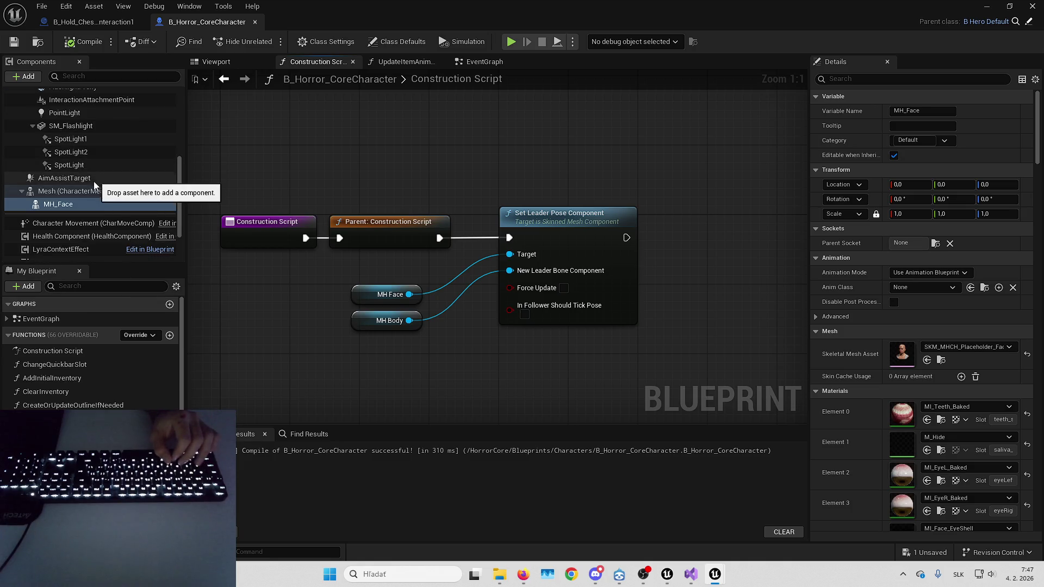
scroll(85, 201, "up", 1)
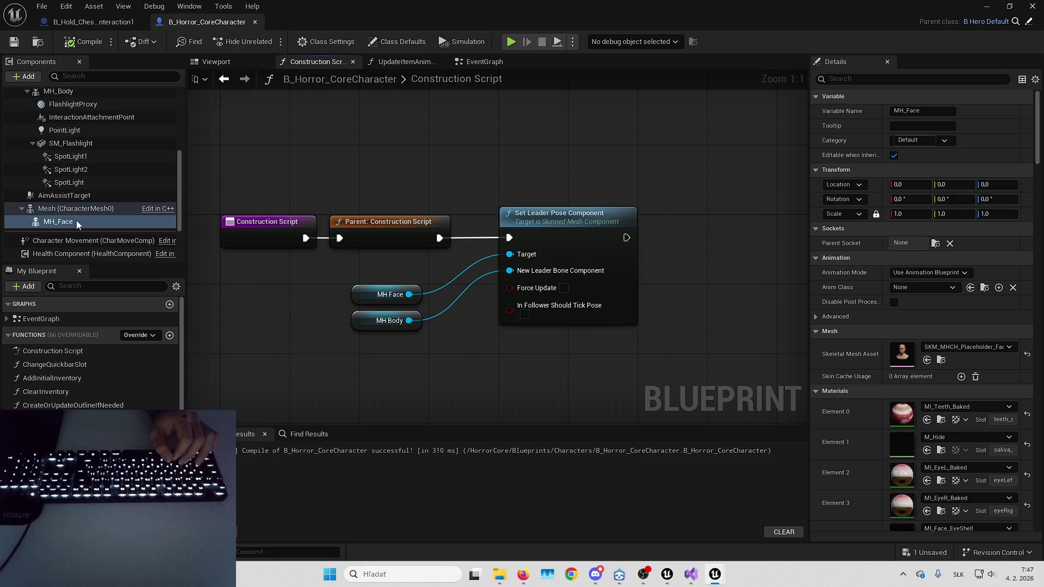
left_click_drag(67, 136, 70, 92)
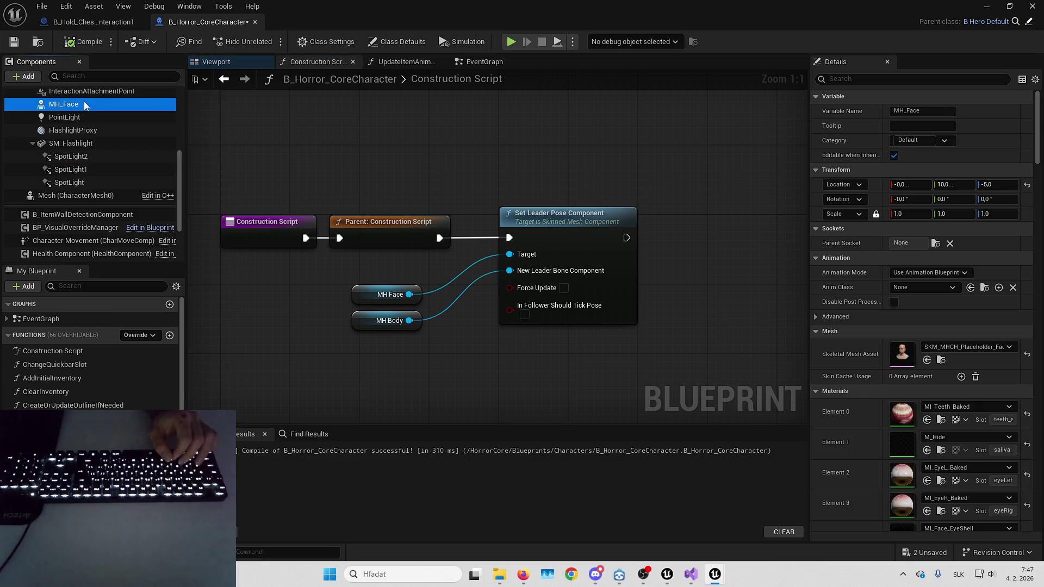
scroll(96, 117, "up", 2)
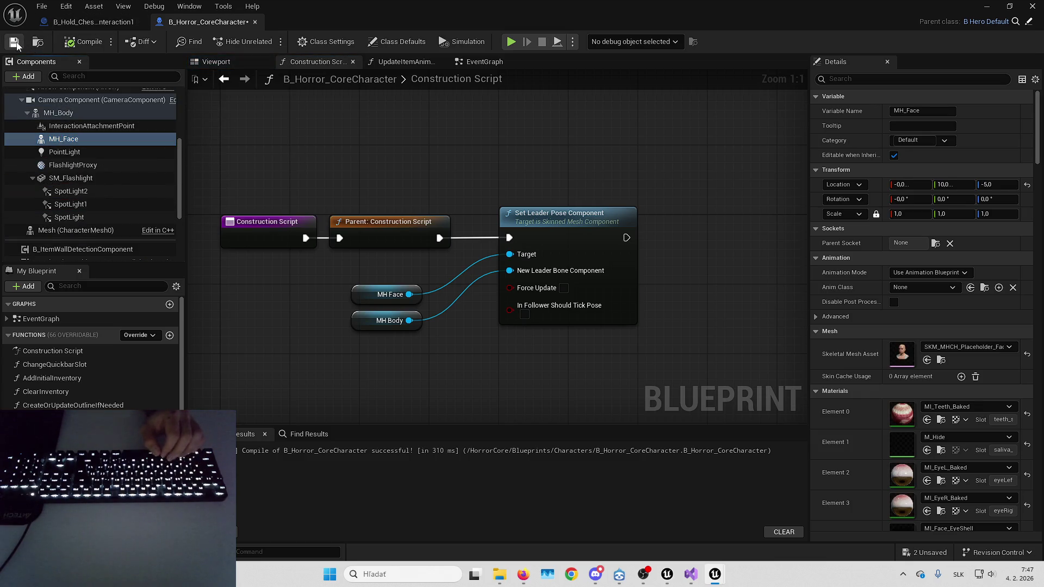
left_click(928, 555)
key("Return")
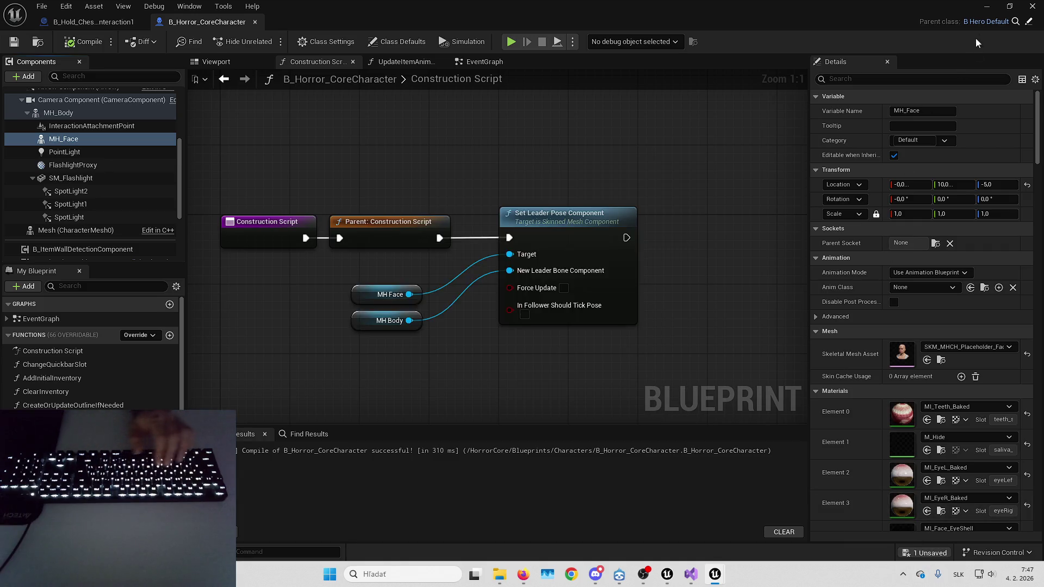
key("alt+Tab")
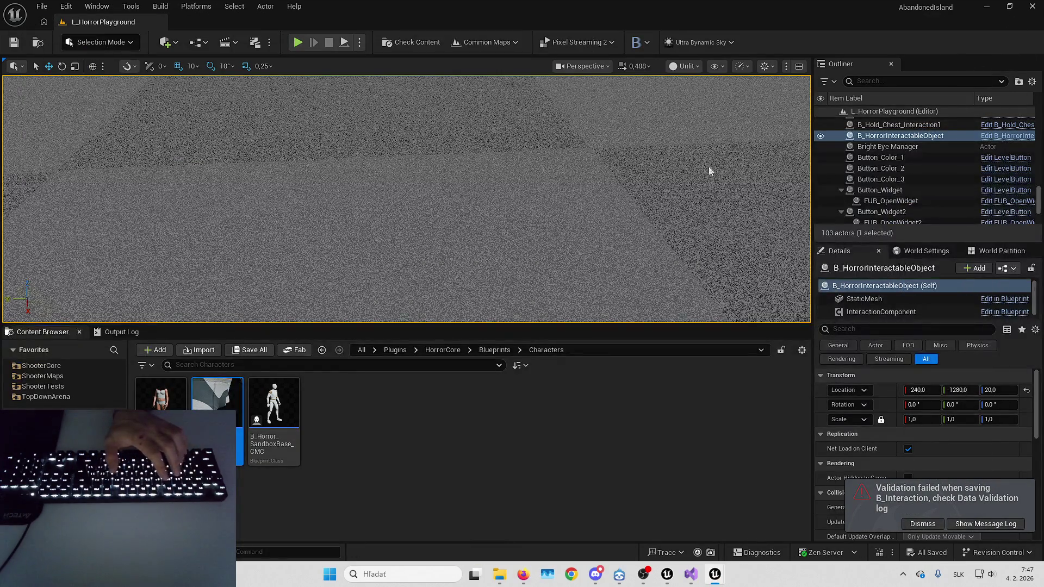
From the blocked Play error, open B_Interaction's PickUp and add Get Item Grip Transform from Target Actor.
key("alt+p")
left_click(410, 286)
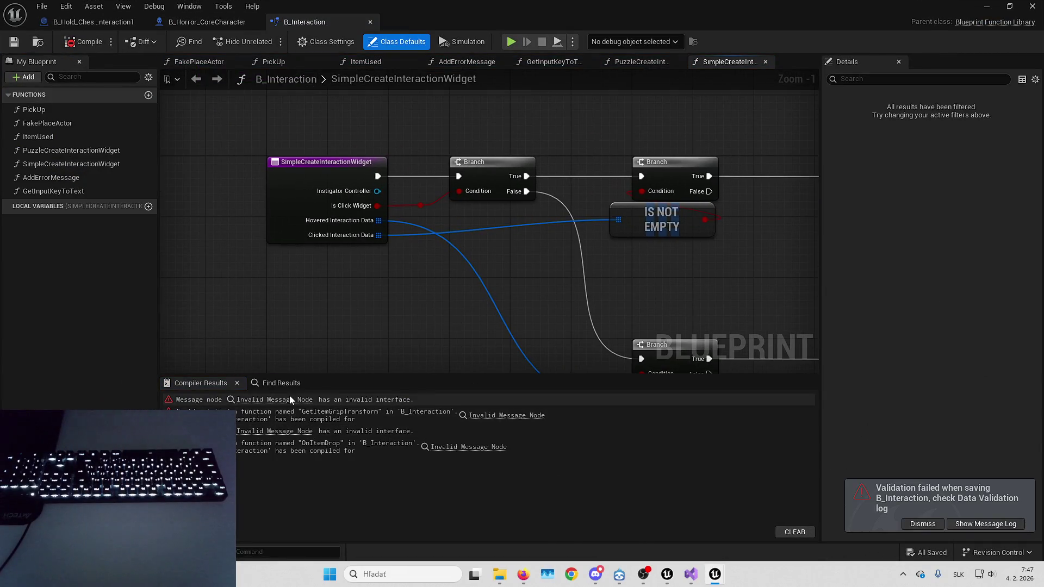
left_click(289, 399)
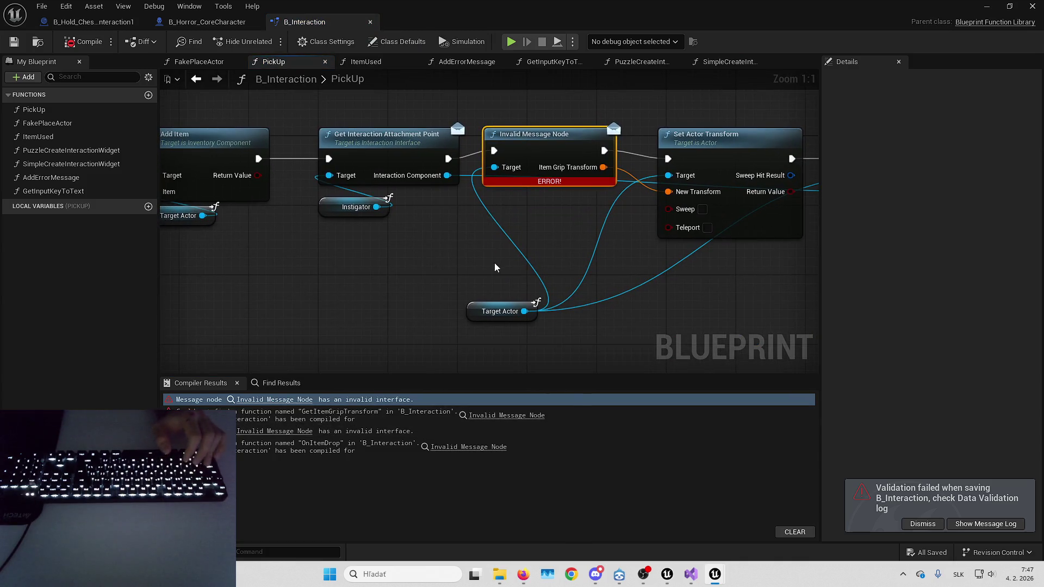
left_click_drag(526, 313, 485, 239)
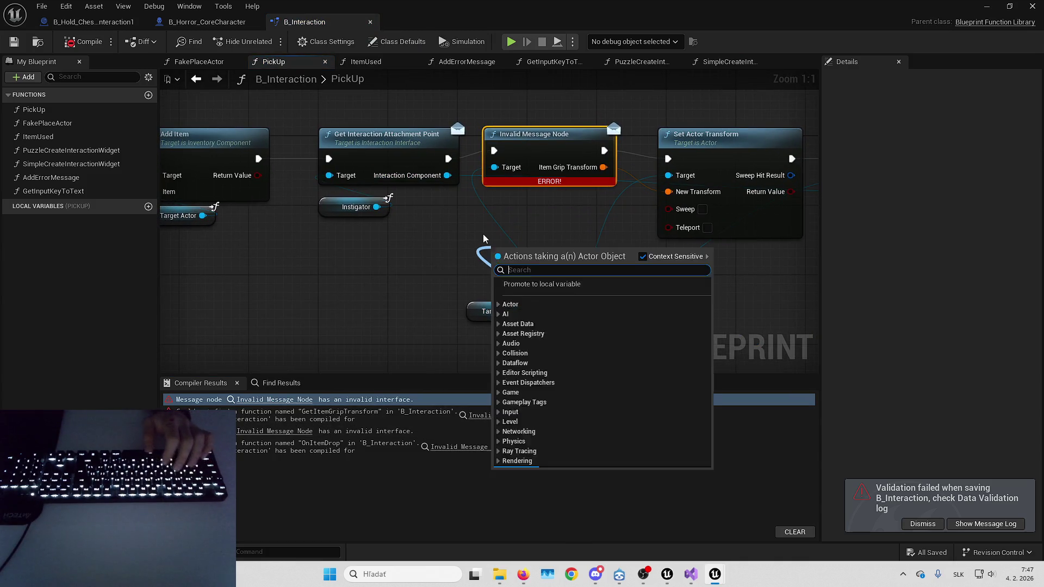
type("getitemgrip")
key("Return")
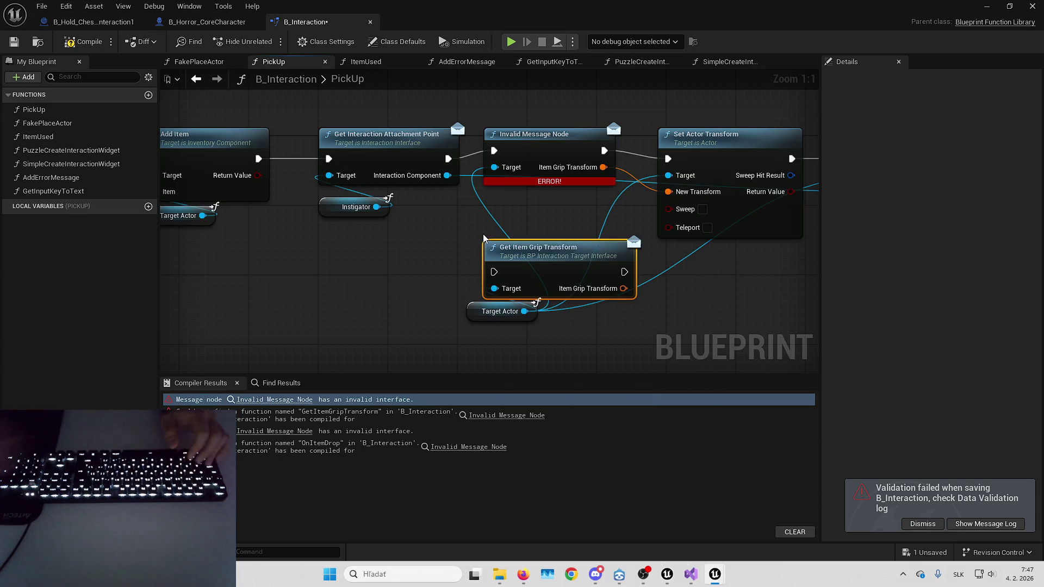
Feed Set Actor Transform's execution and New Transform from the new node, delete Invalid Message Node, and compile.
left_click_drag(530, 272, 525, 224)
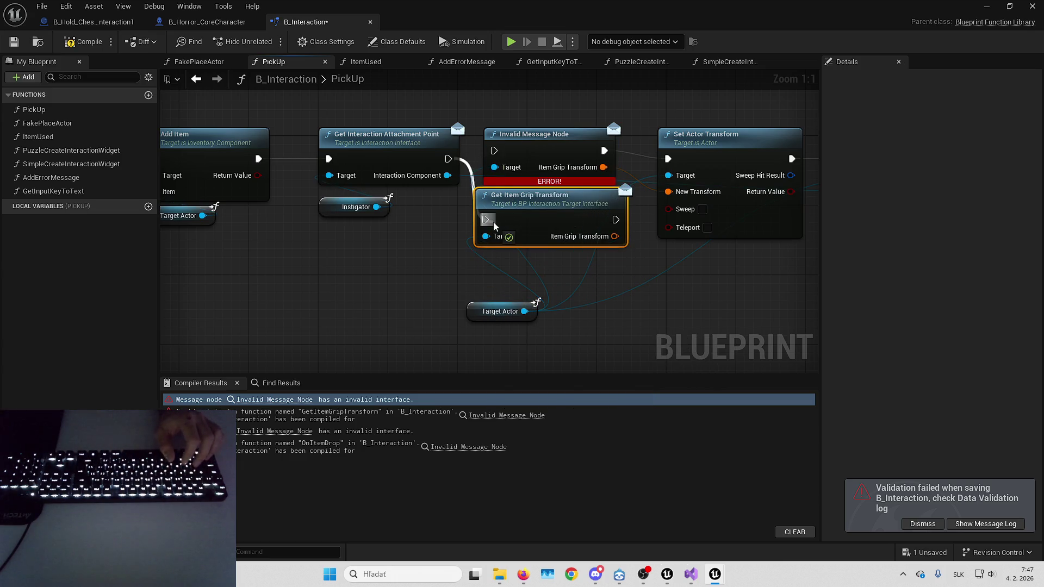
left_click_drag(604, 150, 622, 215)
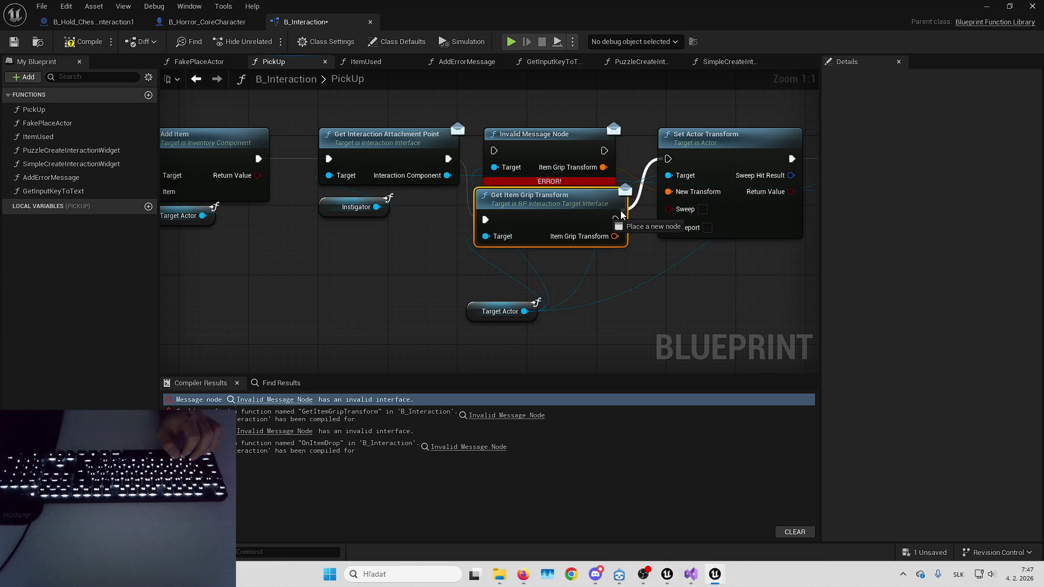
left_click_drag(604, 167, 615, 237)
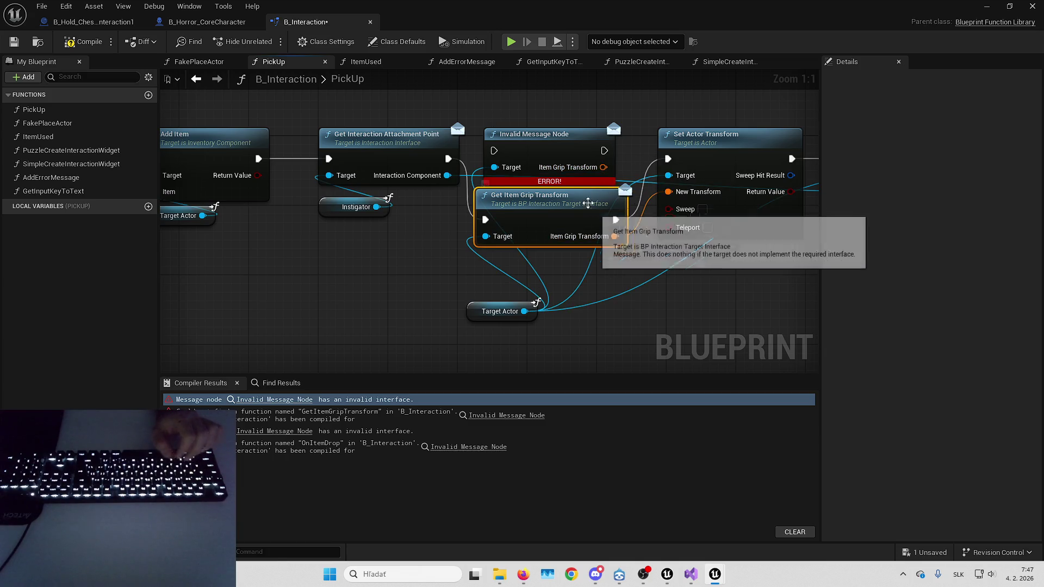
left_click(544, 134)
key("Delete")
left_click_drag(527, 219, 535, 160)
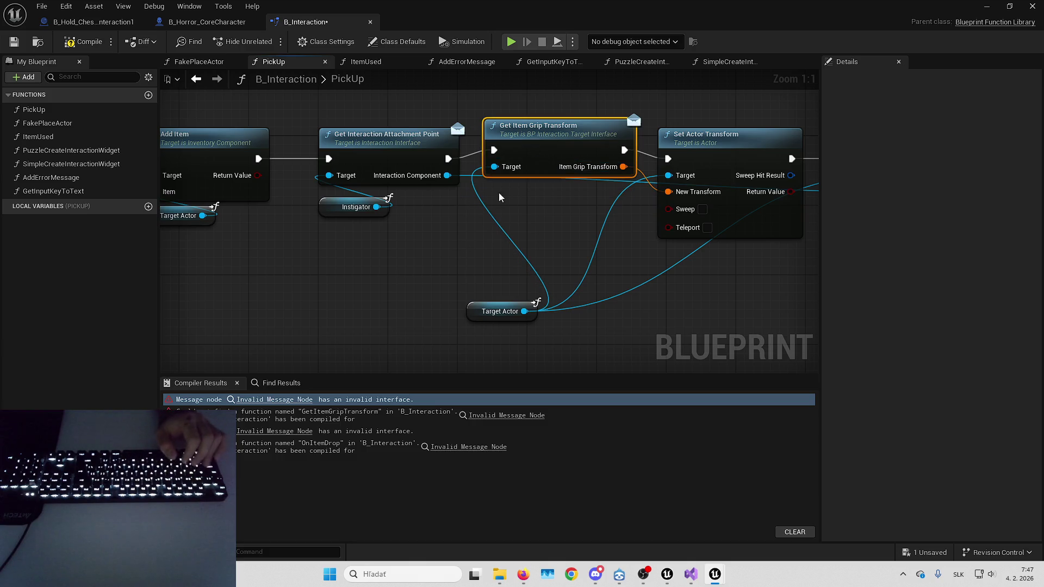
key("q")
left_click(94, 44)
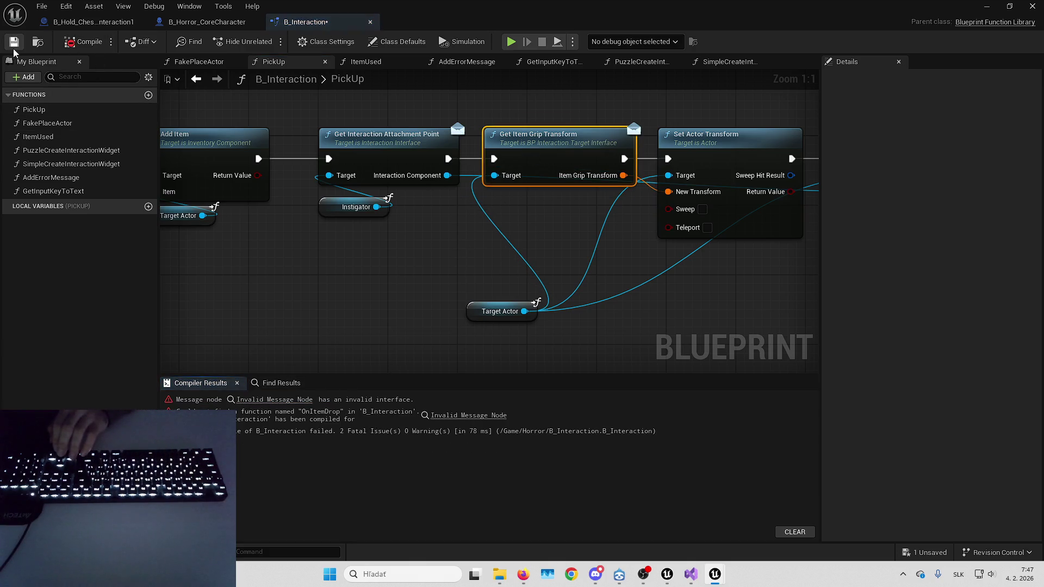
left_click(294, 400)
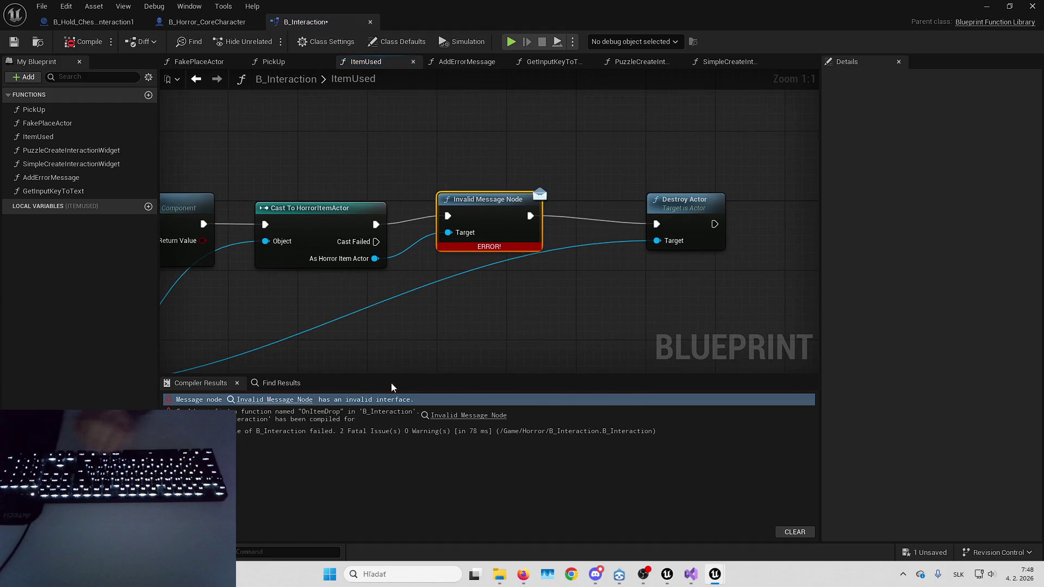
In ItemUsed, add an On Item Drop message from As Horror Item Actor and wire its execution.
mouse_move(360, 350)
left_mouse_down()
mouse_move(468, 268)
mouse_move(538, 243)
left_mouse_up()
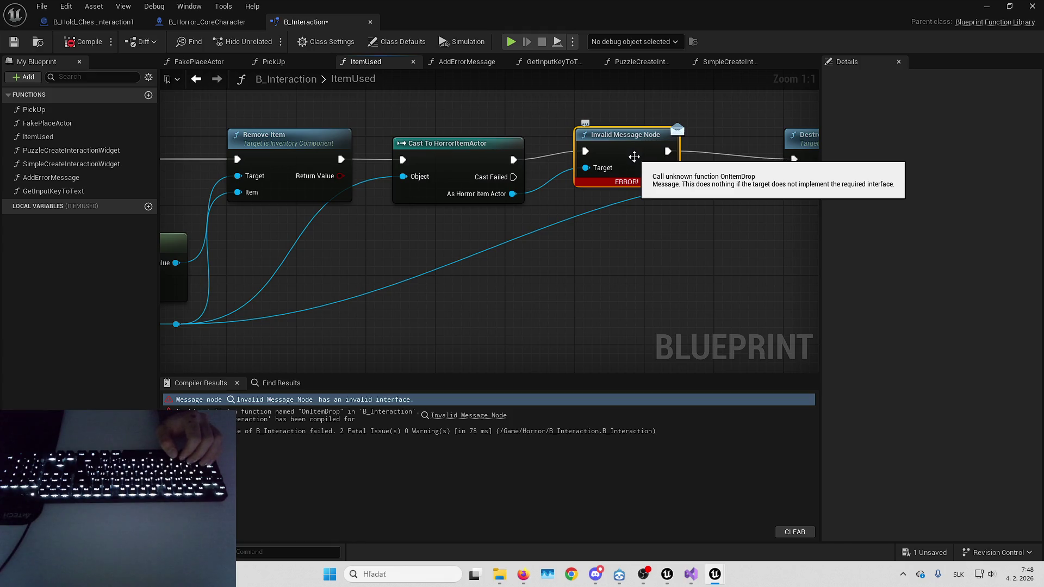
left_click_drag(513, 193, 548, 229)
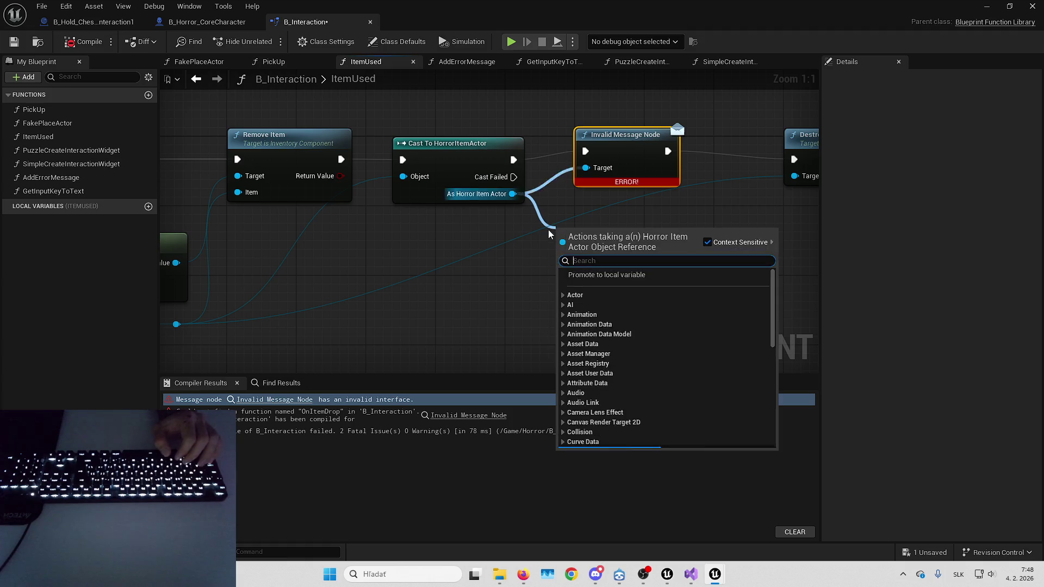
type("onitem")
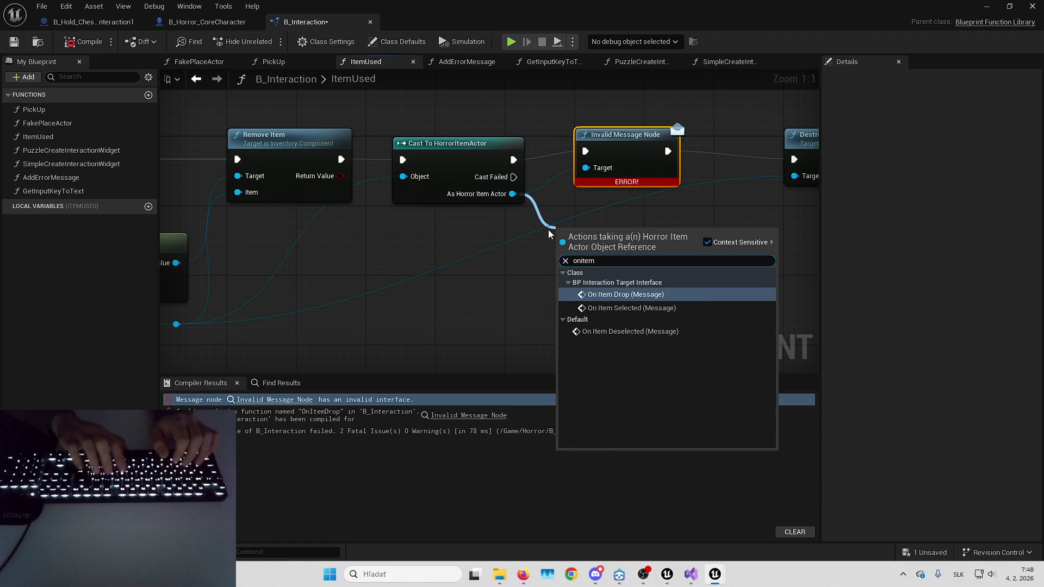
key("Return")
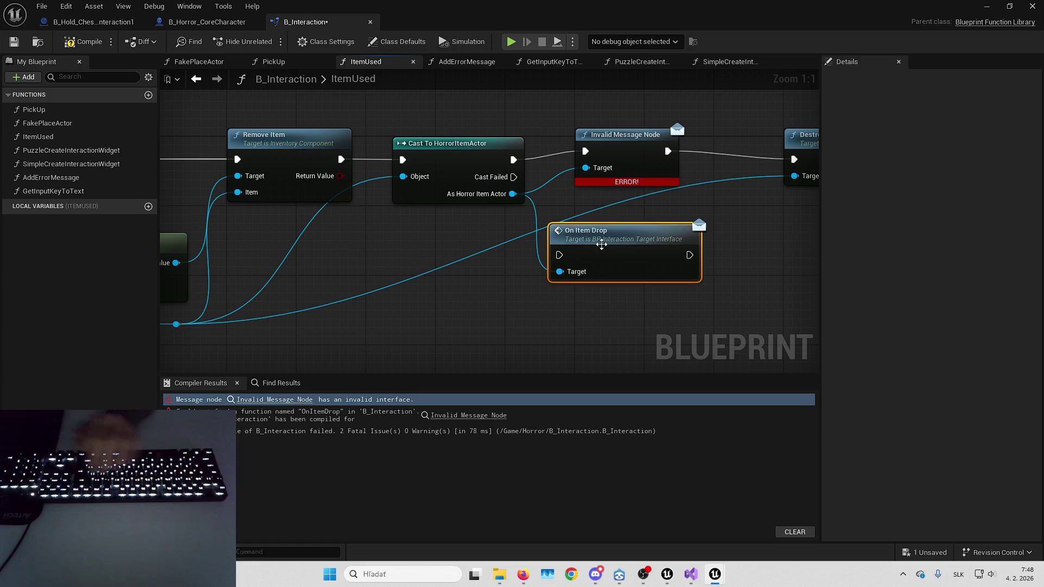
left_click_drag(601, 244, 619, 209)
mouse_move(586, 151)
left_mouse_down()
mouse_move(576, 220)
mouse_move(629, 153)
left_mouse_up()
Delete the Invalid Message Node, compile B_Interaction cleanly, and save it.
left_click(626, 143)
key("Delete")
left_click(403, 423)
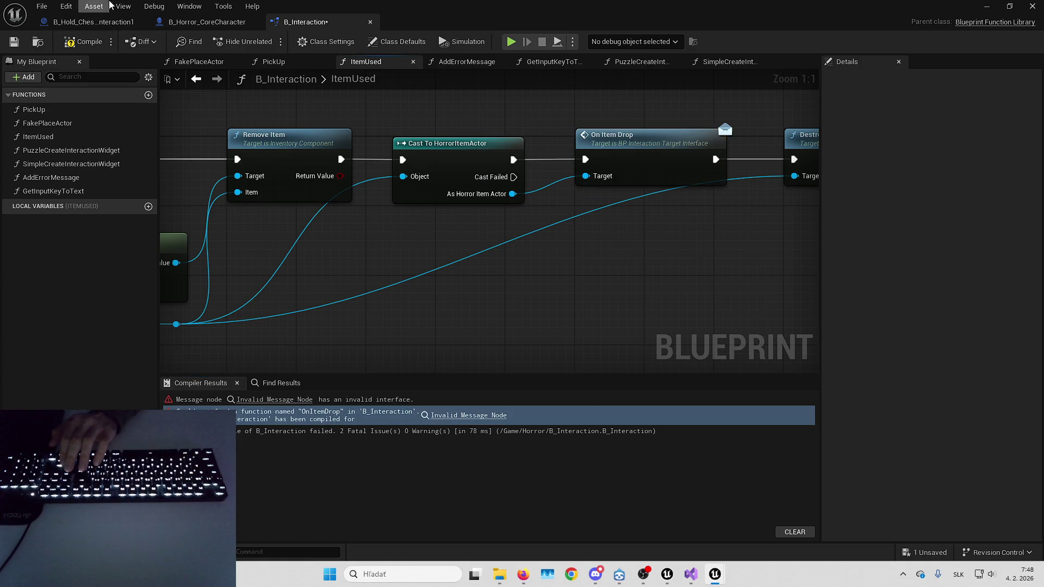
left_click(93, 44)
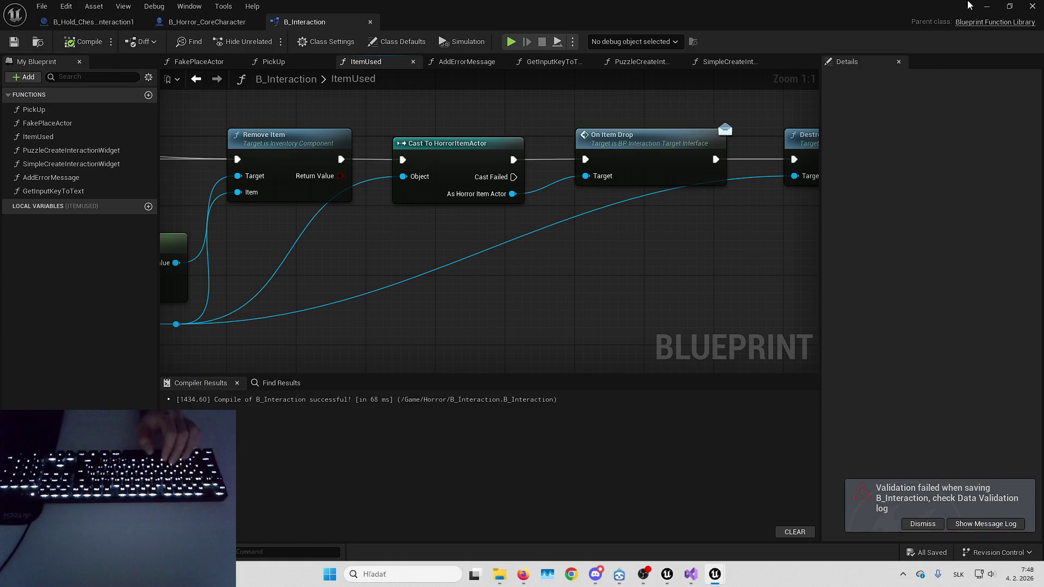
left_click(987, 6)
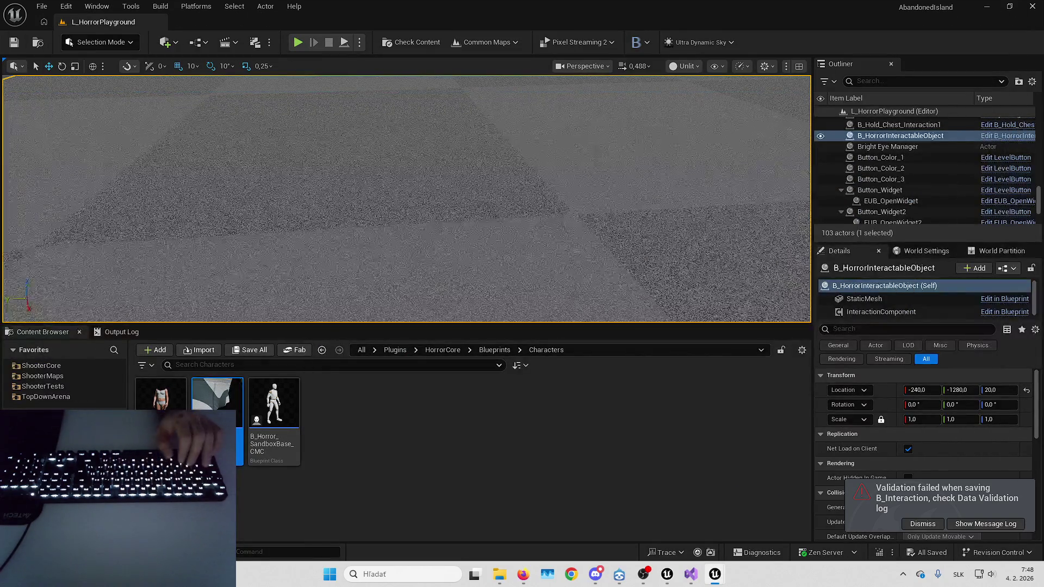
Run a fullscreen play test of the level with Alt+P and F11, then stop it with Escape.
key("alt+p")
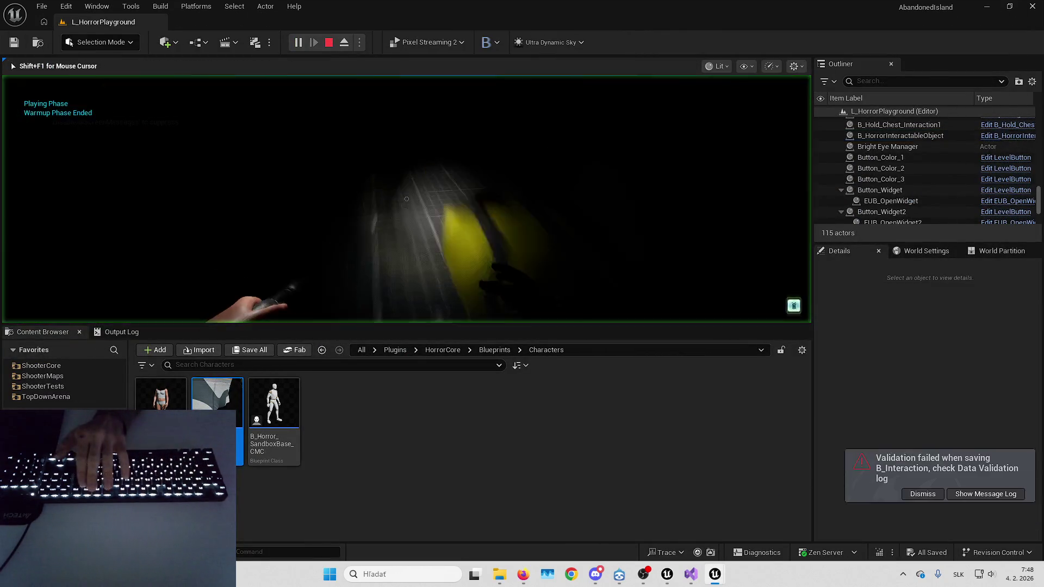
key("F11")
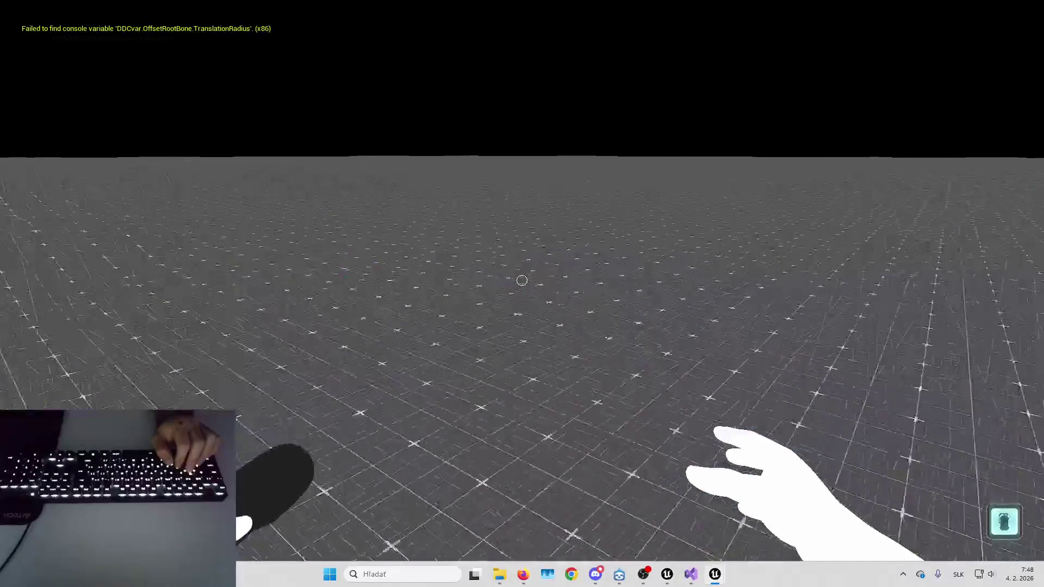
key("Escape")
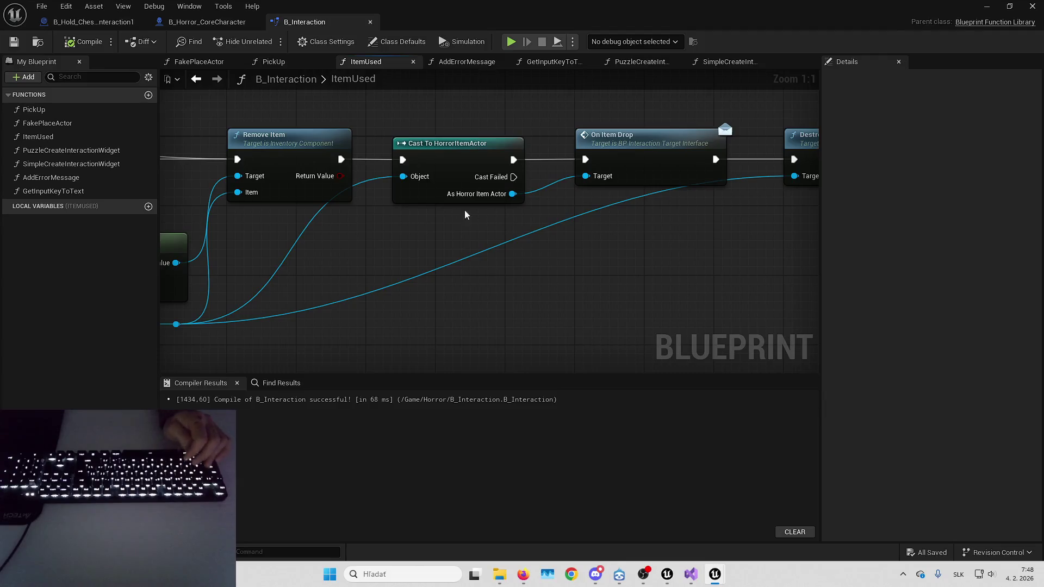
Reattach MH_Face under Mesh (CharacterMesh0) in B_Horror_CoreCharacter and launch a new play test.
left_click(198, 21)
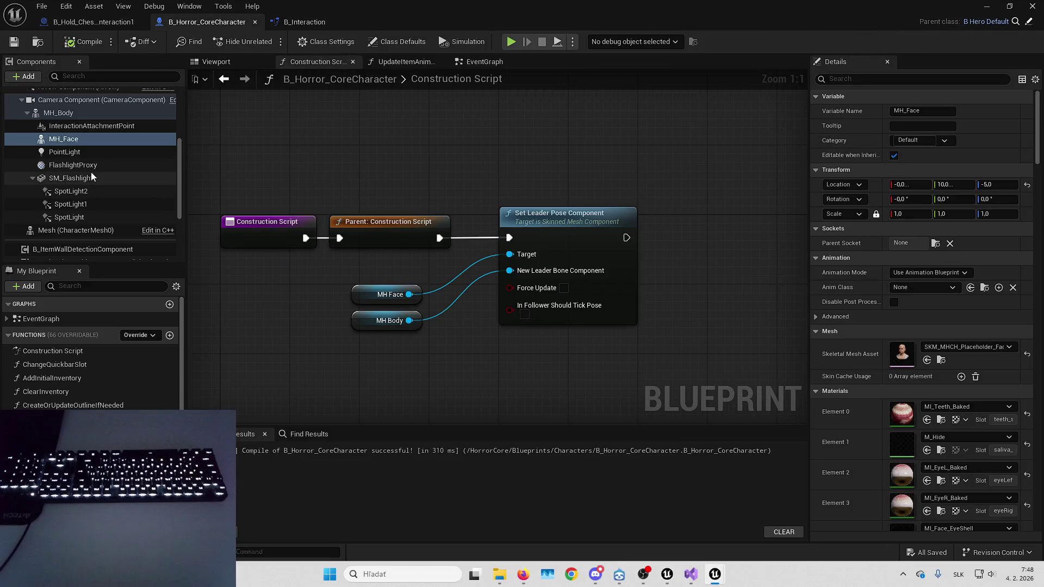
left_click(123, 143)
key("ctrl+z")
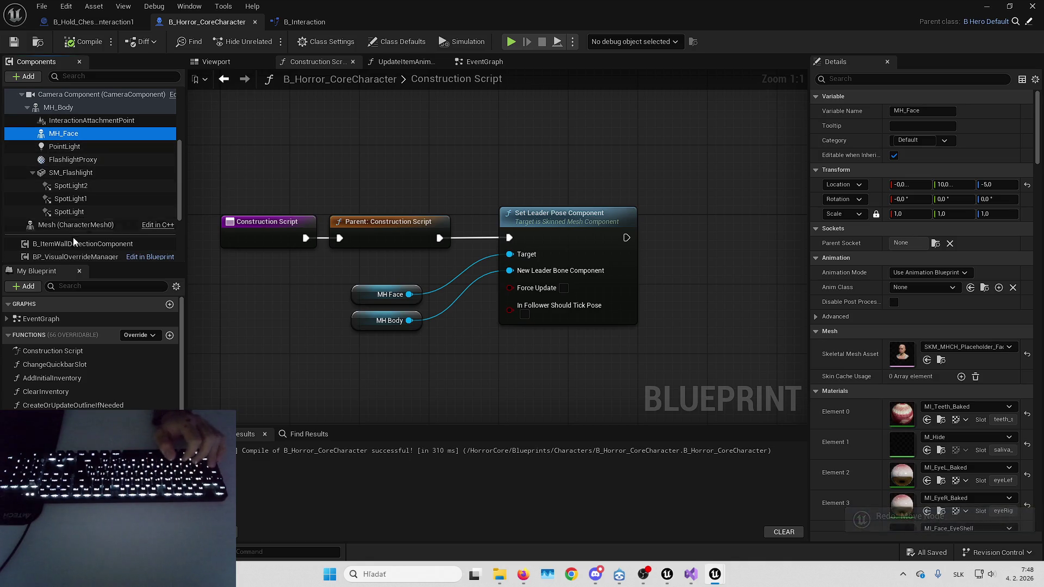
left_click_drag(63, 133, 76, 224)
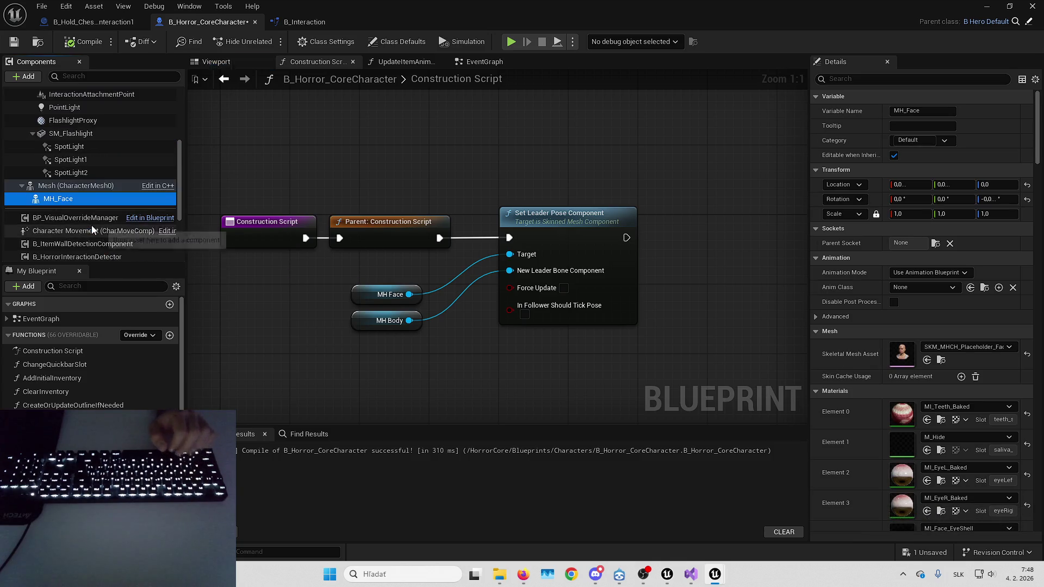
key("alt+p")
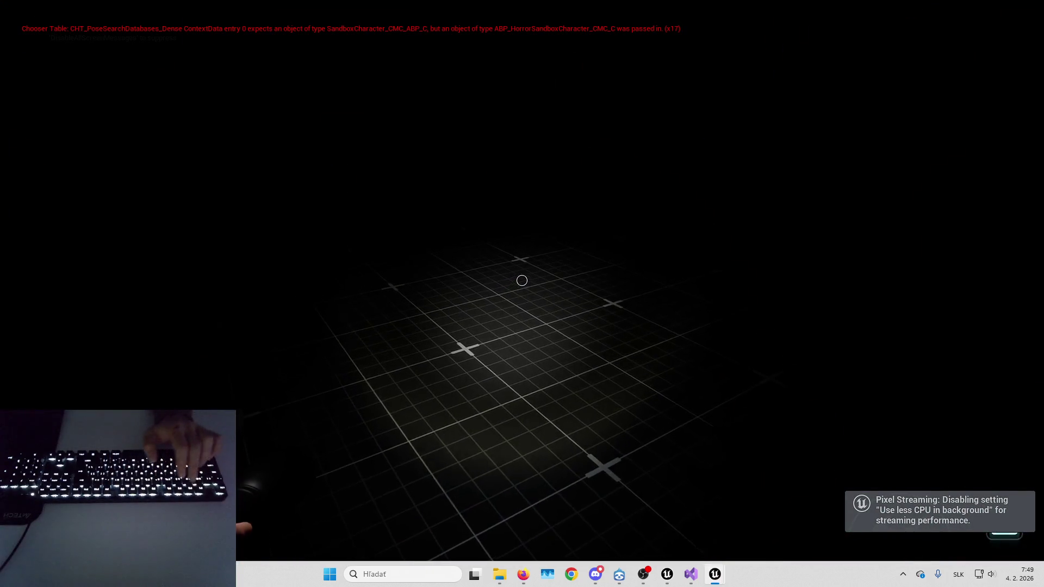
Walk the character toward the grey cube and yellow chest, with unlit rendering and fullscreen play view.
key("w")
key("F2")
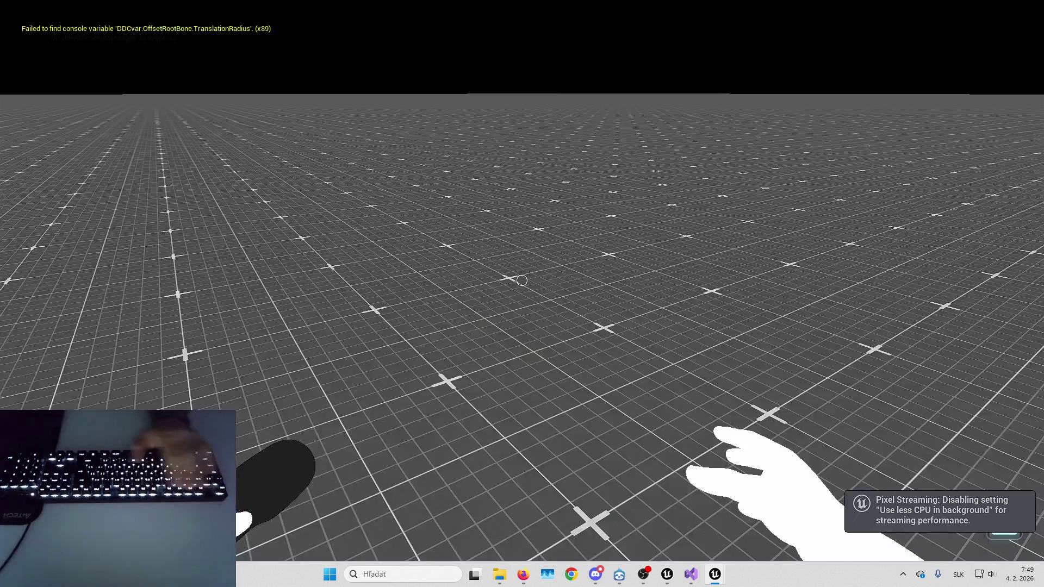
key("F11")
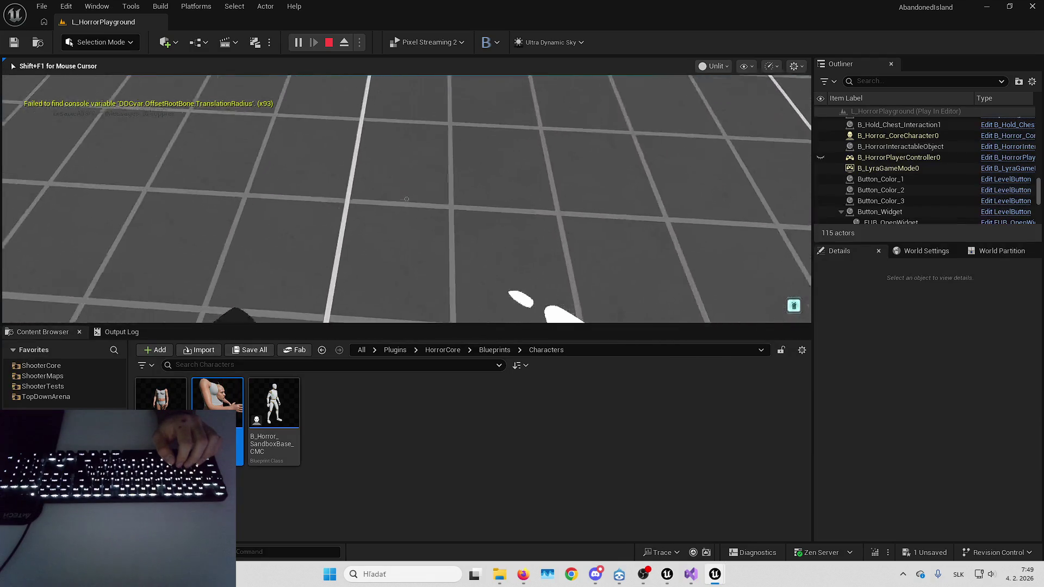
key("w")
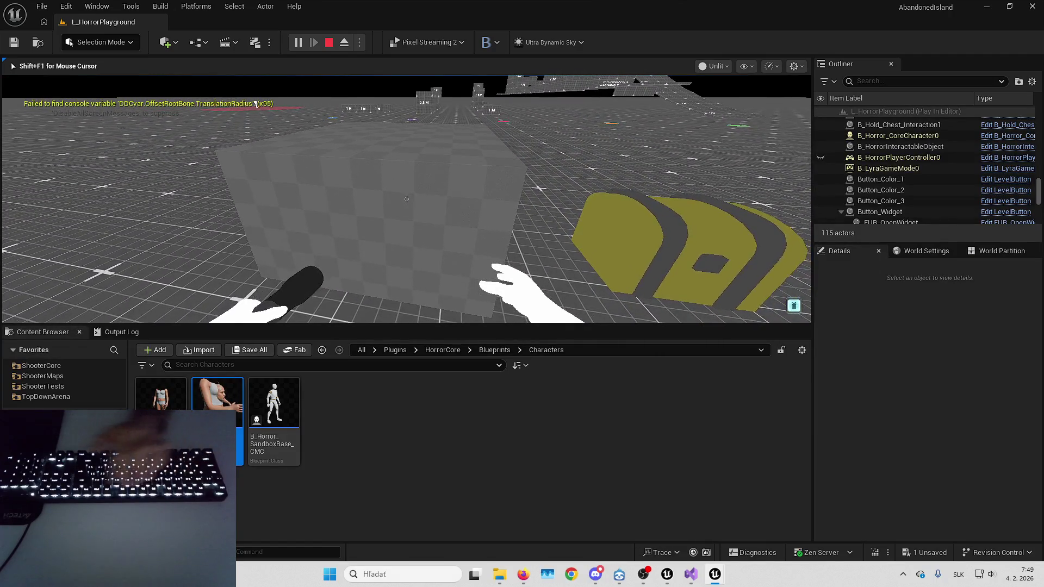
key("F11")
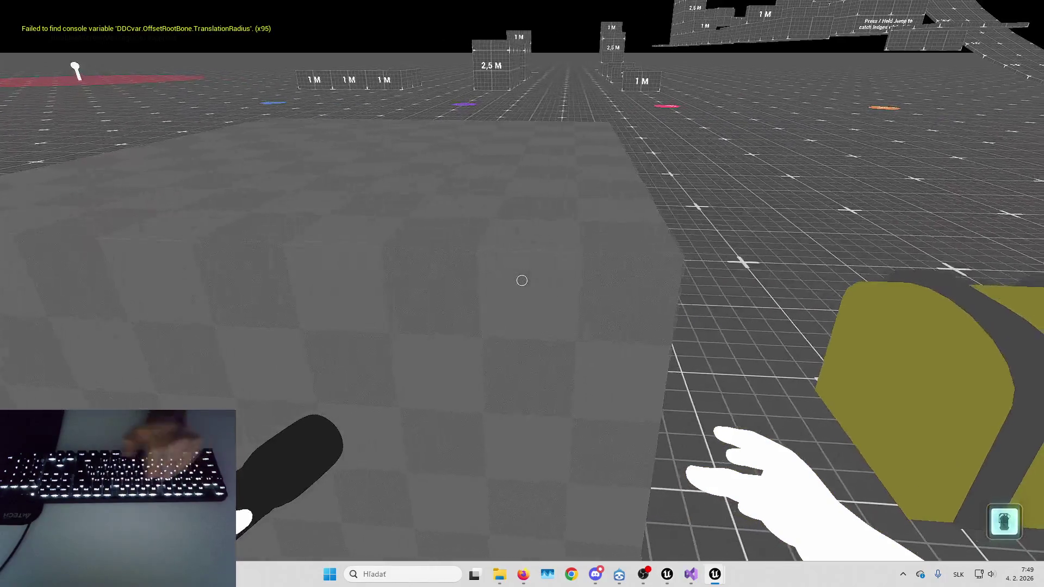
Eject with F8, select the character, and expand its component tree to show MH_Face before stopping.
key("F8")
left_click(582, 249)
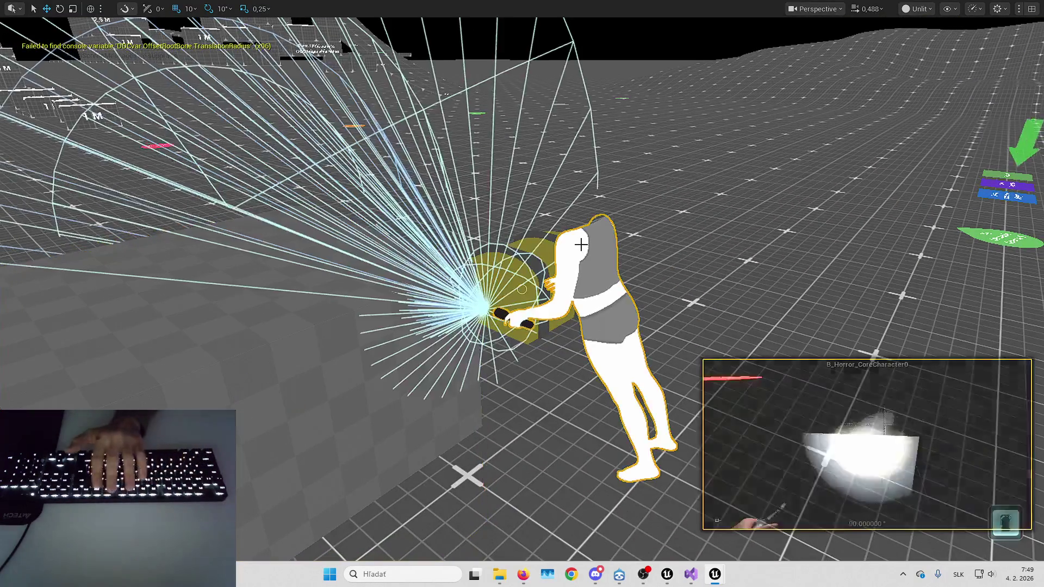
key("F11")
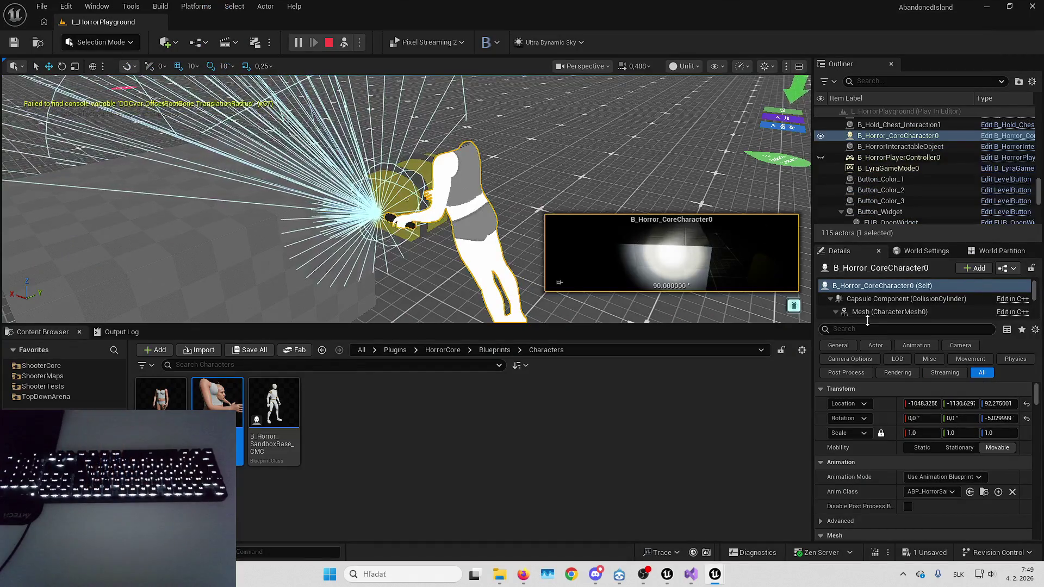
scroll(887, 304, "down", 1)
scroll(886, 304, "up", 1)
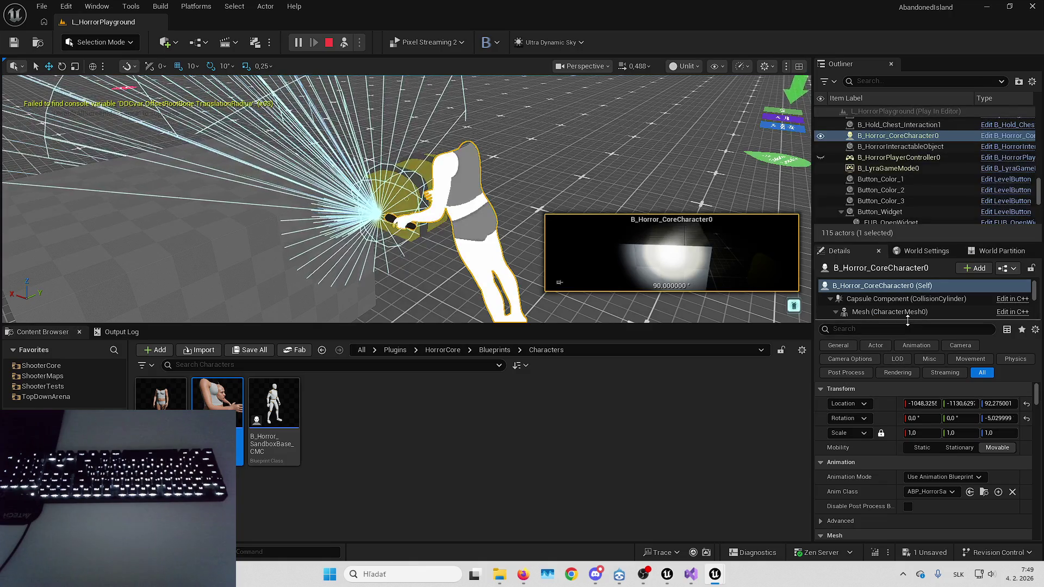
left_click_drag(910, 322, 914, 386)
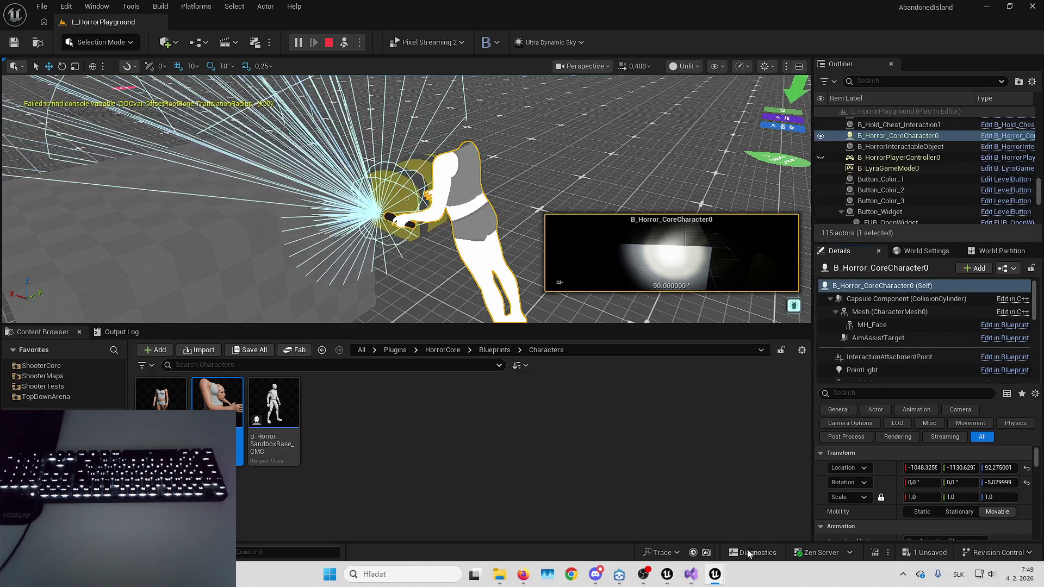
mouse_move(717, 572)
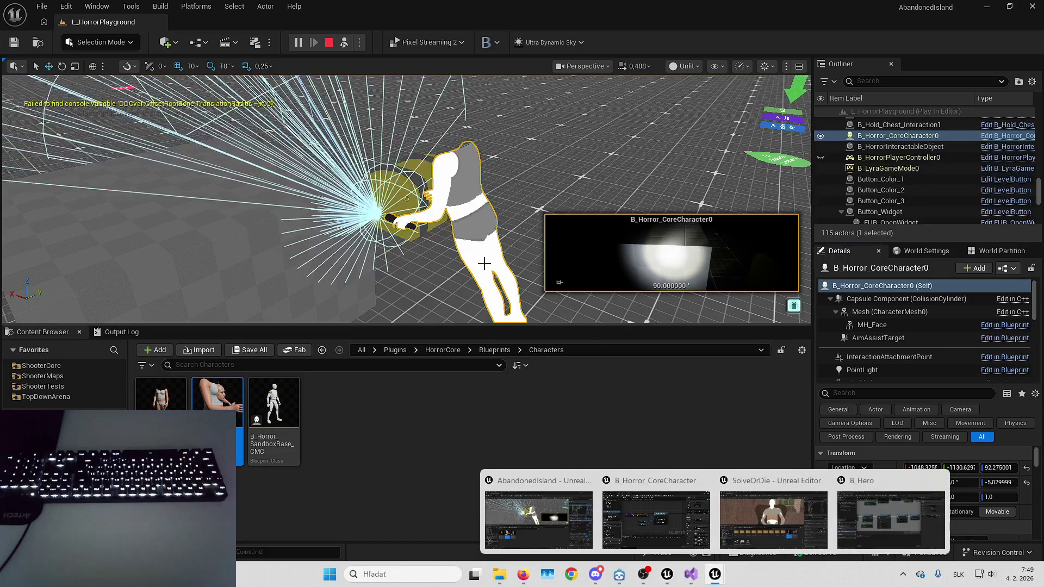
key("Escape")
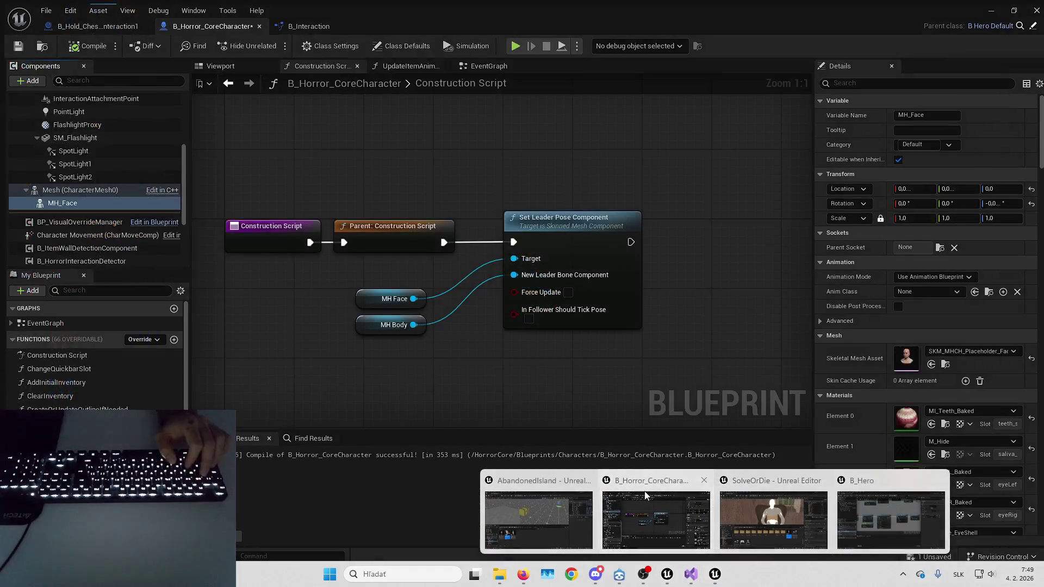
left_click(658, 522)
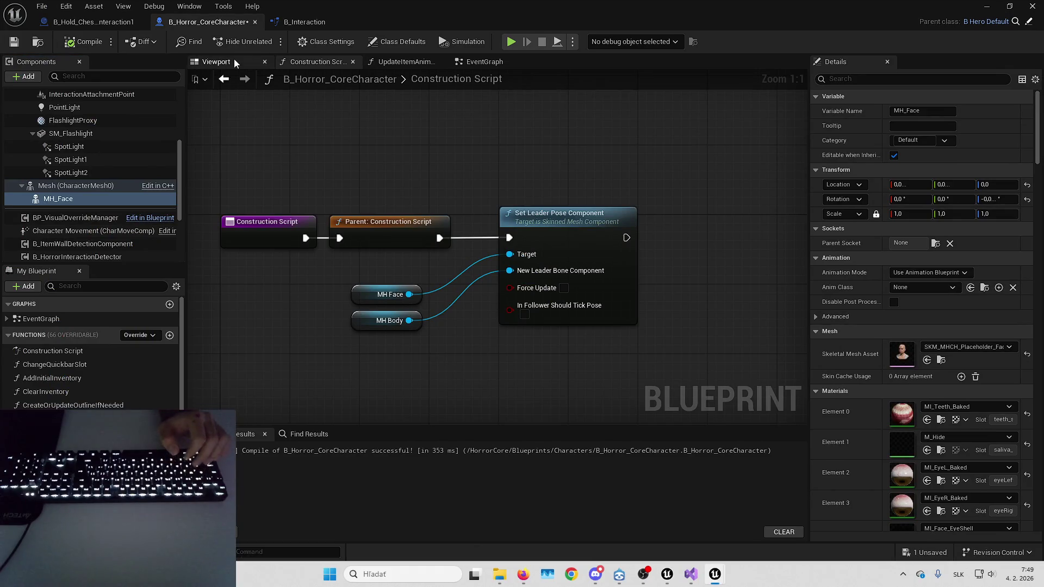
Preview the character in the Viewport, then inspect Mesh, MH_Face and MH_Body properties.
left_click(235, 62)
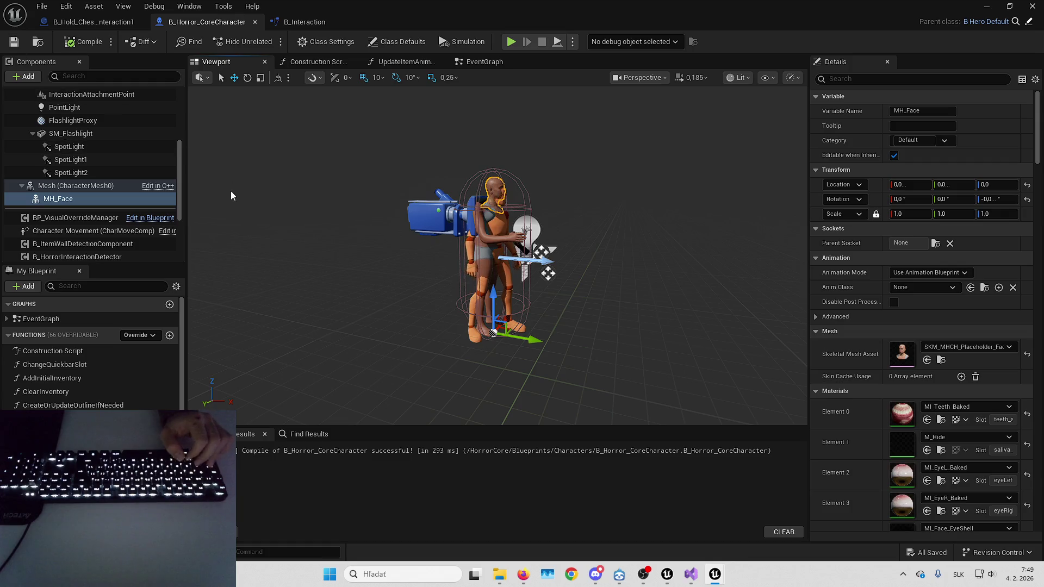
left_click(328, 64)
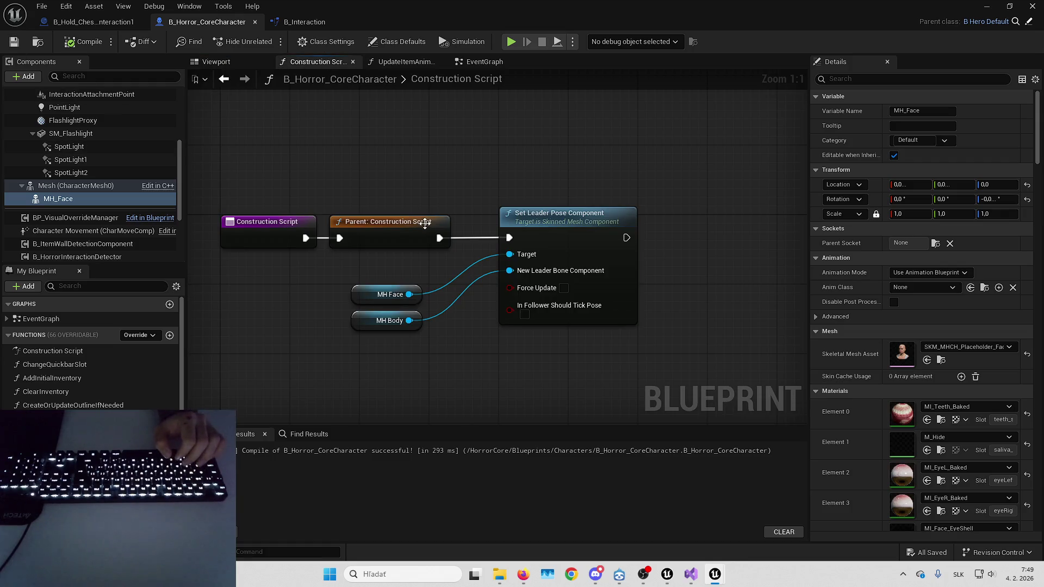
left_click(86, 187)
left_click(66, 198)
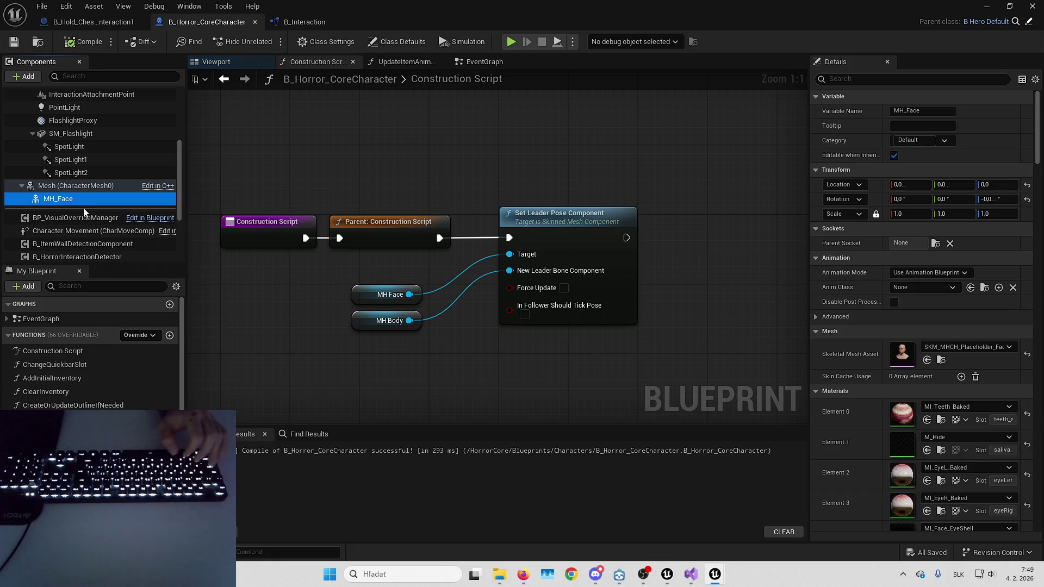
scroll(97, 187, "up", 2)
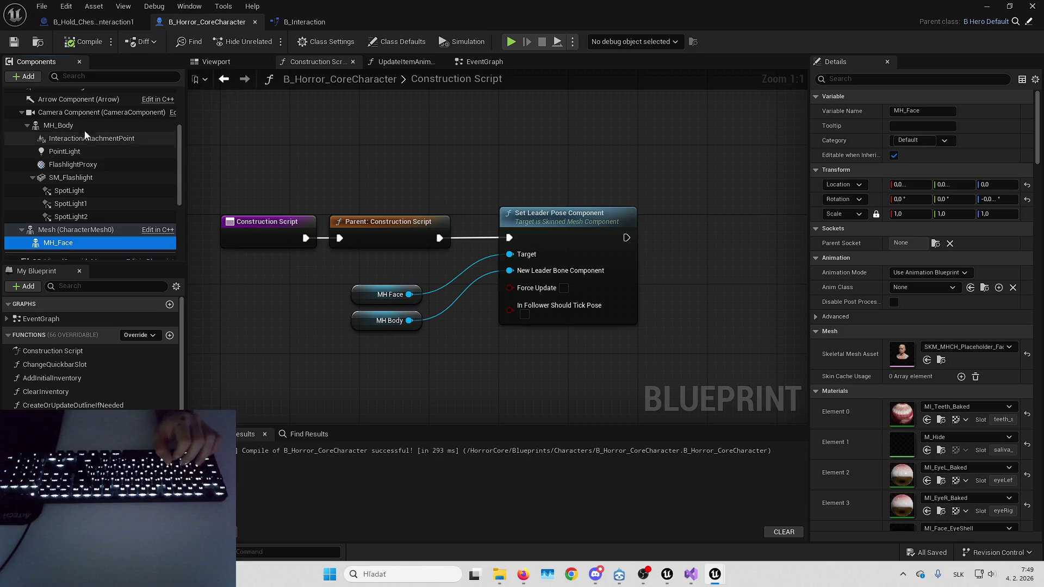
left_click(81, 126)
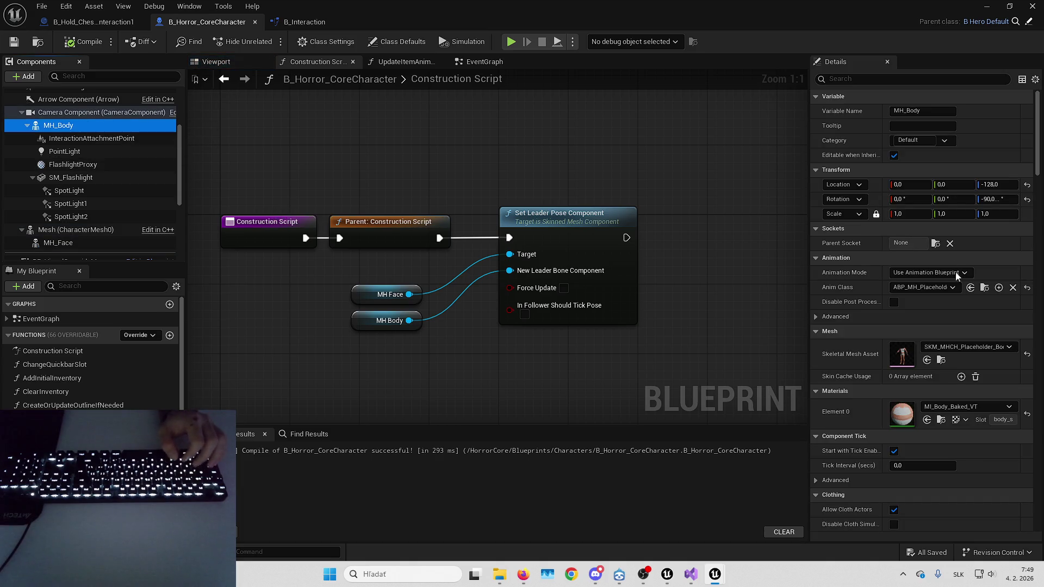
scroll(957, 276, "down", 10)
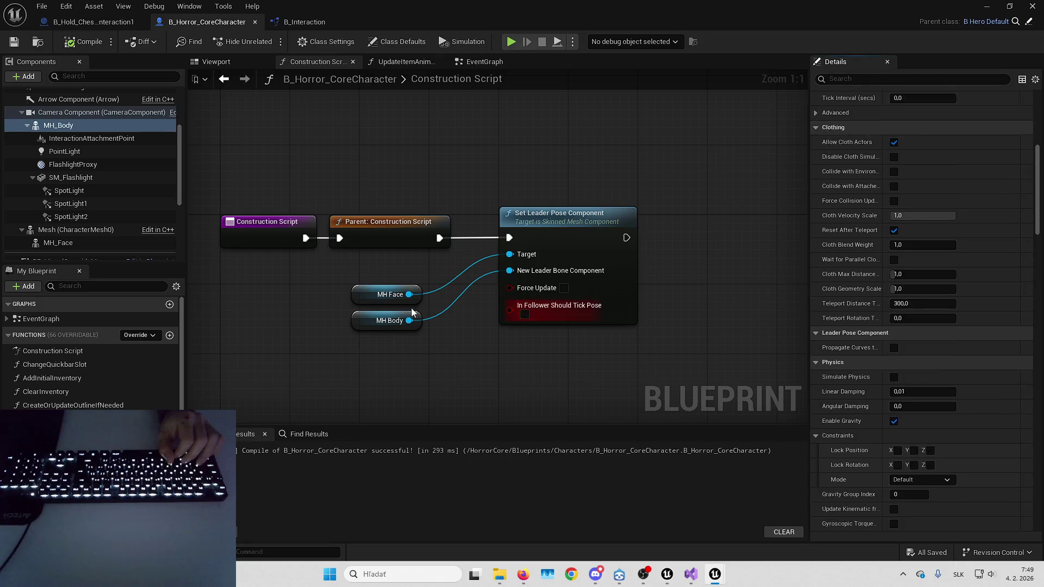
left_click(57, 242)
scroll(852, 259, "down", 5)
scroll(851, 258, "down", 10)
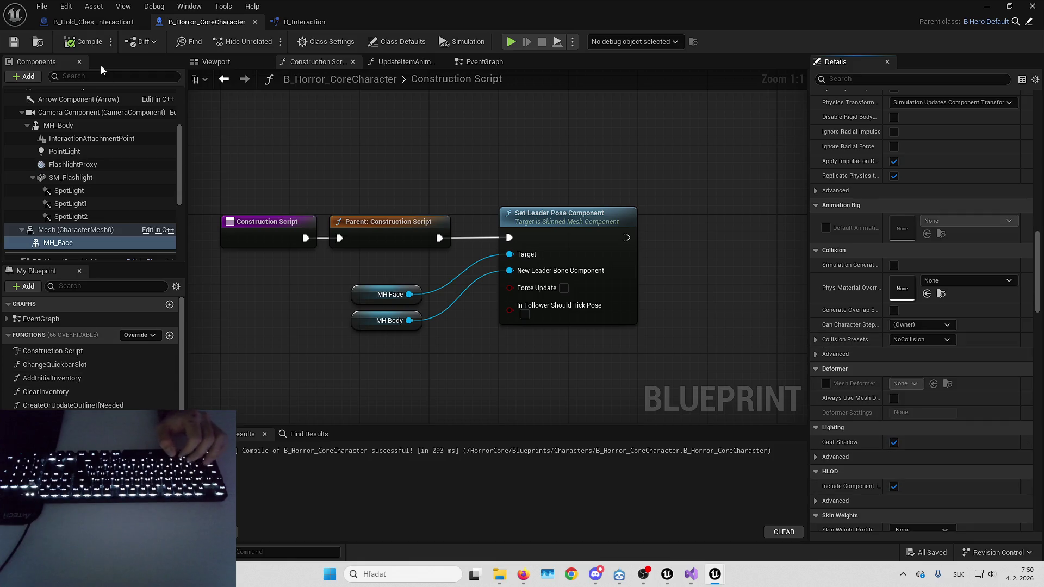
Open the character's EventGraph and pan across it.
left_click(479, 62)
scroll(525, 267, "down", 3)
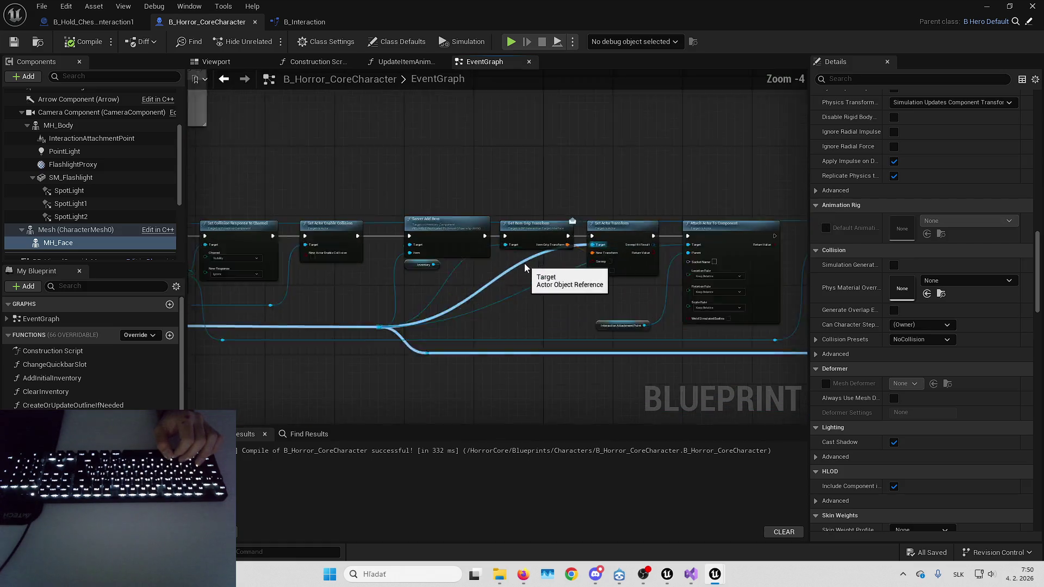
left_click_drag(137, 22, 742, 27)
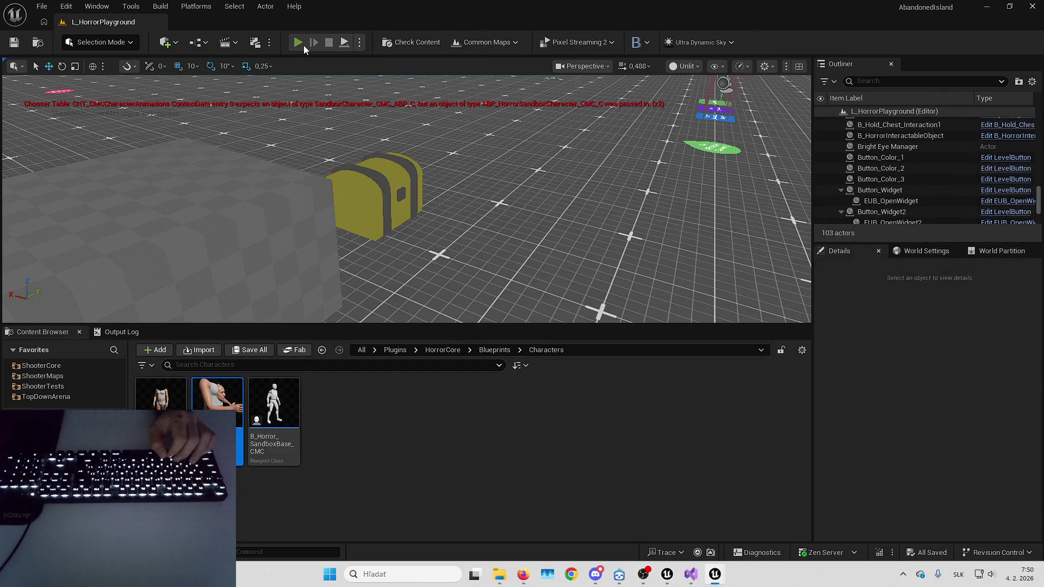
Run a brief play test, then browse to the Default Gameplay Experience asset from World Settings.
left_click(298, 42)
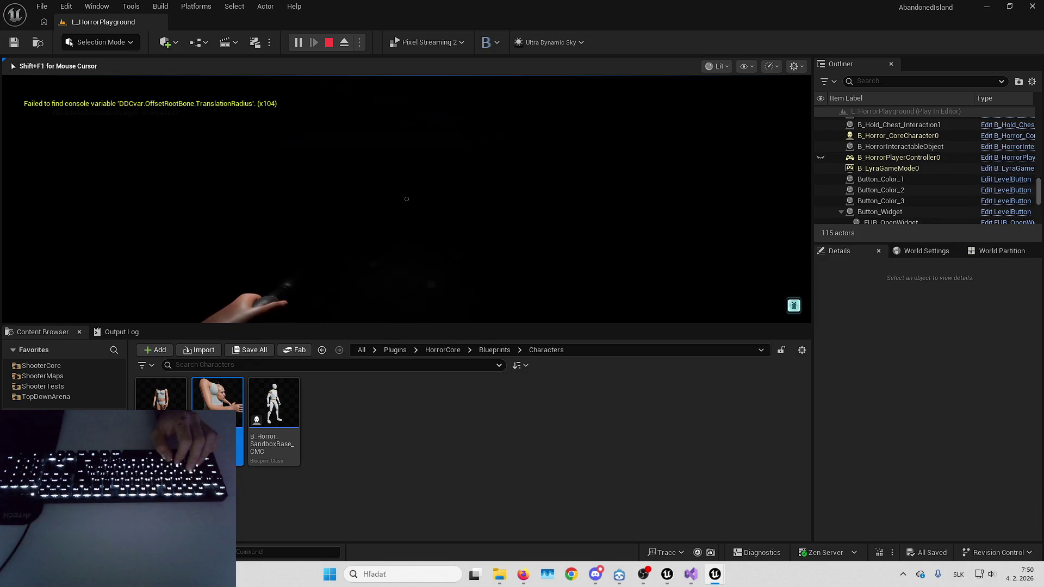
key("Escape")
left_click(926, 251)
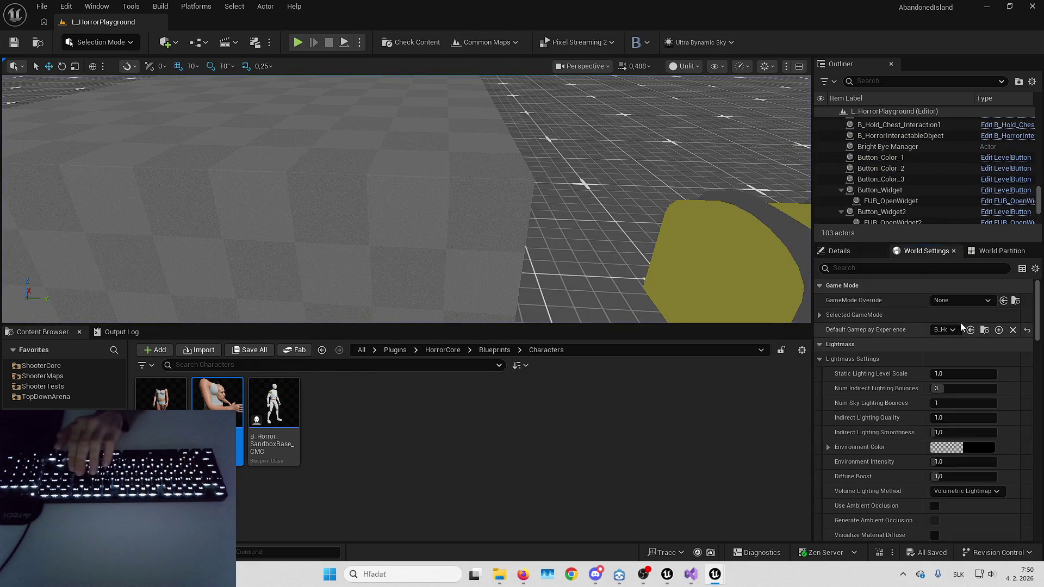
left_click(985, 331)
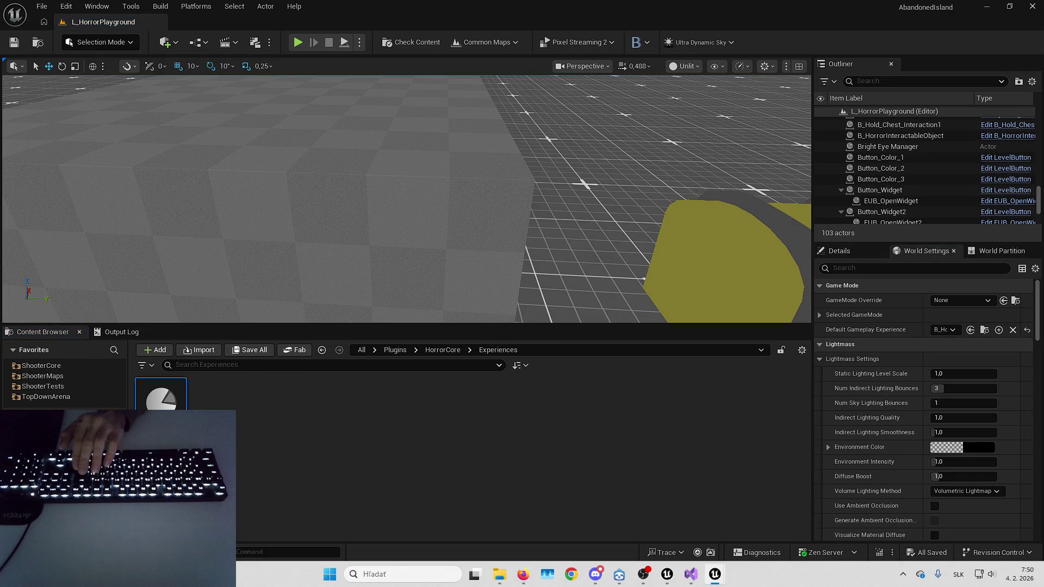
key("alt+Left")
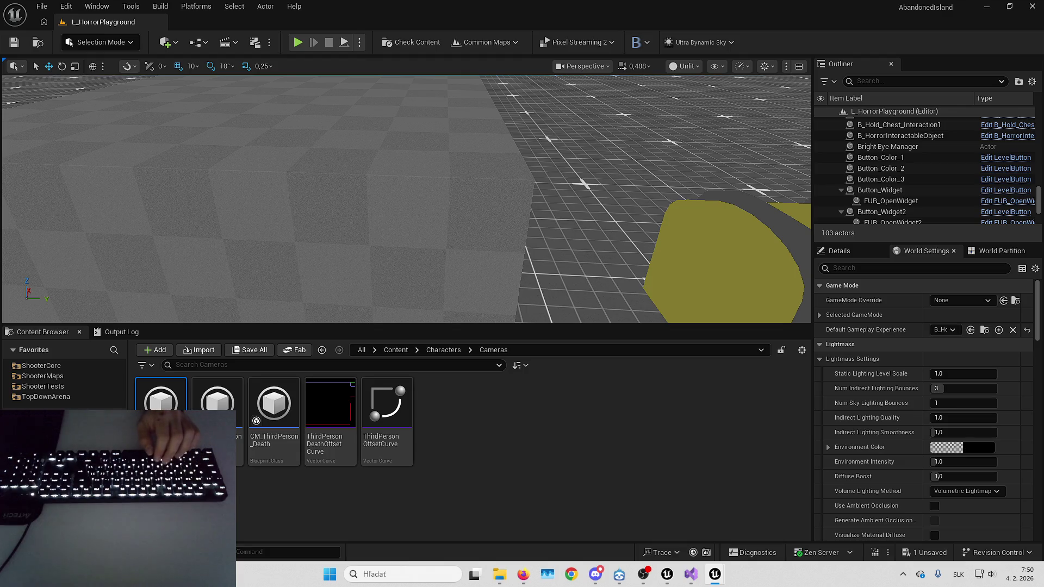
left_click(46, 6)
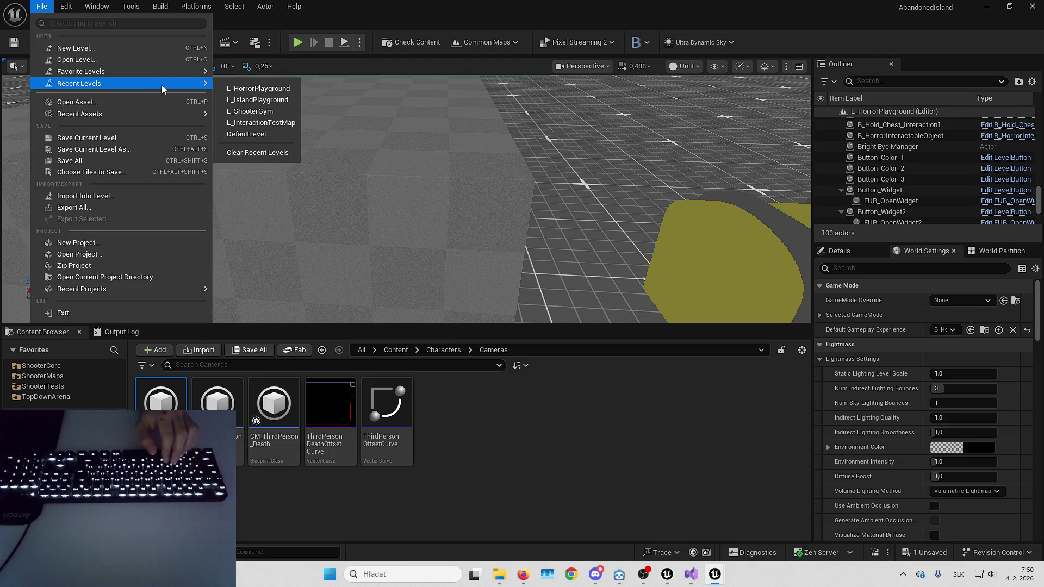
Save the one unsaved asset in L_HorrorPlayground.
key("Escape")
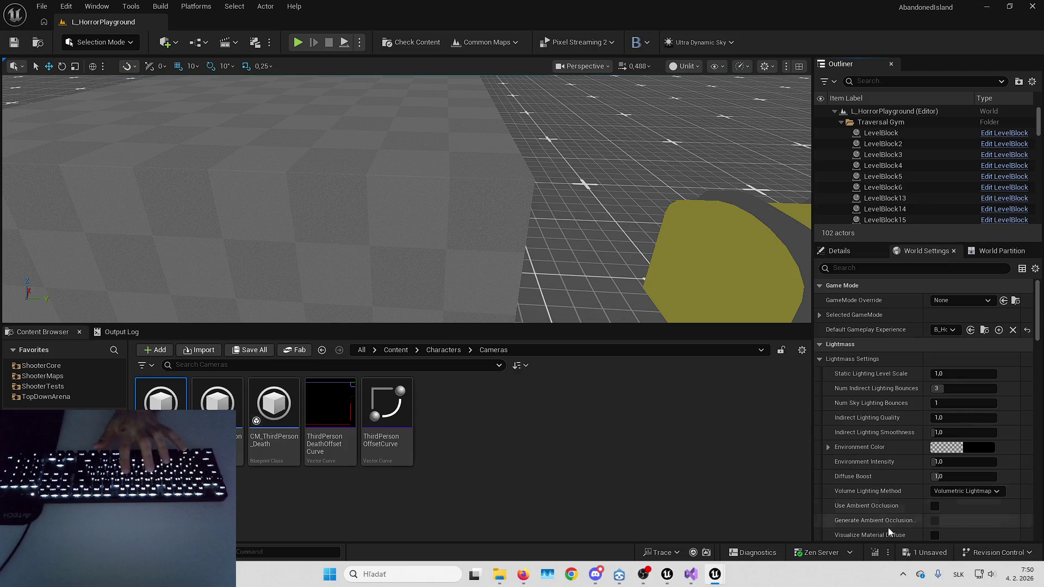
left_click(918, 554)
key("Return")
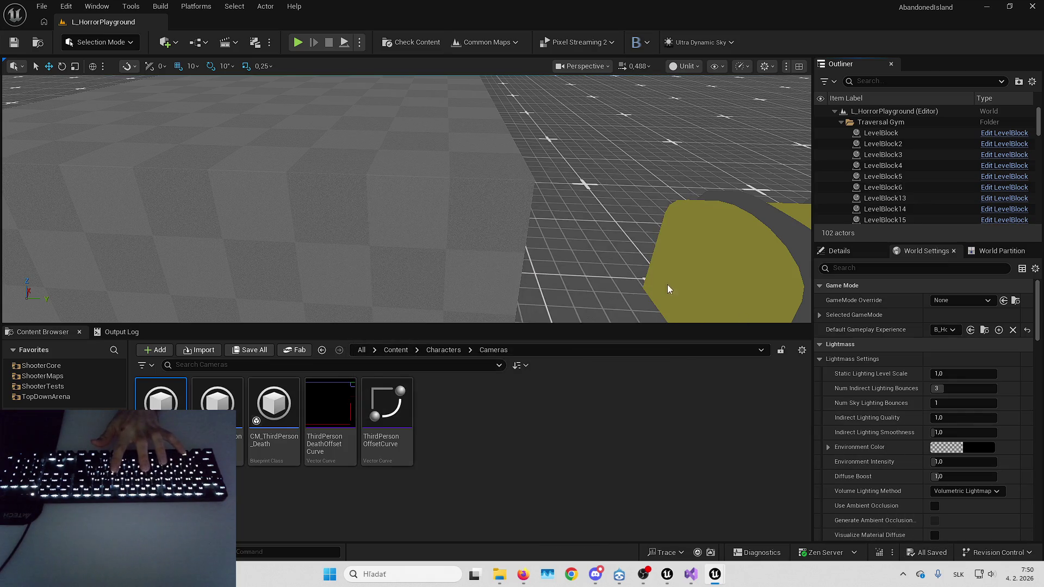
Play the level unlit, switch to Player Collision view, throw the rock, and eject.
key("alt+p")
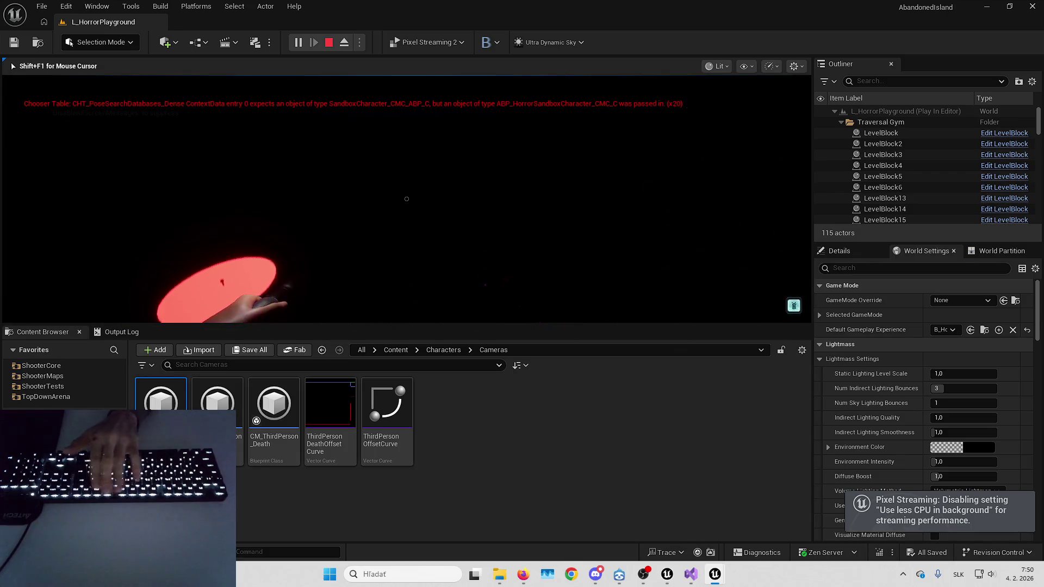
key("F2")
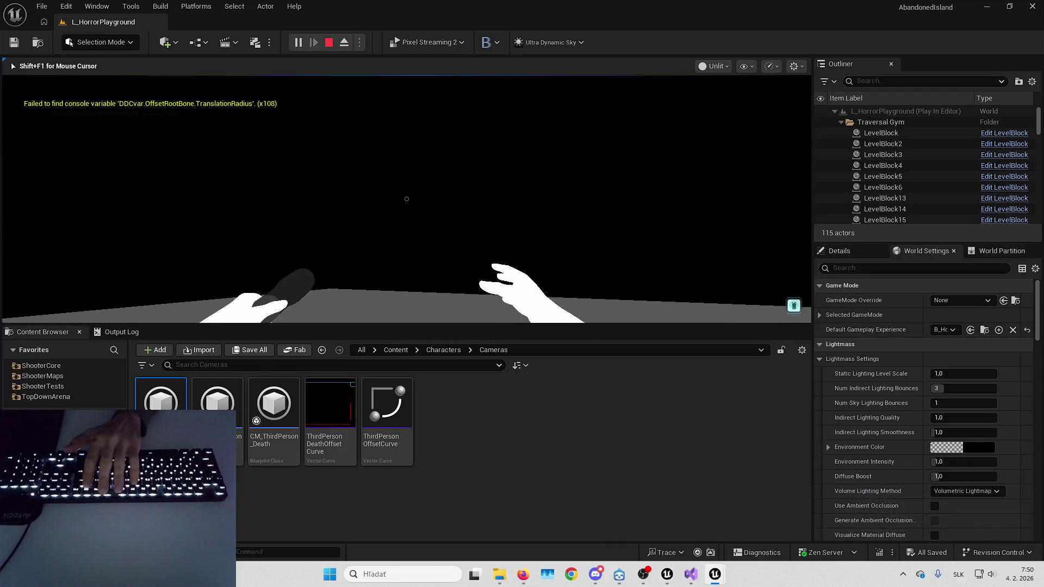
key("F11")
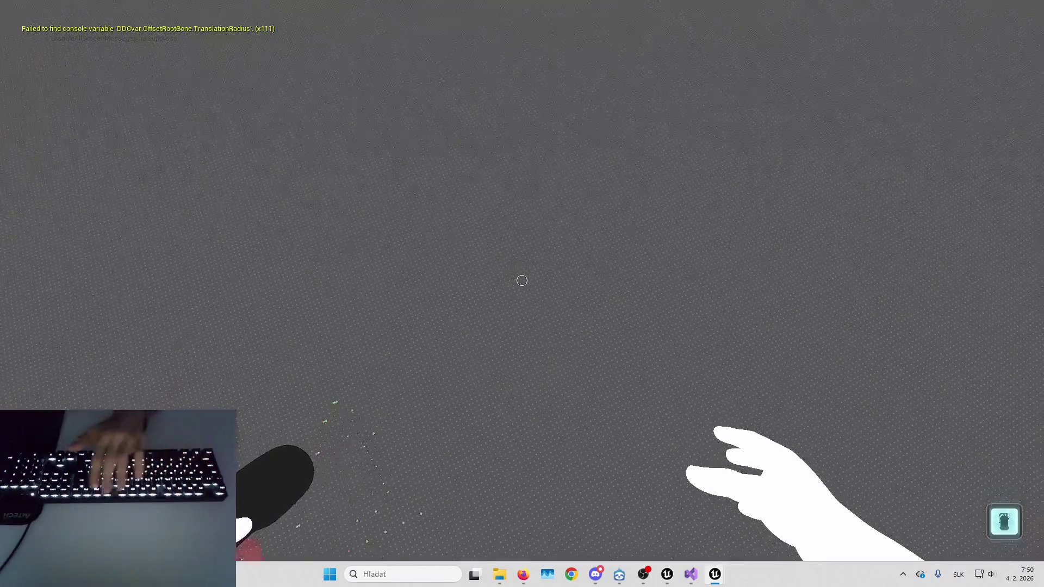
key("F11")
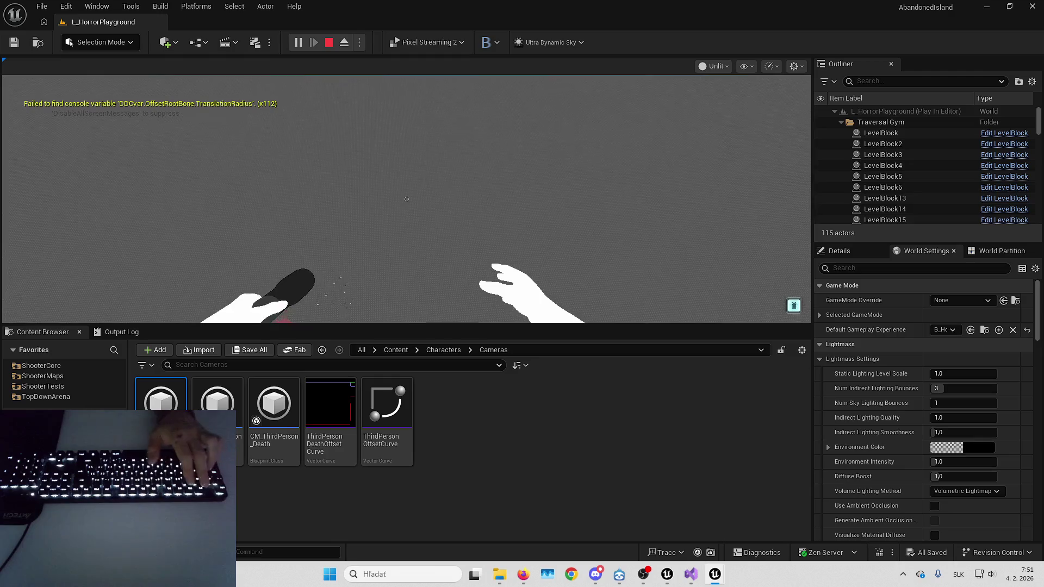
left_click(729, 66)
left_click(729, 175)
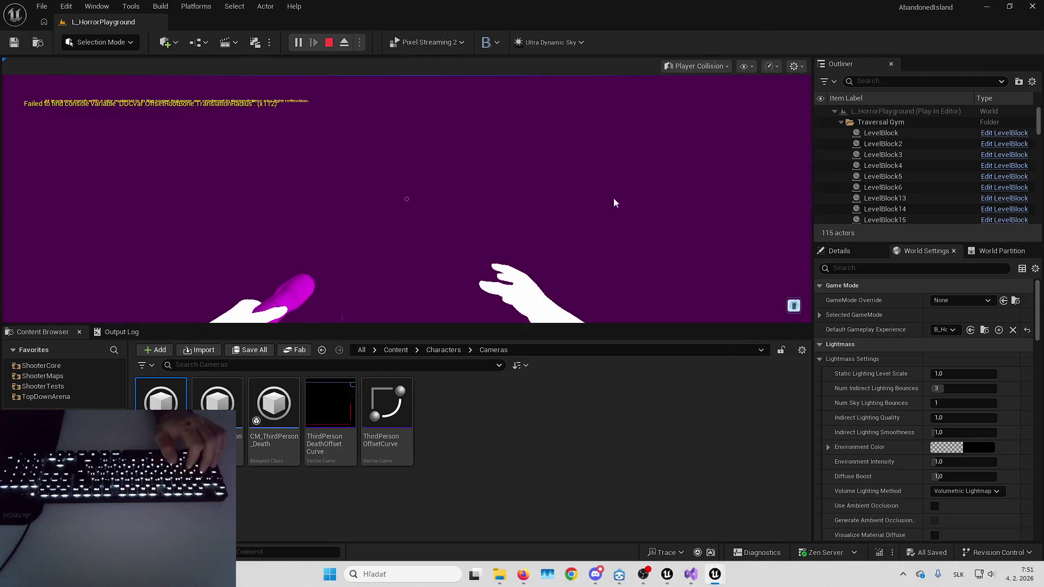
key("e")
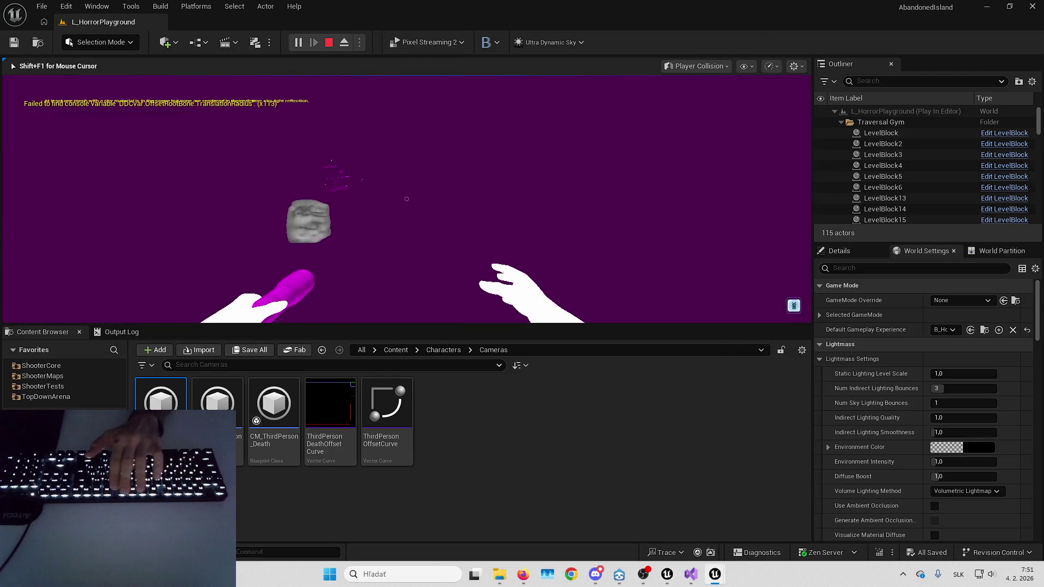
key("F8")
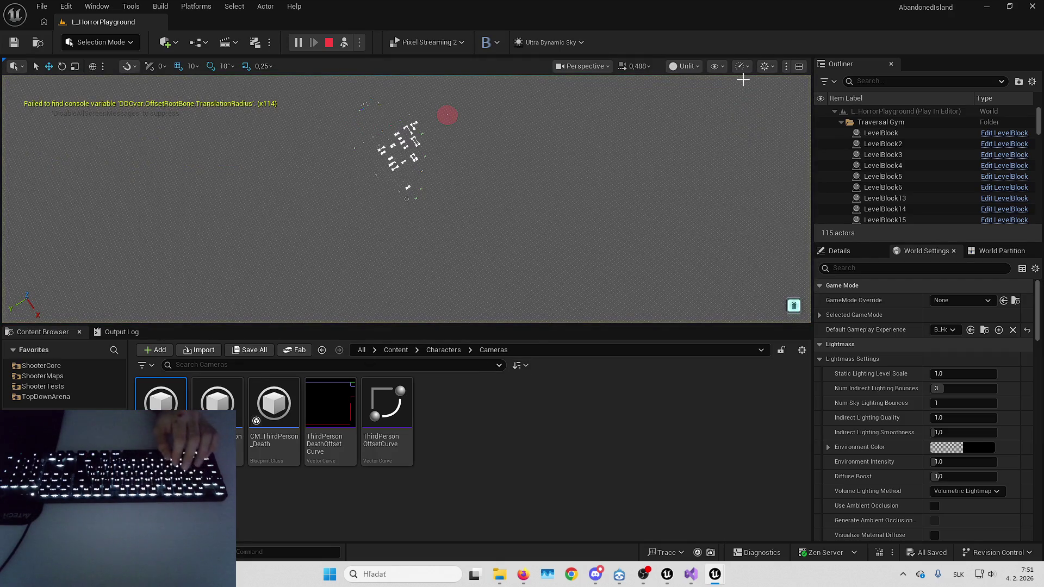
Show Player Collision in the ejected view and look across the purple ground.
left_click(684, 66)
left_click(707, 188)
scroll(532, 213, "up", 5)
scroll(407, 199, "up", 4)
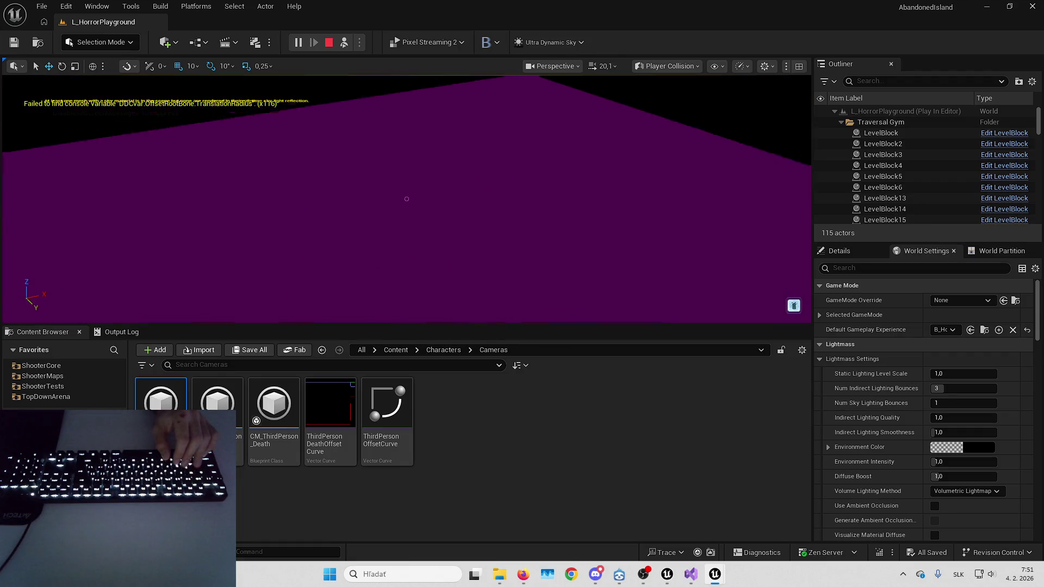
scroll(407, 200, "up", 2)
left_click_drag(407, 199, 406, 200)
Switch to Visibility Collision, select and deselect the character, then go to CM_FirstPerson.
left_click(668, 66)
left_click(701, 202)
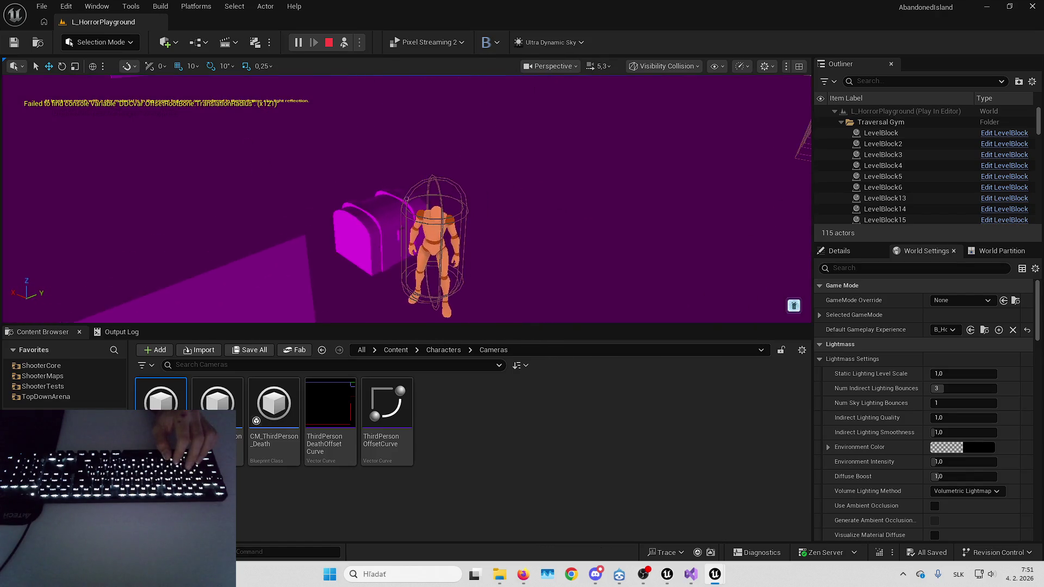
left_click(423, 202)
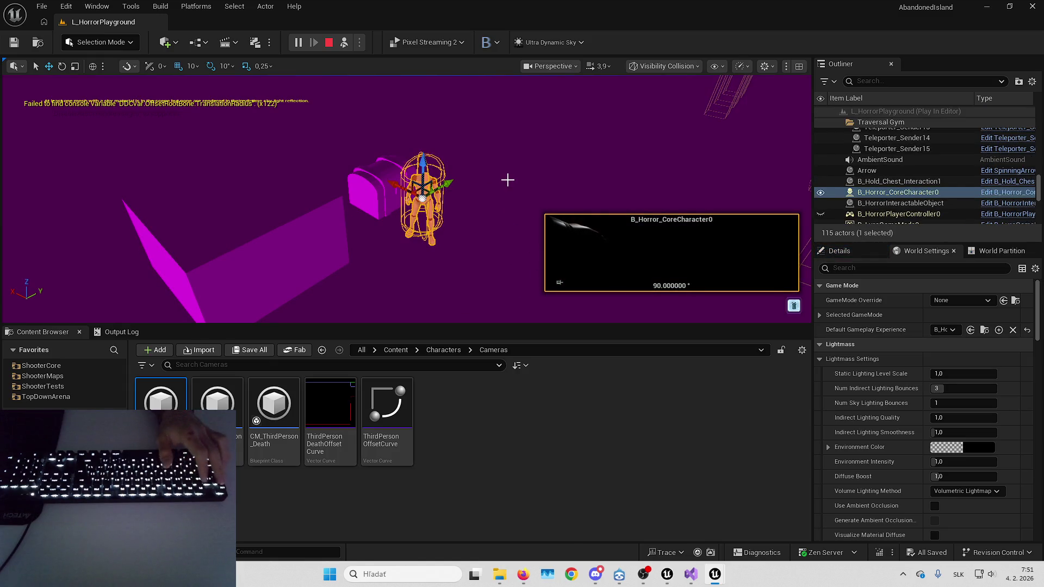
left_click(508, 180)
key("alt+Tab")
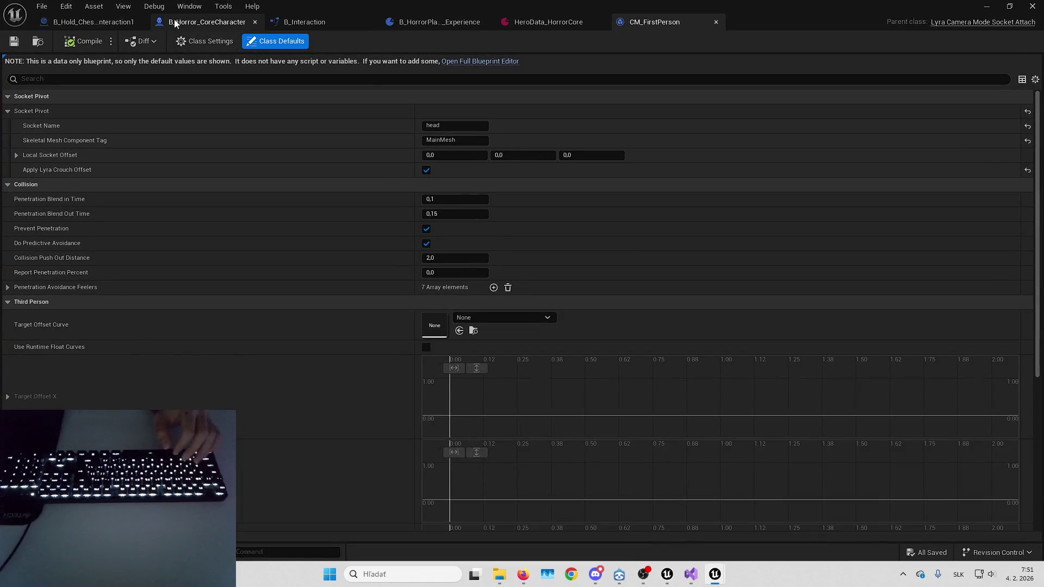
Check MH_Body's collision preset and the InteractionAttachmentPoint component in B_Horror_CoreCharacter.
left_click(176, 23)
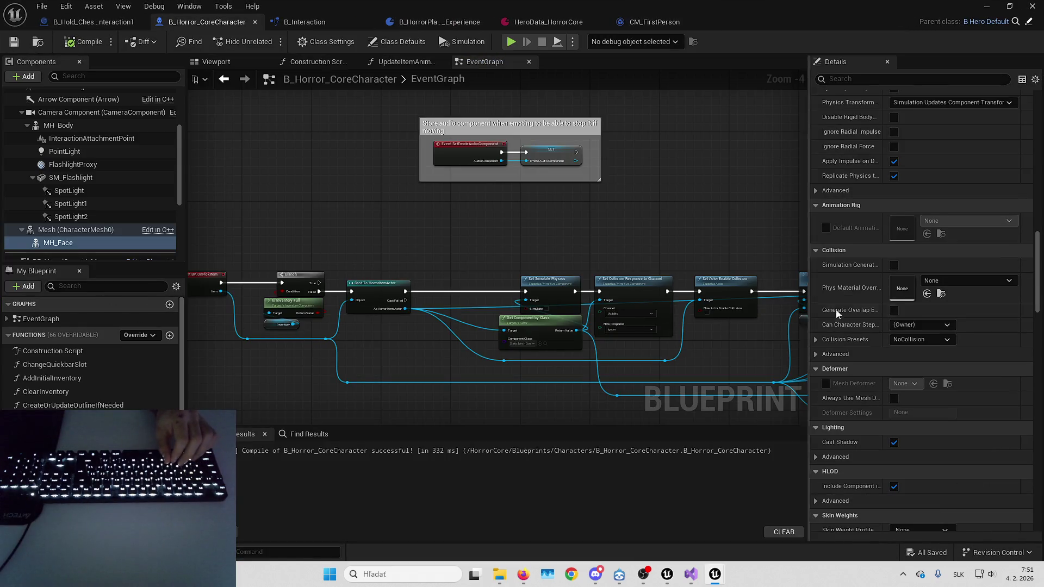
scroll(837, 314, "down", 3)
scroll(96, 152, "down", 2)
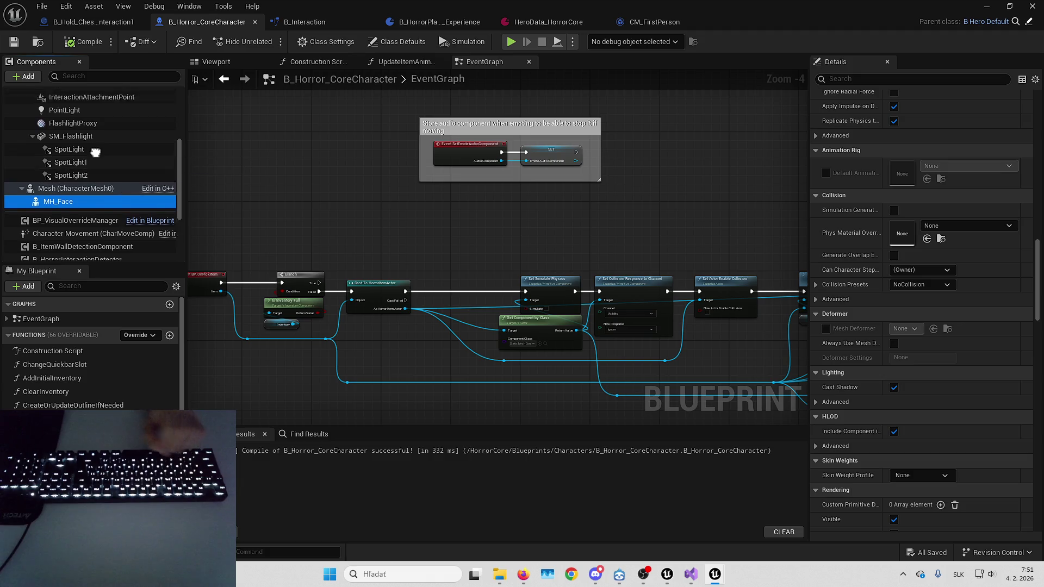
scroll(95, 152, "up", 2)
left_click(88, 129)
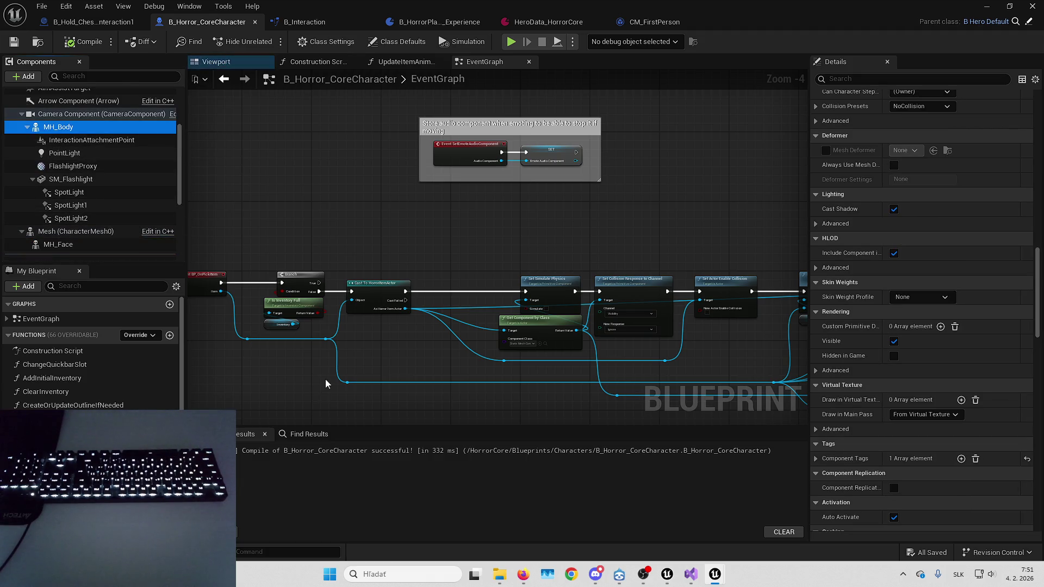
scroll(860, 451, "down", 10)
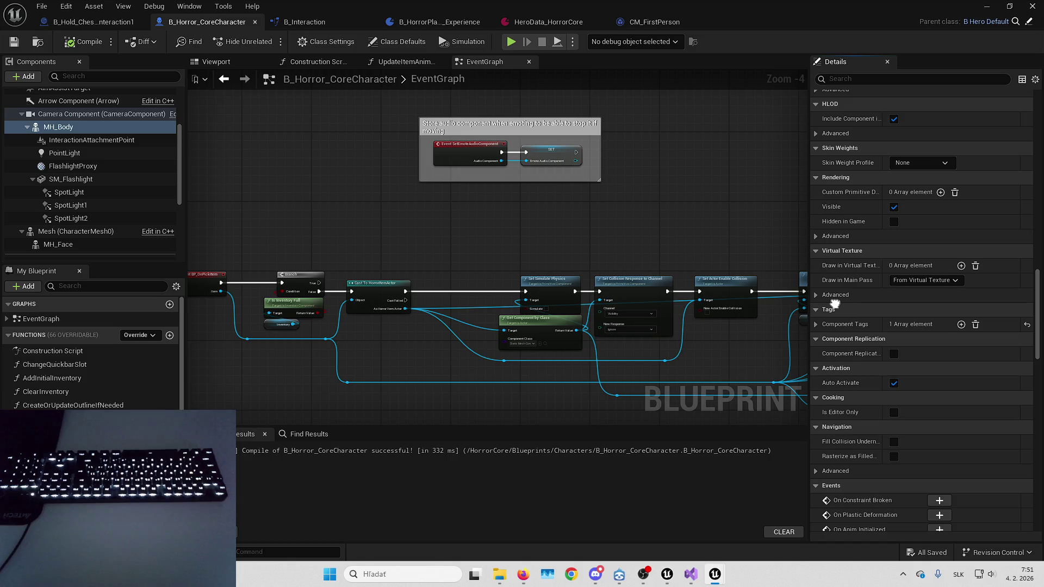
scroll(819, 242, "up", 15)
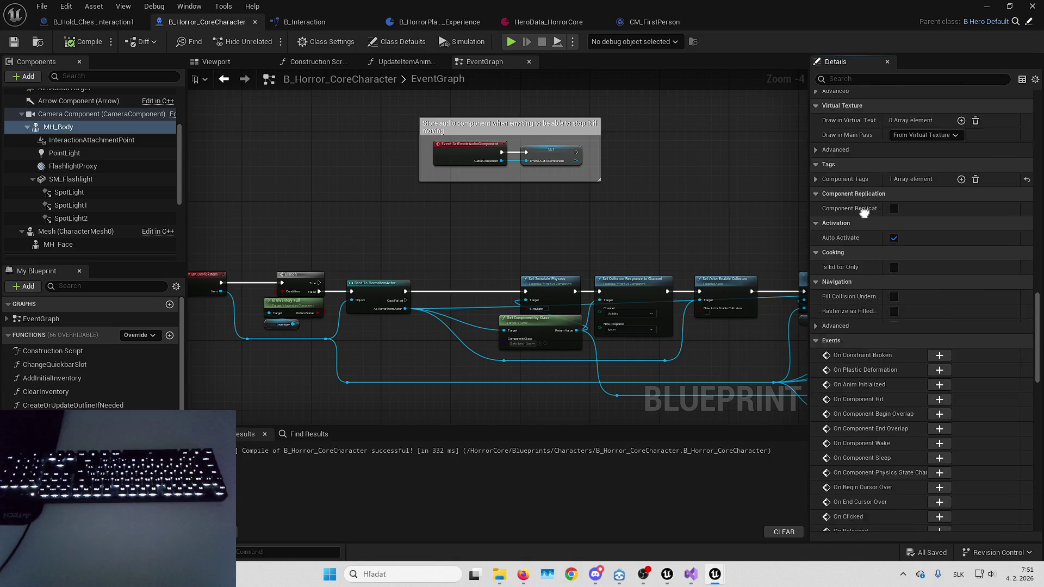
left_click(816, 263)
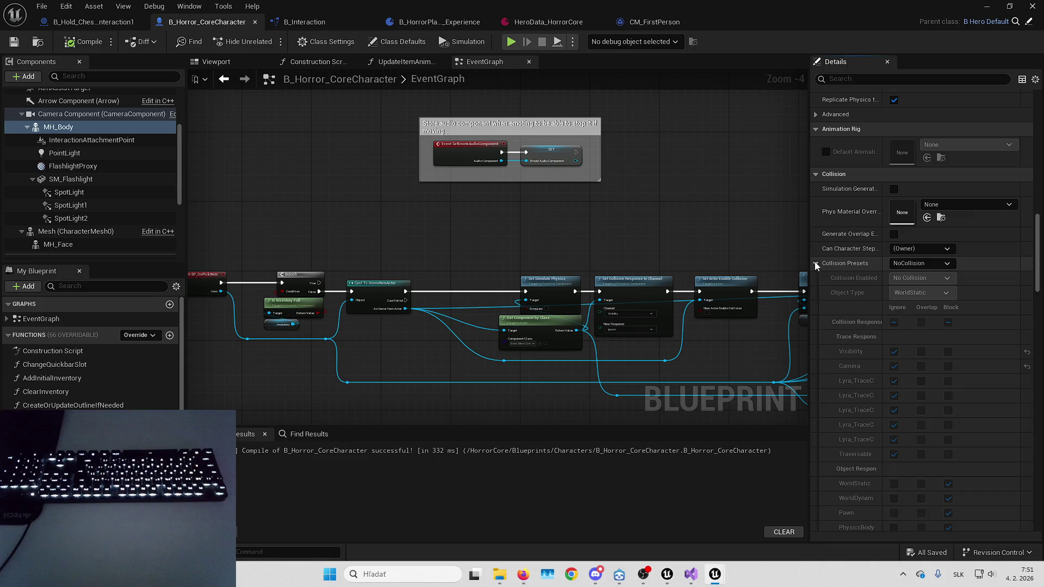
left_click(818, 264)
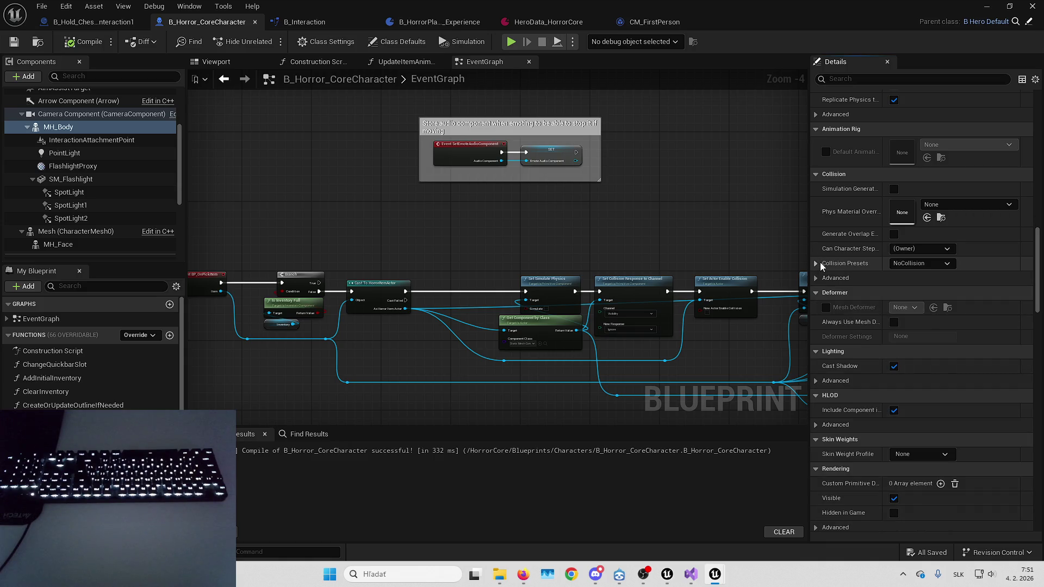
left_click(91, 139)
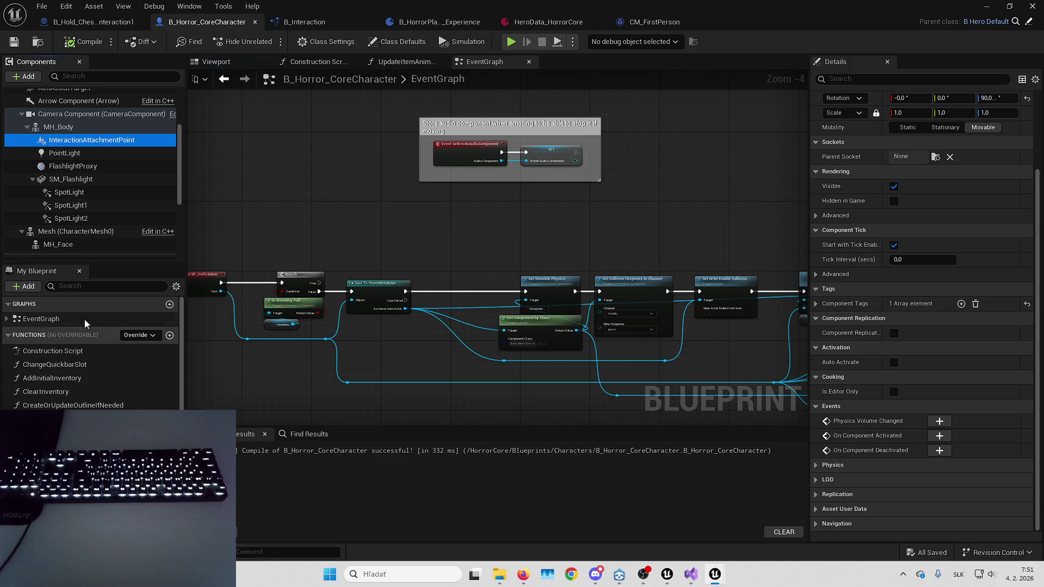
Set SM_Flashlight's Collision Presets to NoCollision.
left_click(92, 184)
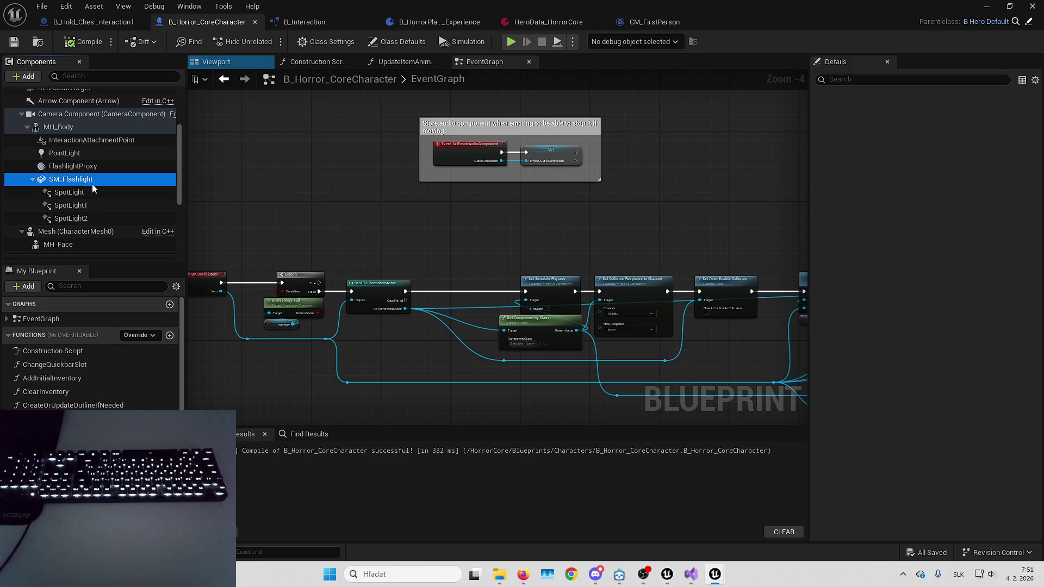
scroll(900, 284, "down", 15)
scroll(900, 284, "down", 5)
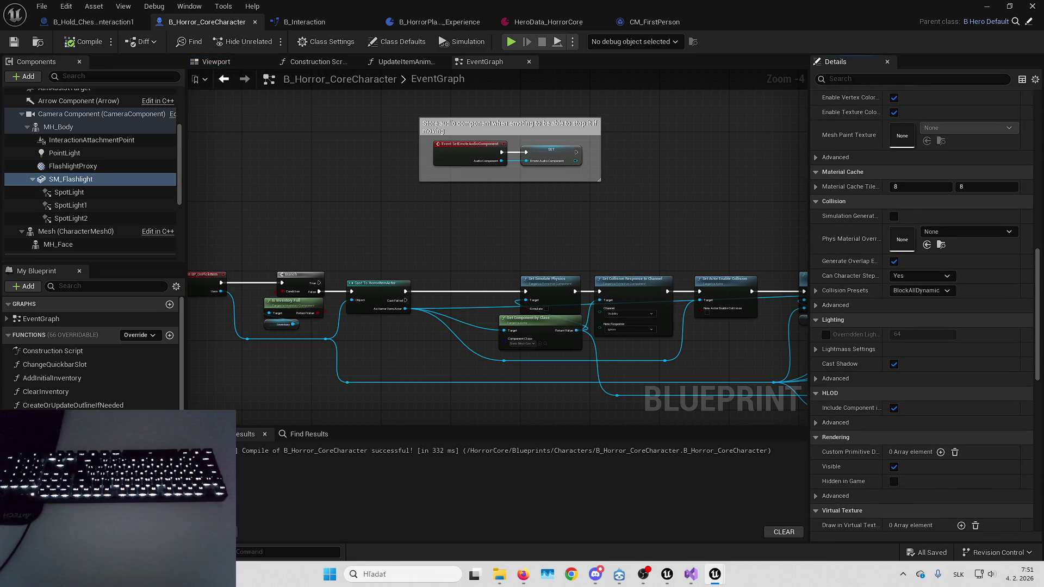
left_click(922, 291)
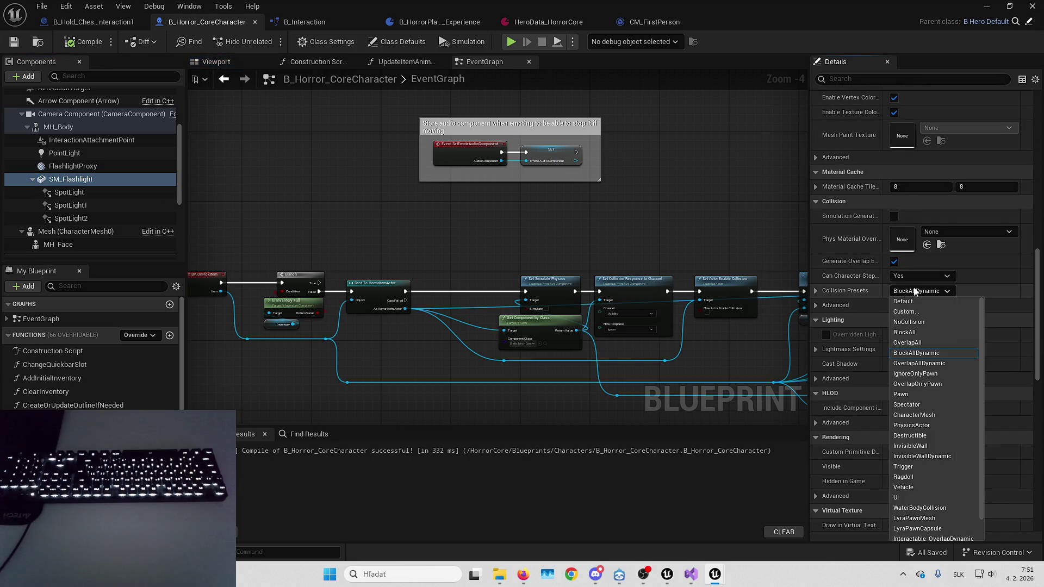
left_click(925, 323)
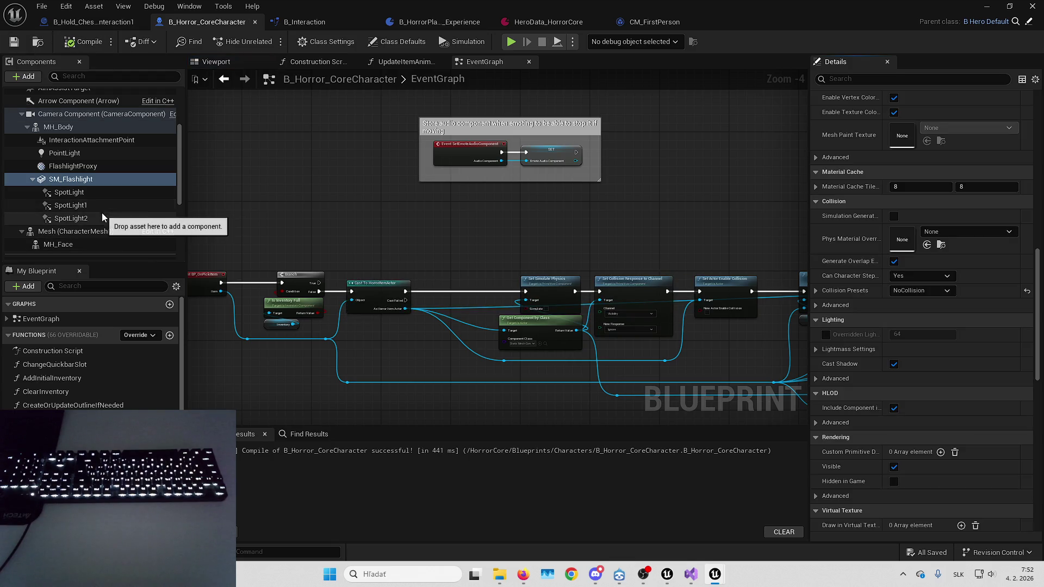
Confirm the character Mesh uses SKM_UEFN_Mannequin, widening the Details columns.
left_click(91, 233)
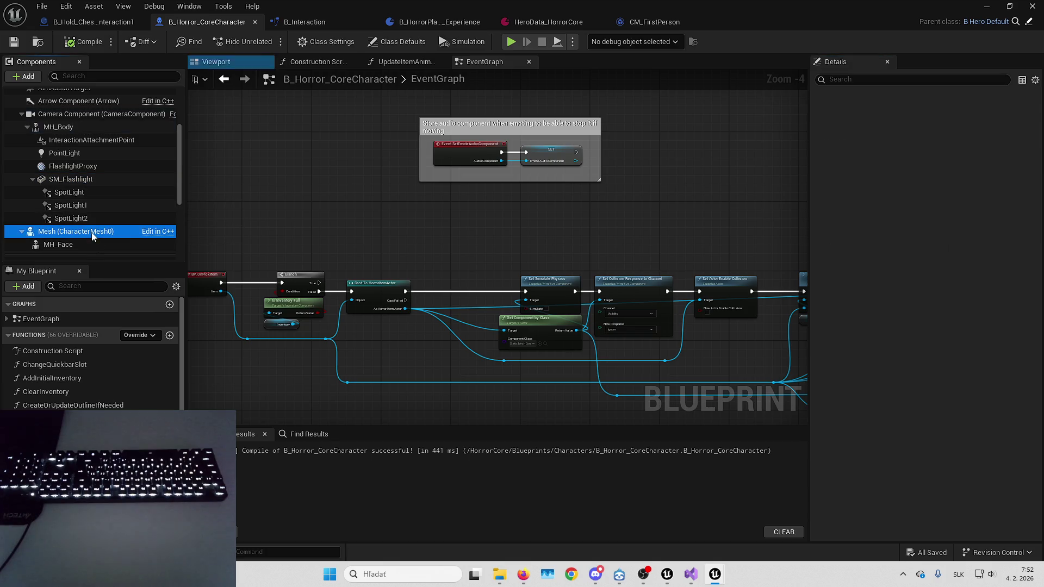
scroll(832, 407, "down", 10)
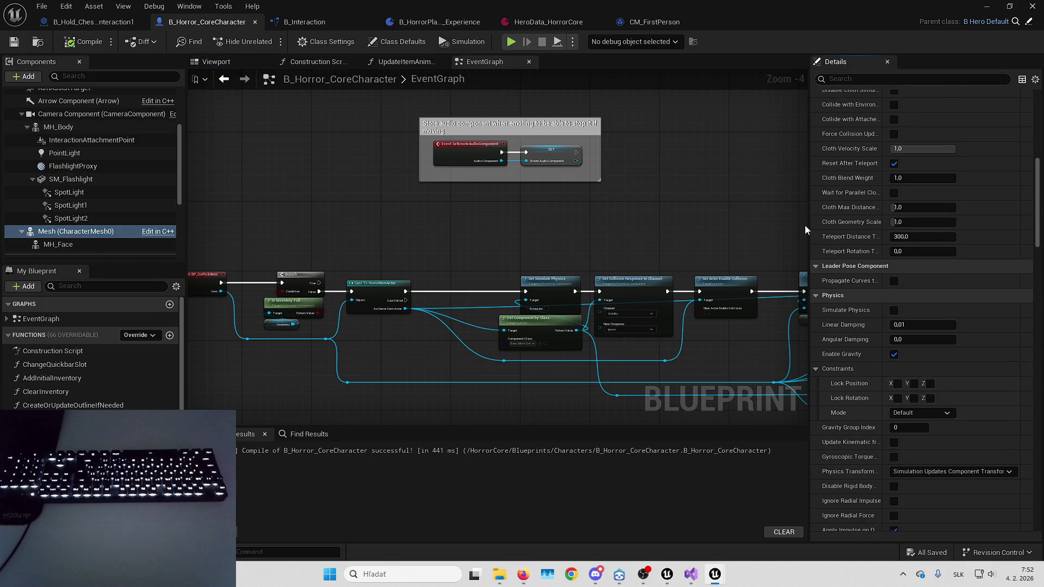
left_click_drag(808, 225, 774, 223)
left_click_drag(859, 197, 866, 194)
scroll(844, 237, "up", 10)
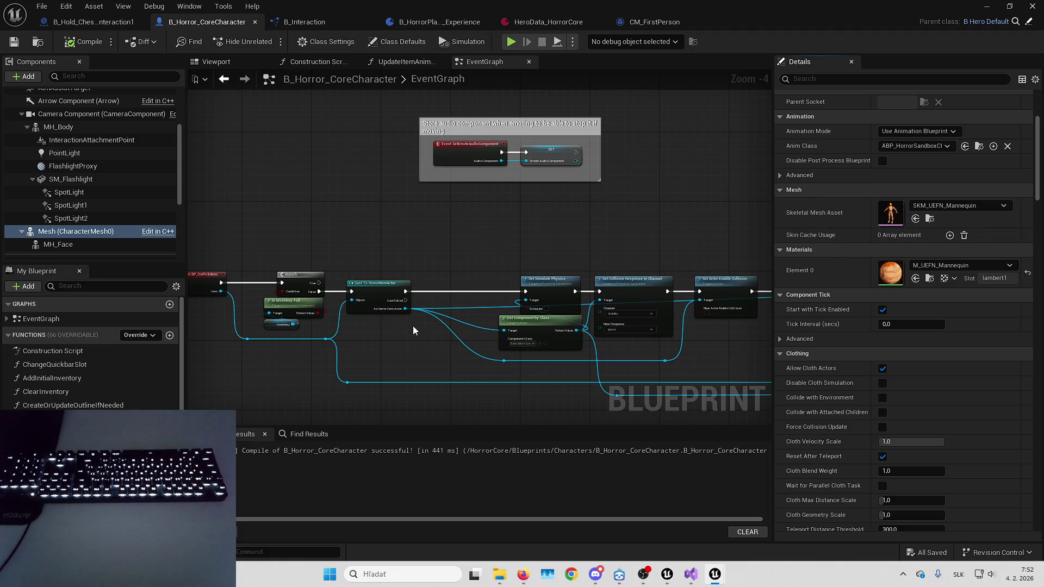
key("alt+Tab")
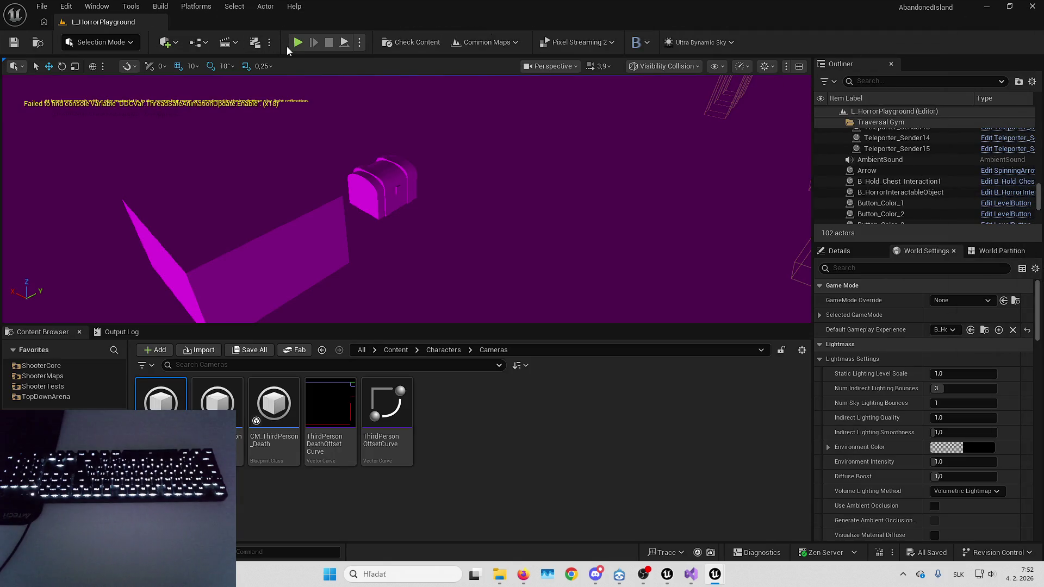
Play the level, eject, select the player character and inspect its MH_Face component.
left_click(295, 43)
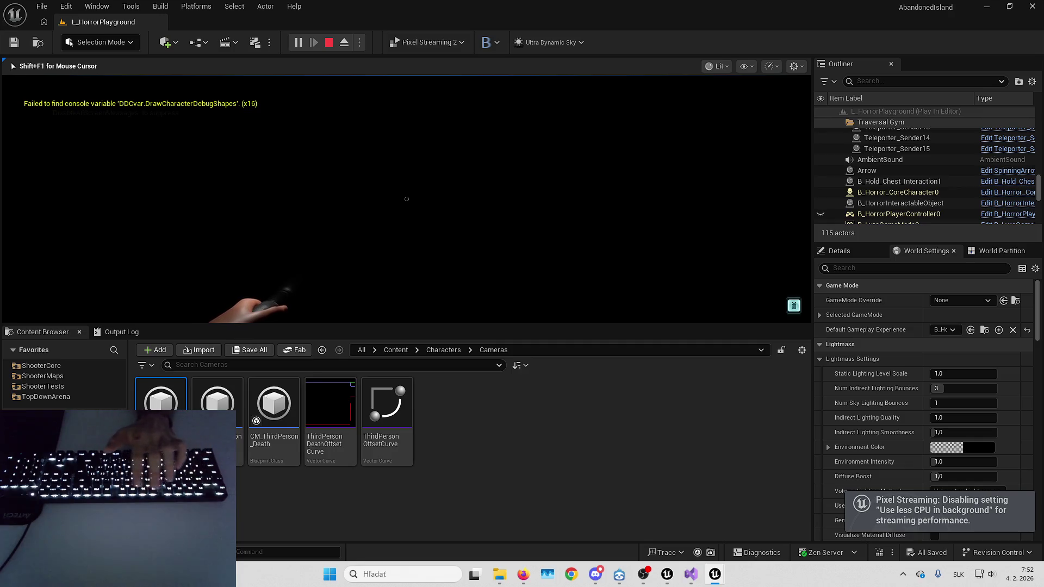
key("F8")
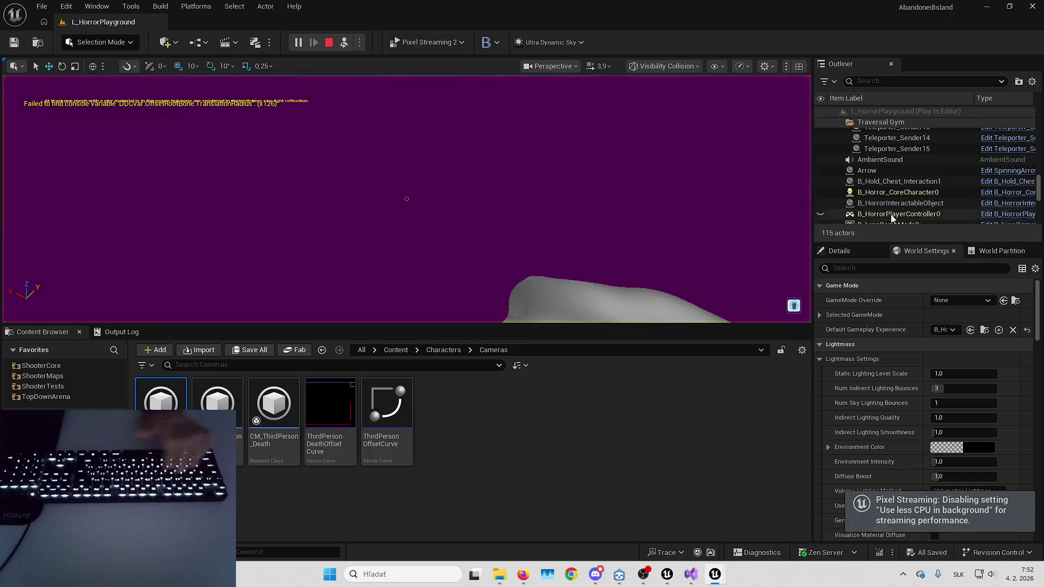
left_click(898, 192)
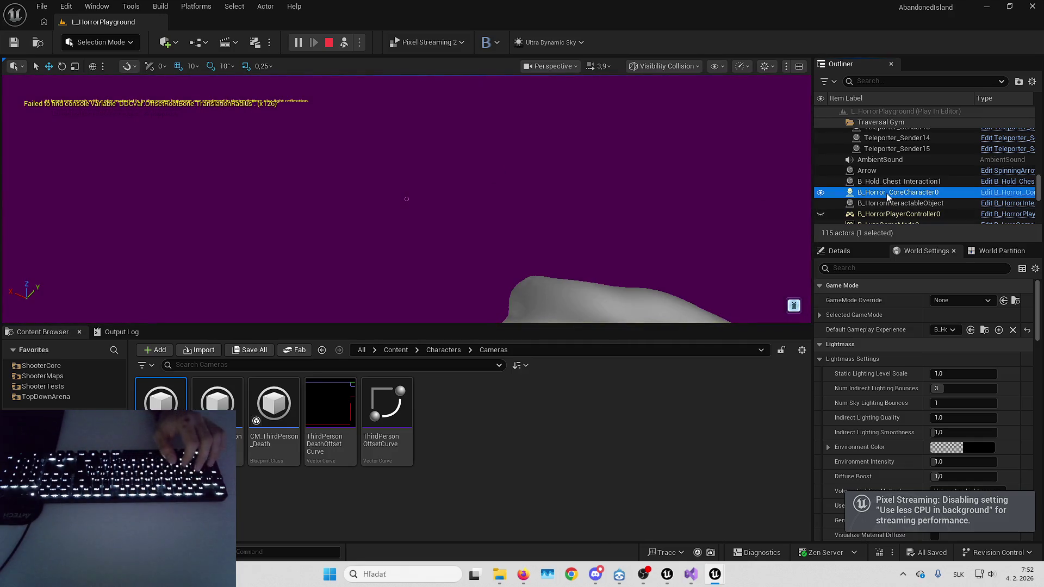
left_click(846, 252)
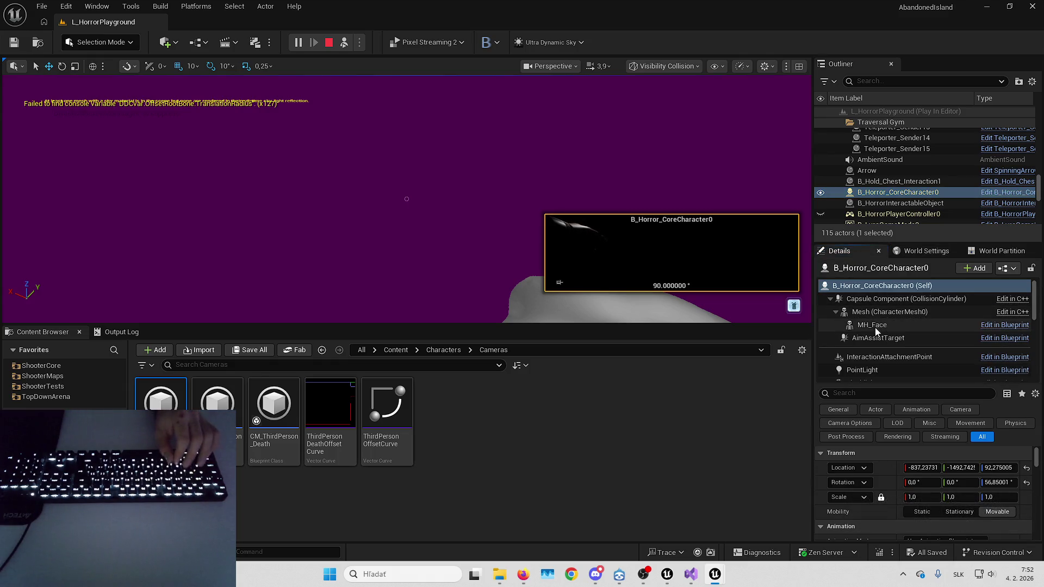
left_click(876, 328)
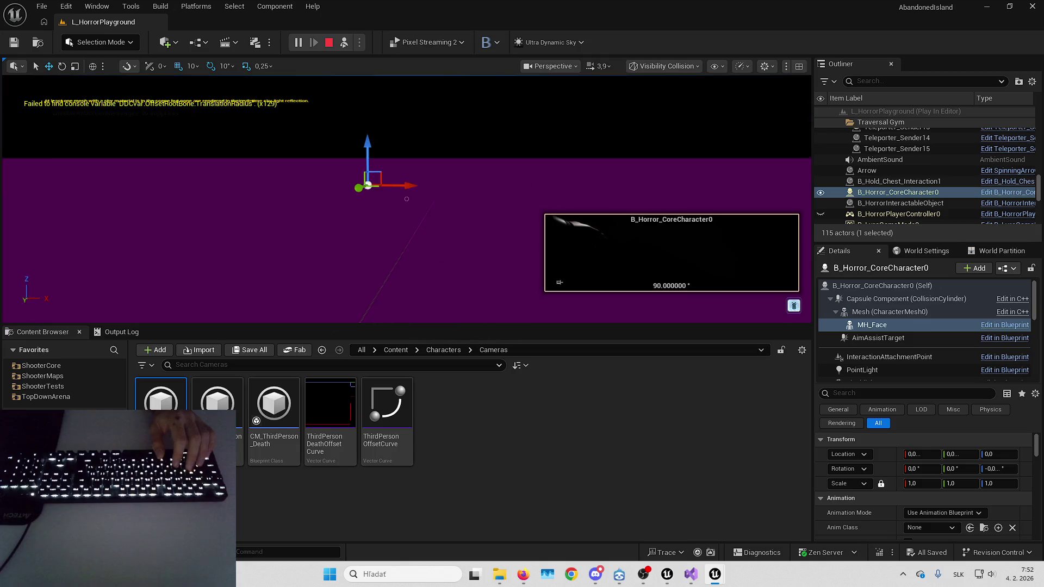
Switch the viewport to Unlit, inspect MH_Body and the camera, then select B_HorrorInteractableObject.
left_click(743, 65)
left_click(666, 65)
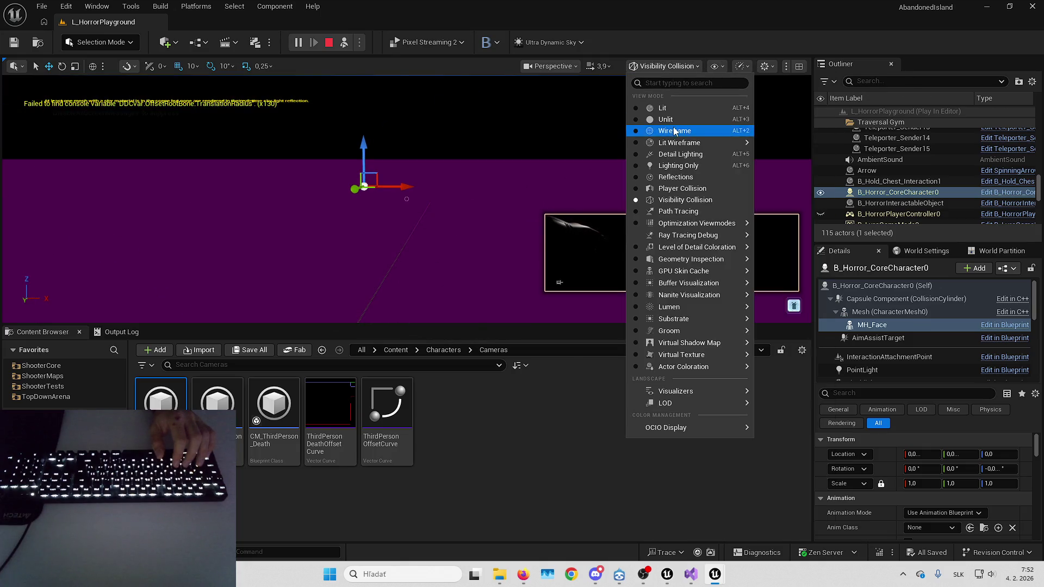
left_click(674, 124)
scroll(875, 311, "down", 5)
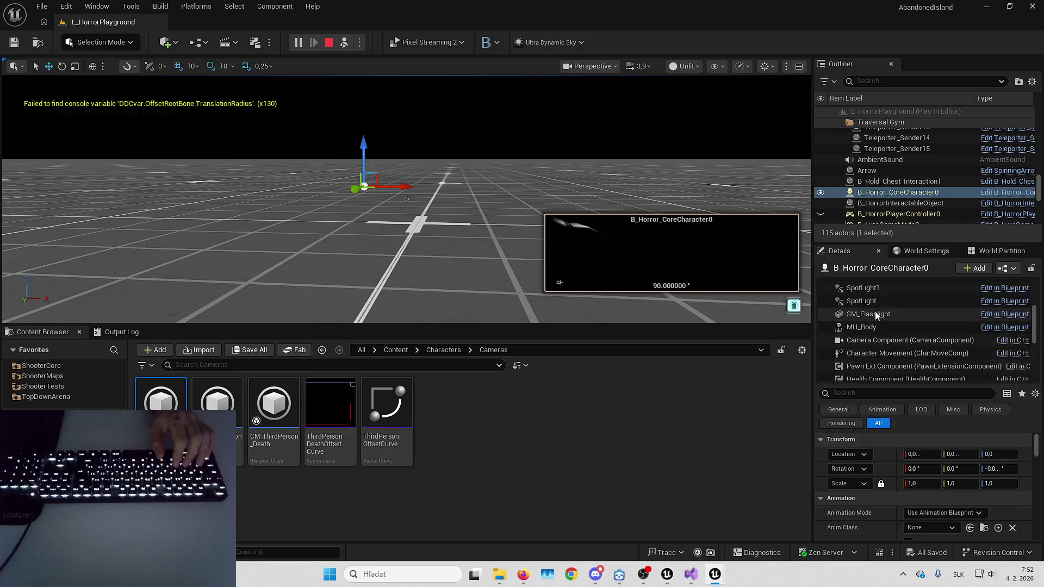
left_click(879, 327)
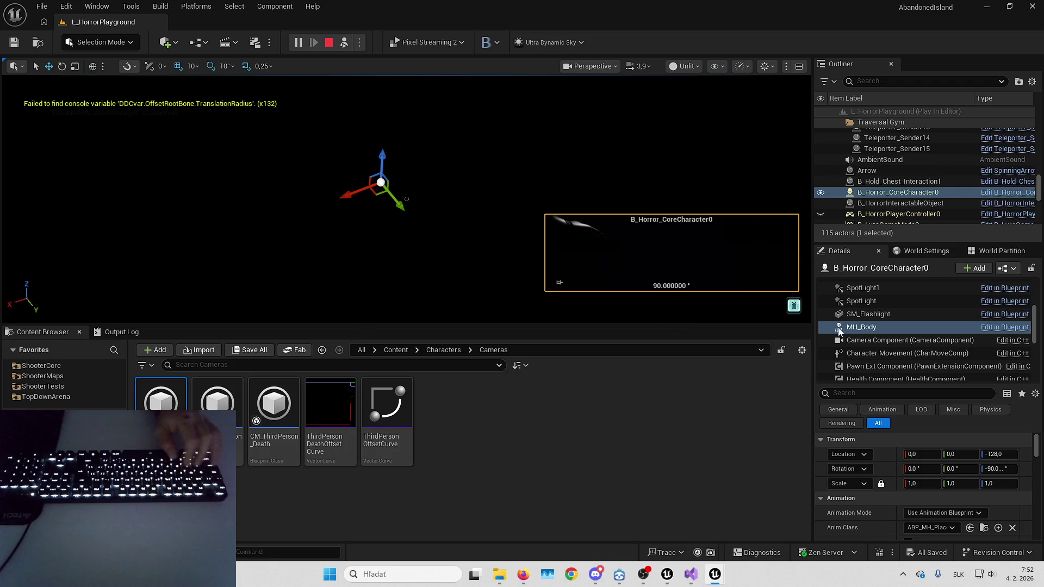
left_click(914, 340)
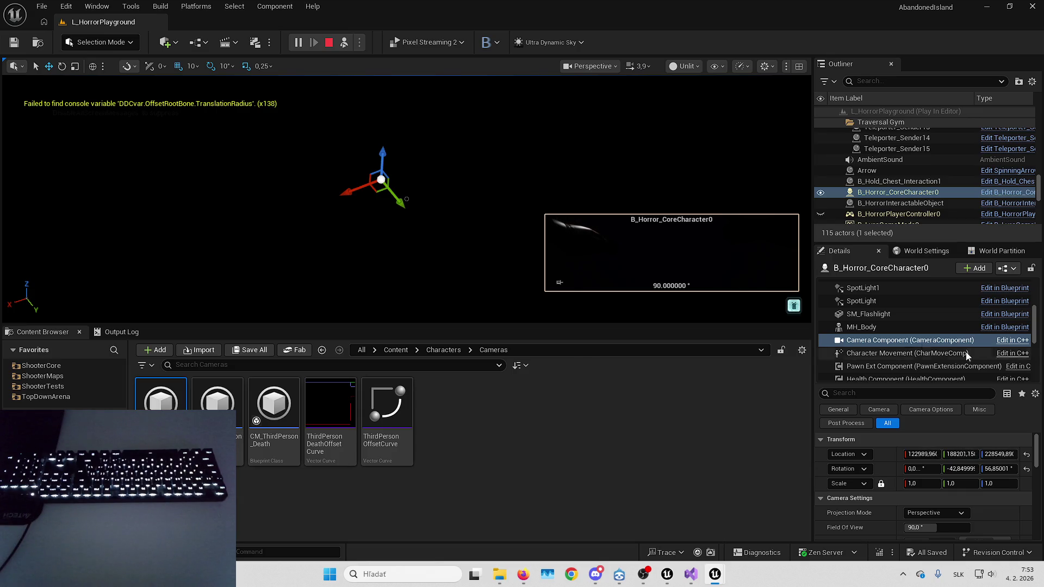
left_click(871, 204)
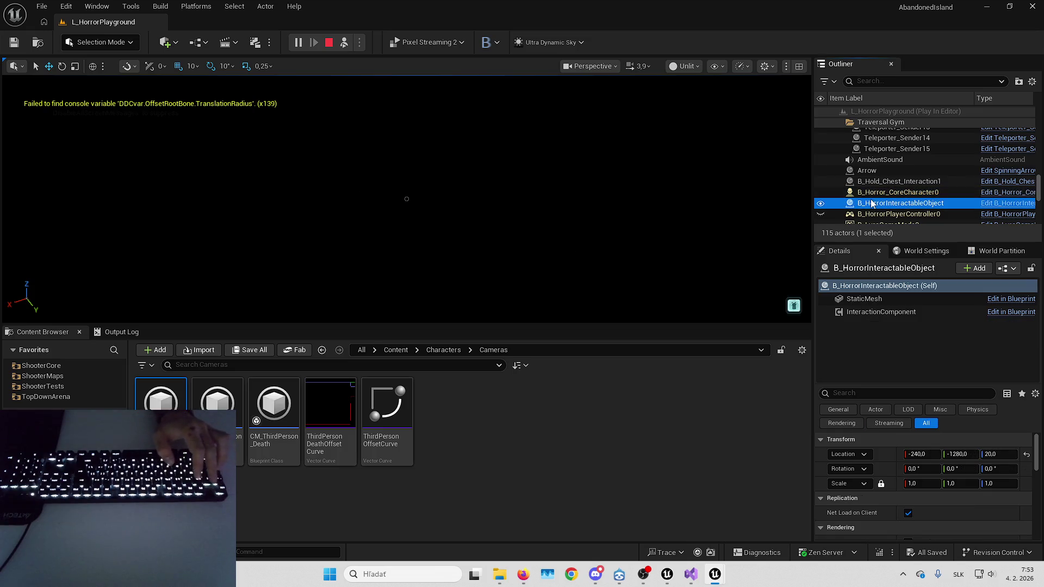
End play, frame B_HorrorInteractableObject, delete it, and undo the deletion with Ctrl+Z.
key("Escape")
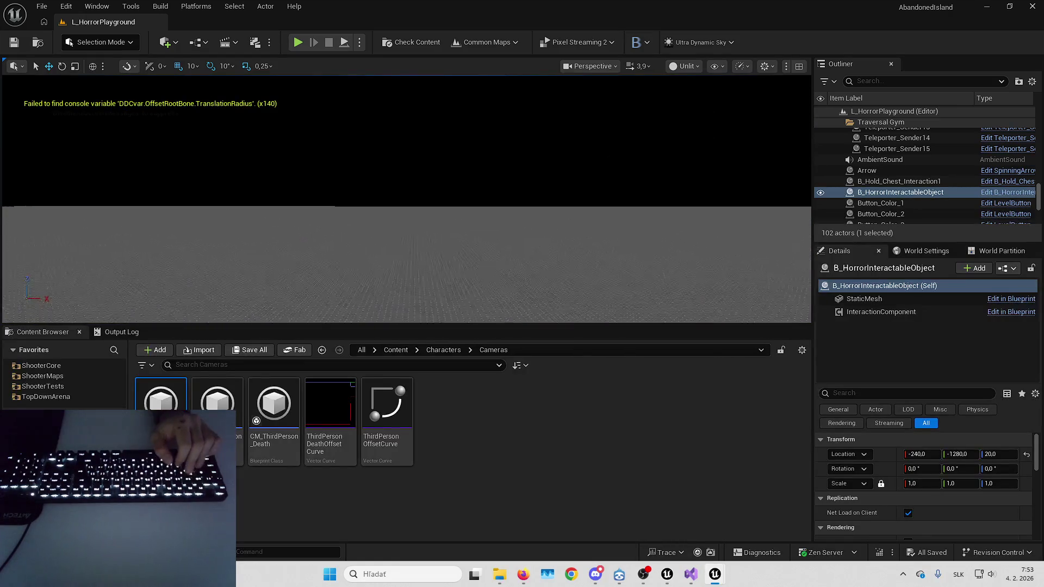
key("f")
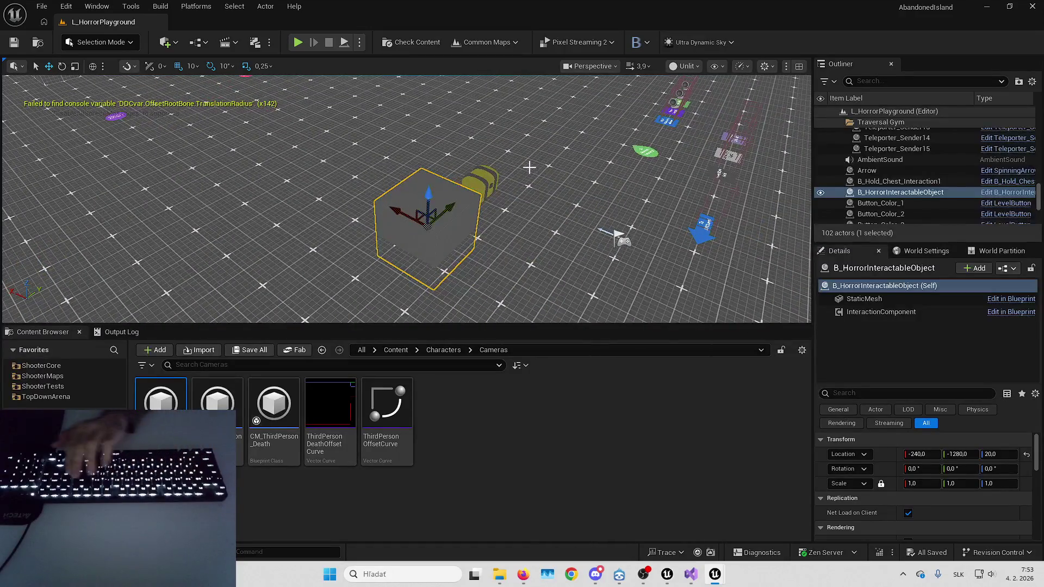
key("Delete")
left_click(294, 43)
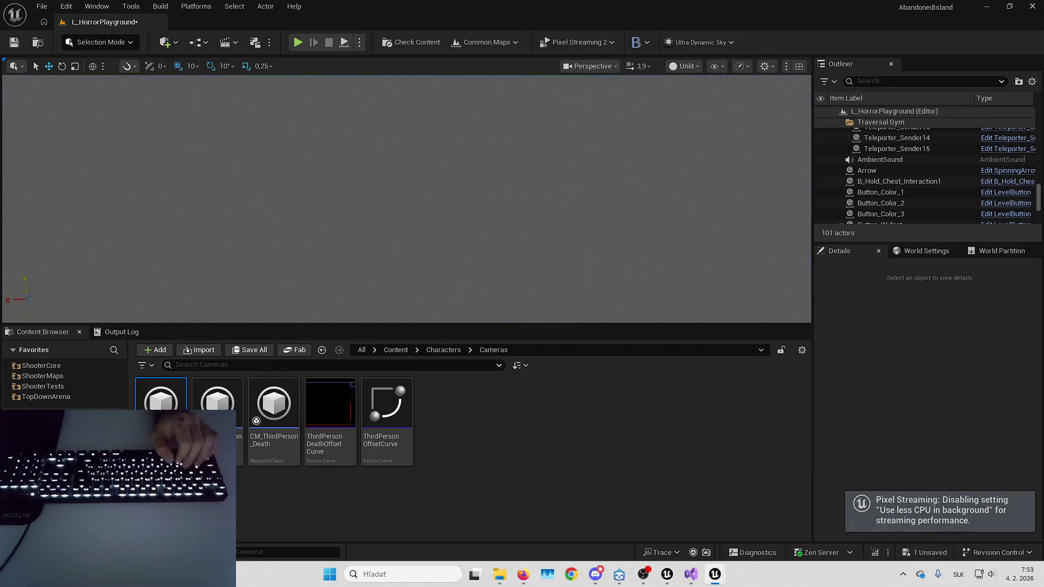
key("ctrl+z")
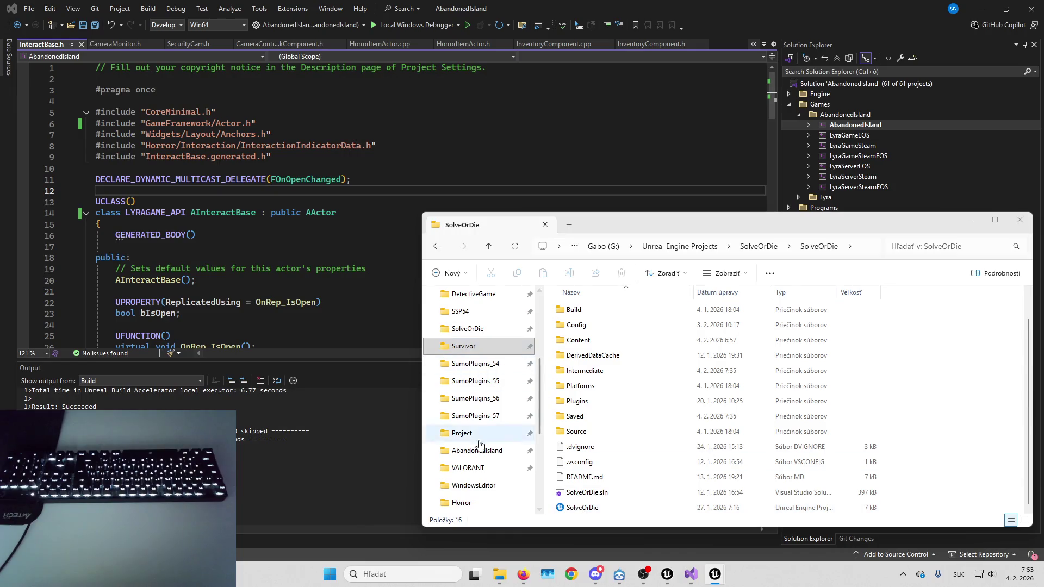
Open the AbandonedIsland folder and launch its .uproject file.
left_click(477, 450)
double_click(676, 511)
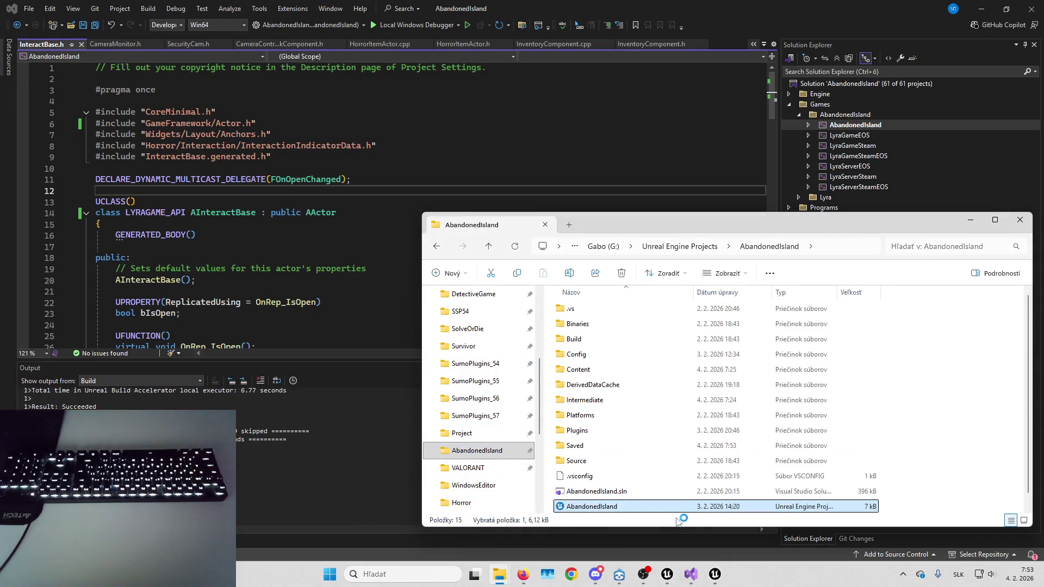
mouse_move(661, 575)
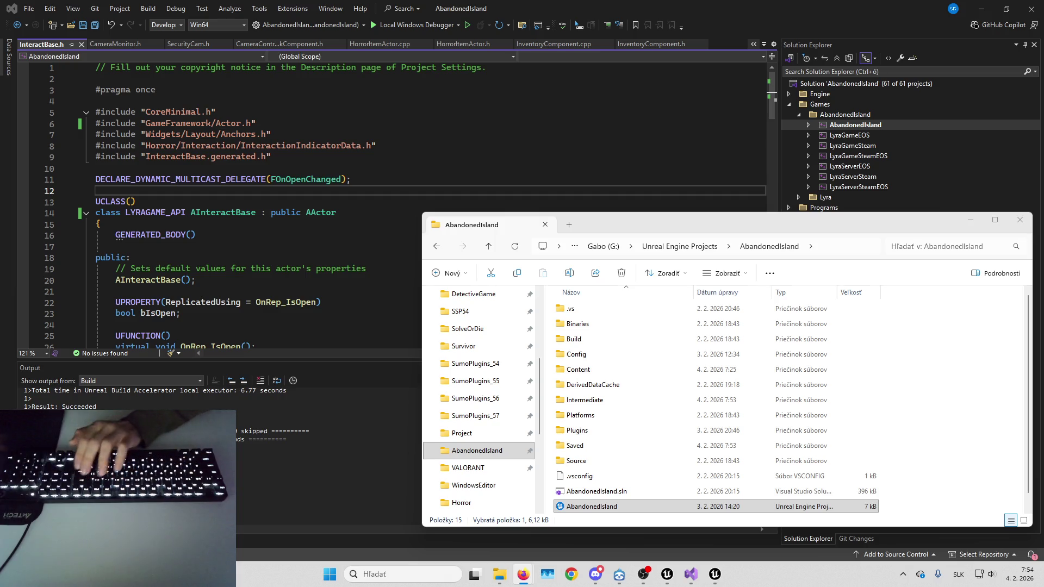
Bring AbandonedIsland forward, play-test with Alt+P and Esc, then reopen the six previous asset editors.
mouse_move(715, 575)
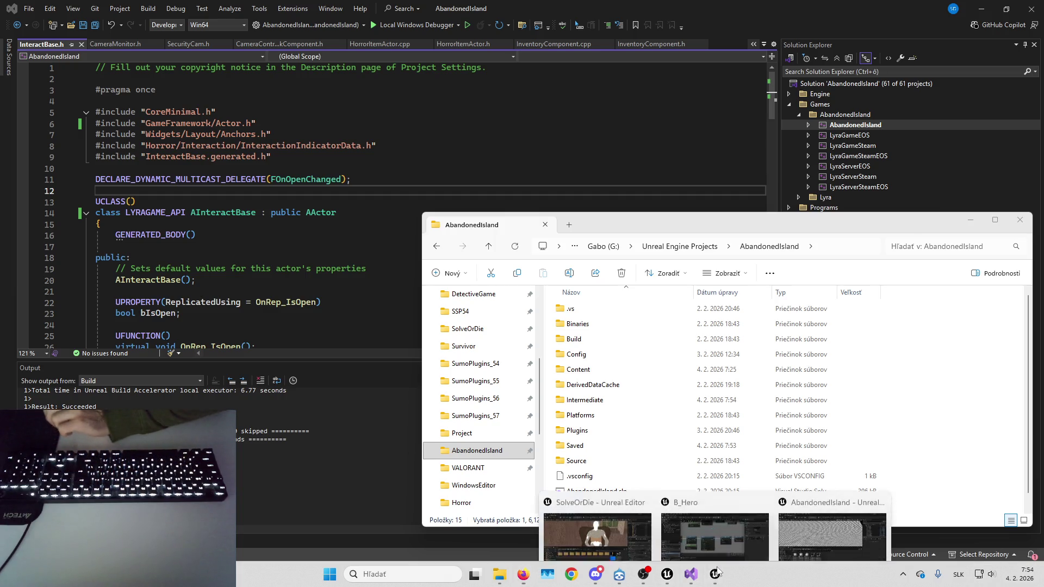
left_click(821, 508)
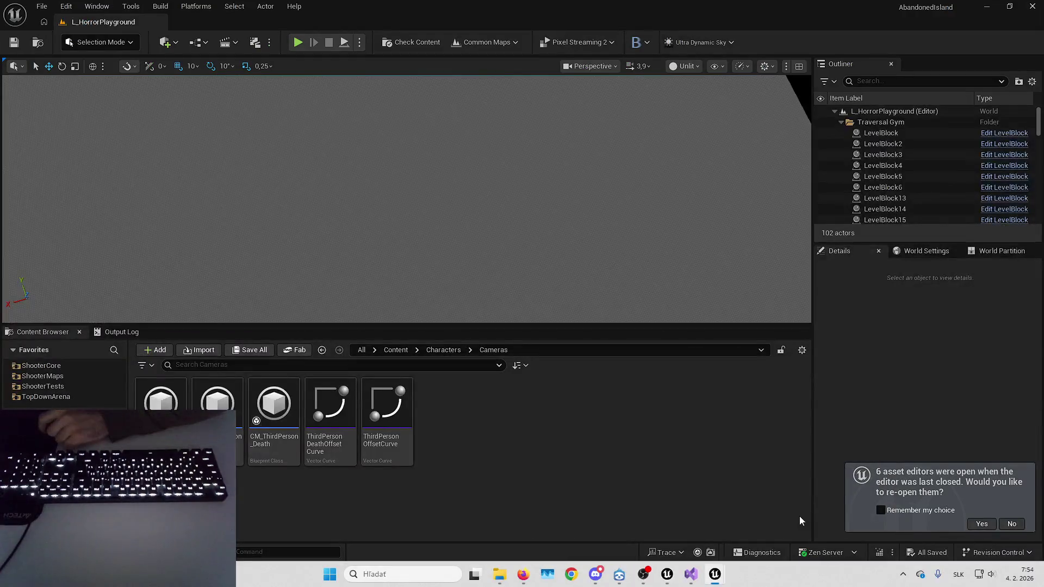
mouse_move(535, 196)
left_mouse_down()
mouse_move(524, 163)
mouse_move(520, 200)
left_mouse_up()
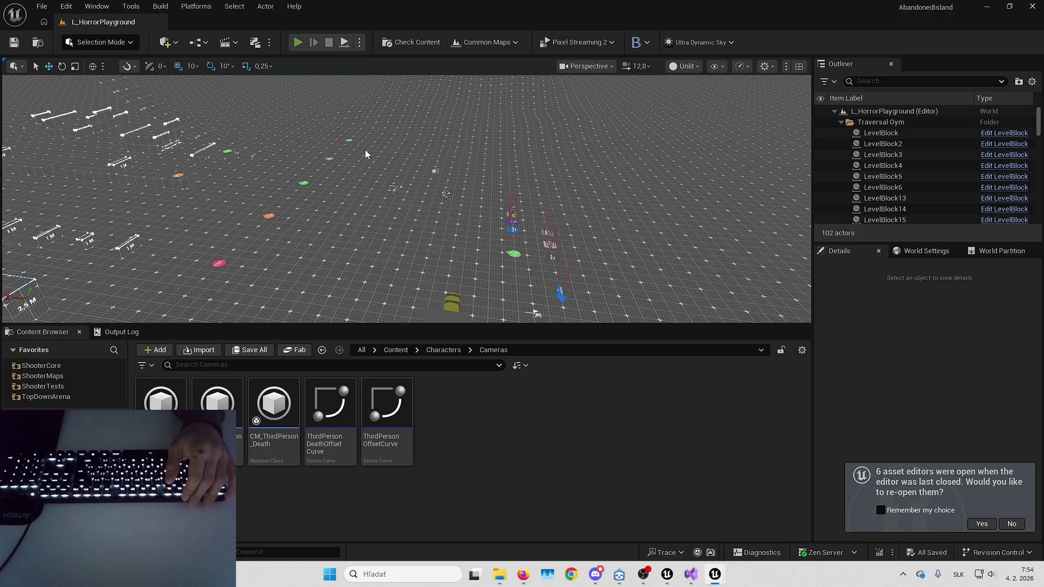
key("alt+p")
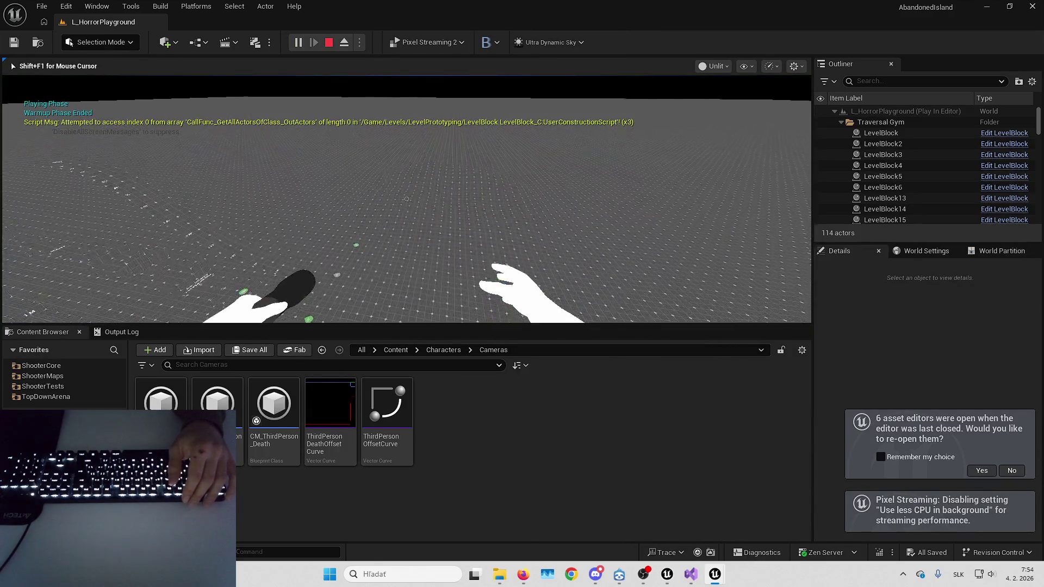
key("Escape")
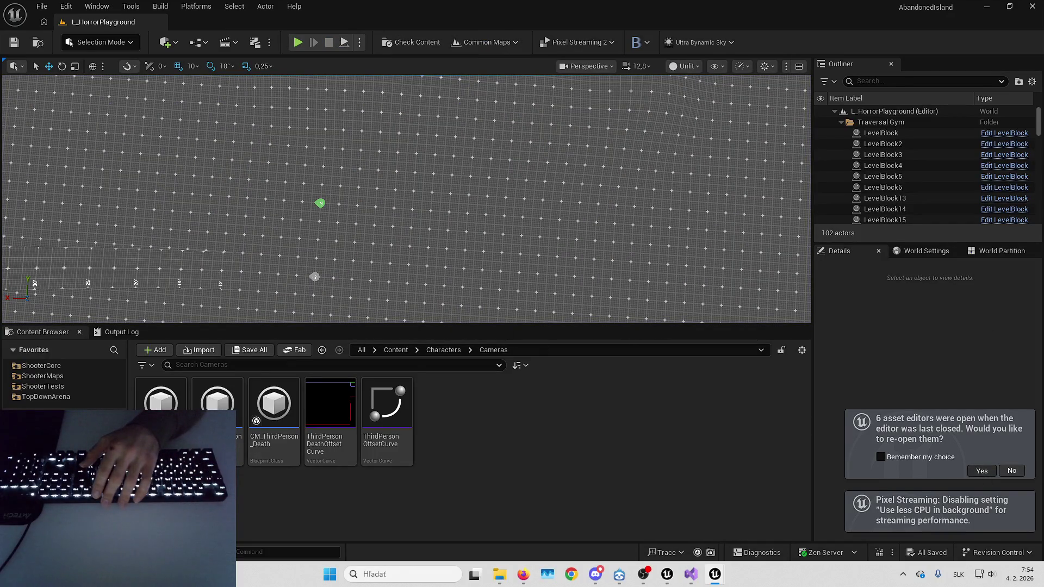
left_click(982, 471)
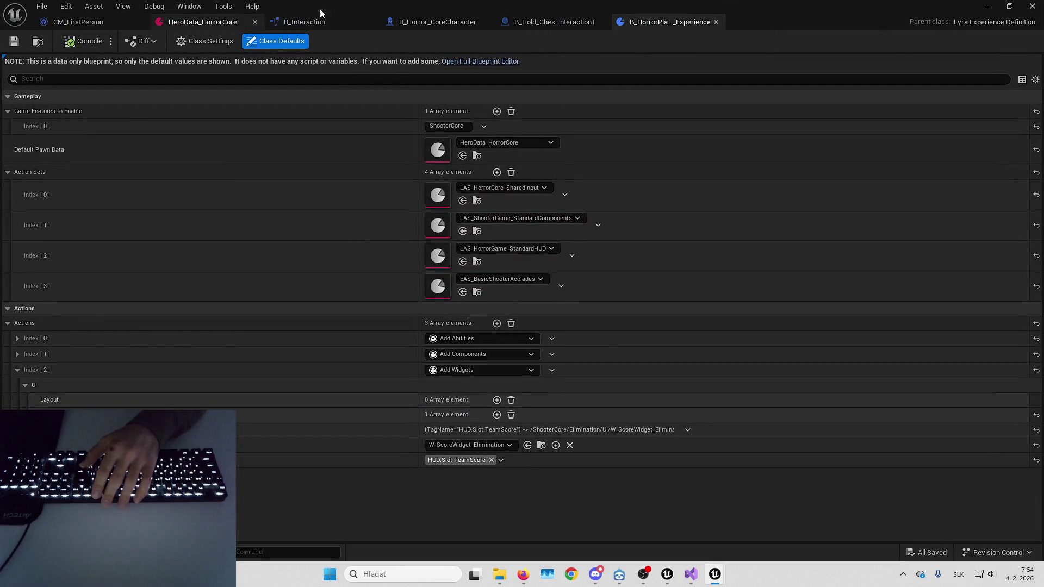
Add a breakpoint to the BP_OnPickItem event in B_Horror_CoreCharacter.
left_click(426, 23)
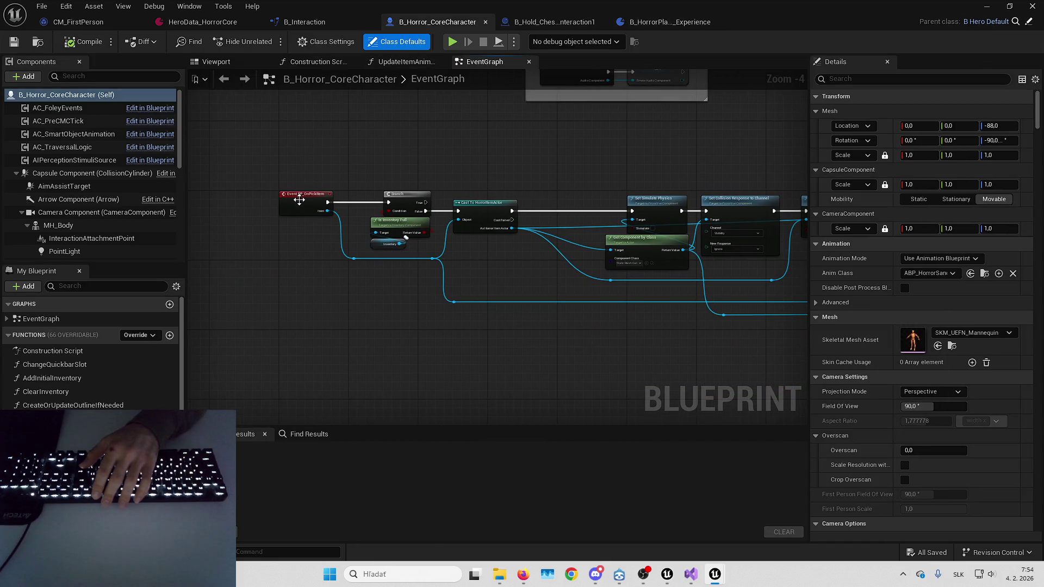
right_click(299, 204)
left_click(380, 456)
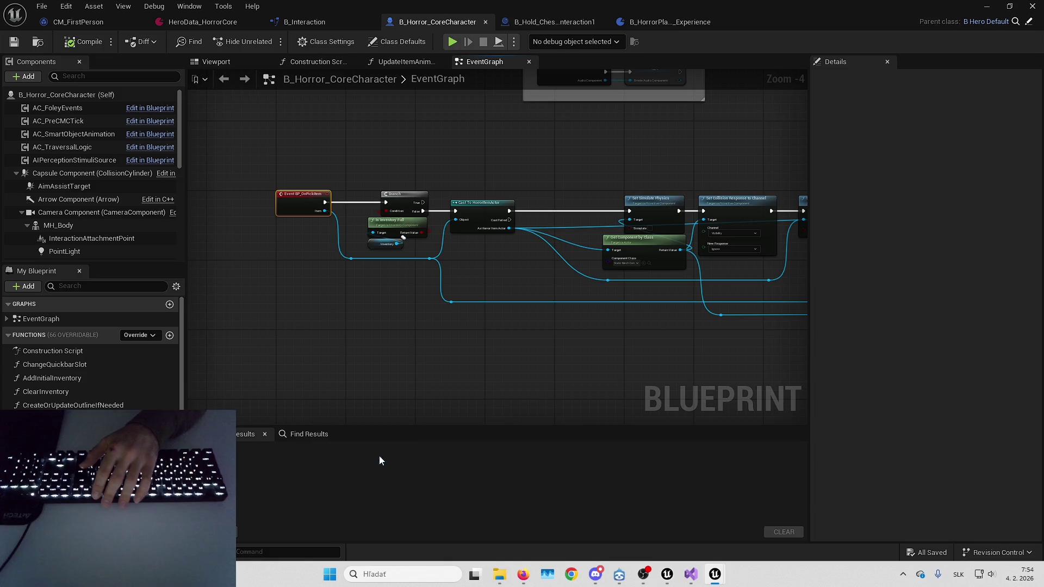
Search the class defaults for 'init', then review the MH_Body component's properties.
left_click(411, 44)
left_click(882, 79)
type("init")
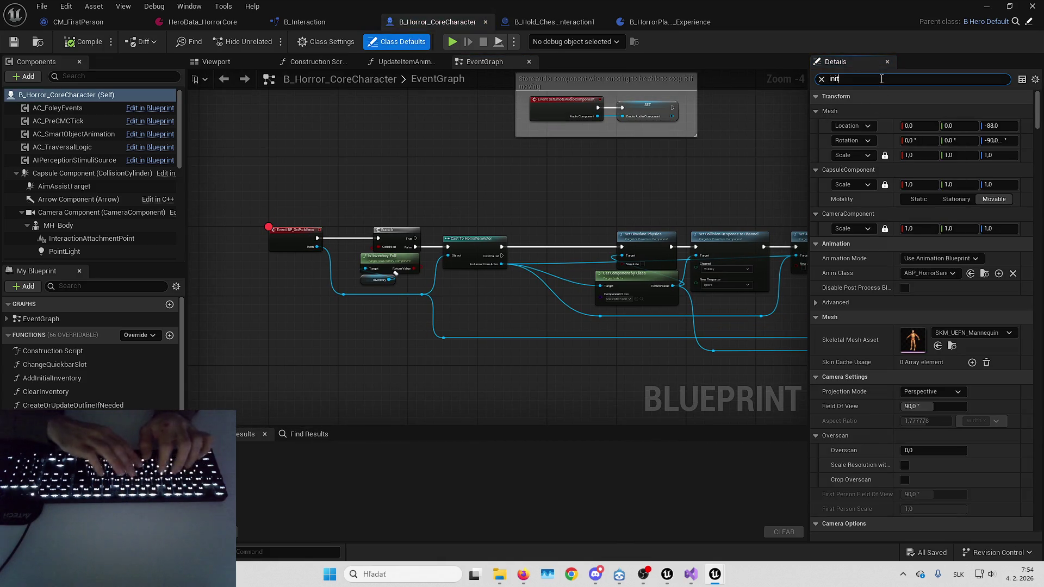
key("BackSpace")
key("BackSpace")
key("BackSpace")
scroll(569, 150, "down", 3)
scroll(544, 142, "down", 4)
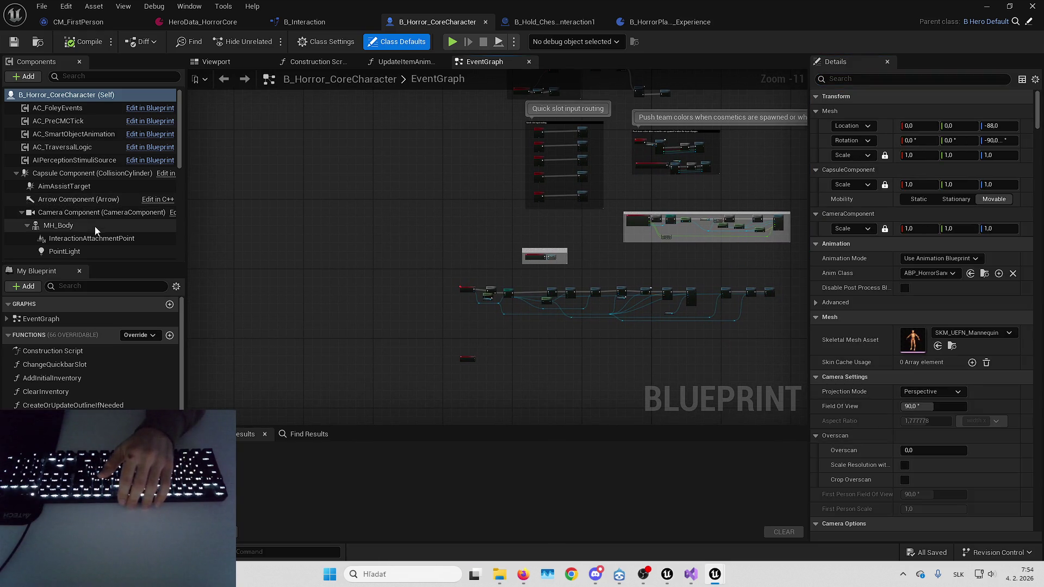
left_click(94, 226)
scroll(103, 217, "down", 1)
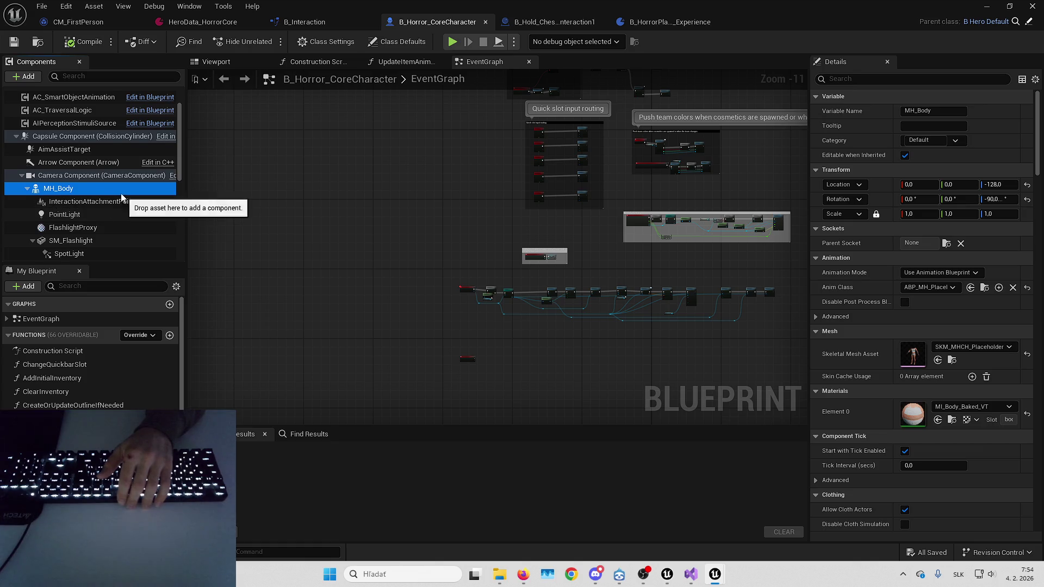
scroll(121, 199, "down", 1)
Disconnect Set Leader Pose in the Construction Script, compile, and start playing with Alt+P.
left_click(318, 61)
left_click(439, 238, "alt")
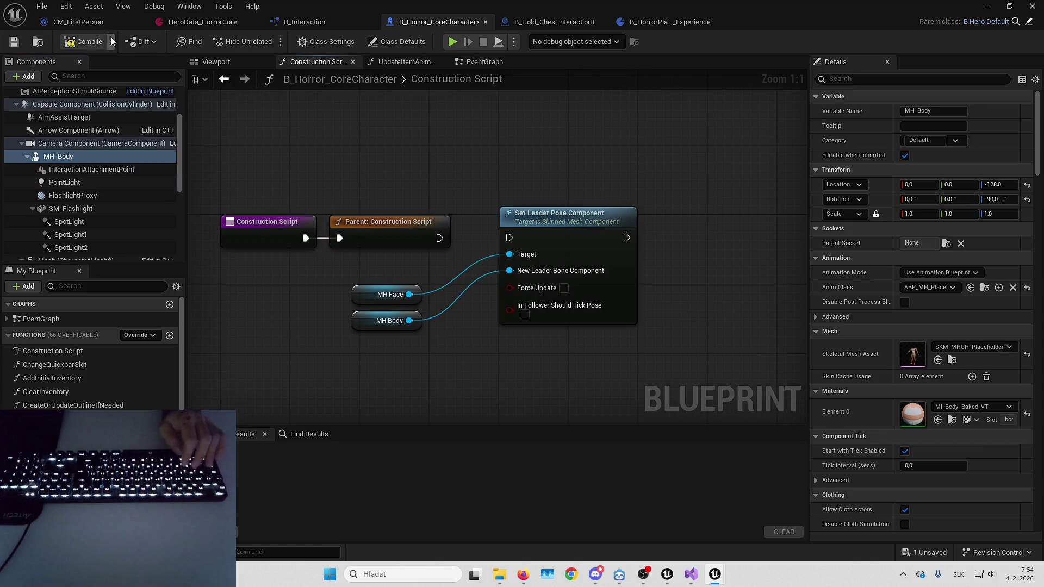
left_click(14, 42)
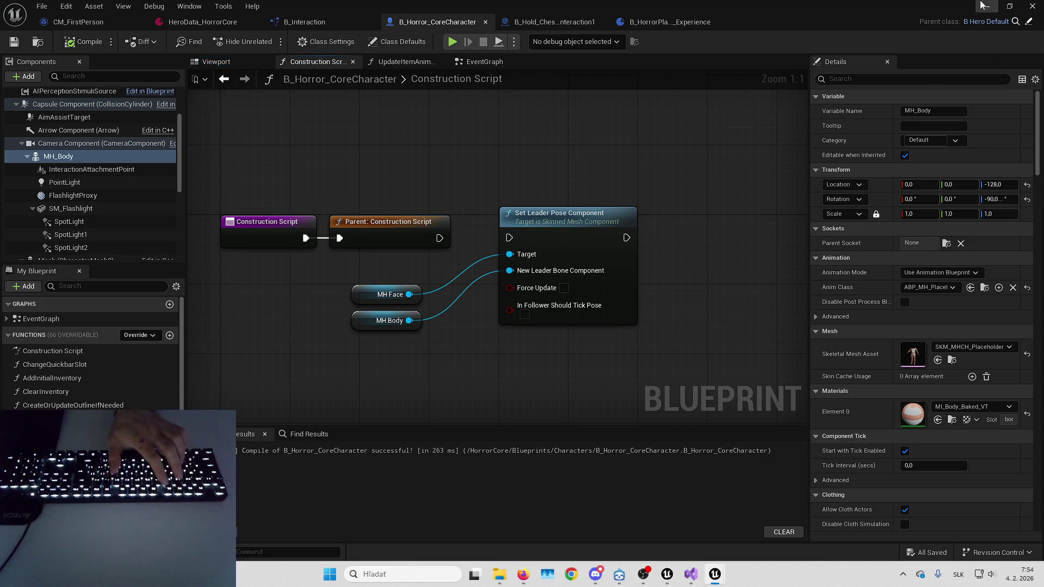
key("alt+p")
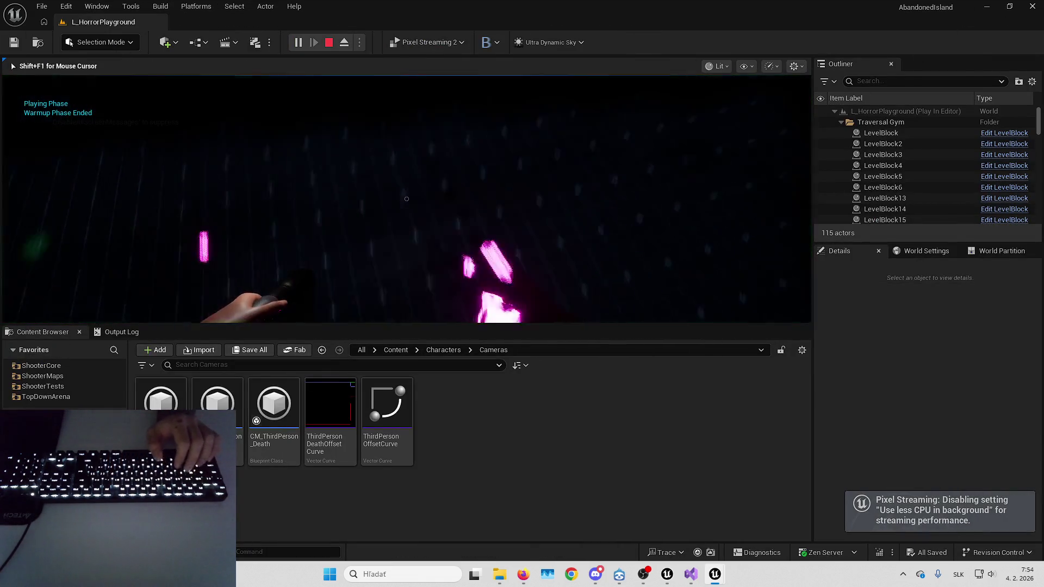
Test the level in unlit view, check the animation debug panel, then stop Play In Editor.
key("F2")
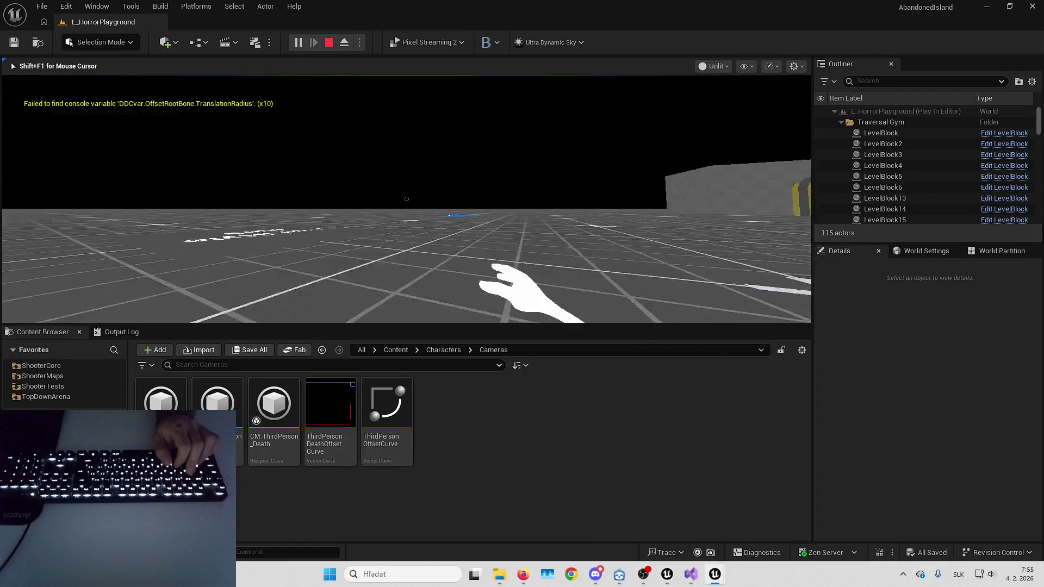
key("shift+F1")
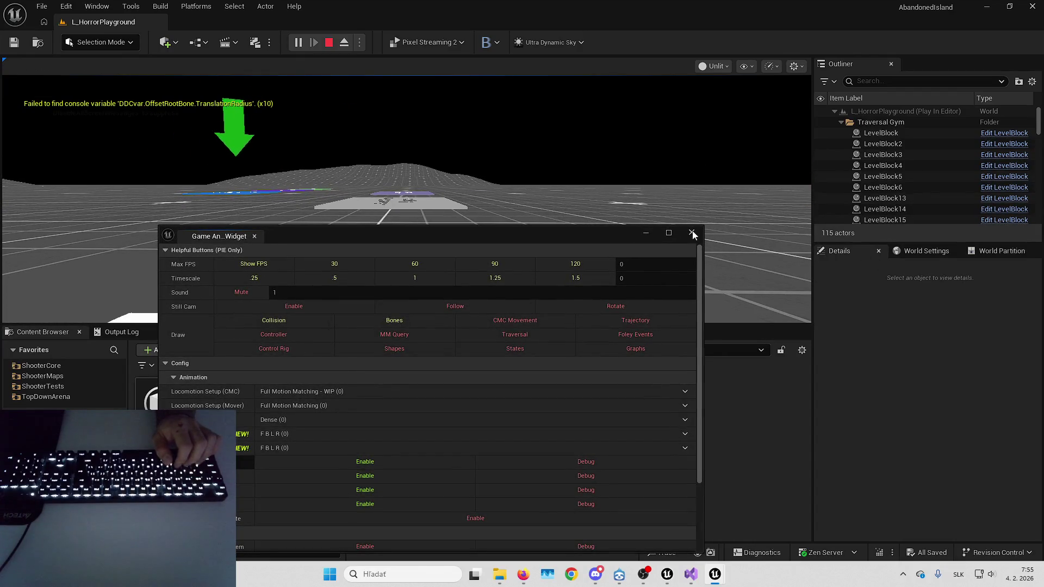
left_click(693, 233)
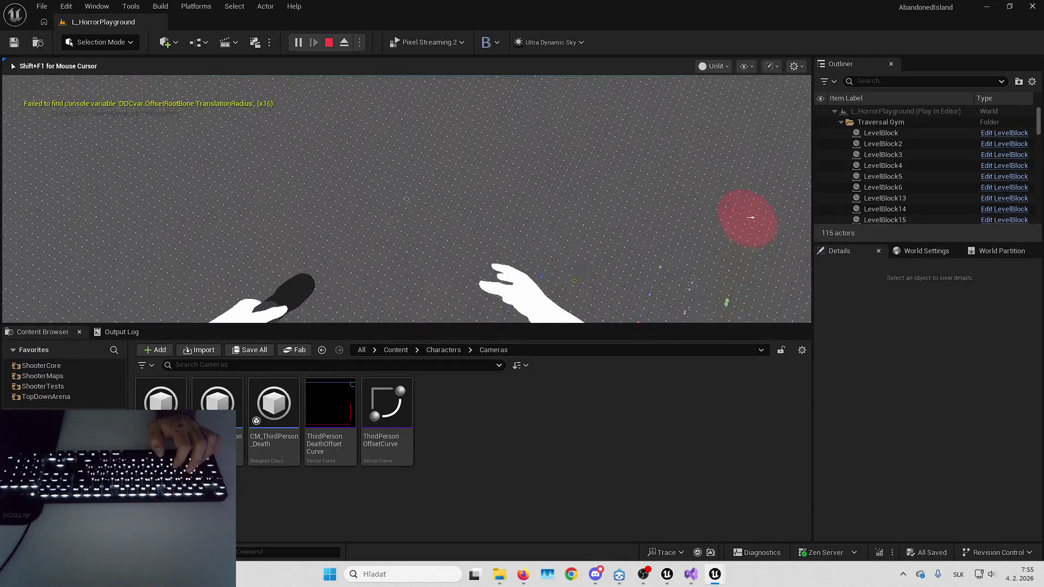
key("Escape")
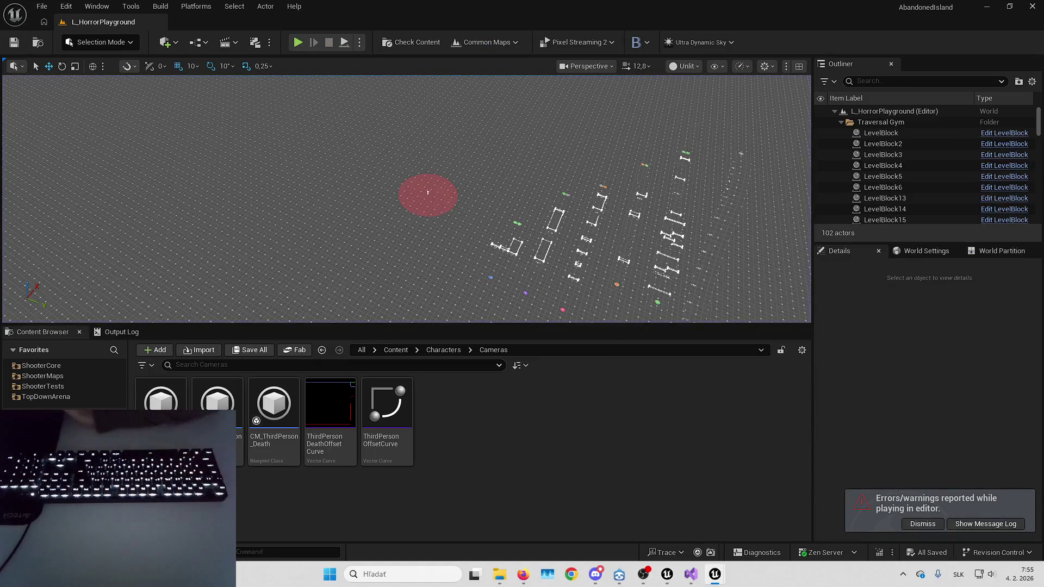
Bring up B_Horror_CoreCharacter and inspect the Camera and MH_Body components in the Viewport.
left_click(919, 524)
mouse_move(709, 581)
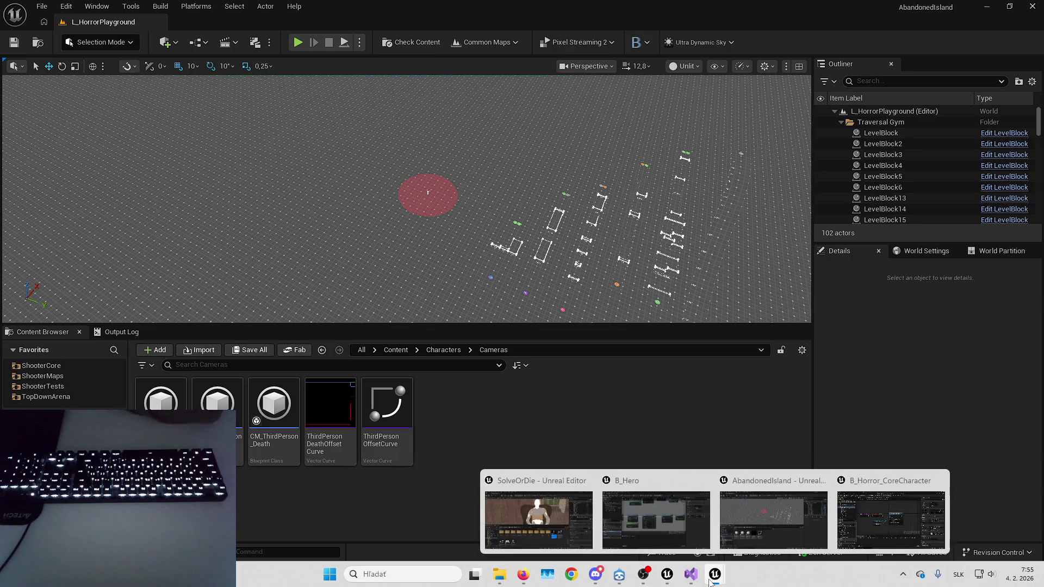
left_click(891, 519)
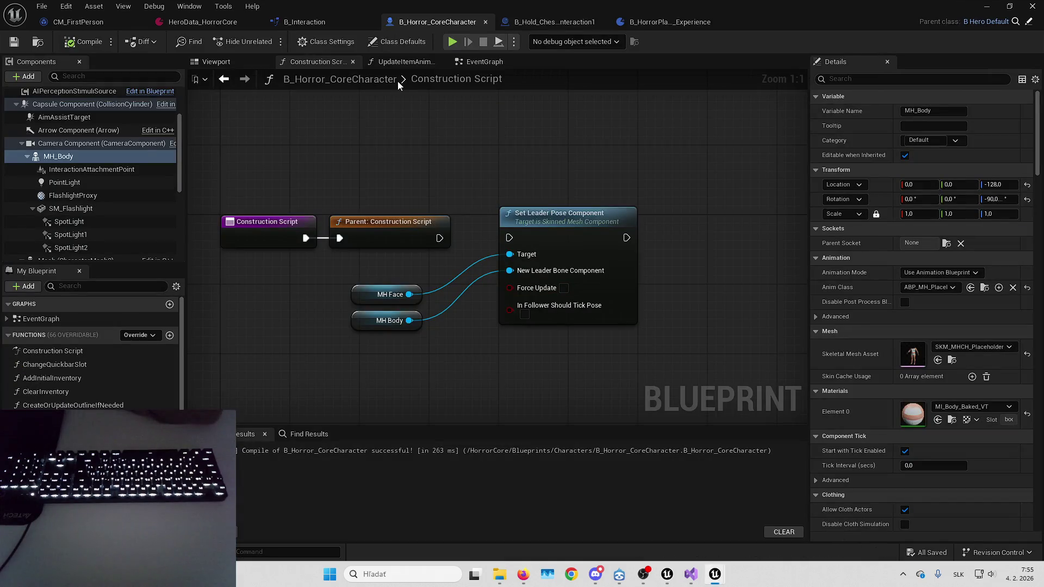
left_click(216, 64)
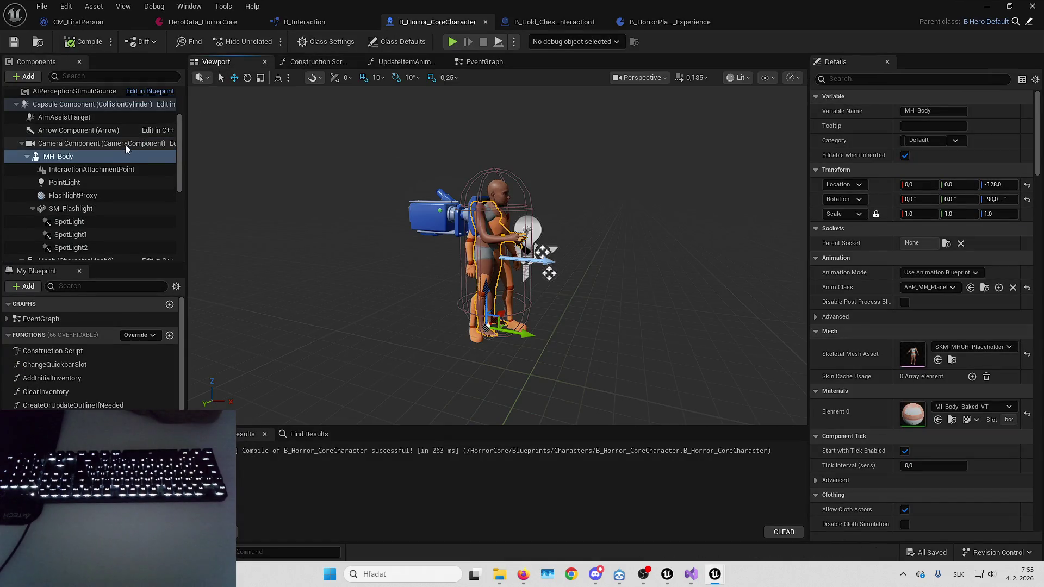
left_click(125, 145)
left_click(120, 157)
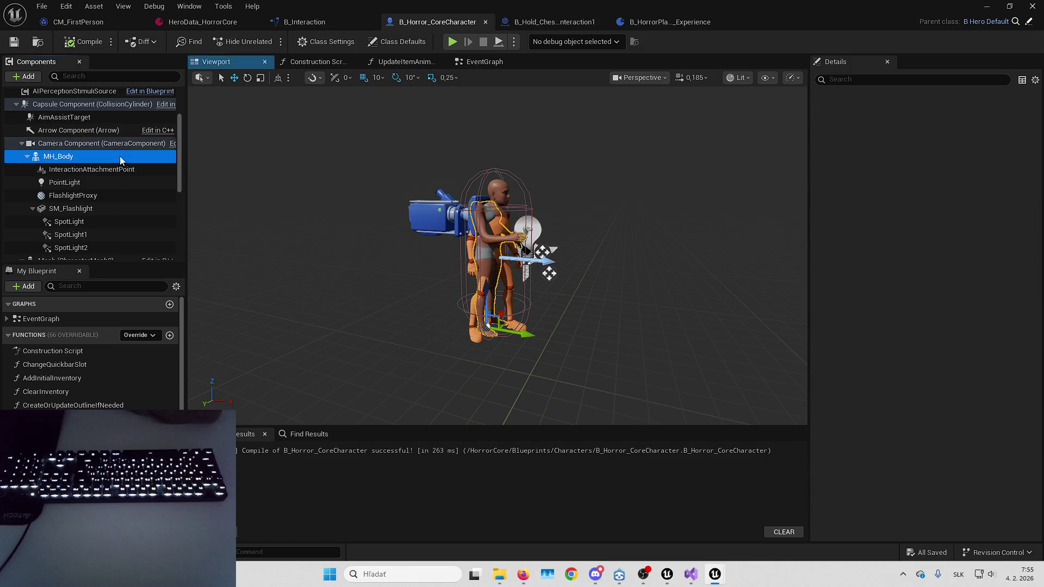
scroll(958, 291, "down", 5)
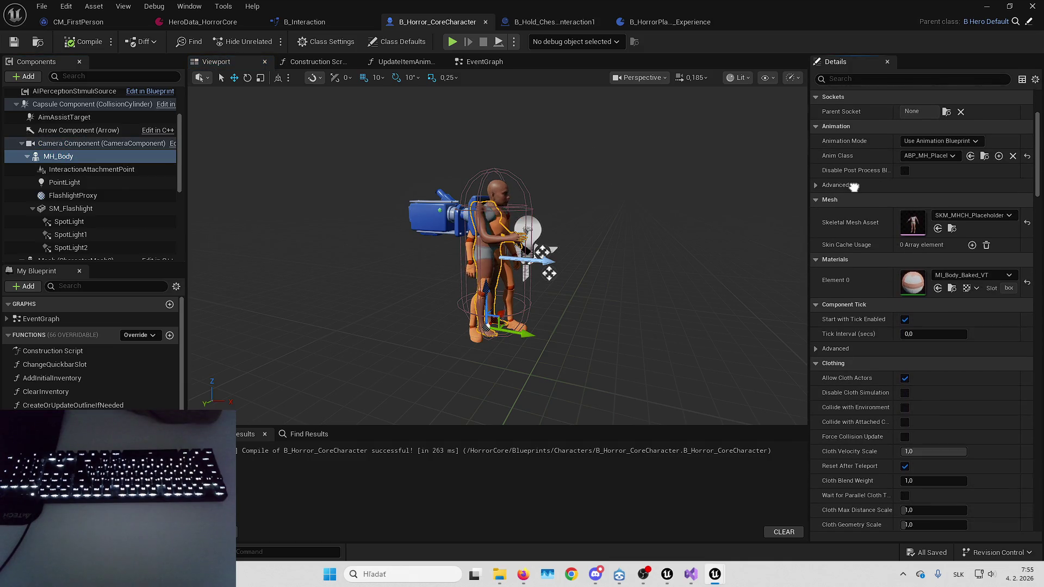
scroll(873, 230, "down", 5)
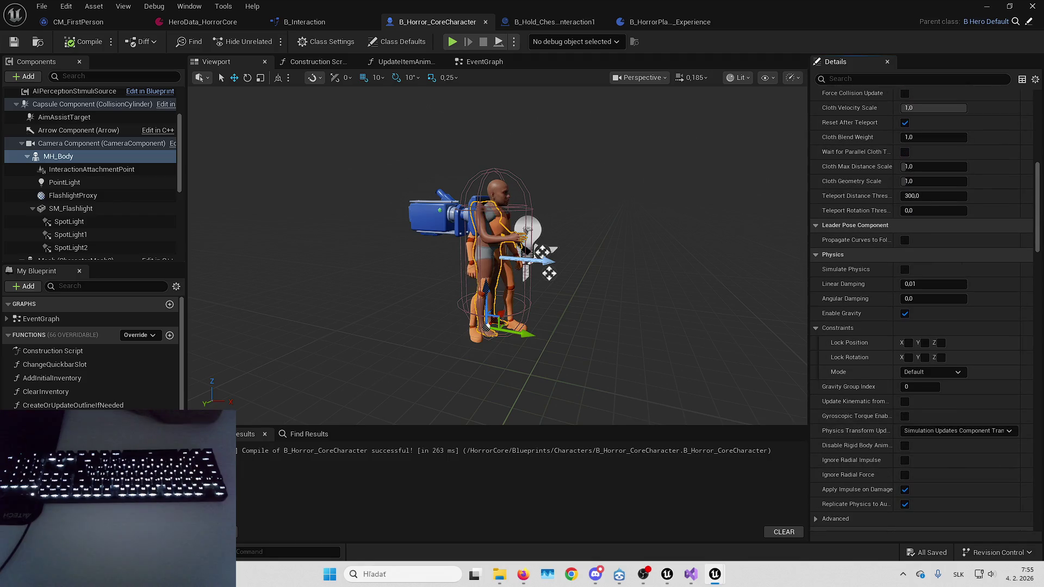
Review the EventGraph's initialization nodes and confirm SM_Flashlight uses the NoCollision preset.
left_click(481, 64)
scroll(421, 306, "down", 5)
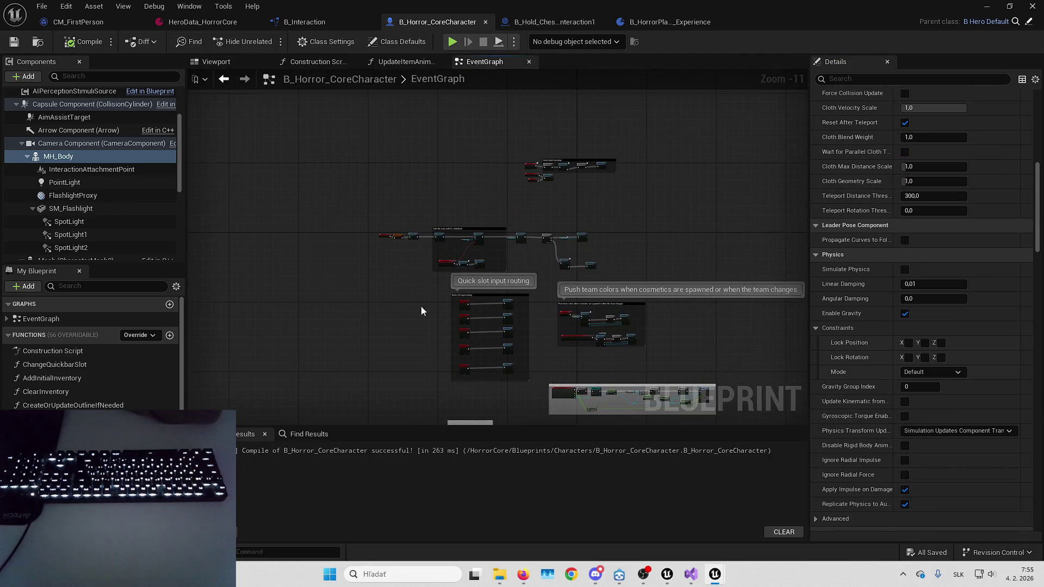
scroll(474, 234, "up", 6)
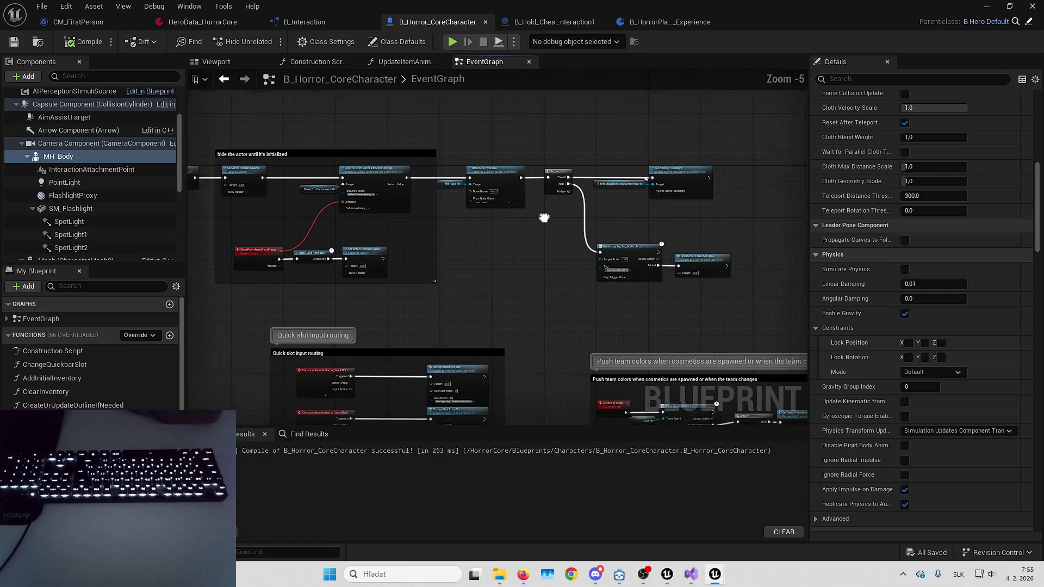
left_click_drag(520, 264, 455, 249)
scroll(454, 249, "up", 2)
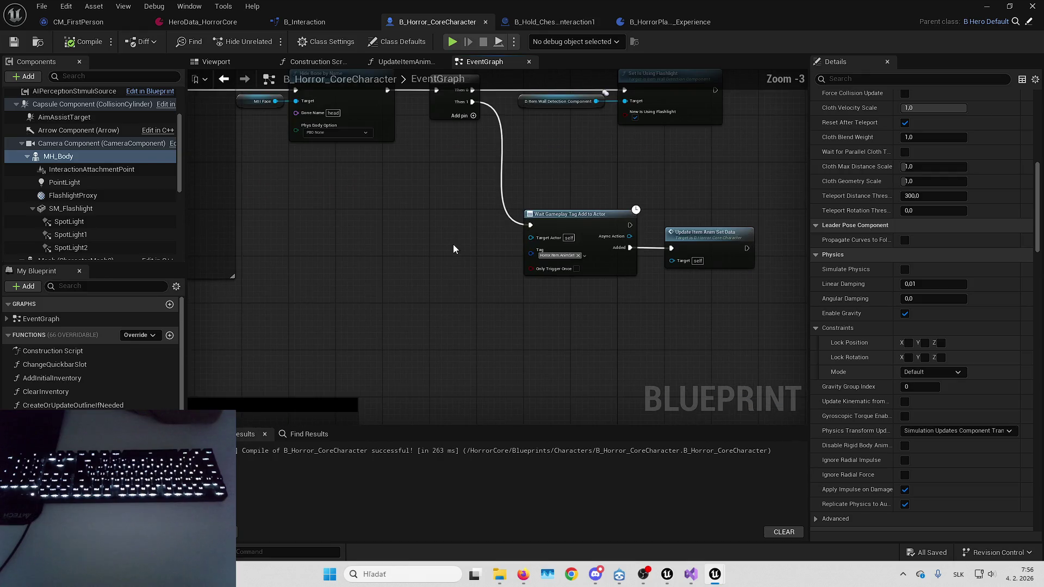
scroll(454, 248, "down", 5)
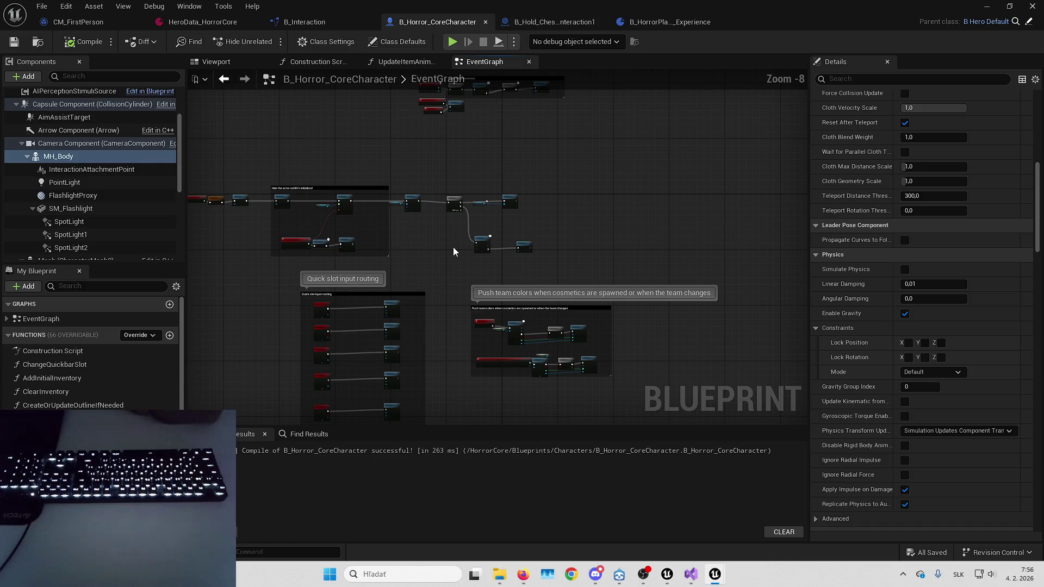
left_click(99, 205)
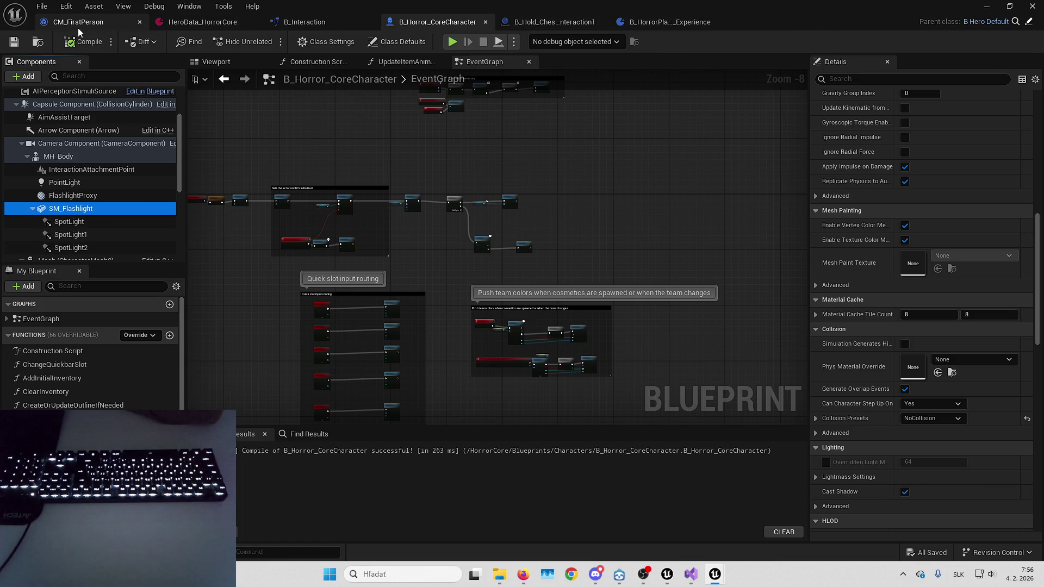
left_click(292, 24)
Add a breakpoint on B_Interaction's ItemUsed entry node.
left_click_drag(298, 225, 239, 227)
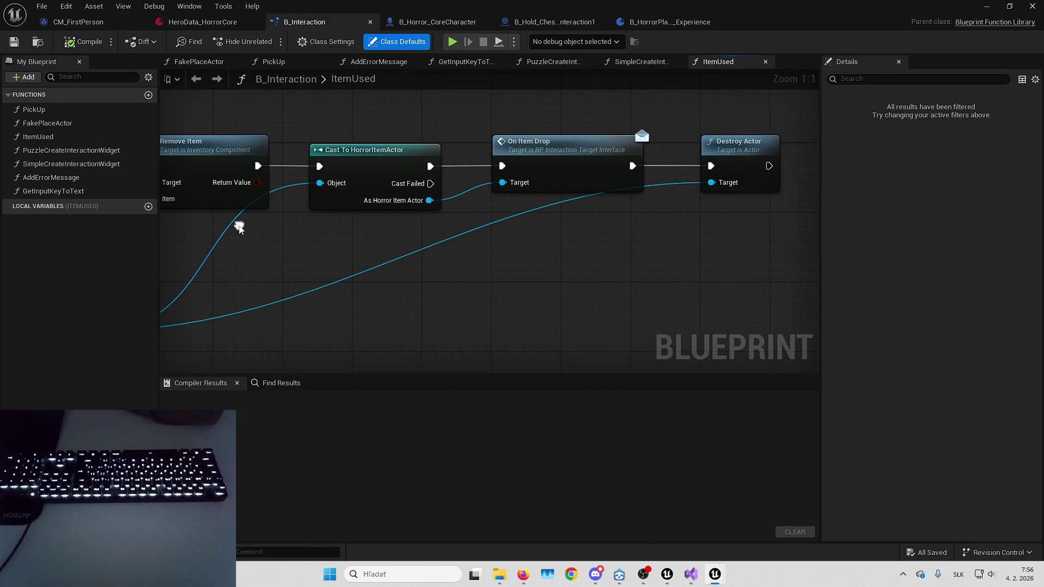
left_click_drag(308, 226, 475, 246)
scroll(474, 246, "down", 5)
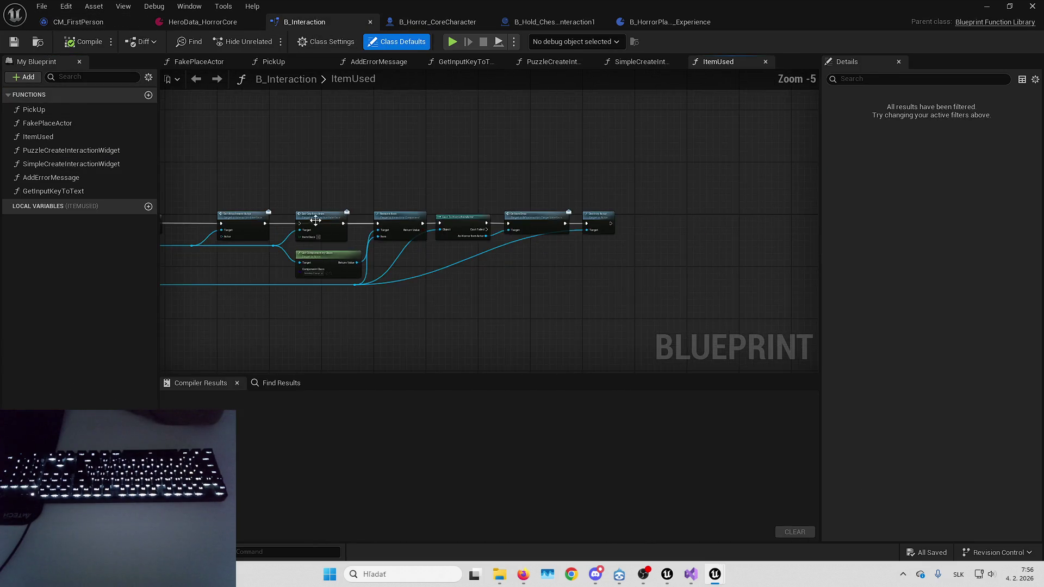
right_click(474, 214)
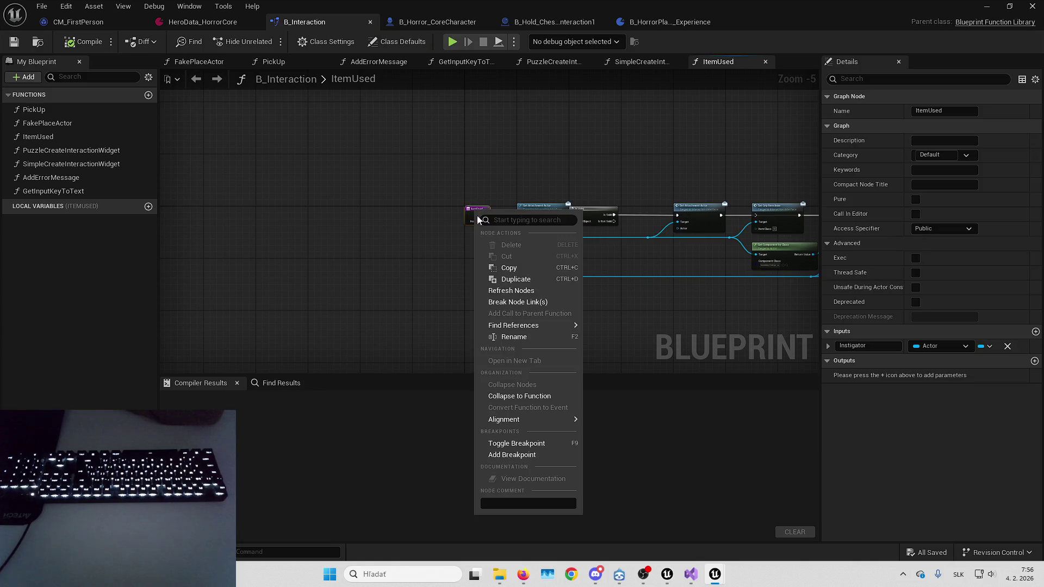
left_click(501, 441)
Open the PickUp function and add a breakpoint on its entry node.
scroll(488, 195, "up", 2)
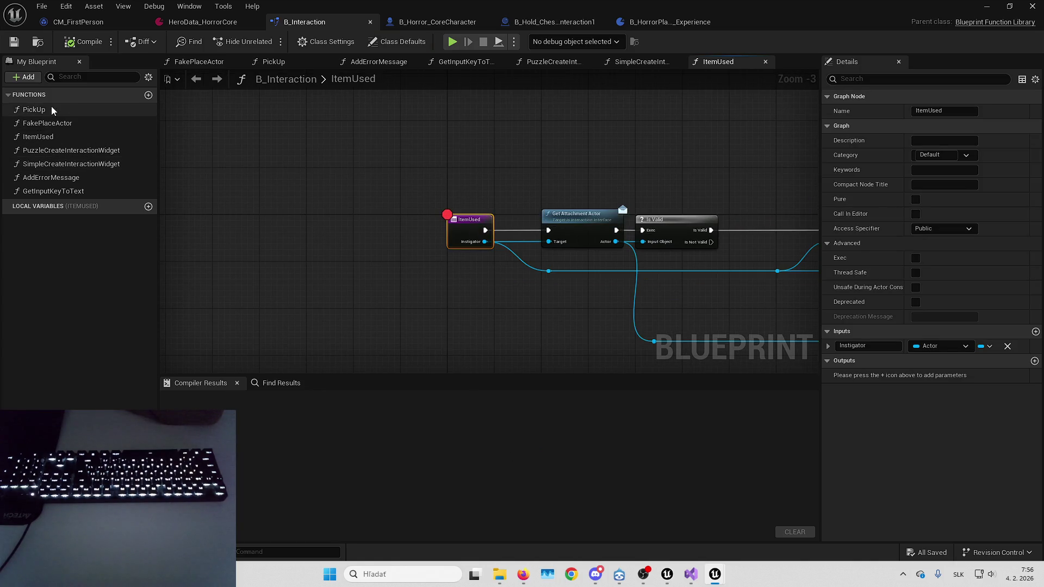
double_click(51, 108)
key("Home")
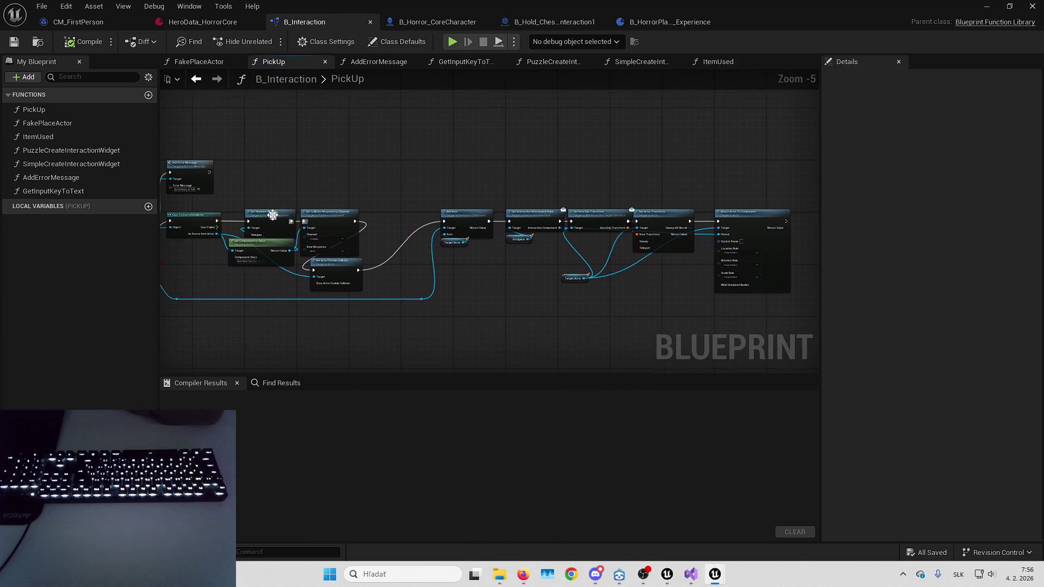
scroll(562, 248, "up", 3)
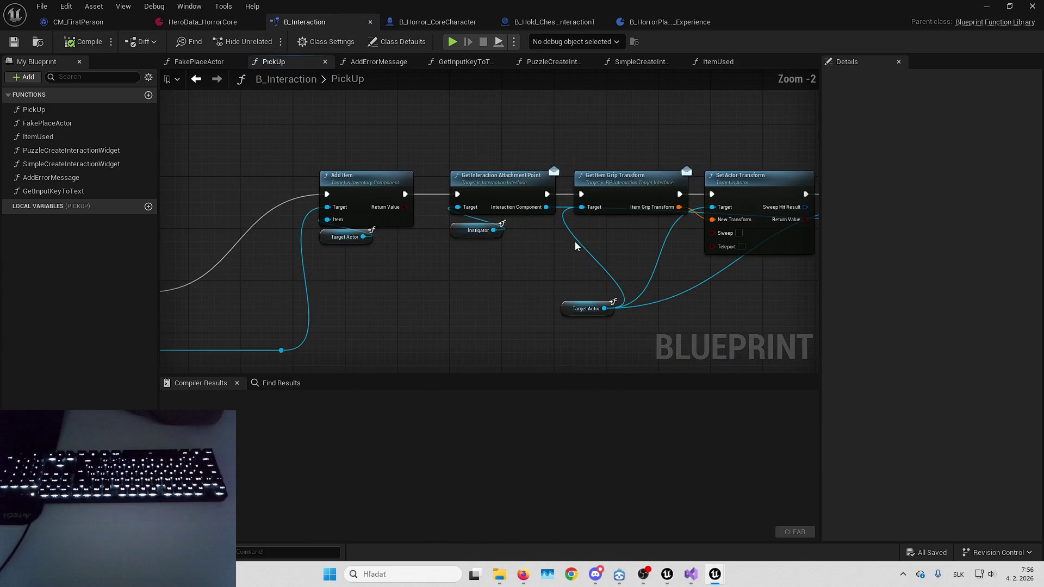
mouse_move(609, 188)
left_mouse_down()
mouse_move(615, 166)
mouse_move(611, 185)
left_mouse_up()
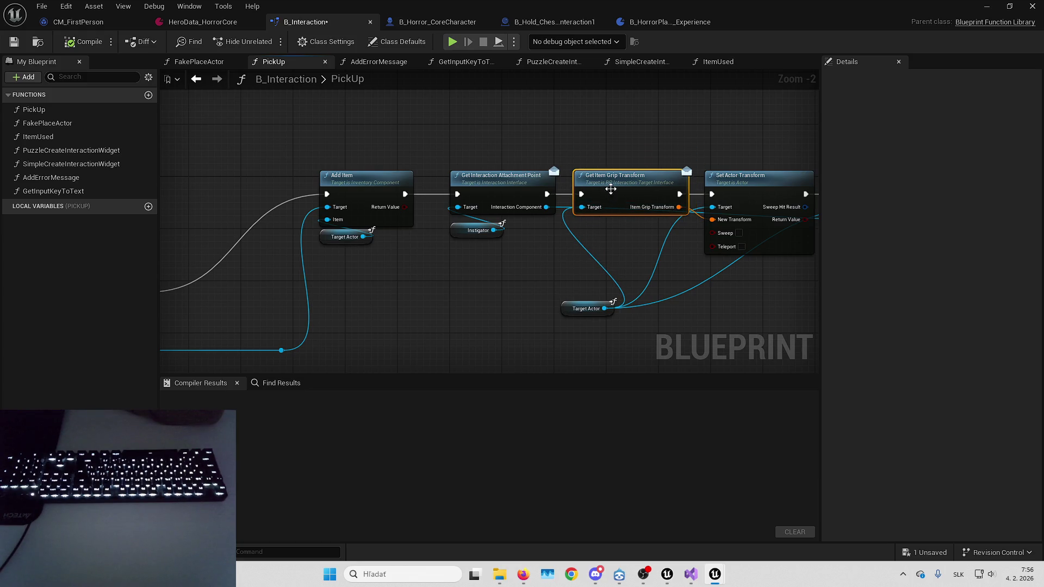
scroll(698, 169, "down", 3)
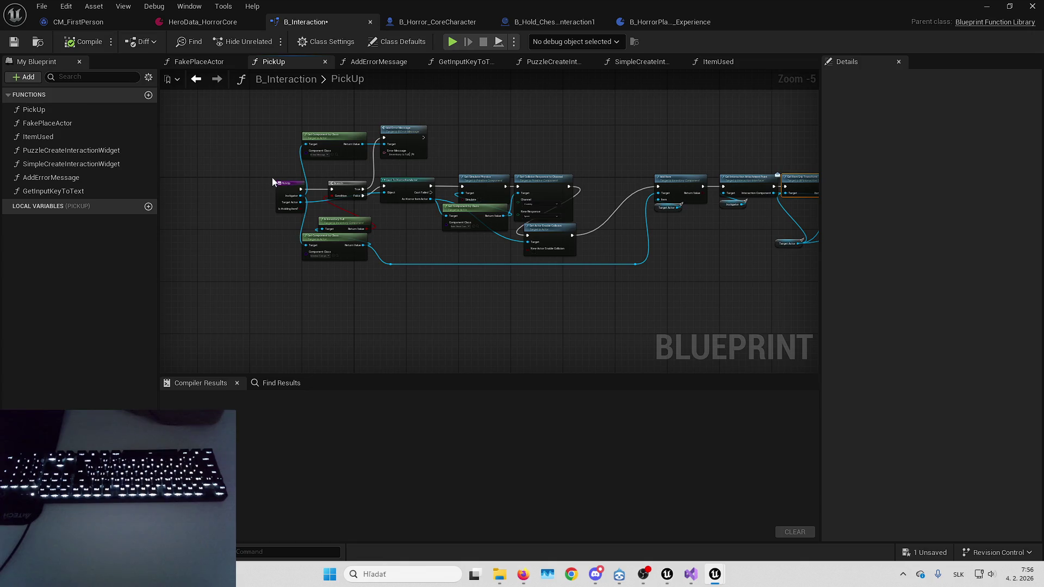
right_click(282, 187)
left_click(326, 433)
Open the FakePlaceActor function and add a breakpoint on its entry node.
left_click(114, 166)
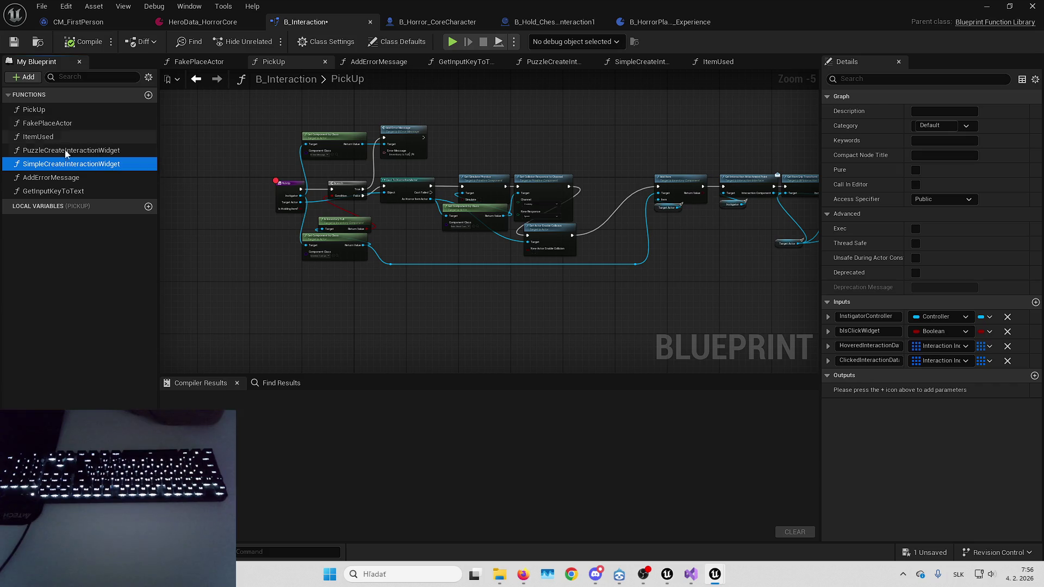
double_click(58, 123)
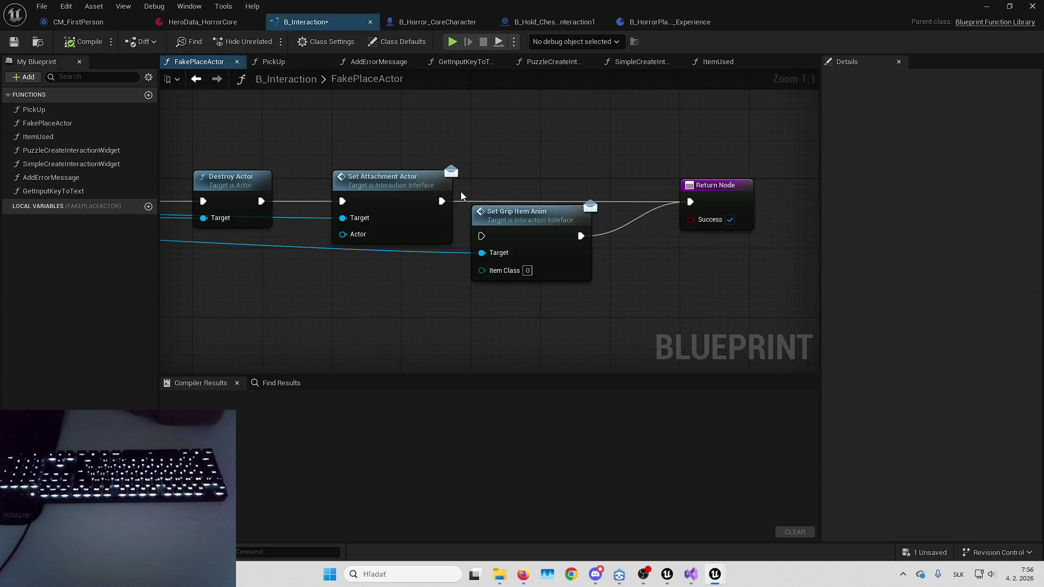
scroll(635, 203, "down", 5)
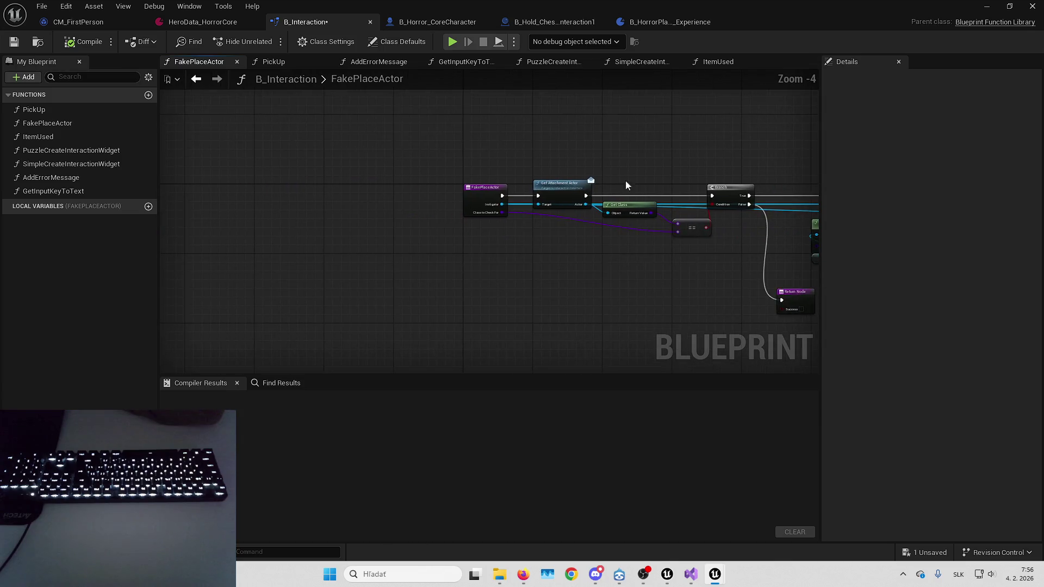
scroll(495, 183, "up", 2)
right_click(471, 199)
left_click(507, 430)
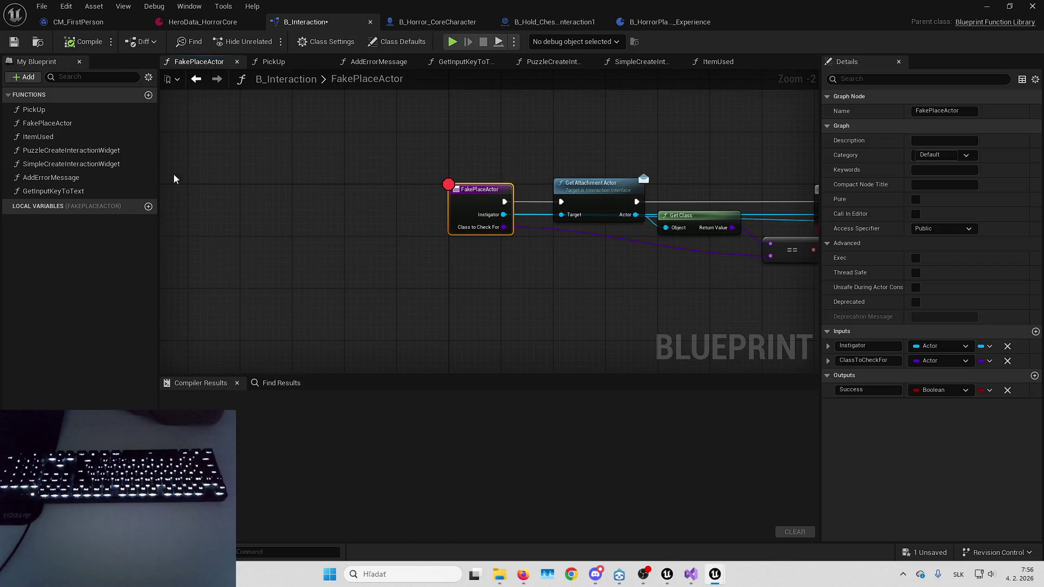
Review ItemUsed, the two CreateInteractionWidget functions, AddErrorMessage and GetInputKeyToText, then Simulate.
double_click(38, 136)
double_click(74, 150)
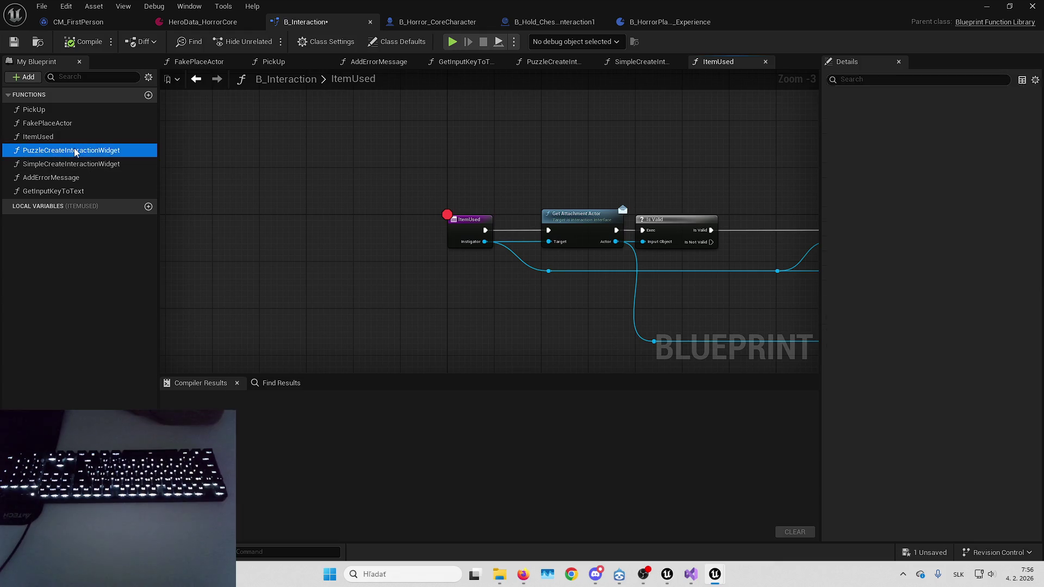
double_click(81, 164)
double_click(82, 176)
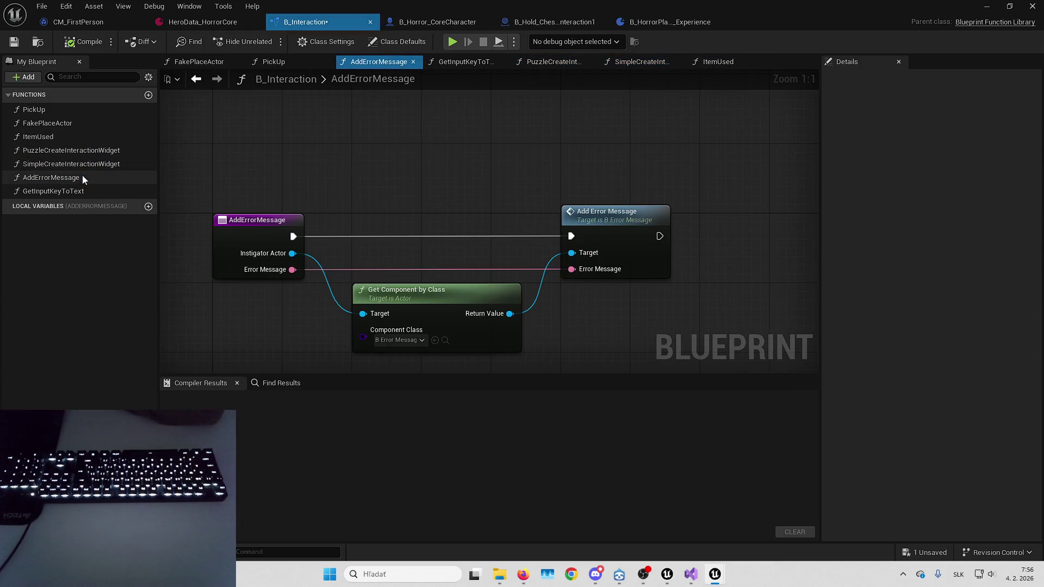
double_click(73, 190)
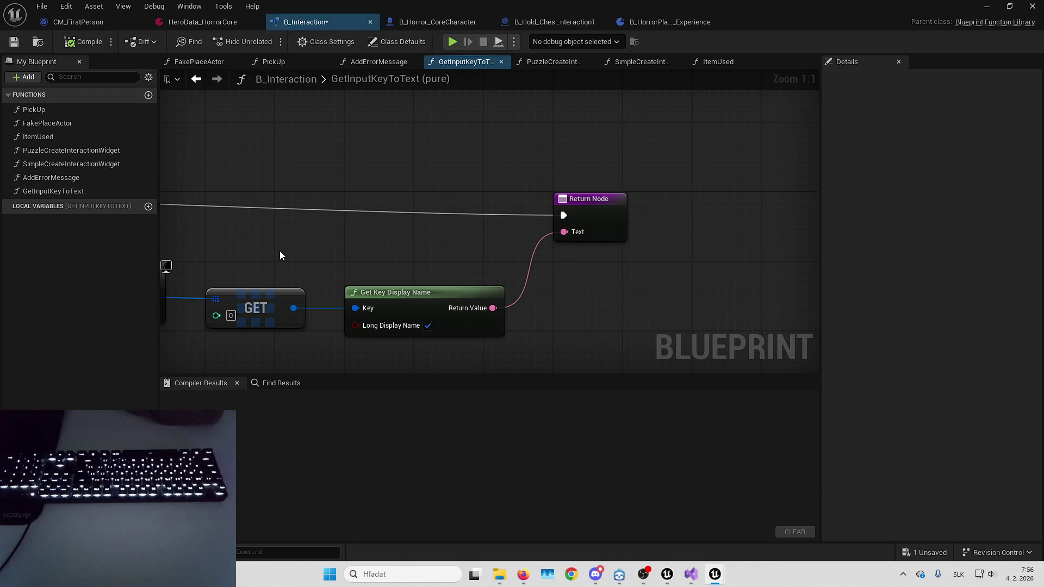
left_click(452, 41)
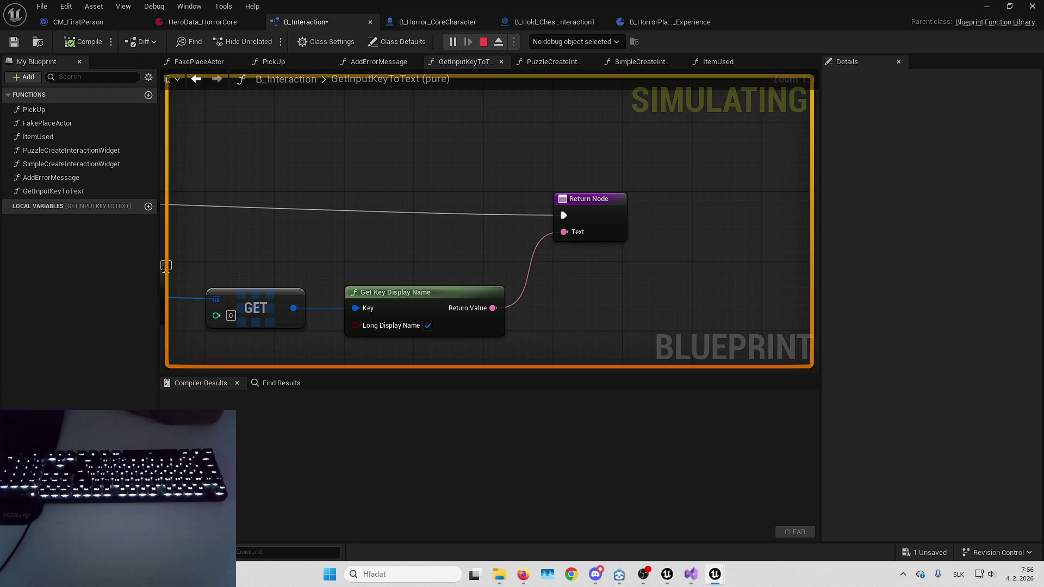